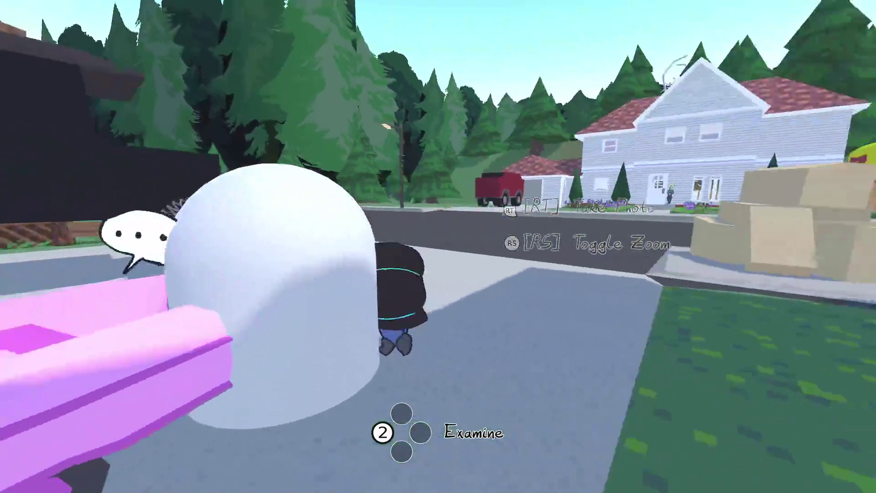
- Get the kitty into the pink car and drive it out onto the town street
key("e")
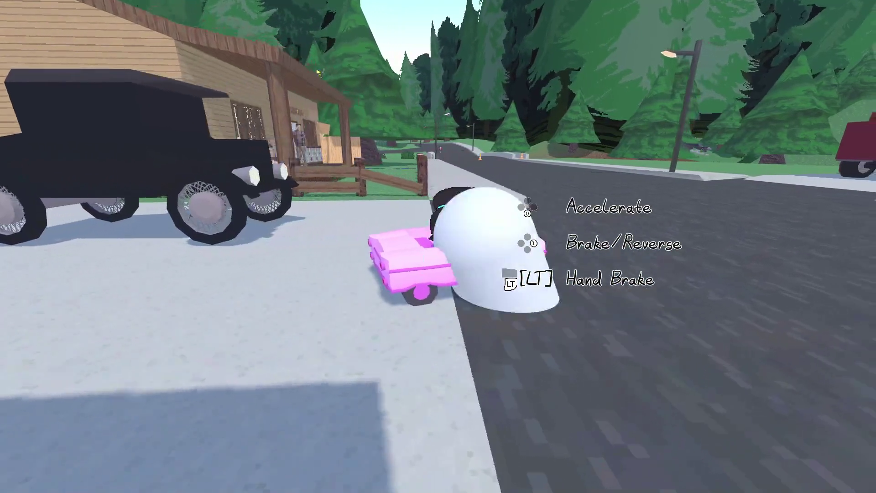
key("w")
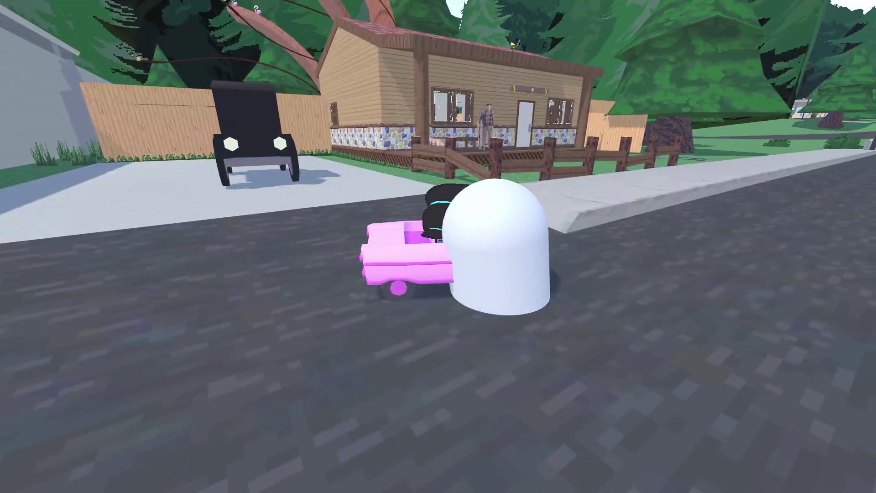
- In Godot, multi-select the wheel_body nodes and detach their scripts
key("alt+Tab")
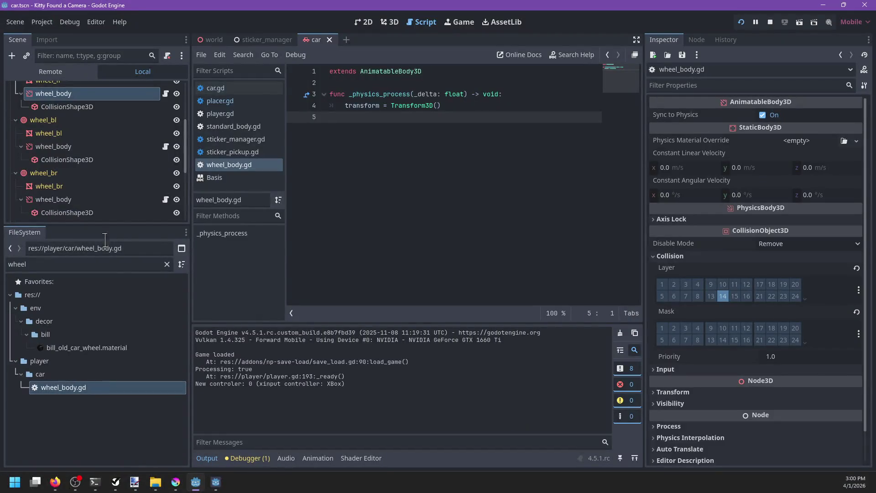
scroll(73, 145, "up", 2)
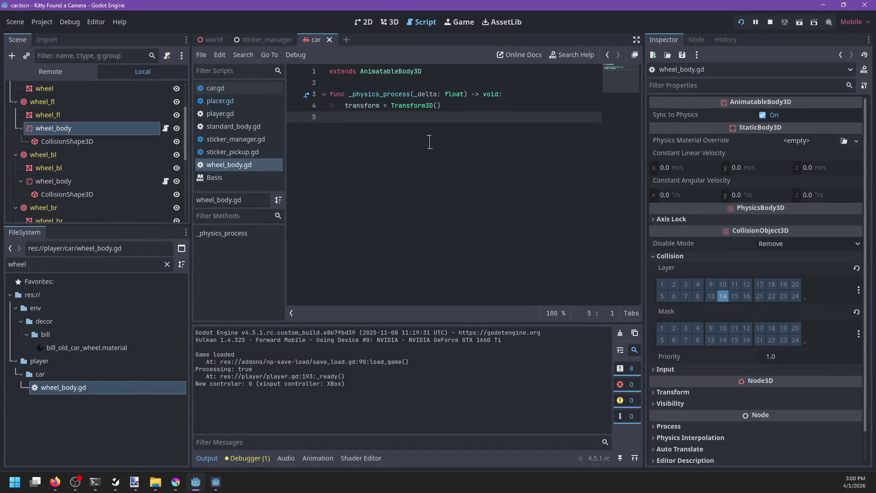
left_click(117, 180, "ctrl")
scroll(114, 178, "down", 3)
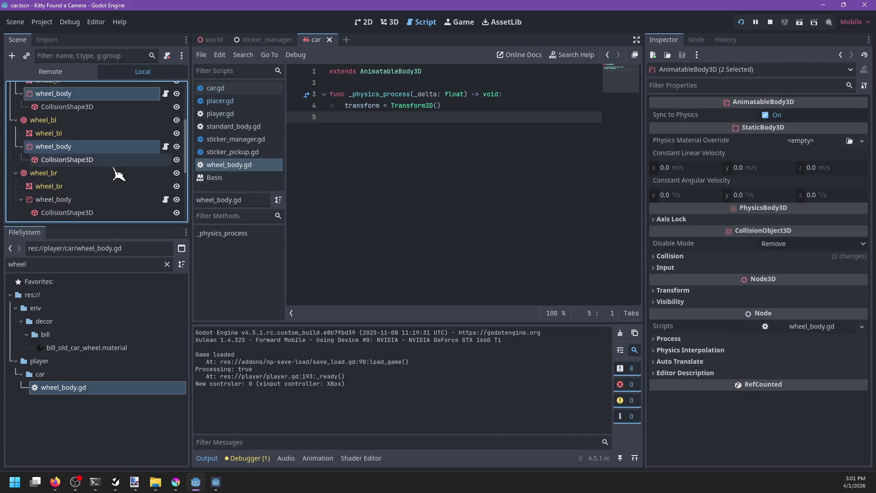
scroll(108, 188, "down", 4)
left_click(110, 169, "ctrl")
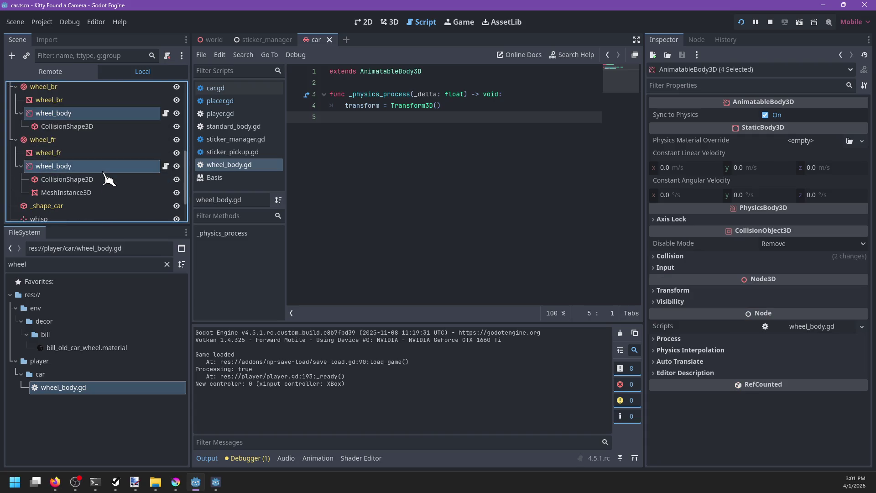
scroll(110, 182, "down", 3)
scroll(107, 206, "up", 5)
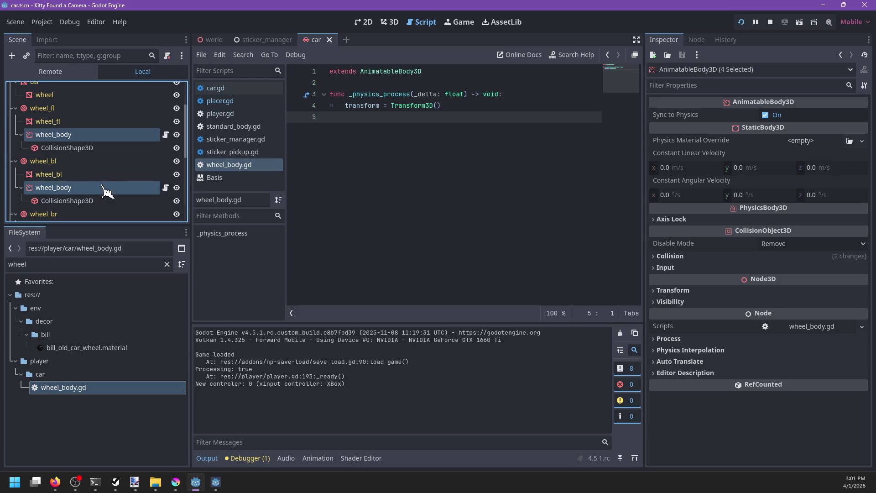
right_click(104, 173)
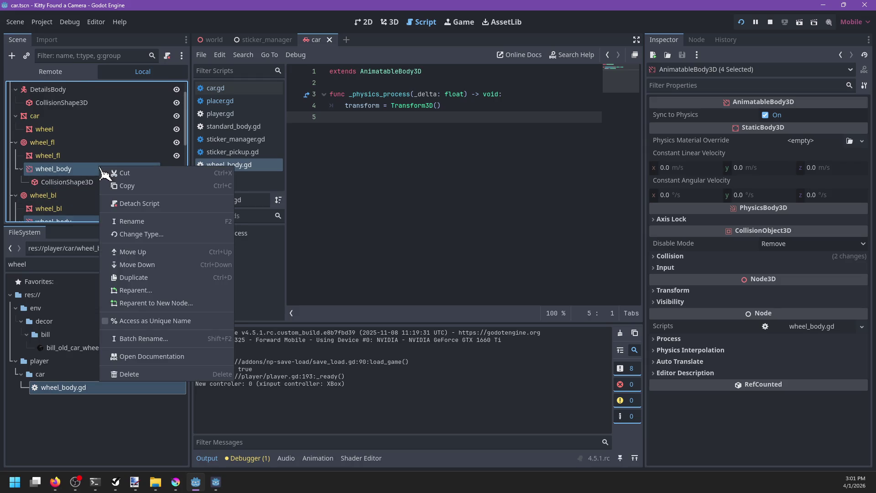
left_click(156, 204)
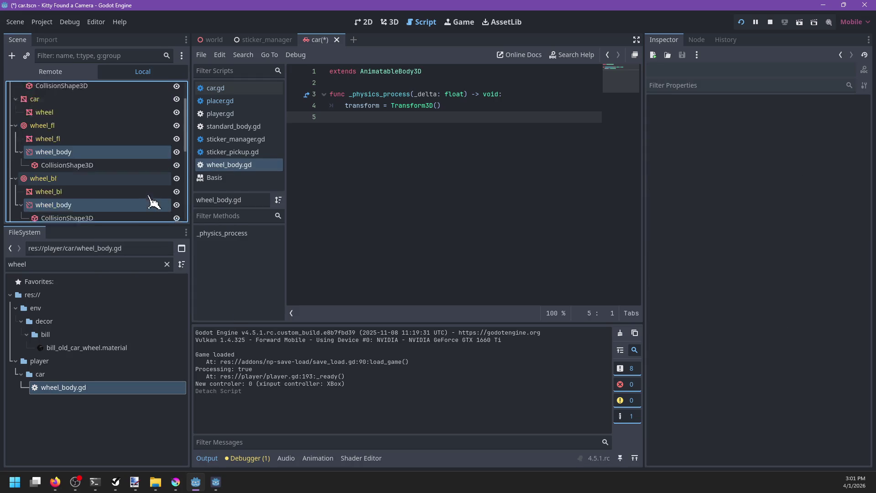
- Reparent the wheel_body nodes under their wheel nodes, then save and run the game
scroll(154, 202, "up", 2)
left_click(65, 172)
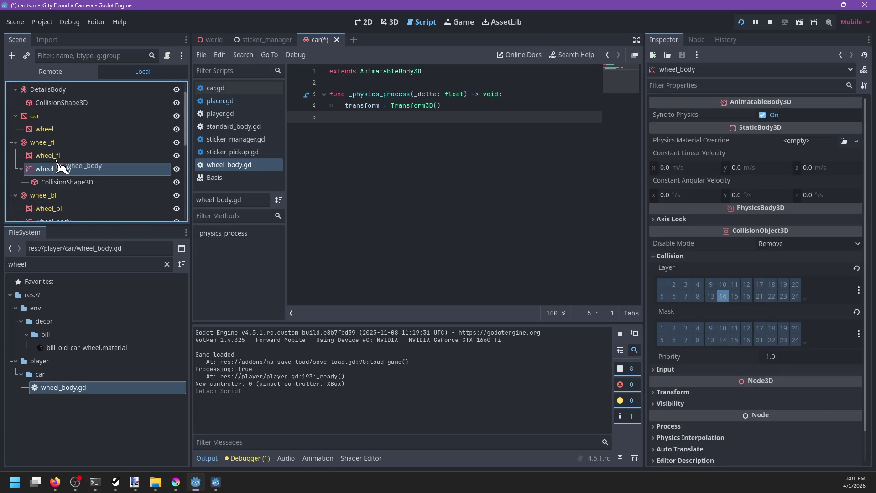
left_click_drag(58, 166, 58, 159)
scroll(69, 169, "down", 2)
mouse_move(56, 191)
left_mouse_down()
mouse_move(65, 171)
mouse_move(71, 183)
mouse_move(59, 177)
left_mouse_up()
scroll(58, 173, "down", 2)
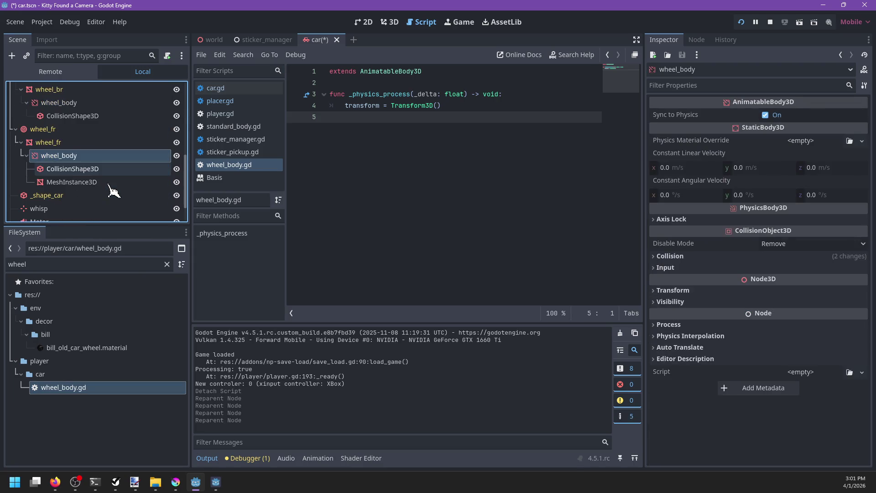
key("F5")
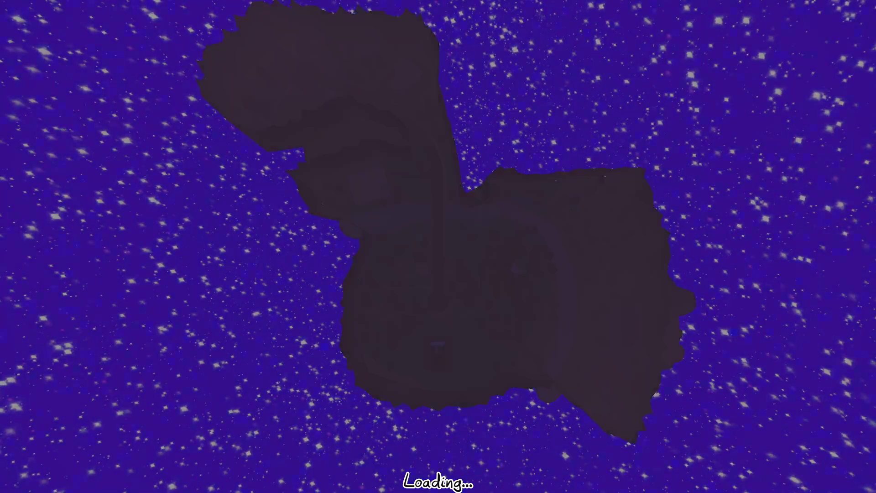
- Walk the kitty to the pink car, climb in, then stop the running game
key("w")
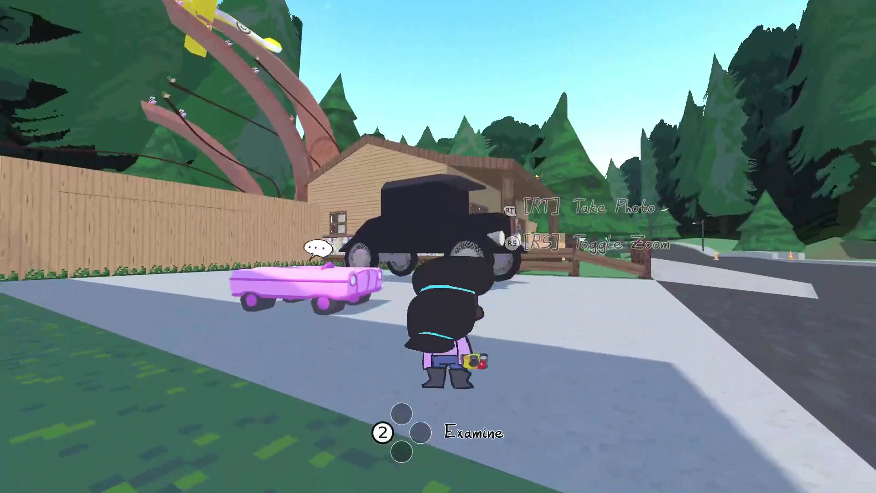
key("e")
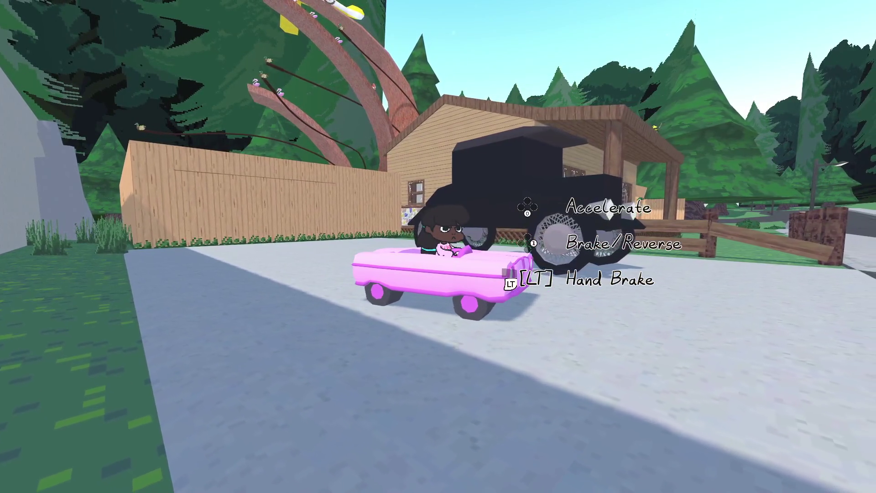
key("F8")
- Change the four selected wheel_body nodes' type to CharacterBody3D and run the project again
scroll(169, 180, "up", 3)
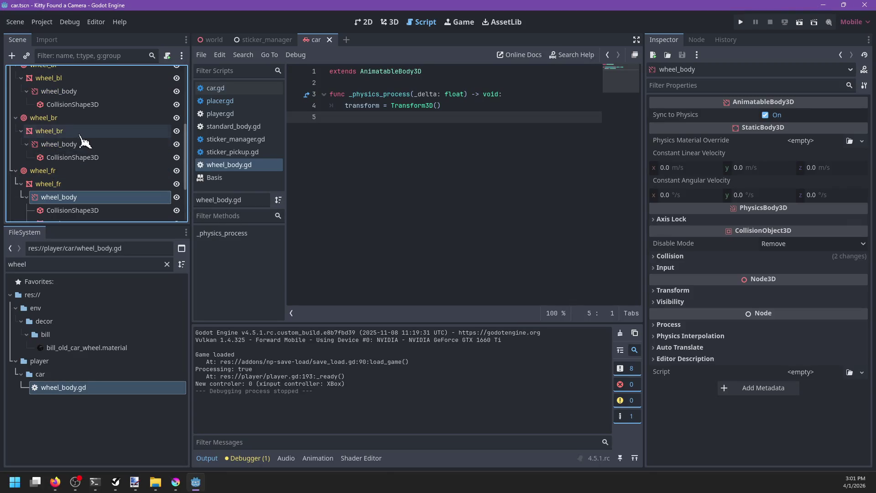
left_click(80, 144, "ctrl")
left_click(82, 93, "ctrl")
scroll(91, 105, "up", 3)
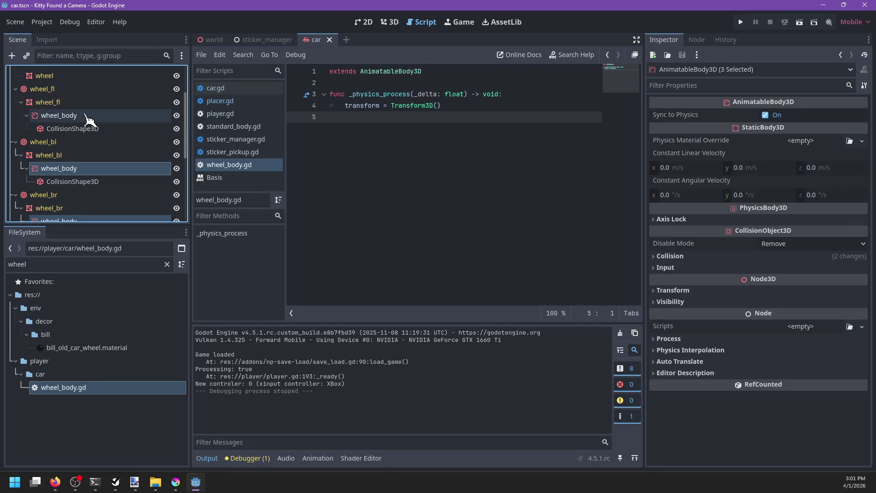
left_click(84, 116, "ctrl")
right_click(84, 118)
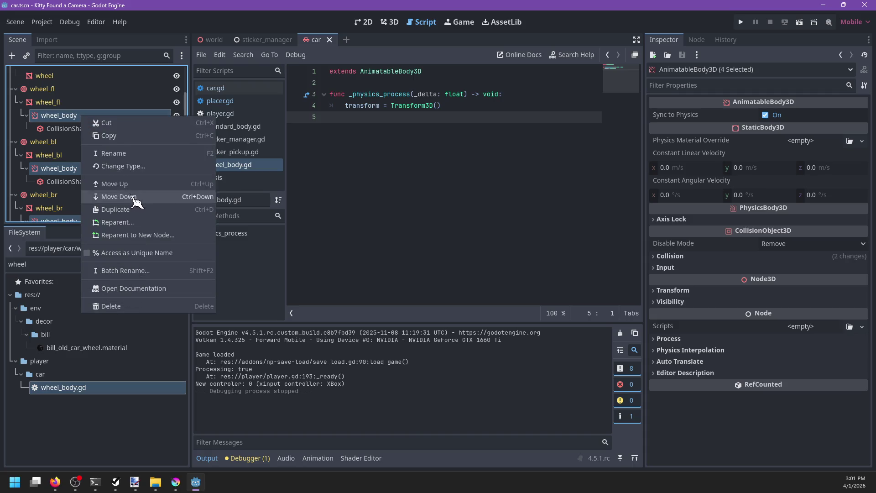
left_click(130, 167)
type("charac")
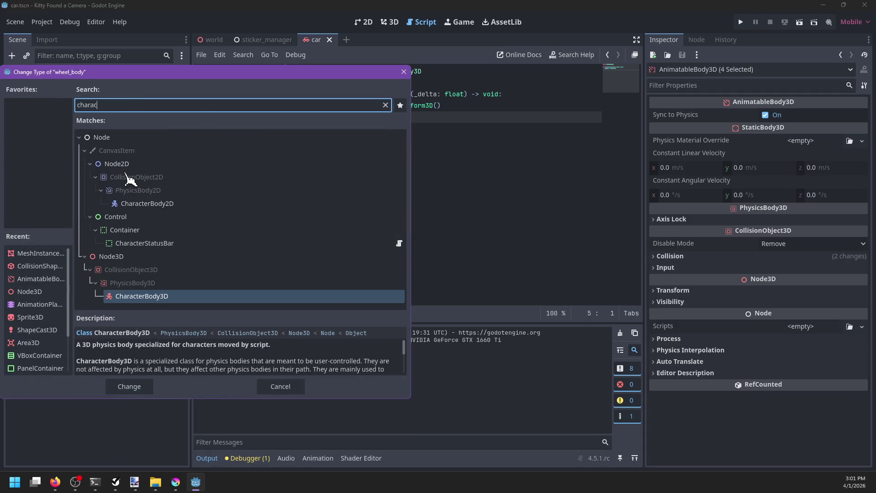
type("od")
key("Return")
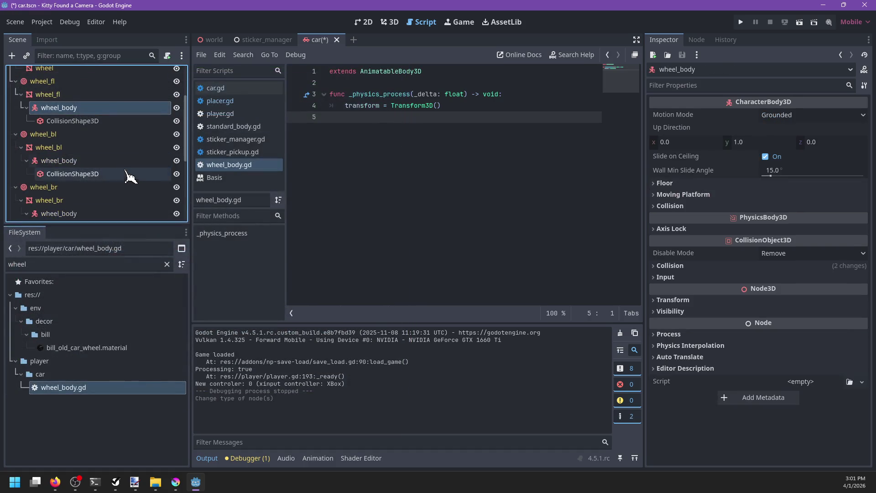
scroll(120, 176, "up", 5)
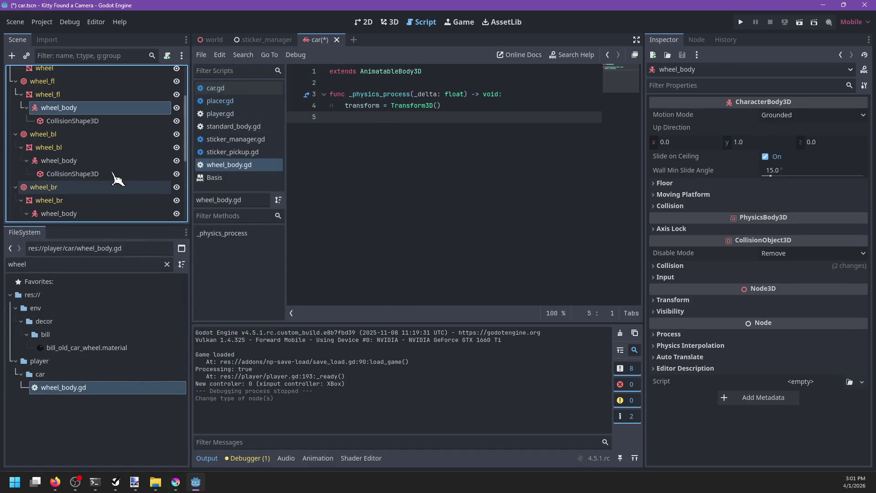
key("F5")
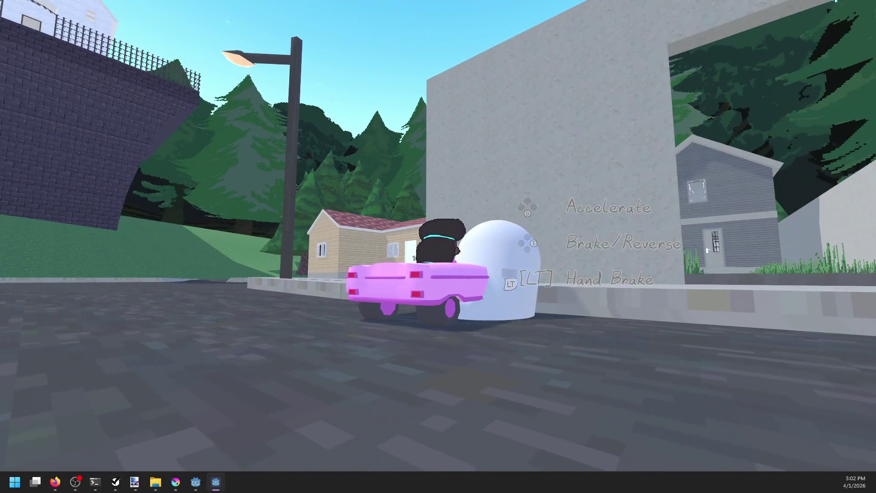
- Pause the game, delete the MeshInstance3D under wheel_fr's wheel_body in Godot, then return
key("Escape")
key("F8")
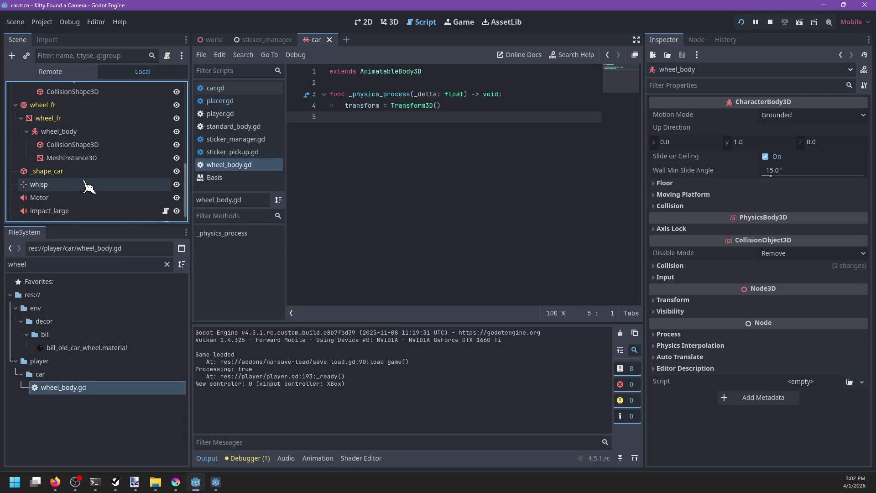
left_click(84, 158)
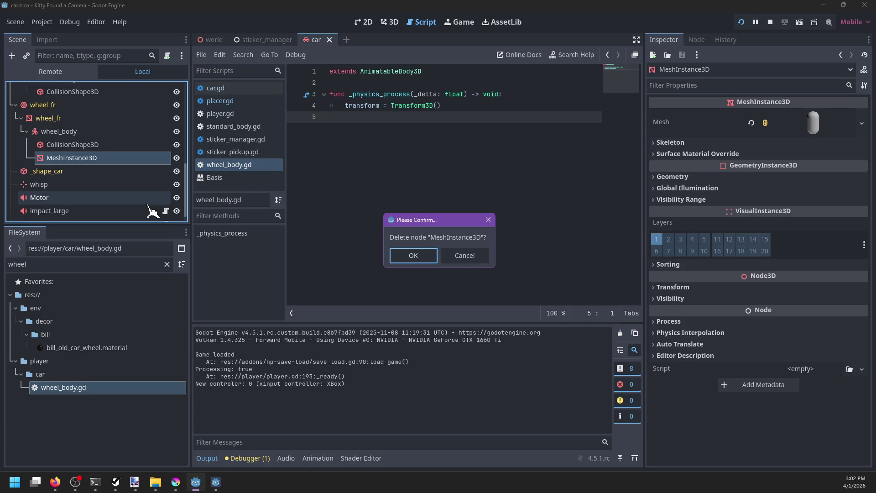
key("Return")
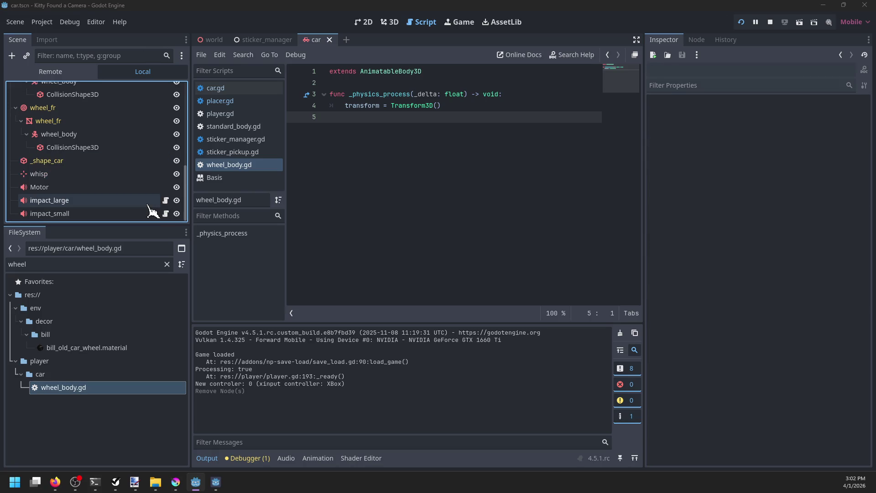
key("F5")
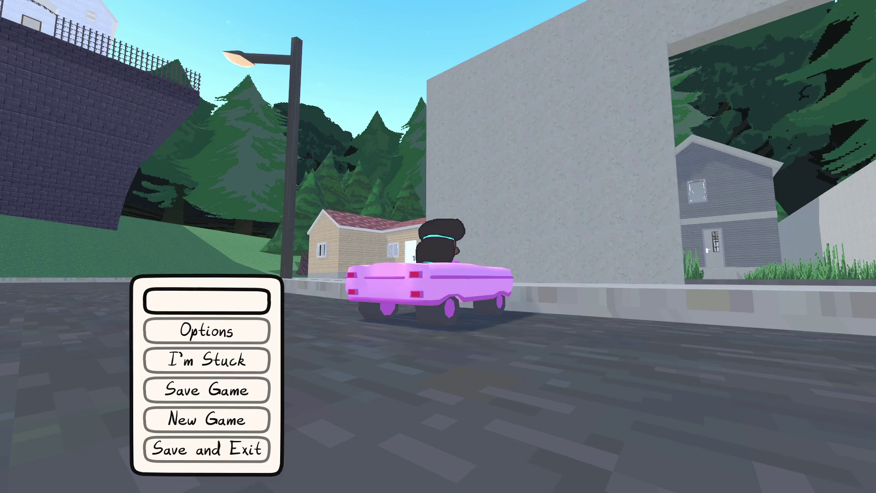
- Resume and drive the pink car off the road up the grassy hill, steering left then right
key("Escape")
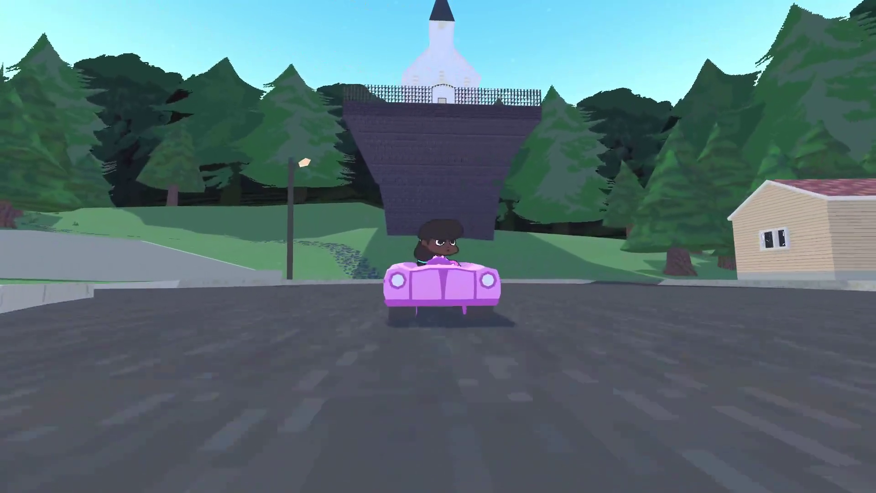
key("w")
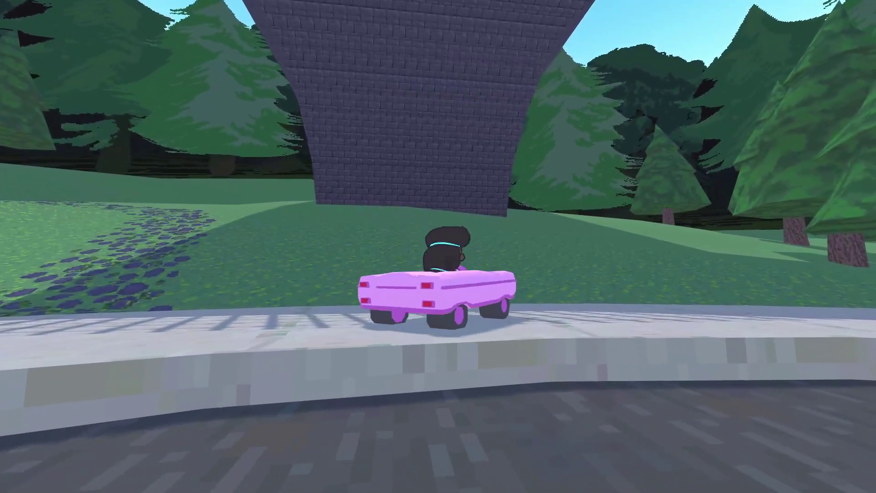
key("w")
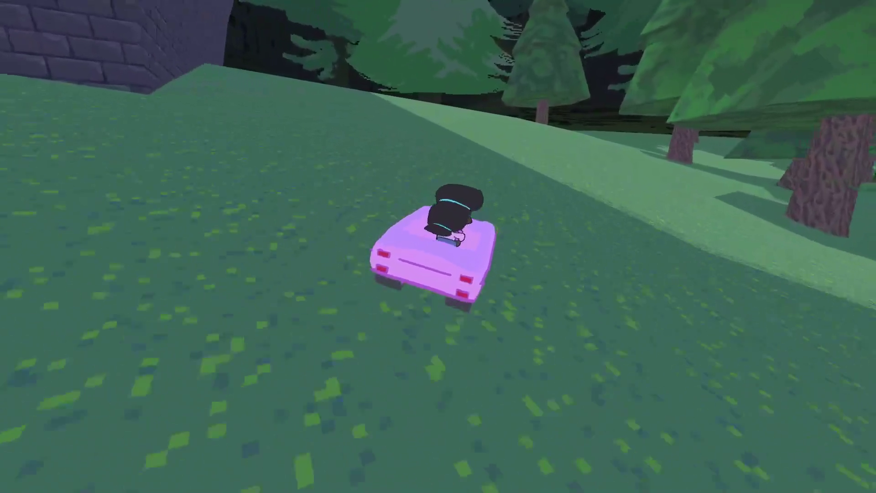
key("a")
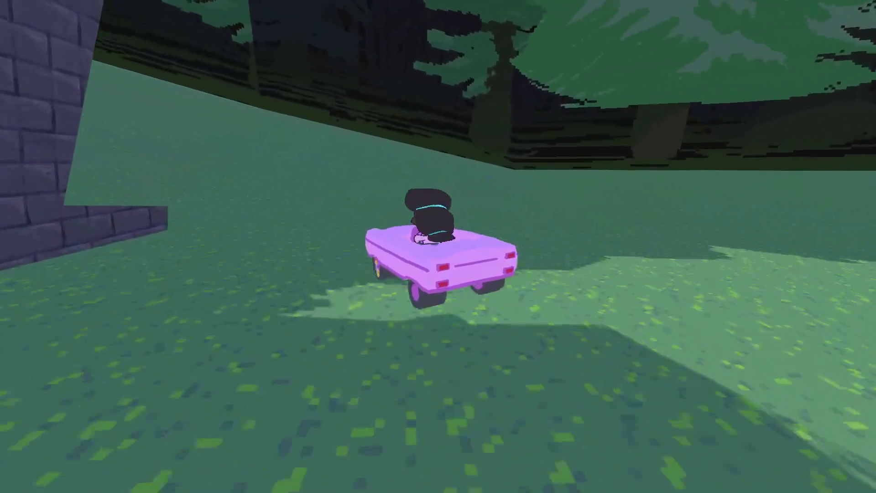
key("d")
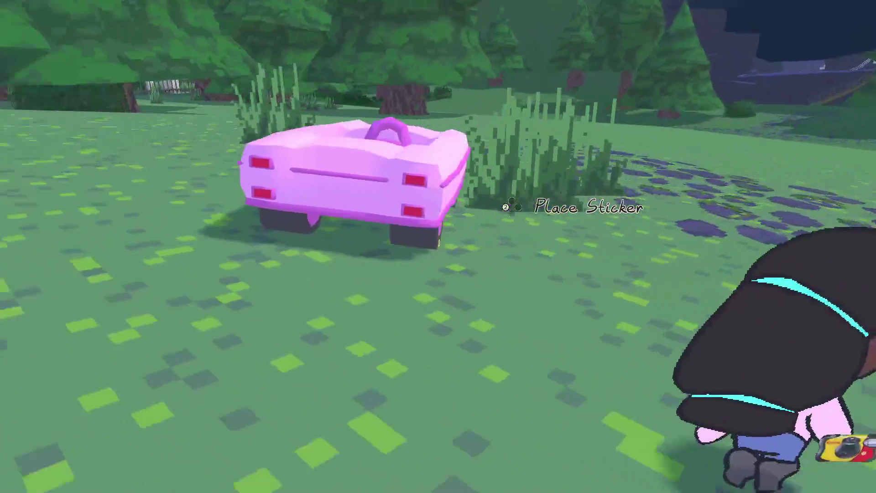
- Place a sticker on the pink car's wheel, walk around the car, and get in
left_click(511, 206)
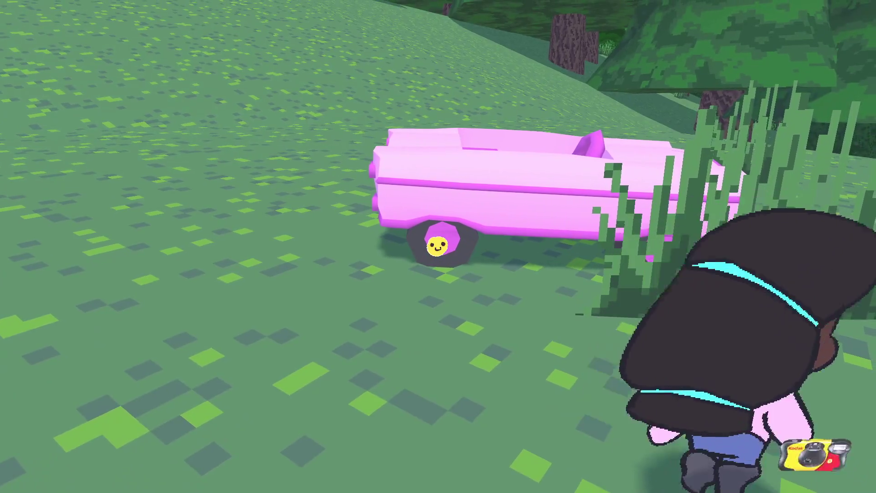
key("s")
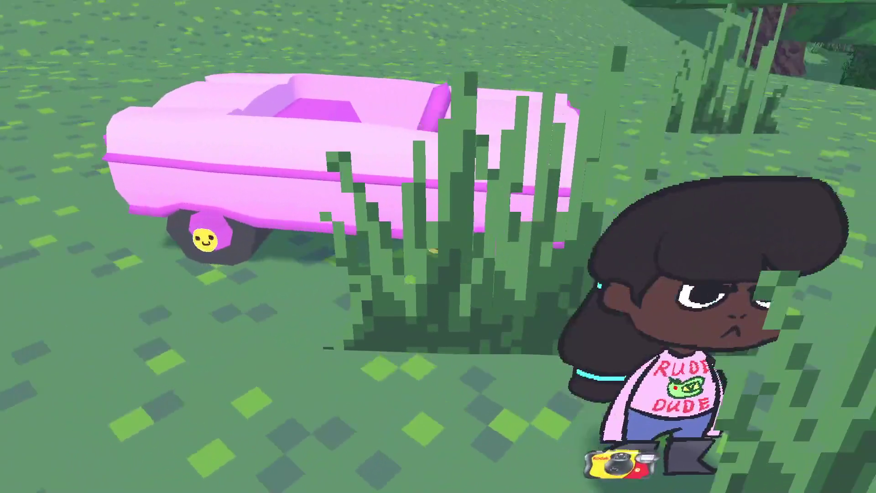
key("w")
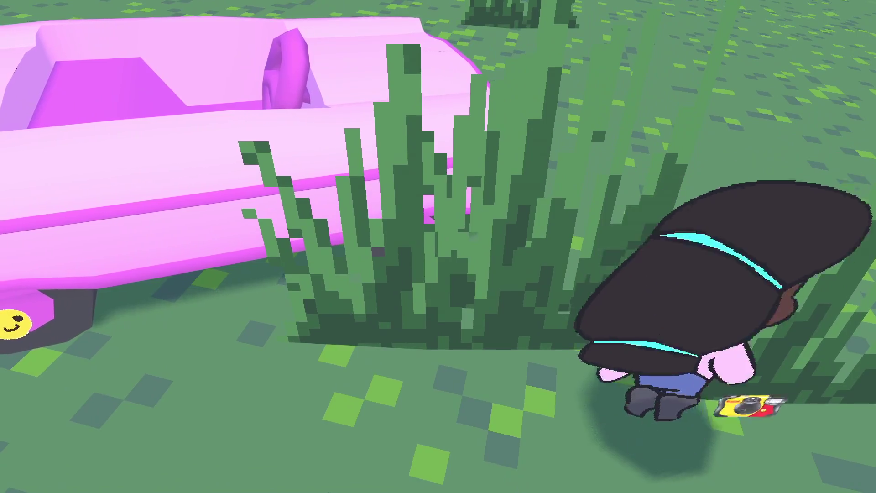
key("s")
key("w")
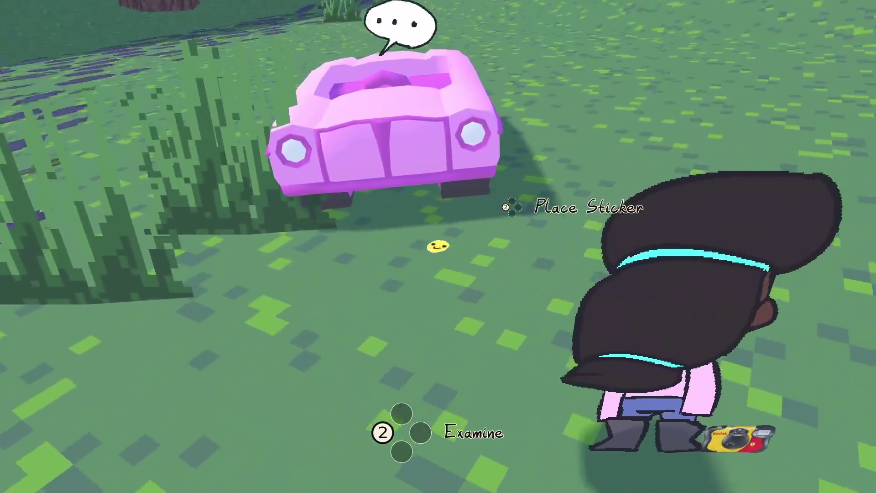
key("s")
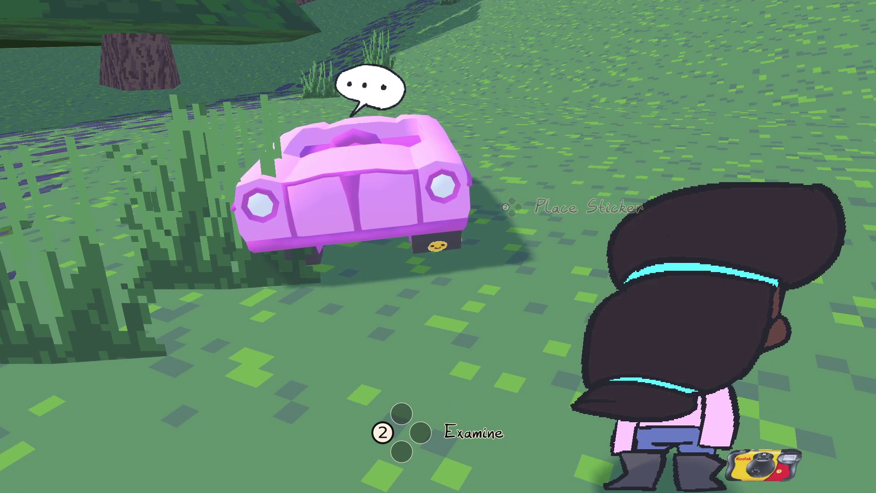
key("e")
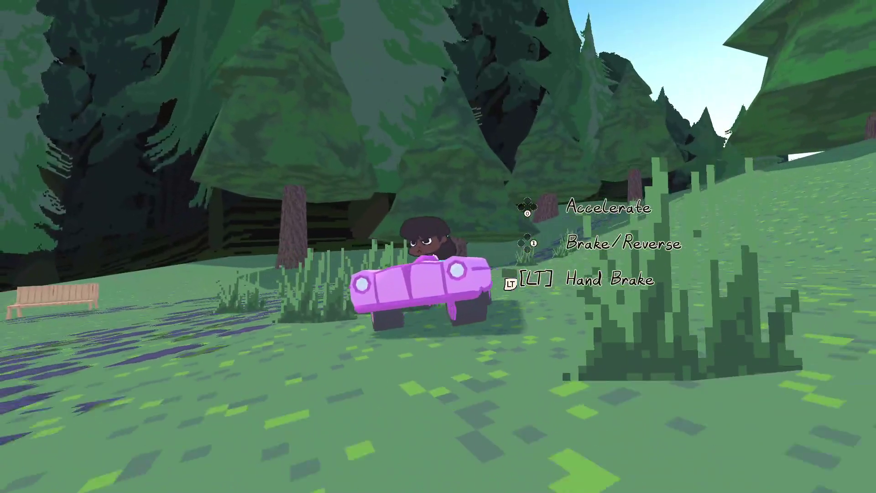
- Choose Save and Exit from the pause menu, then run the project again
key("Escape")
key("Down")
key("Down")
key("Down")
key("Down")
key("Down")
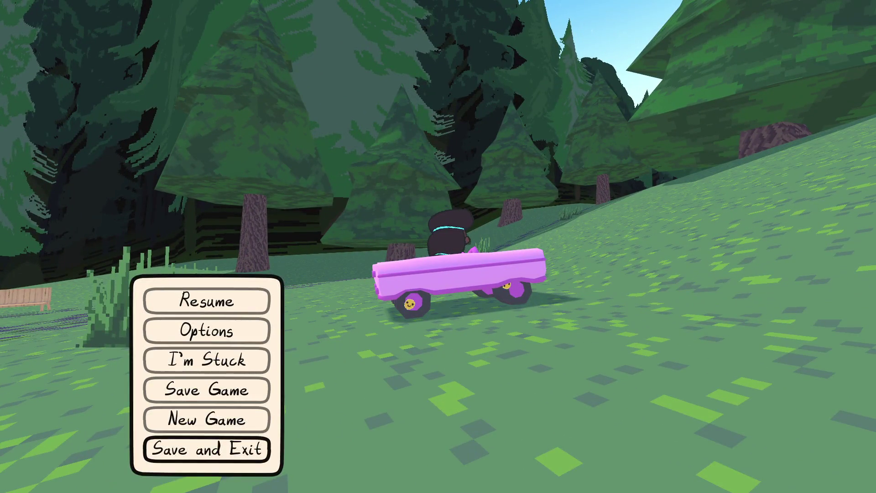
key("Return")
key("F5")
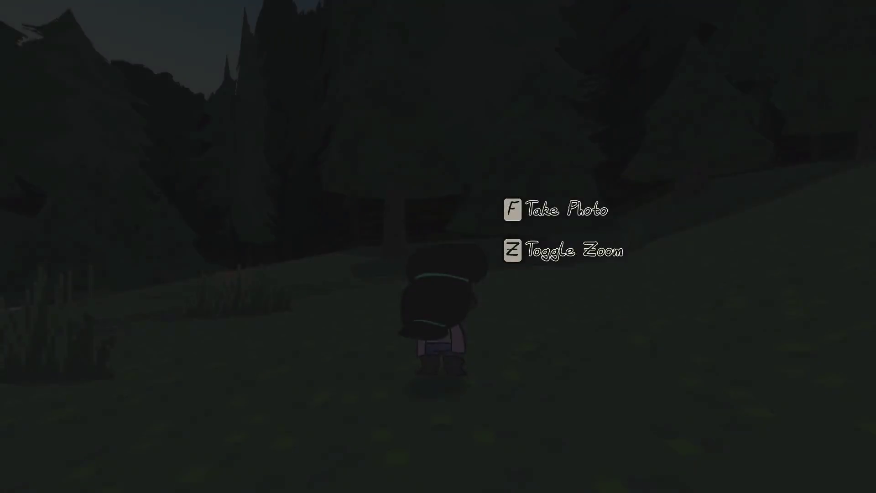
- Respawn with I'm Stuck and run up the town road, jumping onto the curb
key("Escape")
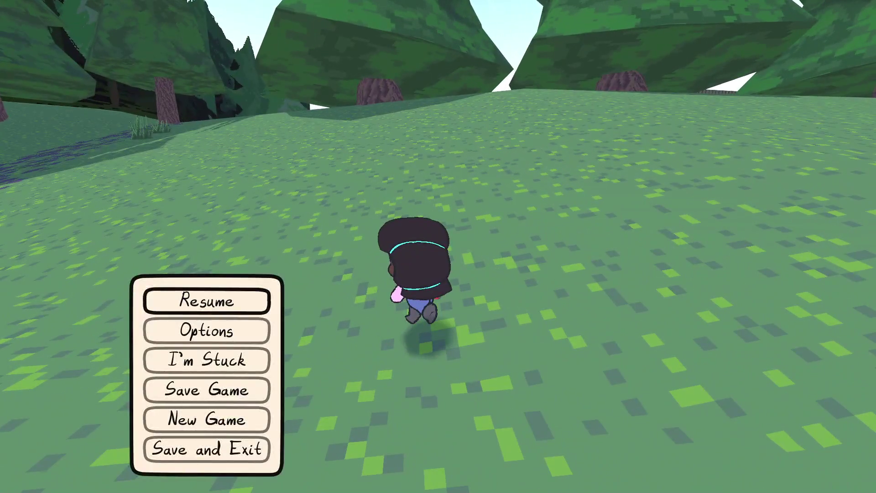
key("Return")
key("w")
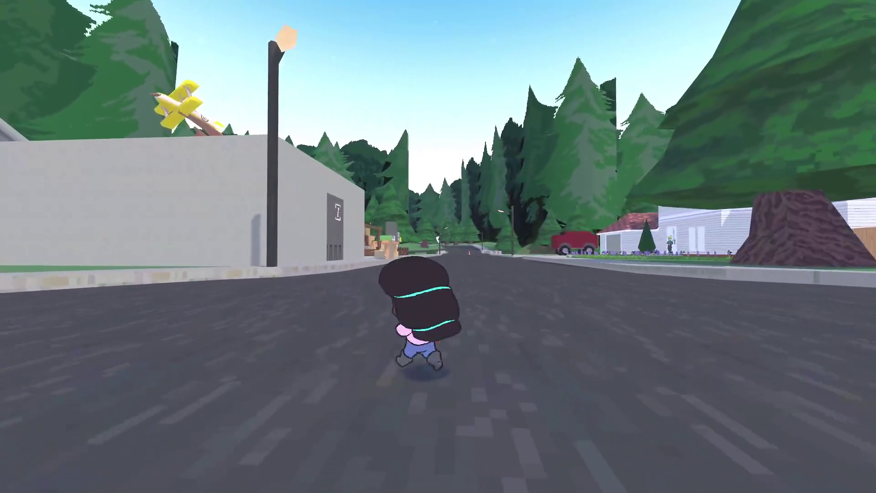
key("a")
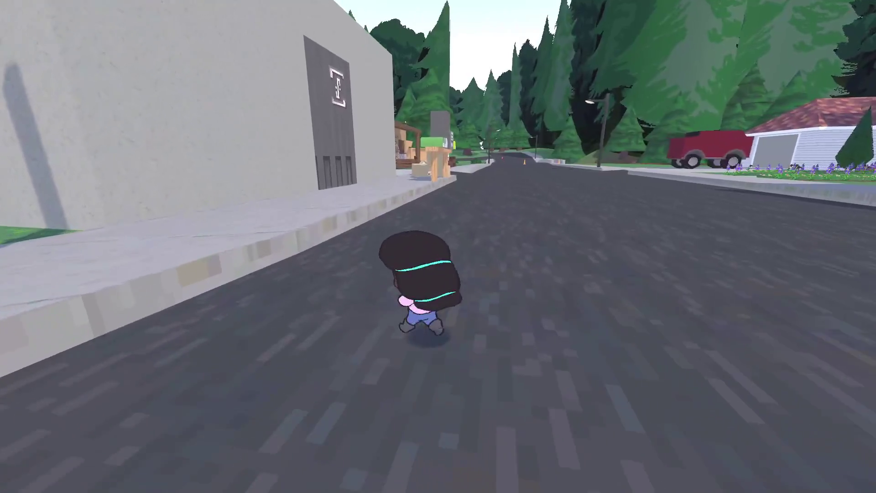
key("space")
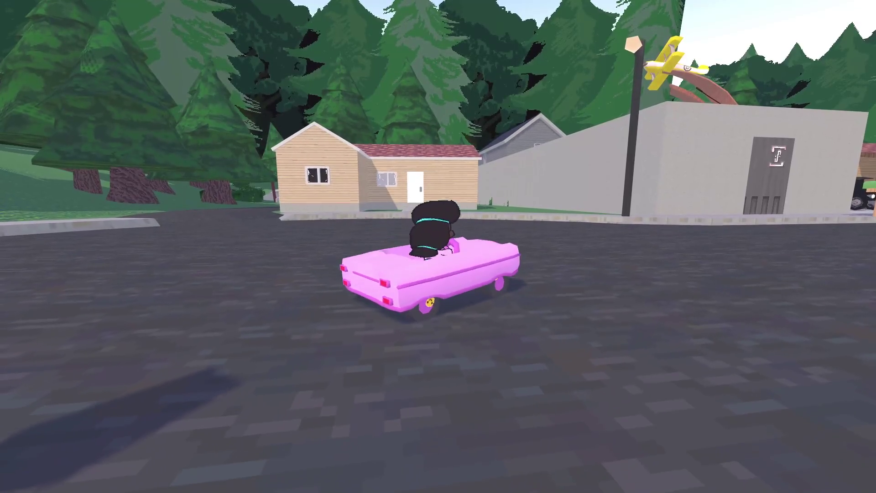
- Save and exit the game from the pause menu, then bring up the to-do list
key("Escape")
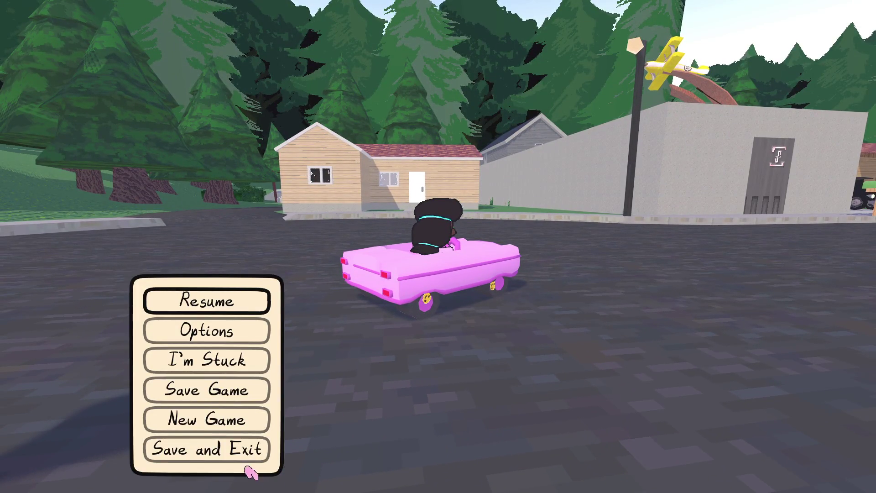
left_click(258, 449)
left_click(116, 483)
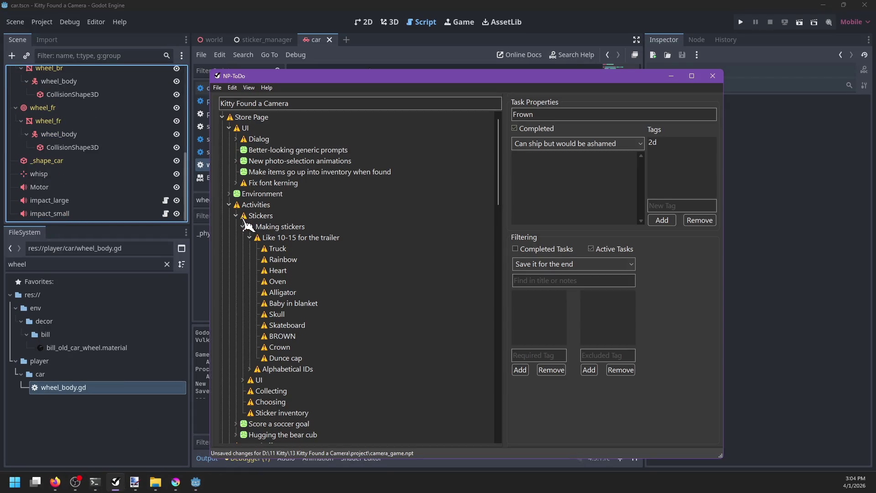
- Add a 'Sound effect' sub-task under the Stickers task
right_click(251, 217)
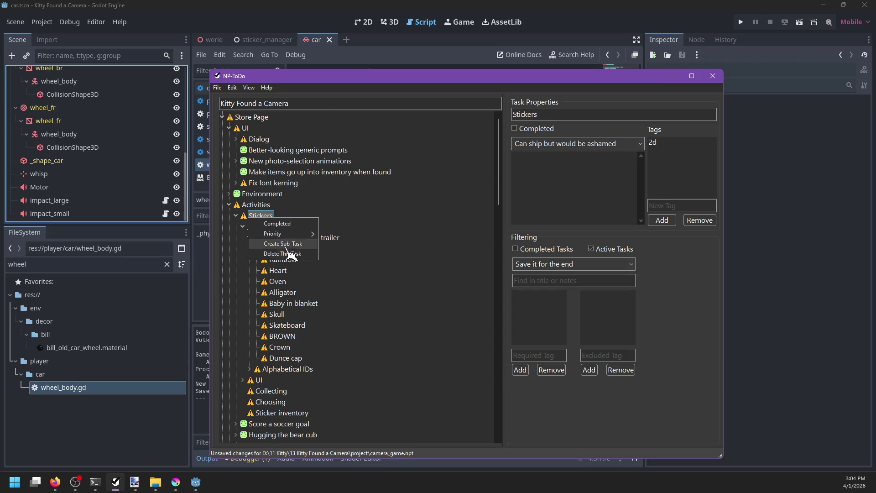
right_click(259, 212)
right_click(260, 211)
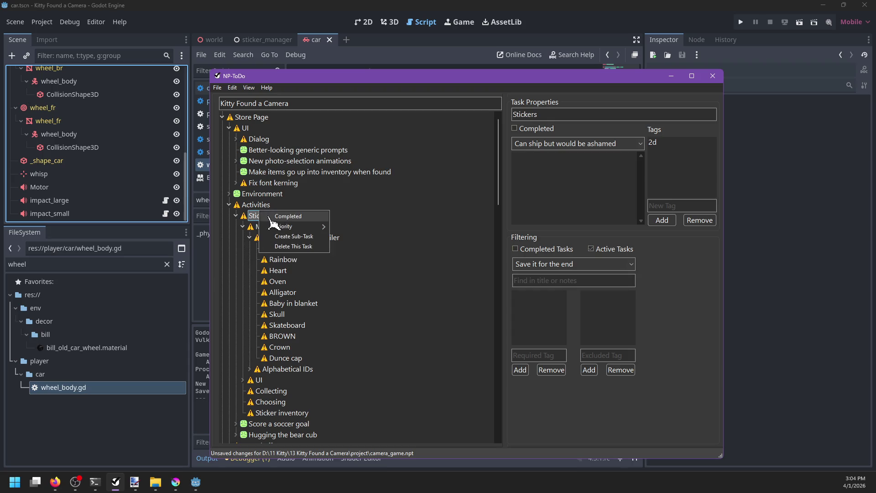
left_click(294, 236)
type("Sou")
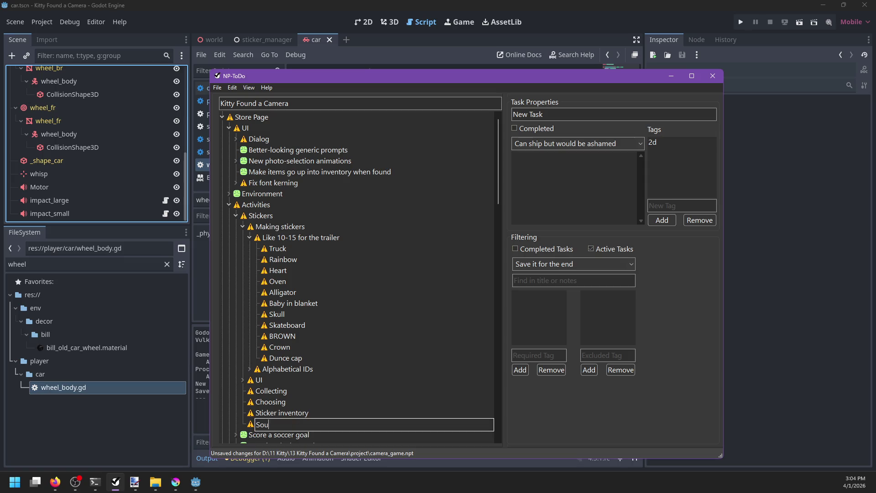
type("t")
key("Return")
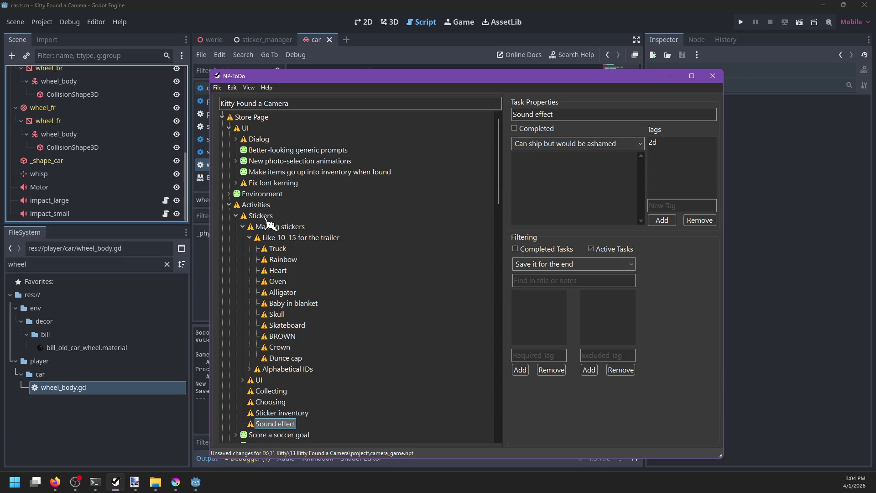
- Mark the Truck task as completed and switch to Krita
right_click(276, 248)
left_click(287, 254)
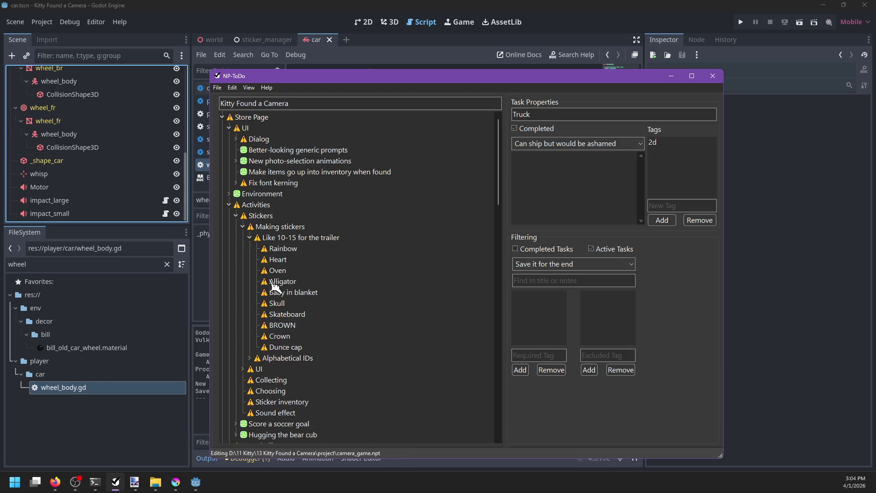
left_click(176, 482)
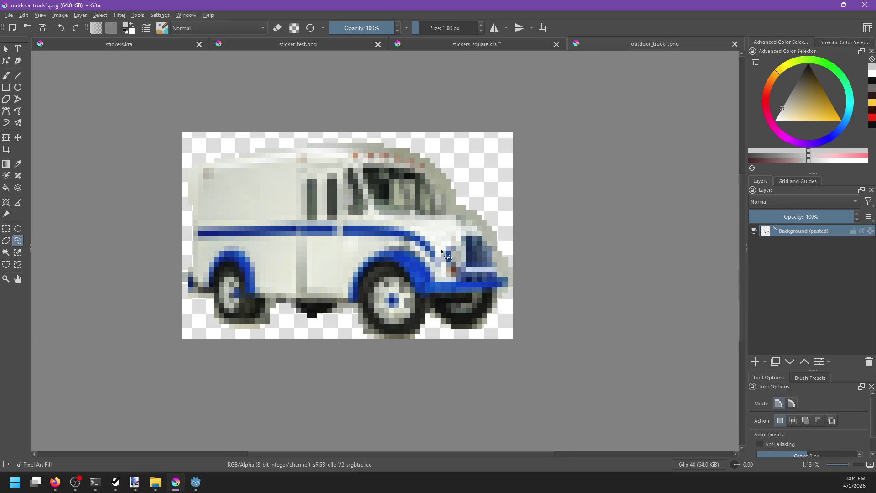
- Close sticker_test.png, answering the save prompt, and switch to stickers_square.kra
left_click(304, 46)
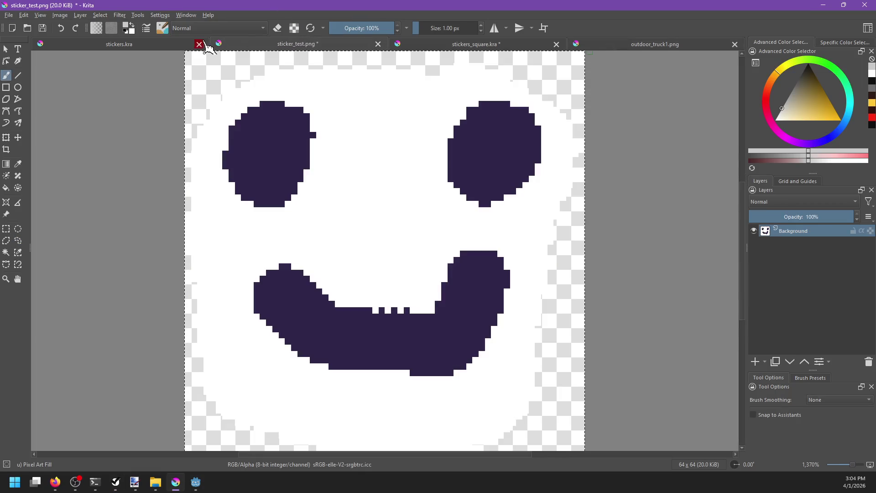
left_click(172, 46)
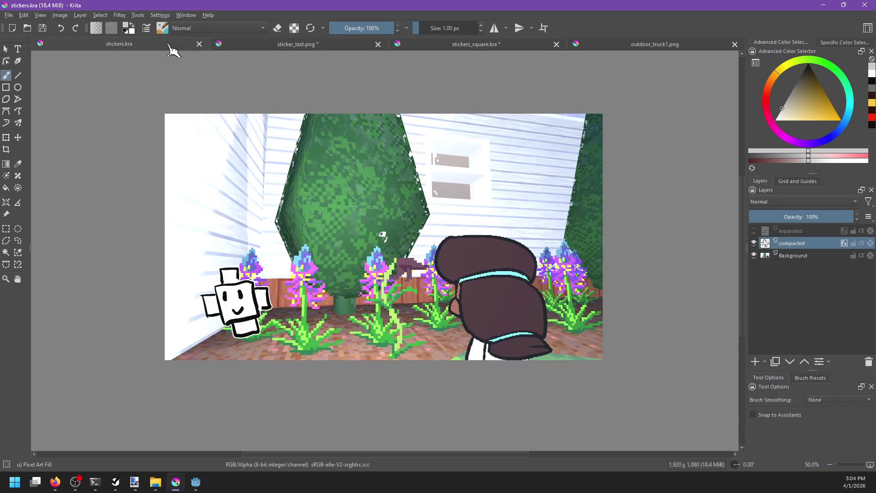
left_click(300, 43)
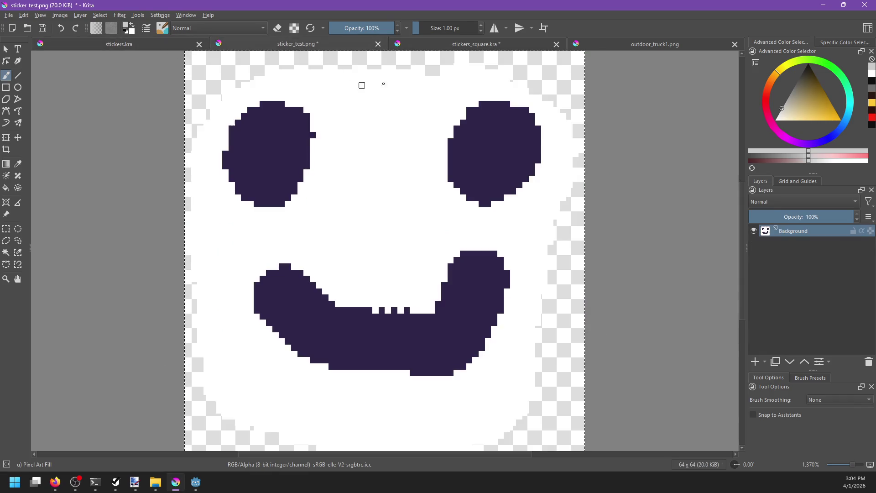
left_click(378, 44)
left_click(462, 253)
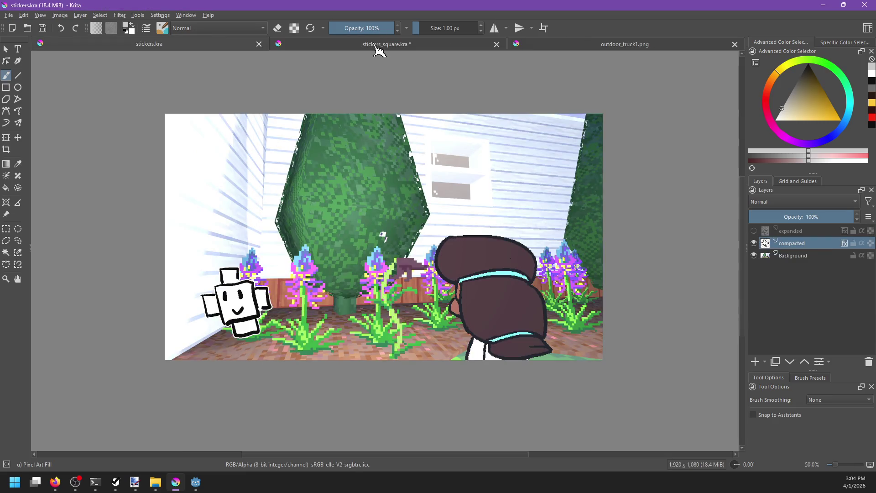
left_click(377, 45)
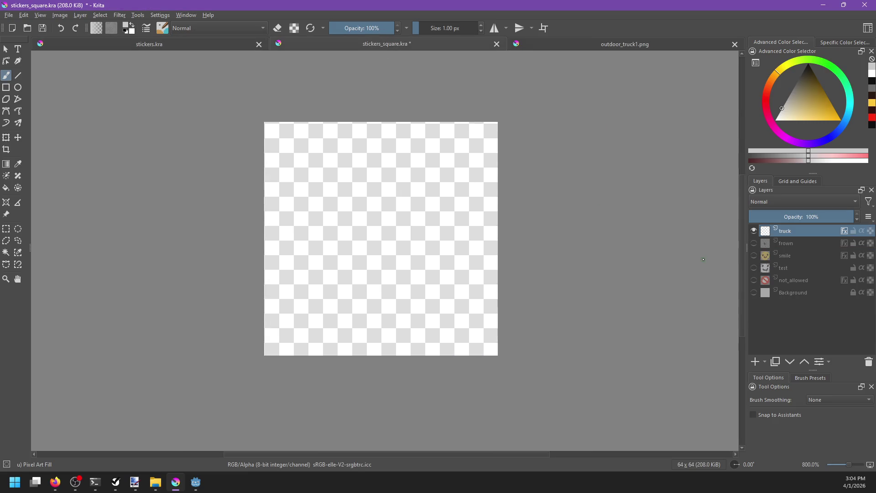
- Rename the test layer and rename not_allowed to sym_forbidden
double_click(807, 230)
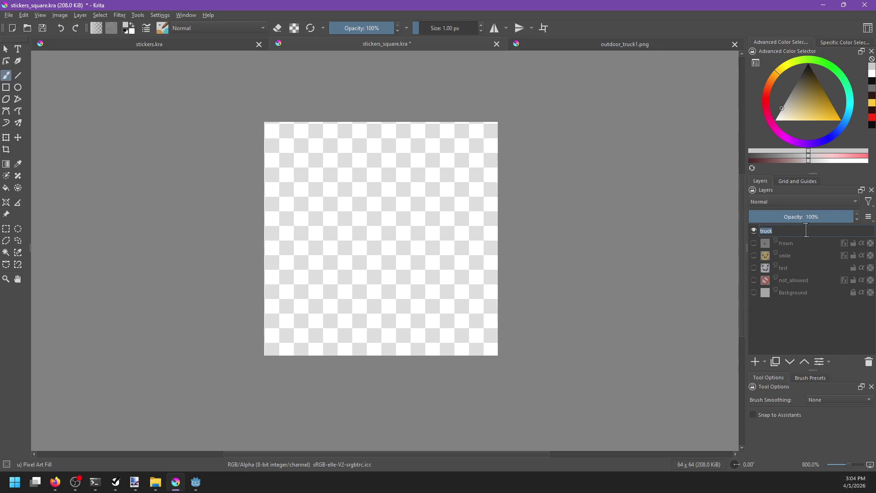
double_click(791, 269)
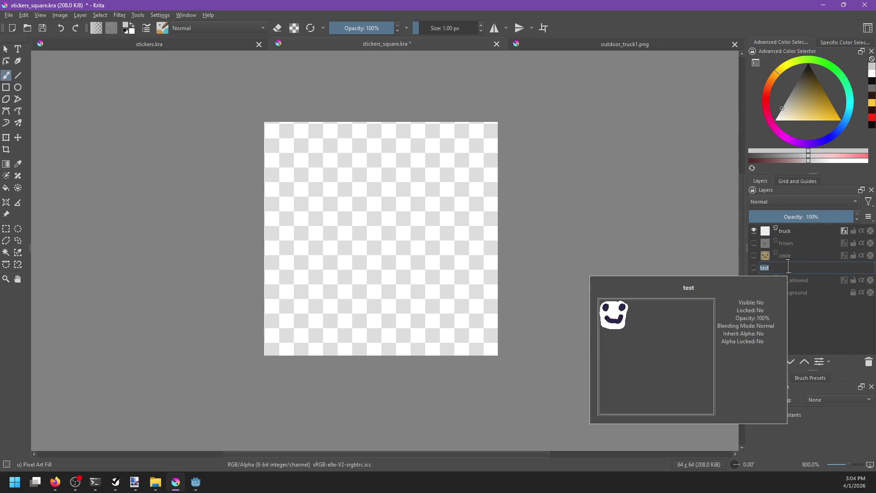
type("fst")
key("Return")
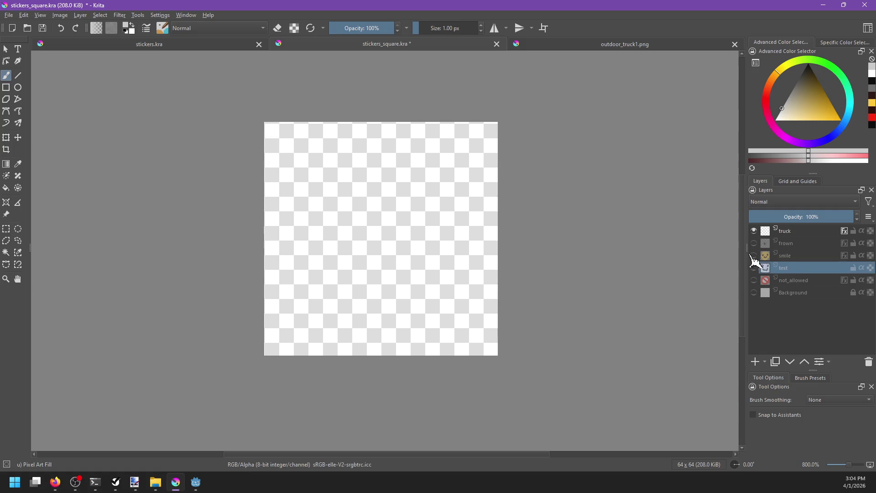
double_click(794, 280)
type("sym_forbidden")
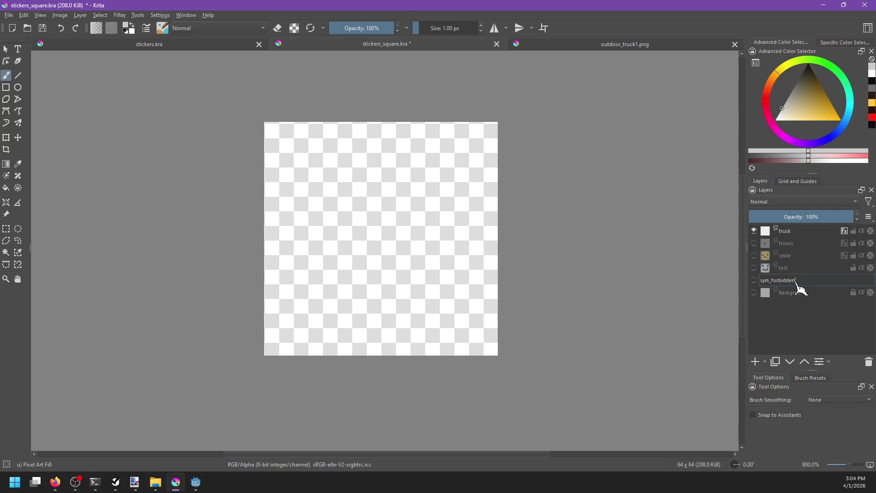
key("Return")
- Rename smile to face_smile and frown to face_frown, then begin renaming the truck layer
double_click(792, 255)
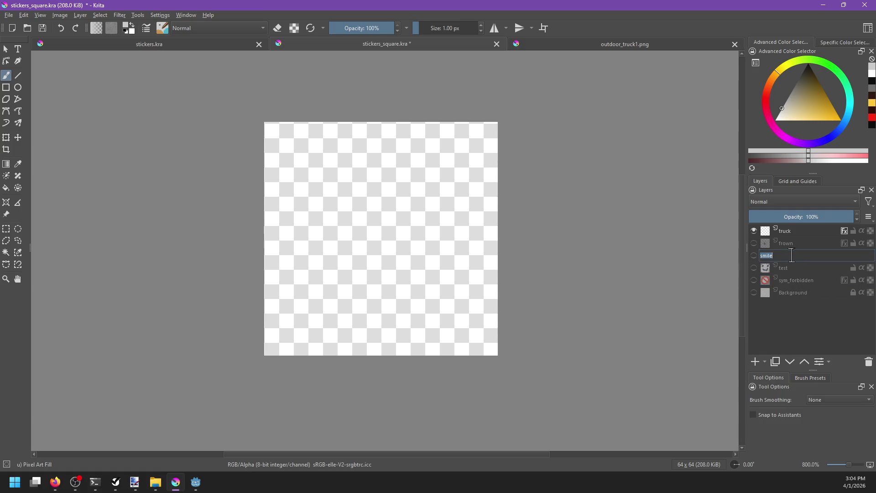
type("le")
key("Return")
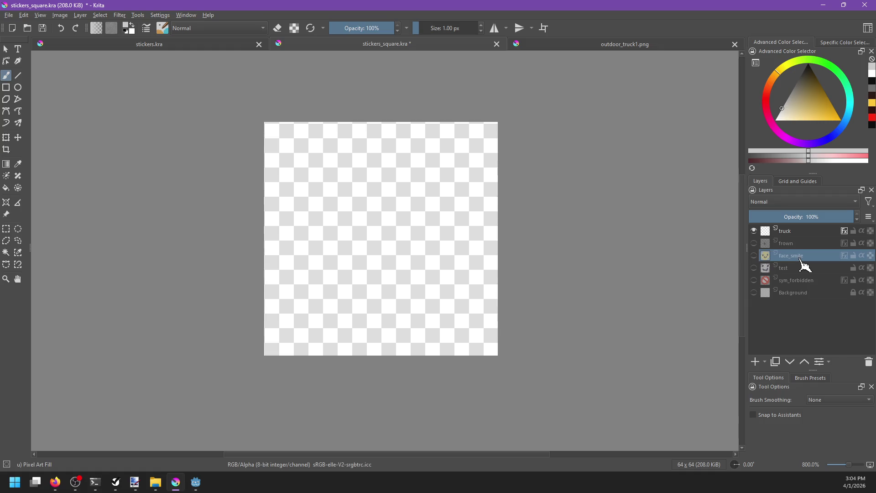
double_click(794, 243)
type("face_")
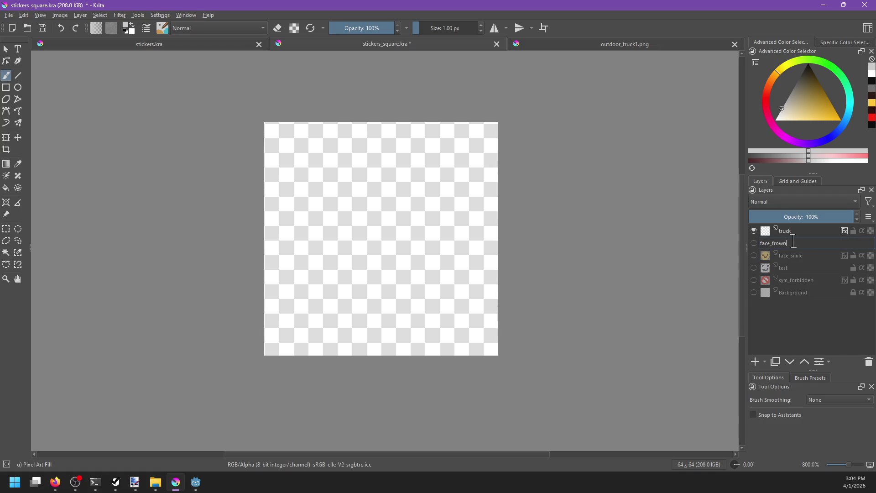
key("Return")
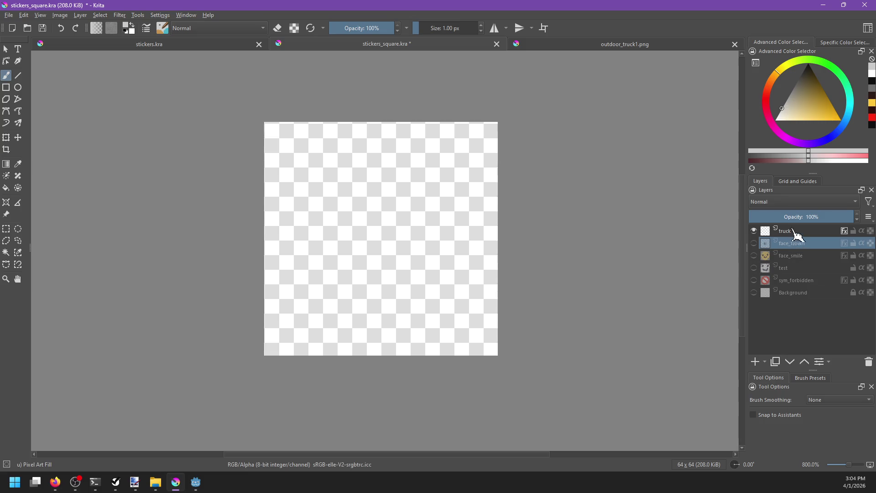
double_click(792, 230)
type("emote_rainb")
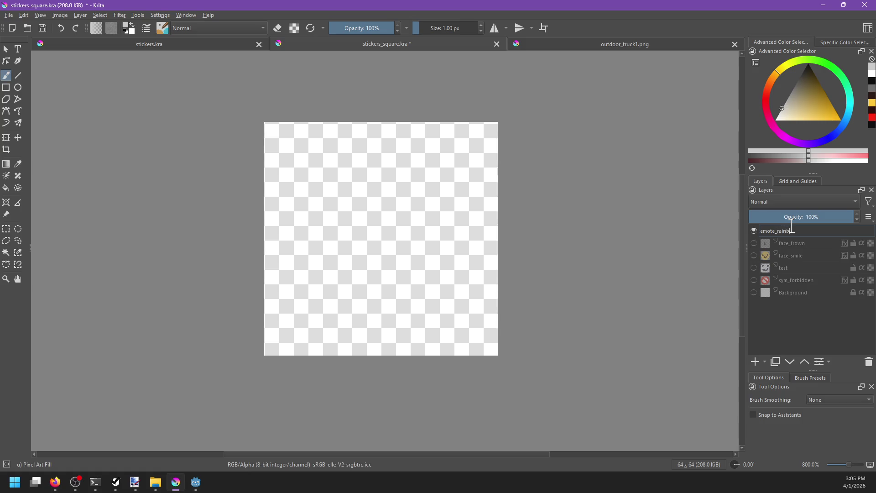
- Name the layer emote_rainbow and paint a pale-pink filled cloud in the canvas's lower-left
type("ow")
key("Return")
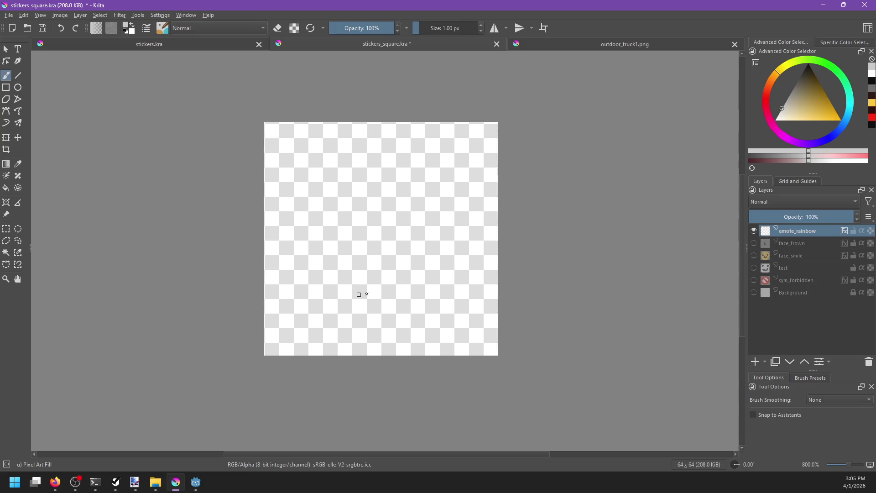
left_click_drag(787, 122, 786, 130)
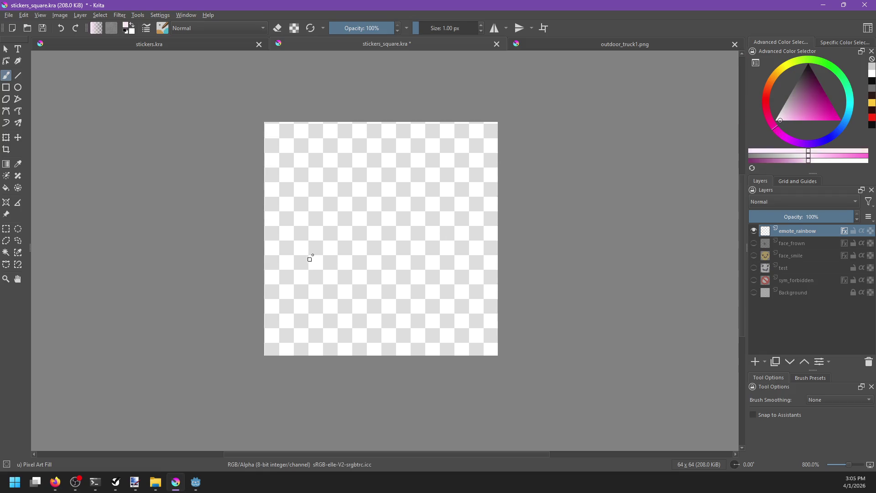
mouse_move(293, 265)
left_mouse_down()
mouse_move(276, 288)
mouse_move(324, 334)
mouse_move(327, 273)
mouse_move(290, 301)
mouse_move(289, 337)
mouse_move(362, 318)
mouse_move(332, 264)
mouse_move(294, 301)
left_mouse_up()
key("ctrl+z")
left_click(310, 291)
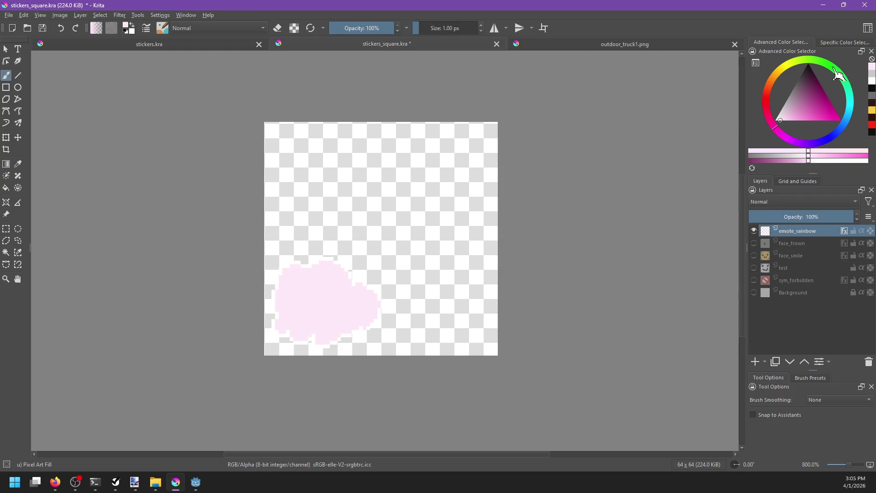
left_click(827, 139)
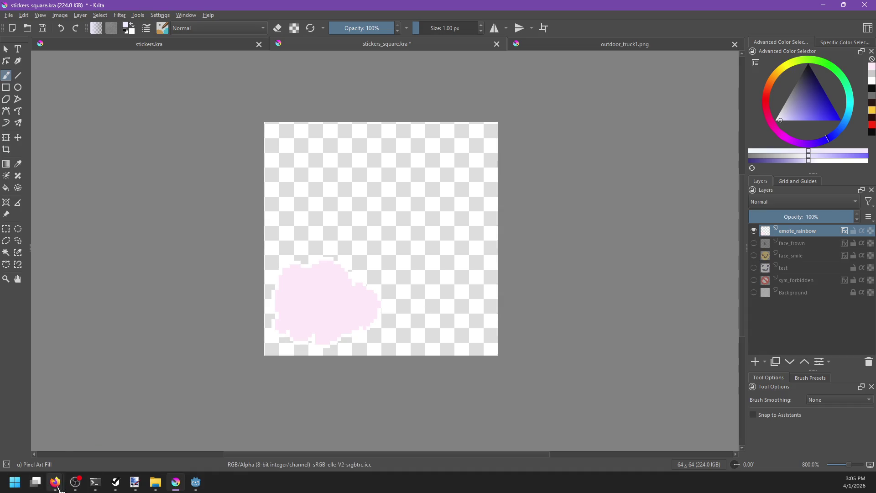
- Search DuckDuckGo for 'rainbow' in the browser and show the image results
mouse_move(54, 482)
left_click(173, 438)
left_click(279, 74)
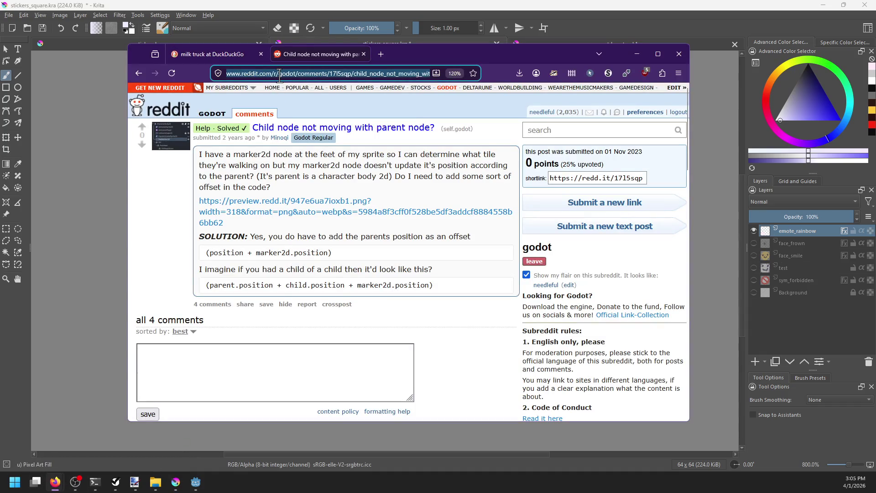
type("rainbow")
key("Return")
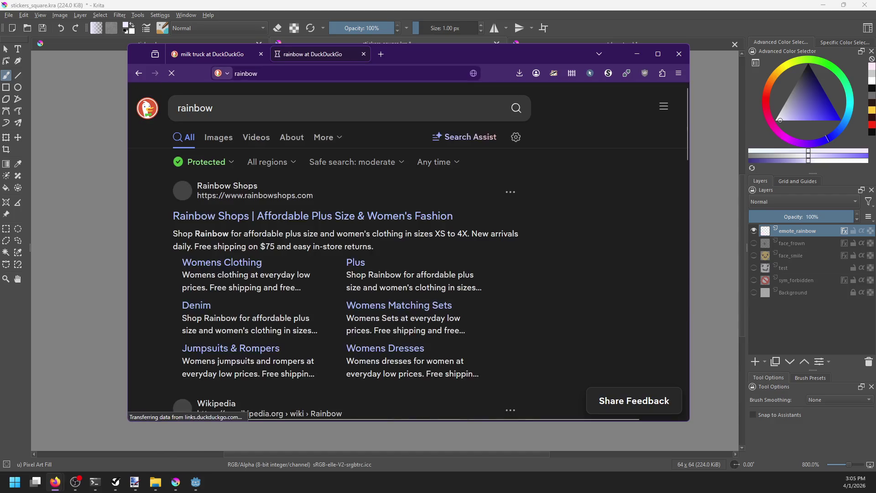
left_click(218, 137)
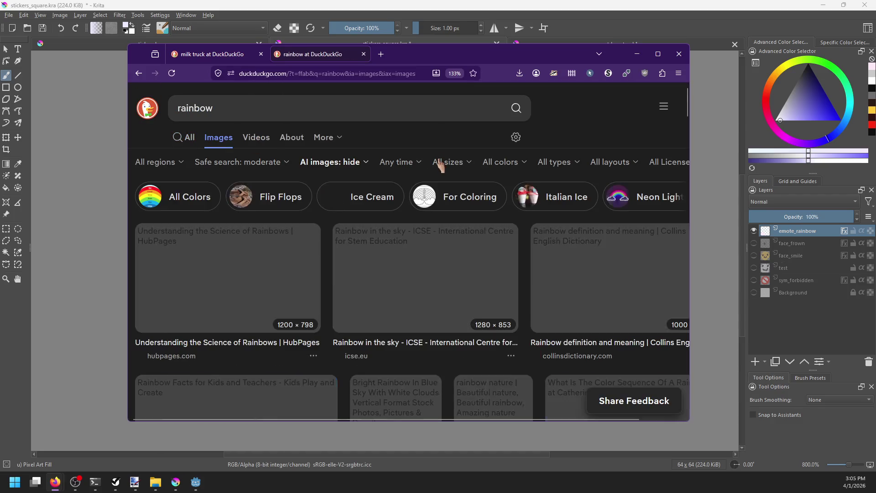
- Paint a 2 px red arc rising from the pink cloud
left_click(451, 6)
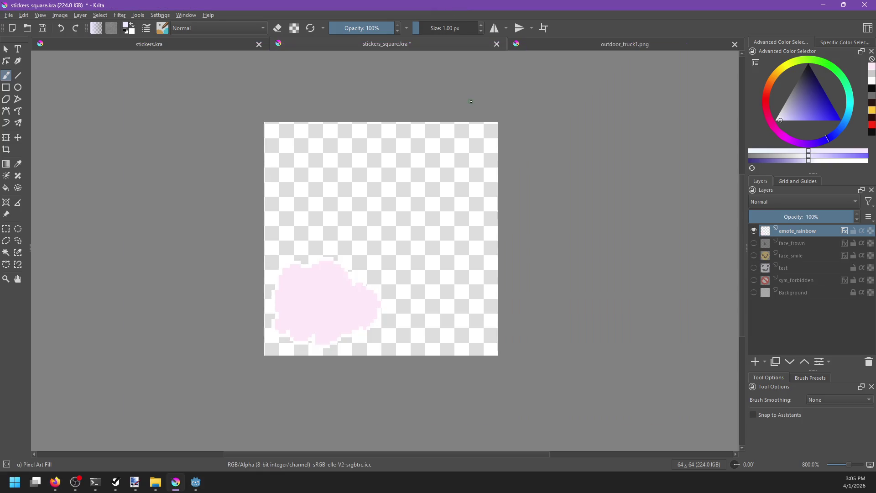
left_click(766, 97)
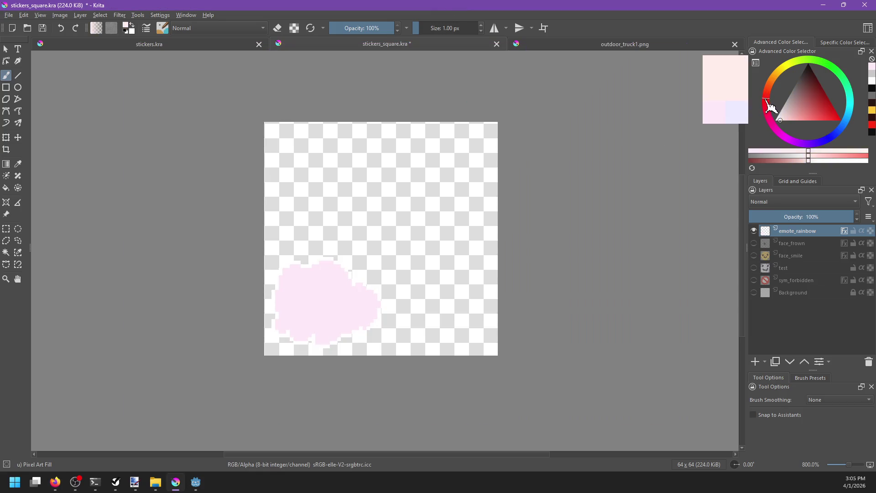
left_click_drag(801, 118, 847, 135)
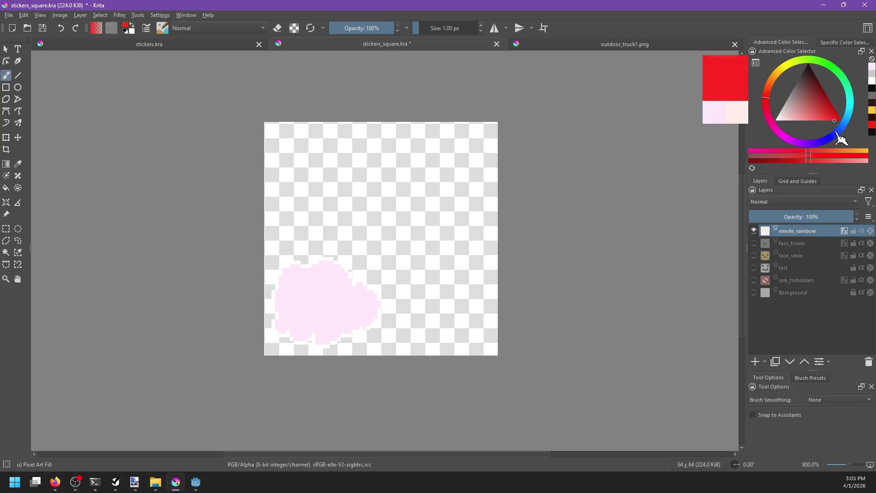
mouse_move(302, 268)
left_mouse_down()
mouse_move(348, 194)
mouse_move(410, 155)
mouse_move(455, 155)
mouse_move(495, 197)
left_mouse_up()
key("ctrl+z")
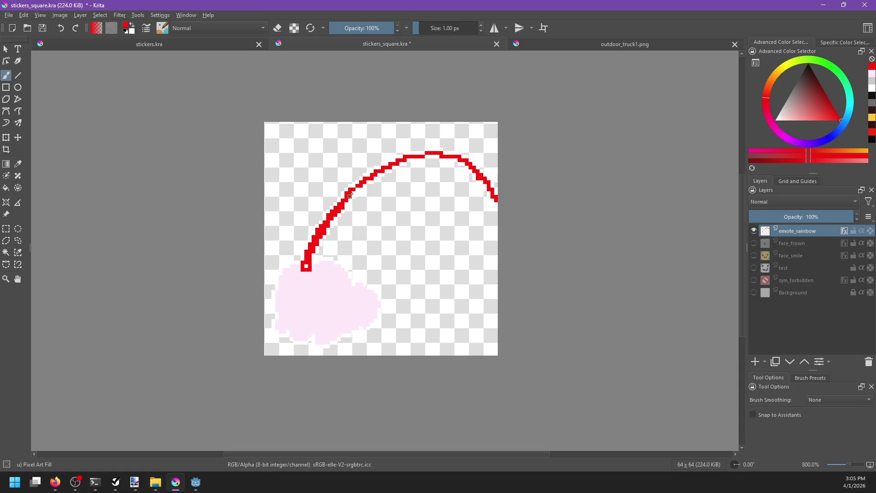
key("bracketright")
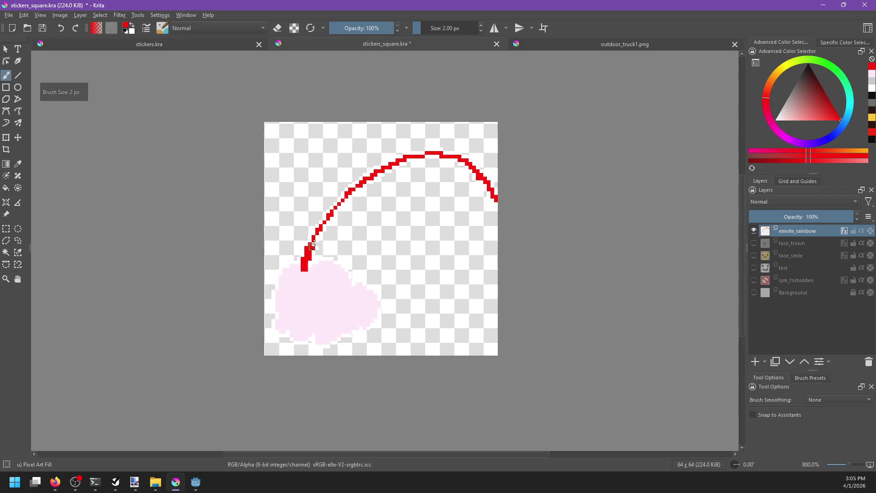
mouse_move(309, 272)
left_mouse_down()
mouse_move(330, 222)
mouse_move(379, 170)
mouse_move(429, 155)
mouse_move(462, 164)
mouse_move(486, 185)
mouse_move(498, 219)
left_mouse_up()
key("e")
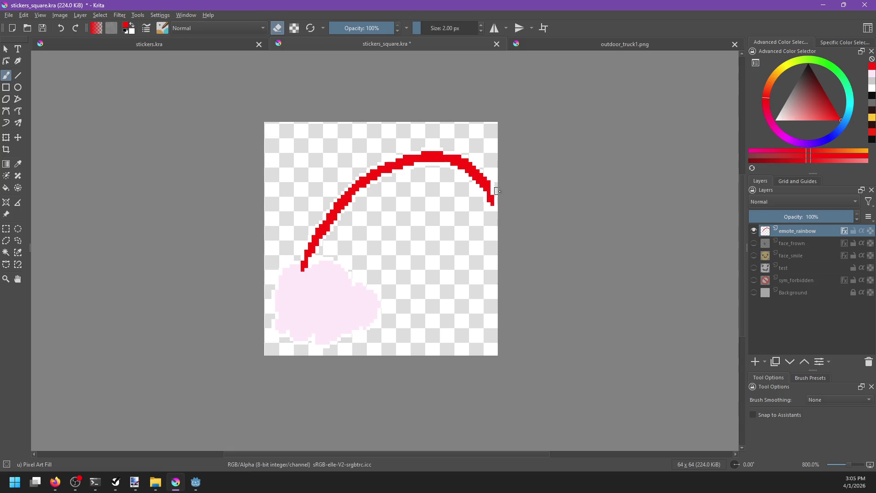
key("e")
- Add orange and yellow bands inside the red arc
key("x")
mouse_move(776, 89)
left_mouse_down()
mouse_move(771, 109)
mouse_move(771, 87)
left_mouse_up()
left_click(830, 112)
left_click_drag(834, 119, 841, 120)
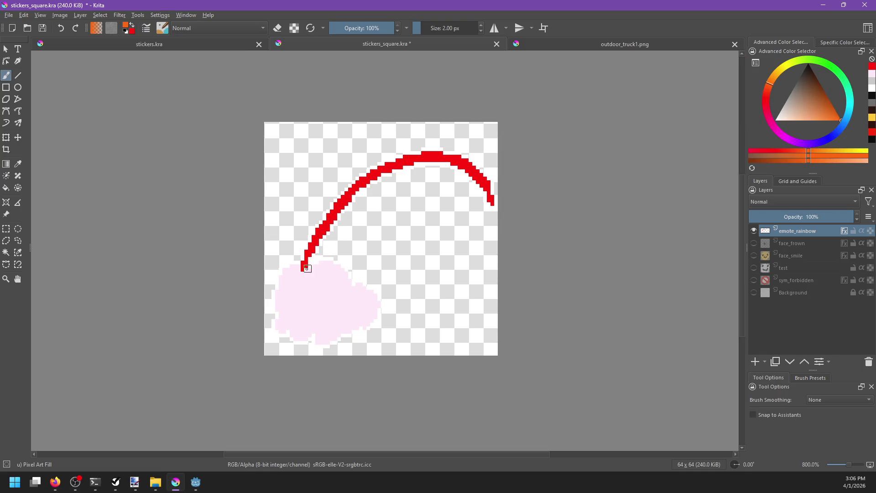
left_click_drag(309, 270, 338, 226)
key("ctrl+z")
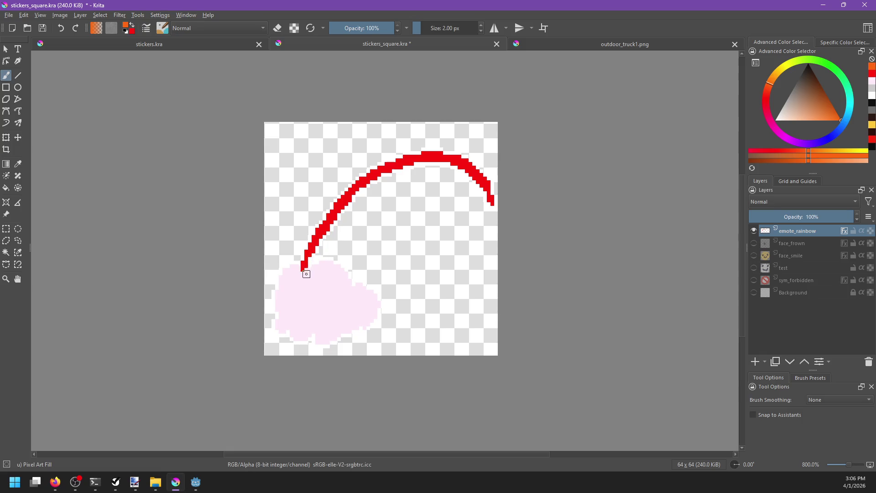
mouse_move(305, 273)
left_mouse_down()
mouse_move(349, 208)
mouse_move(390, 176)
mouse_move(431, 165)
mouse_move(472, 185)
left_mouse_up()
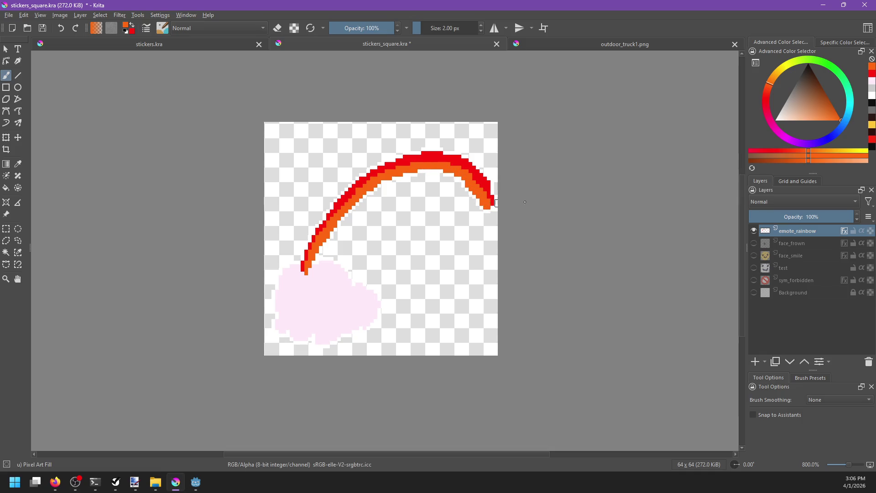
mouse_move(773, 86)
left_mouse_down()
mouse_move(793, 73)
mouse_move(788, 65)
left_mouse_up()
mouse_move(312, 275)
left_mouse_down()
mouse_move(331, 237)
mouse_move(380, 189)
mouse_move(414, 175)
mouse_move(473, 199)
left_mouse_up()
key("ctrl+z")
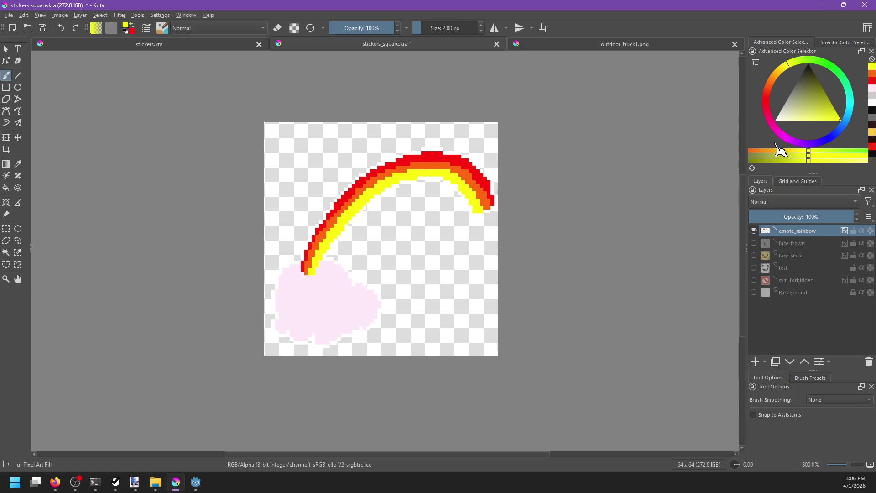
- Paint green and cyan bands inside the yellow band of the rainbow
left_click_drag(814, 61, 828, 63)
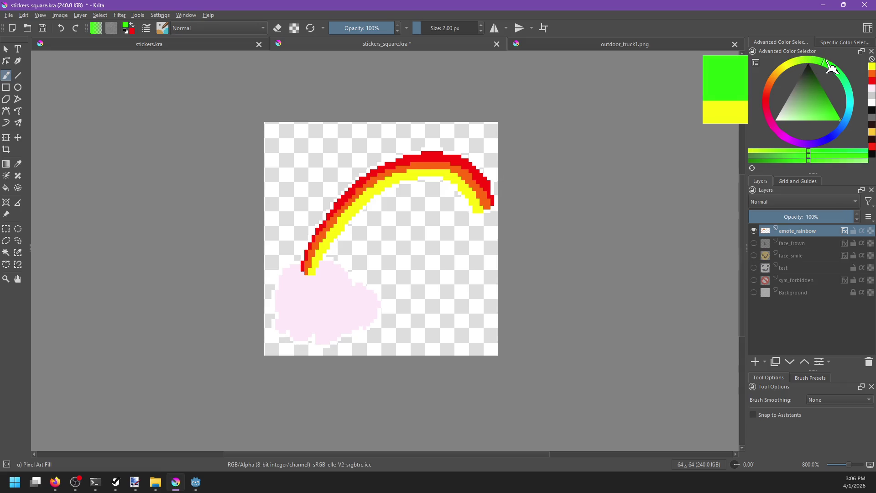
left_click(836, 113)
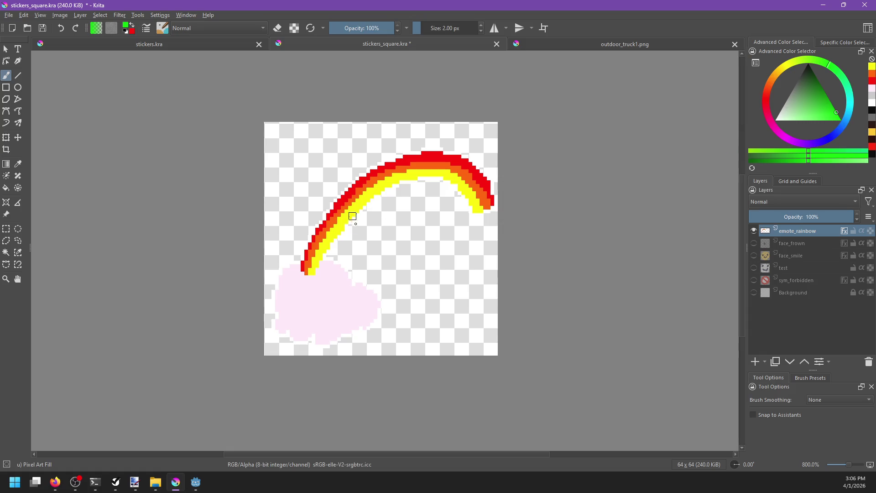
mouse_move(324, 272)
left_mouse_down()
mouse_move(351, 229)
mouse_move(407, 184)
mouse_move(456, 191)
mouse_move(473, 216)
left_mouse_up()
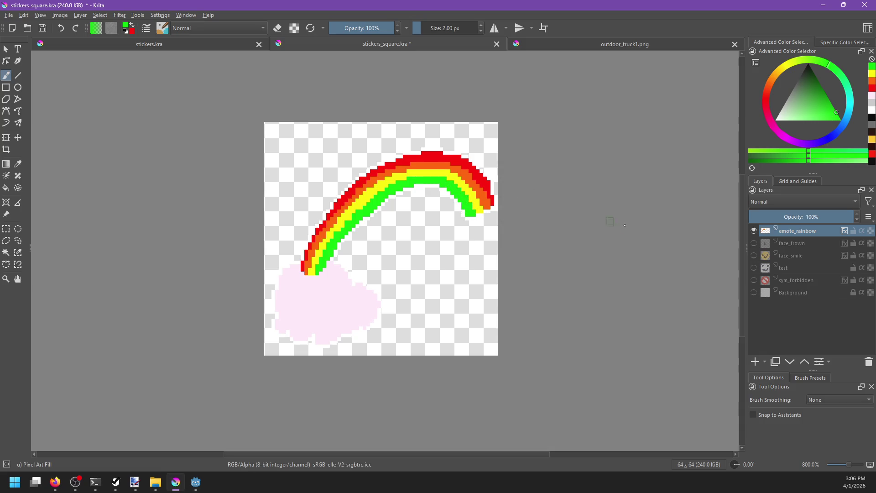
mouse_move(831, 66)
left_mouse_down()
mouse_move(861, 109)
mouse_move(858, 131)
mouse_move(864, 109)
left_mouse_up()
left_click(853, 99)
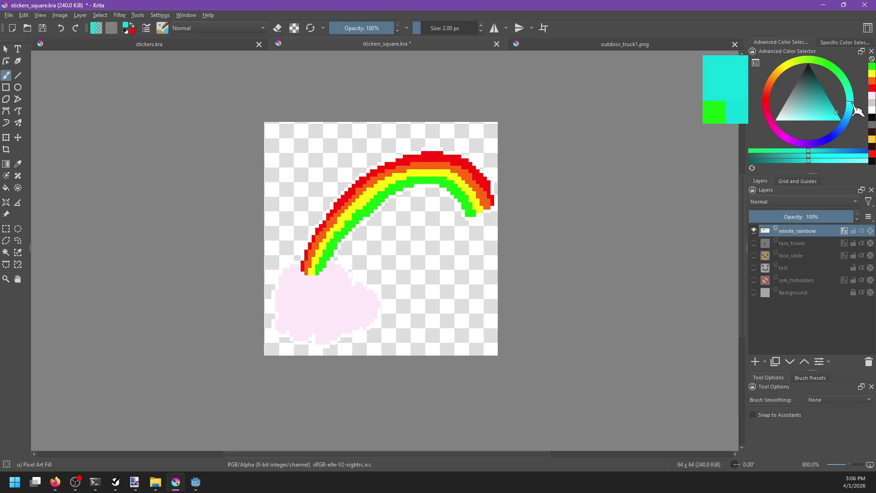
left_click(839, 117)
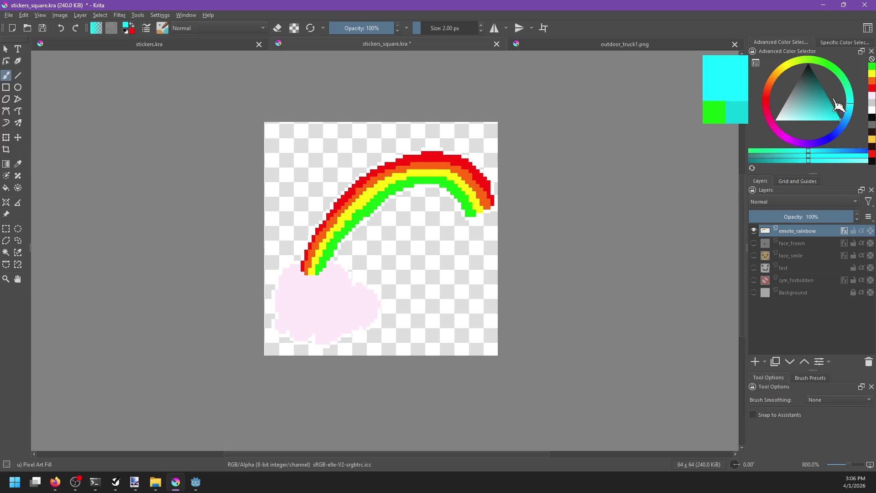
mouse_move(327, 275)
left_mouse_down()
mouse_move(360, 235)
mouse_move(325, 274)
mouse_move(351, 239)
mouse_move(406, 194)
mouse_move(452, 203)
mouse_move(460, 216)
left_mouse_up()
key("ctrl+z")
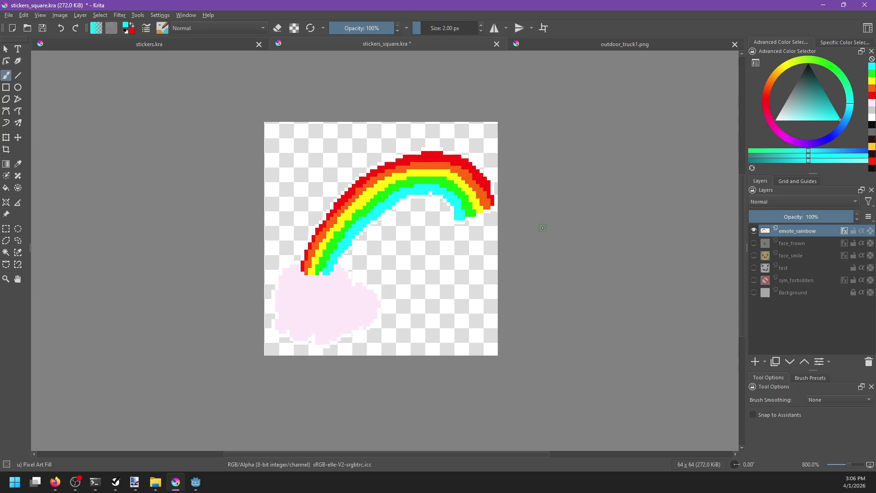
- Add blue and purple bands along the rainbow's inner edge
mouse_move(852, 115)
left_mouse_down()
mouse_move(836, 144)
mouse_move(841, 153)
mouse_move(831, 139)
left_mouse_up()
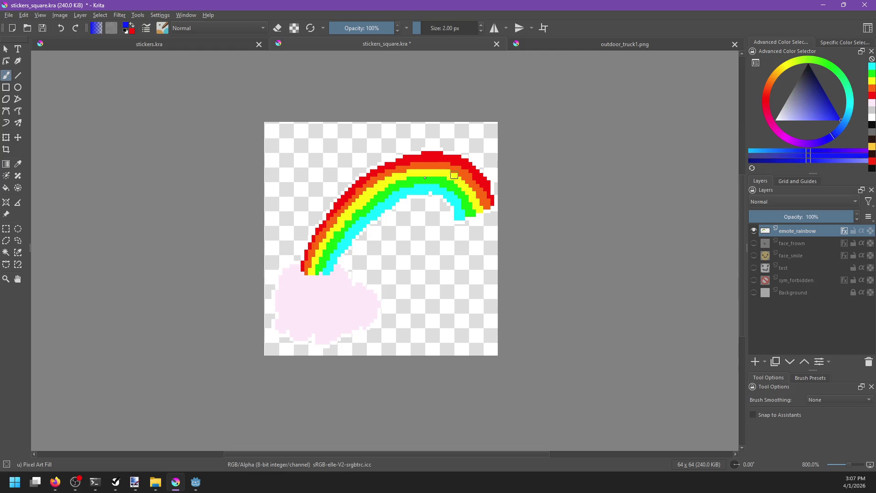
left_click_drag(335, 274, 355, 248)
key("ctrl+z")
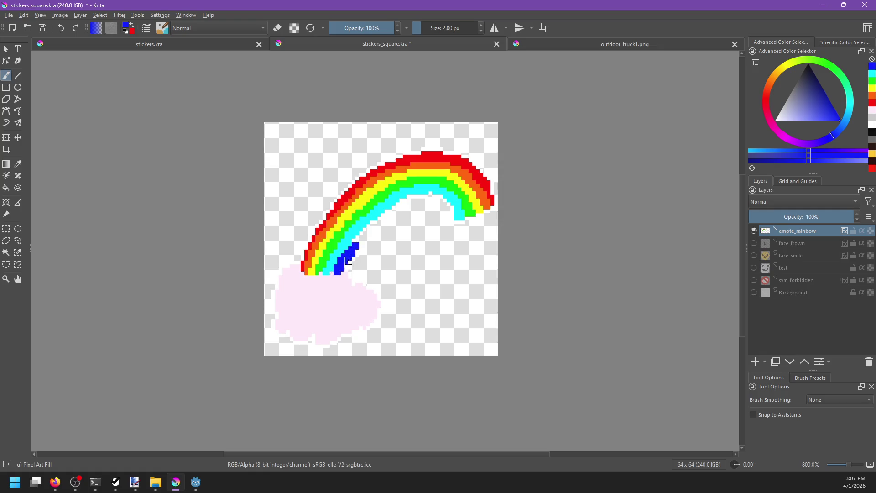
mouse_move(360, 238)
left_mouse_down()
mouse_move(407, 202)
mouse_move(451, 217)
left_mouse_up()
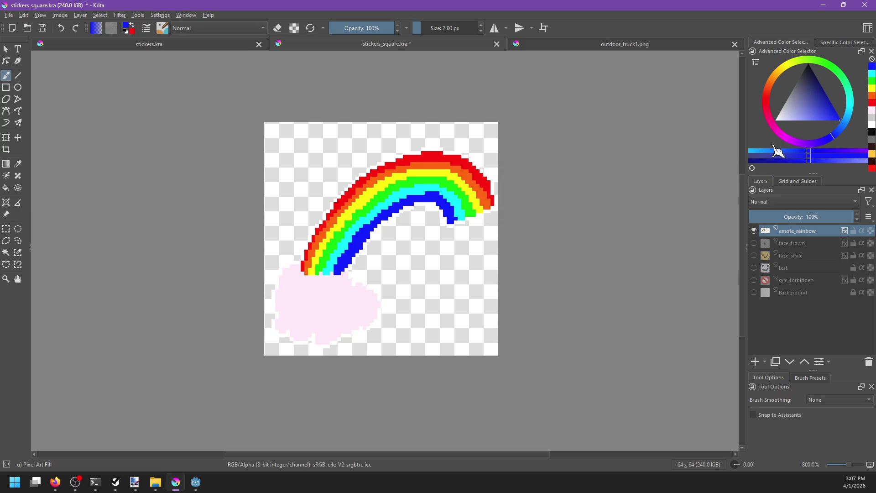
left_click(817, 147)
left_click_drag(817, 148, 794, 150)
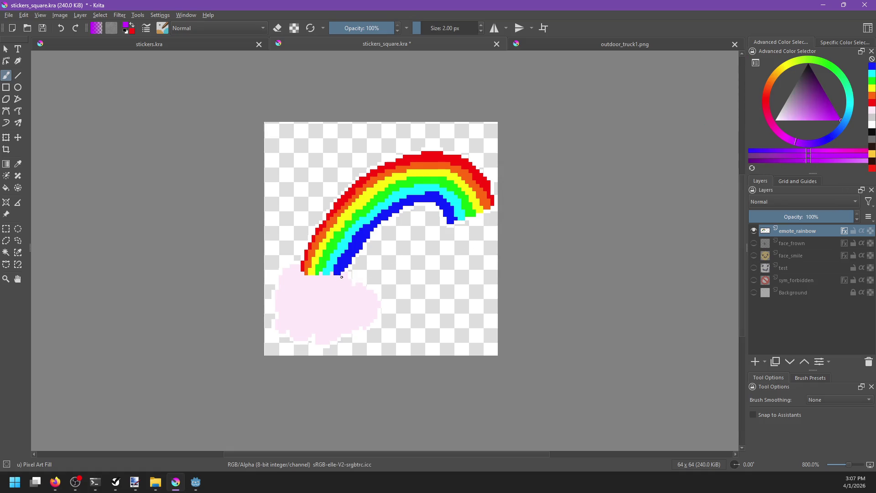
mouse_move(345, 276)
left_mouse_down()
mouse_move(383, 225)
mouse_move(413, 209)
mouse_move(431, 208)
mouse_move(443, 224)
left_mouse_up()
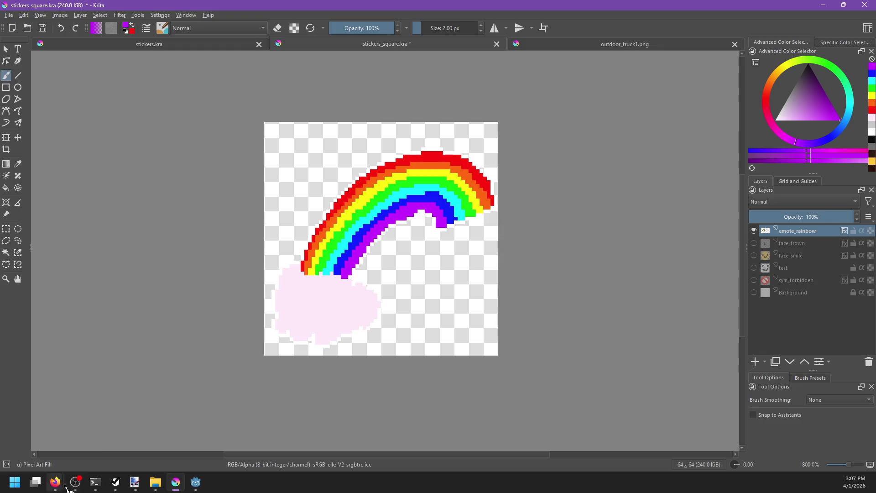
left_click(54, 482)
- Change the DuckDuckGo image search from 'rainbow' to 'indigo'
left_click(175, 429)
left_click(267, 106)
left_click_drag(267, 105, 121, 108)
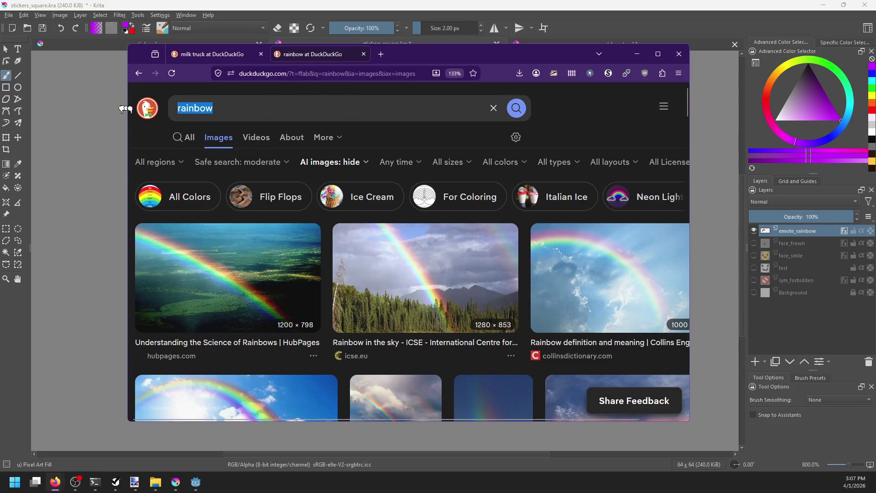
type("igo")
key("Return")
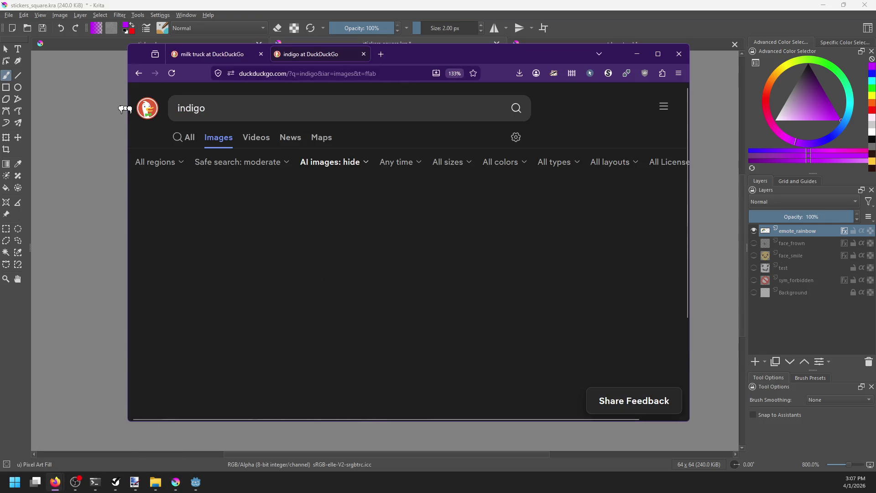
scroll(447, 237, "down", 3)
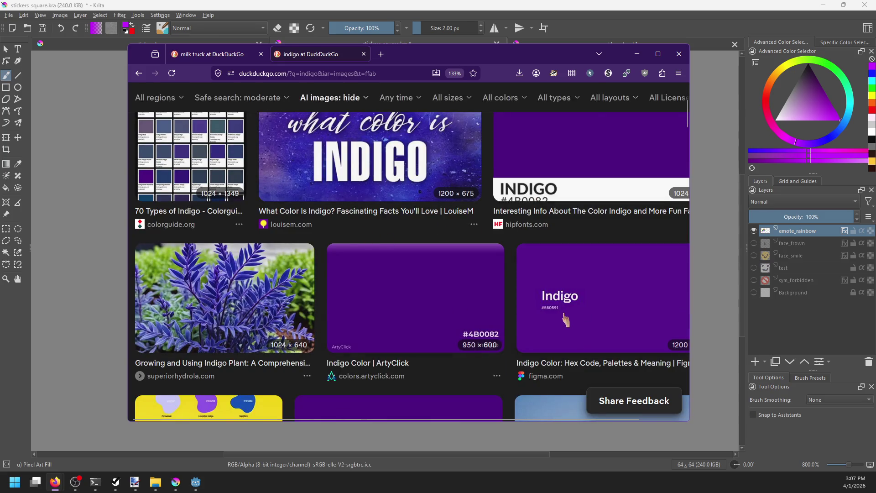
- Preview the indigo plant and Shades of Indigo images, then close Firefox
left_click(245, 312)
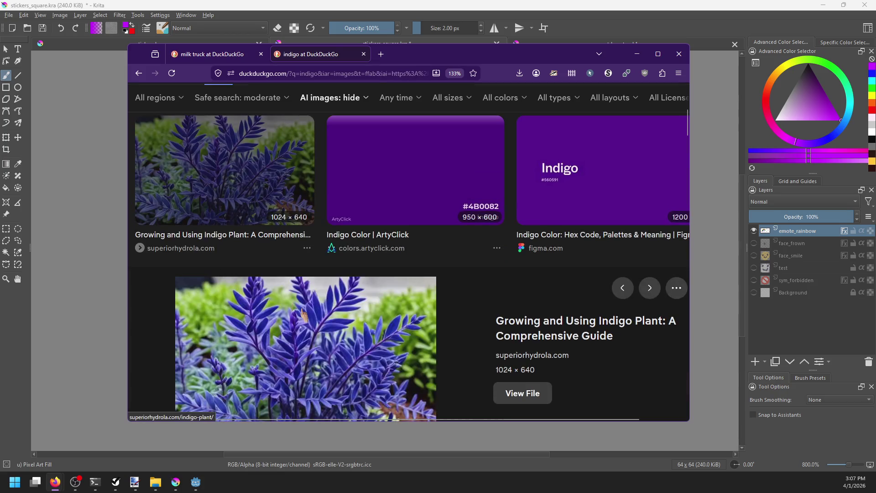
key("Escape")
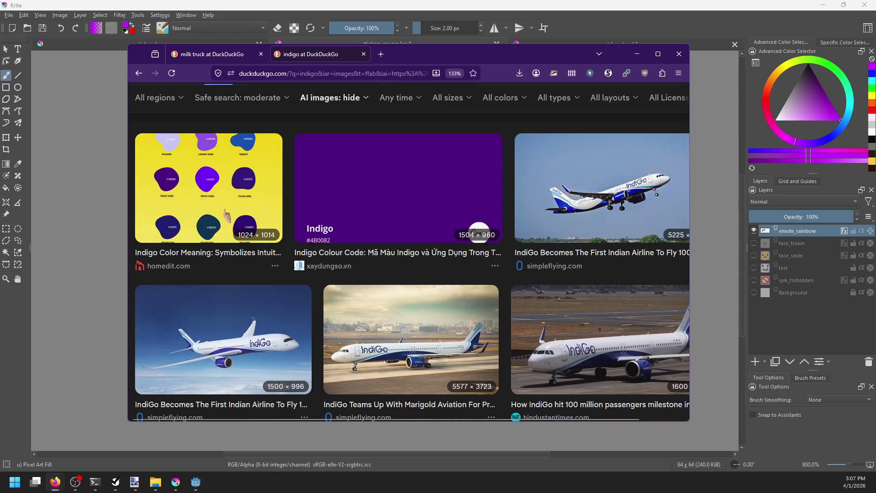
left_click(226, 212)
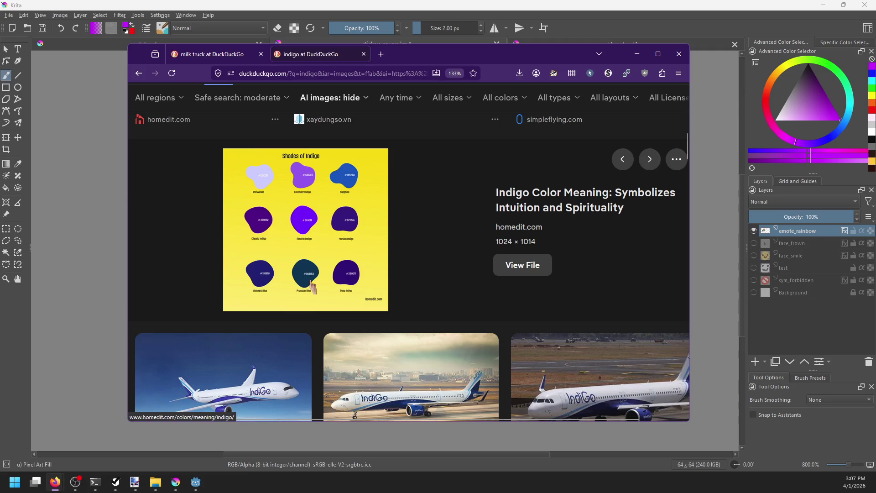
scroll(413, 285, "down", 10)
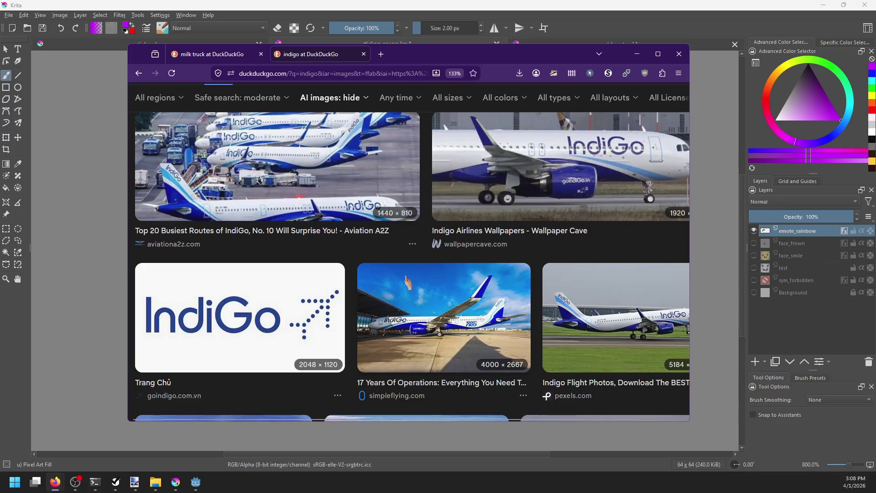
scroll(407, 283, "down", 3)
scroll(409, 279, "down", 5)
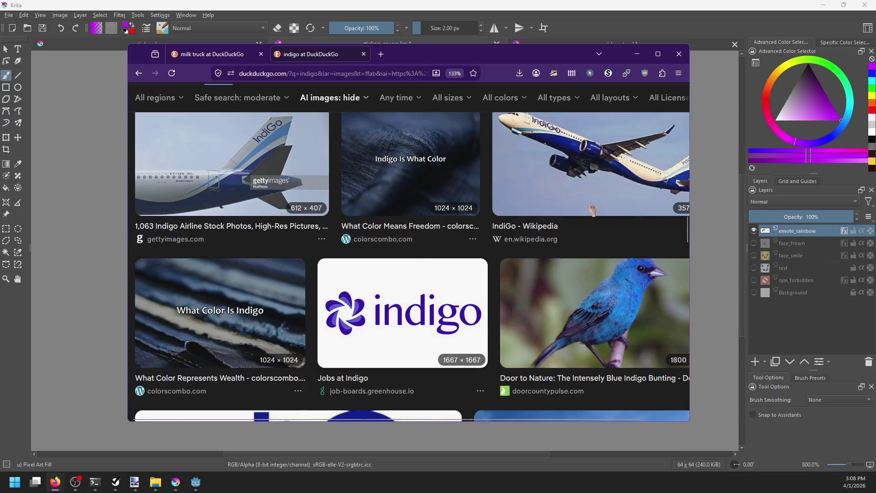
scroll(502, 201, "down", 5)
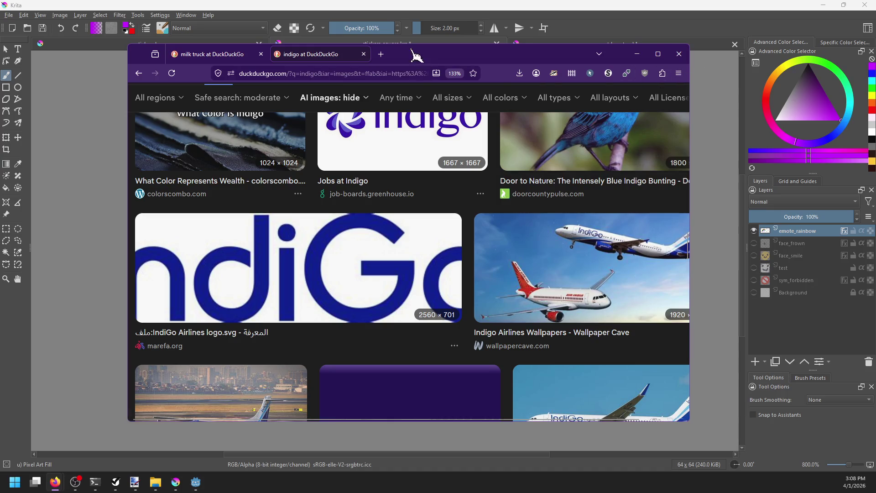
left_click(679, 54)
scroll(452, 191, "down", 3)
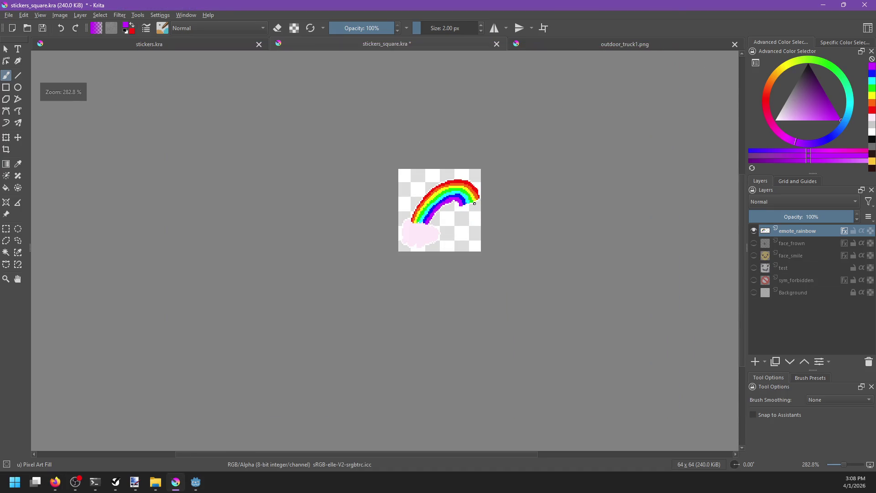
- Save the document and export the rainbow as emote_rainbow.png
scroll(474, 203, "up", 3)
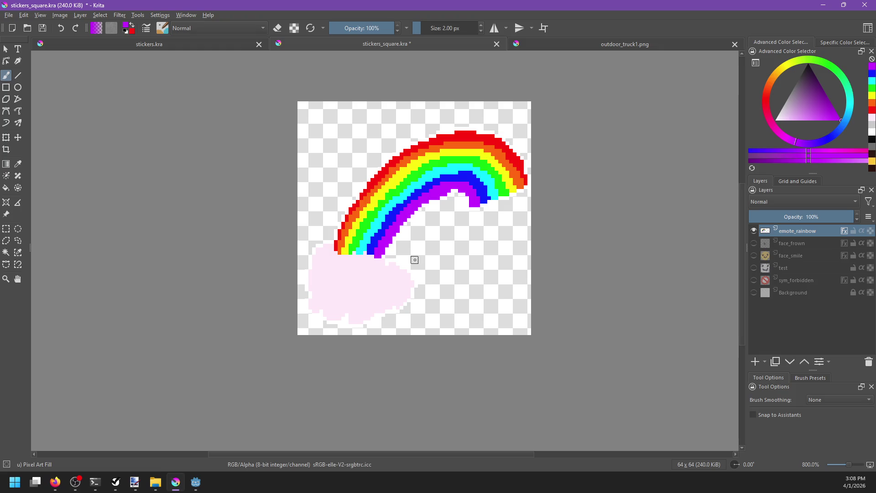
mouse_move(435, 242)
left_mouse_down()
mouse_move(452, 254)
mouse_move(385, 309)
mouse_move(398, 268)
left_mouse_up()
mouse_move(596, 254)
left_mouse_down()
mouse_move(494, 284)
mouse_move(386, 251)
left_mouse_up()
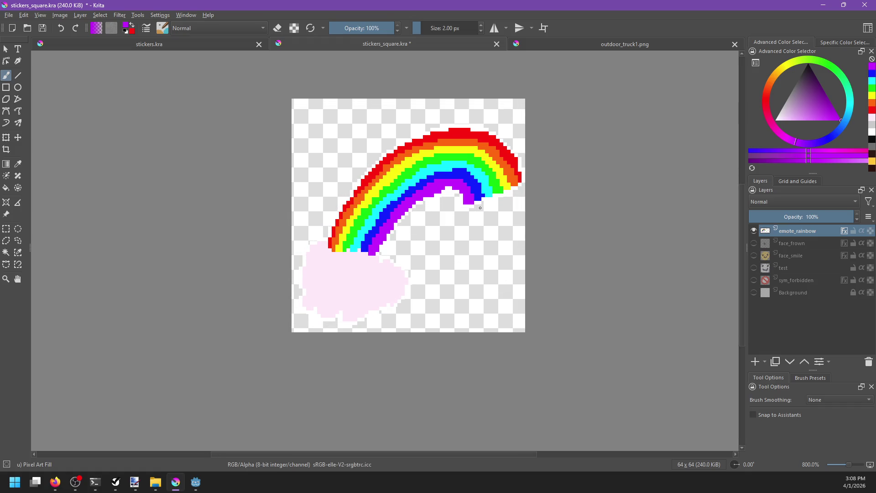
key("ctrl+s")
key("ctrl+shift+e")
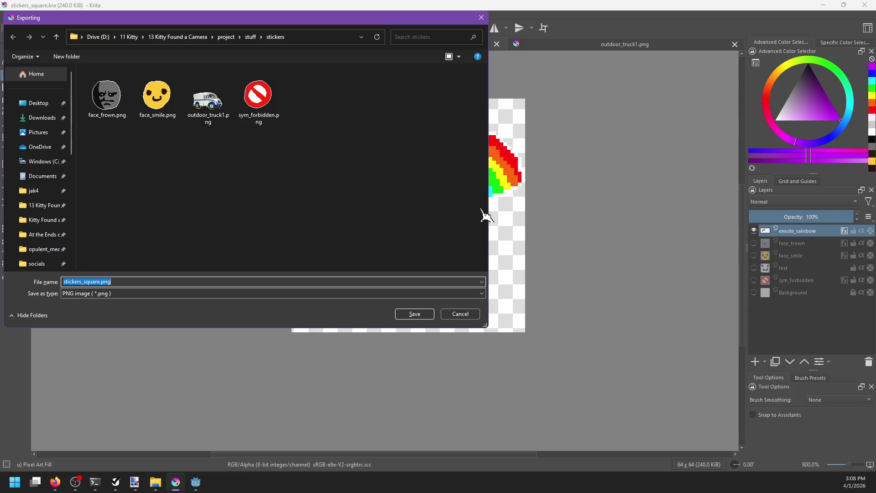
type("em")
type("ow")
key("Return")
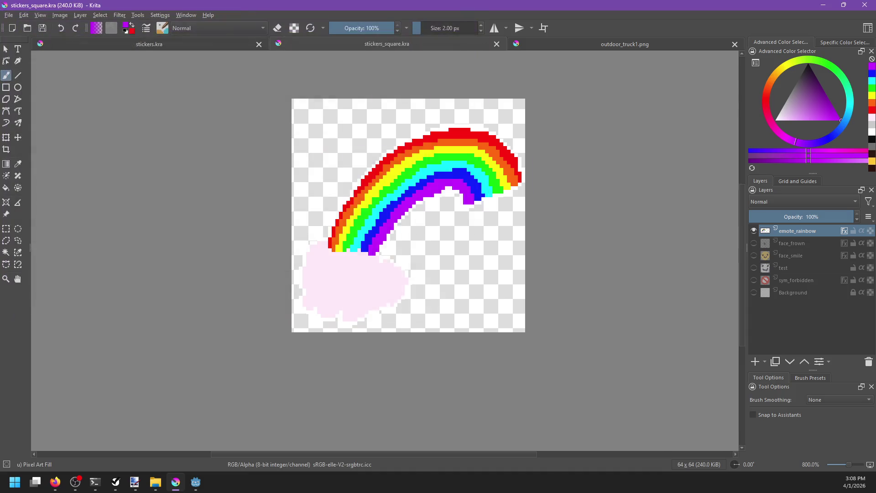
key("Return")
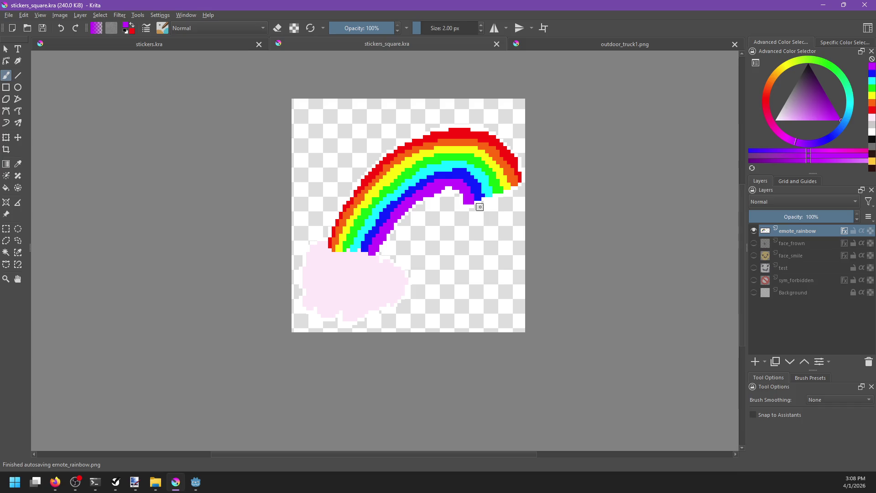
- Duplicate emote_rainbow as emote_heart, hide emote_rainbow, and clear the copy's pixels
left_click(756, 362)
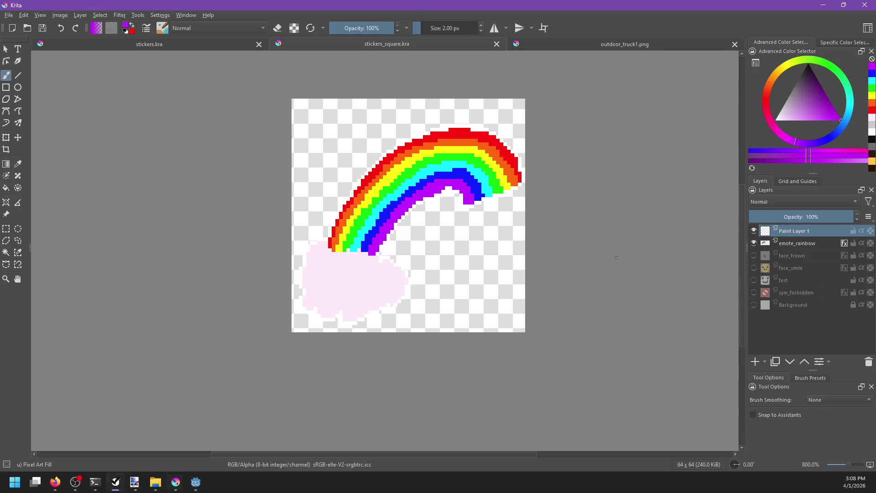
double_click(797, 232)
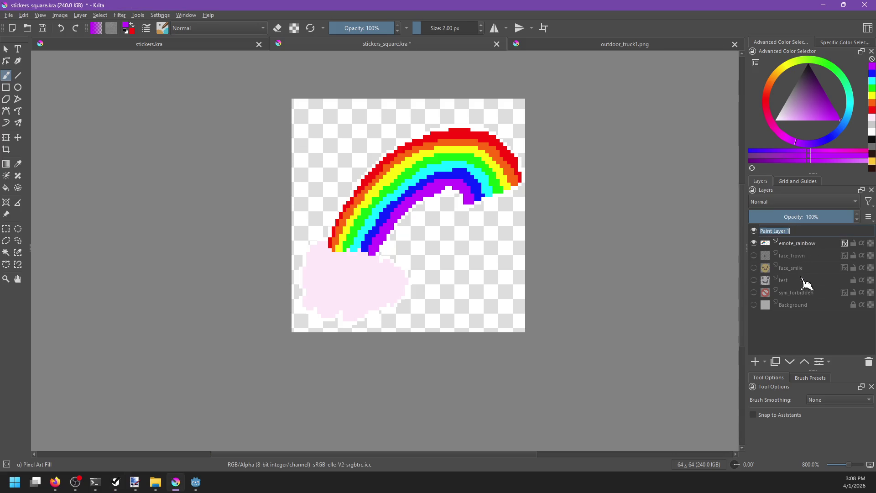
left_click(868, 361)
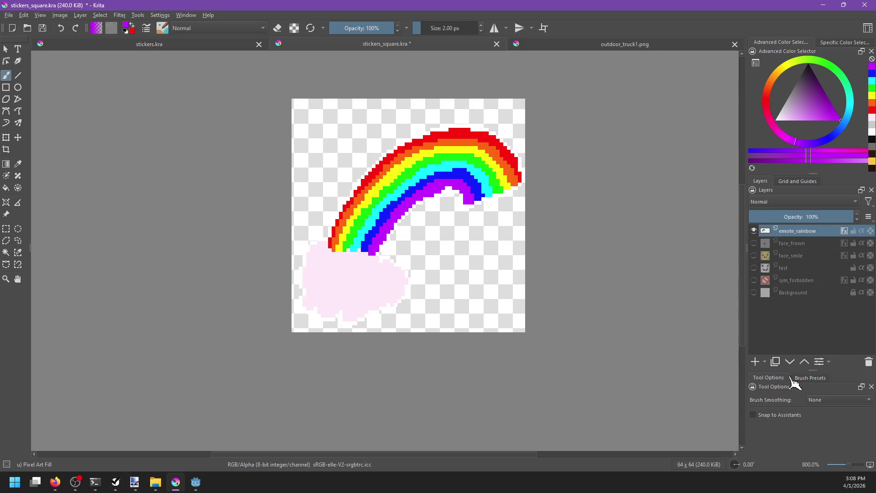
left_click(775, 361)
double_click(799, 231)
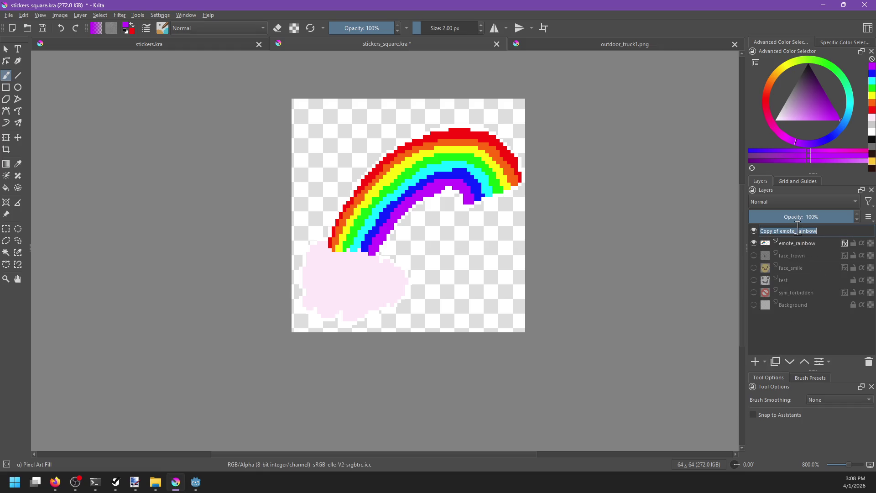
type("em ote")
key("Return")
left_click(754, 243)
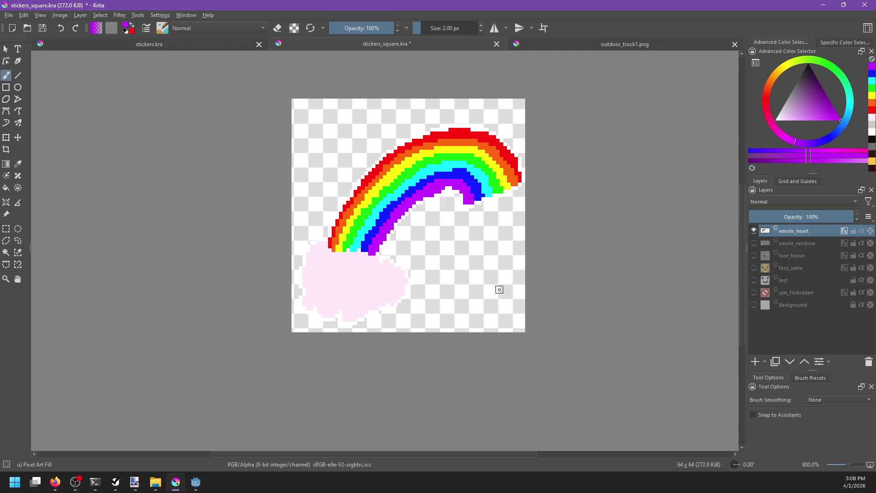
key("Delete")
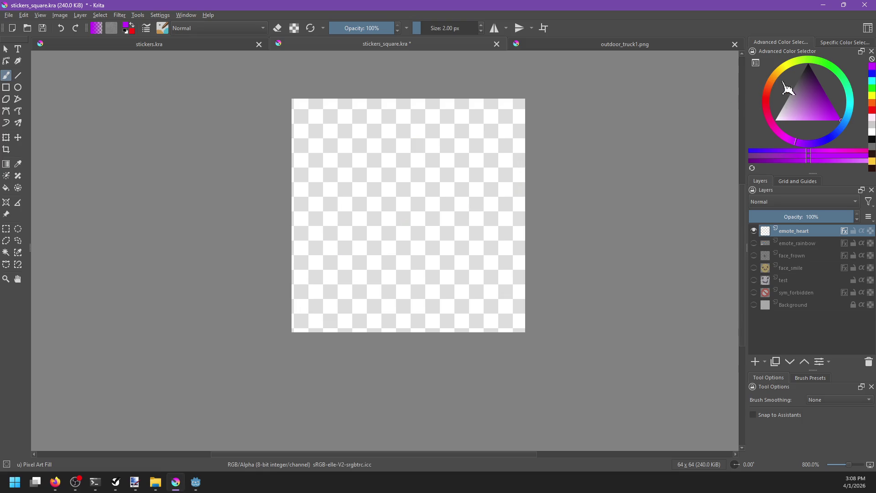
- Outline and flood-fill a solid pink-red heart, then pick a darker red
left_click(769, 112)
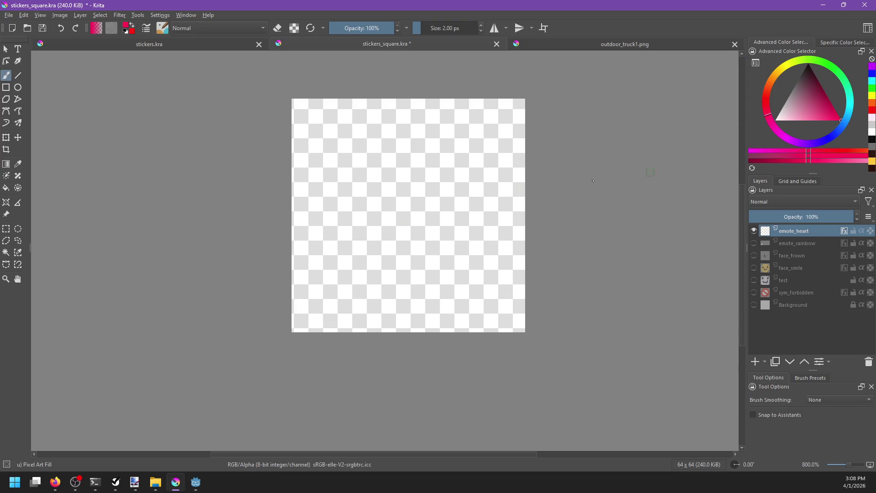
mouse_move(395, 137)
left_mouse_down()
mouse_move(352, 249)
mouse_move(411, 274)
mouse_move(354, 248)
mouse_move(417, 292)
mouse_move(321, 187)
mouse_move(422, 303)
left_mouse_up()
key("ctrl+z")
key("ctrl+z")
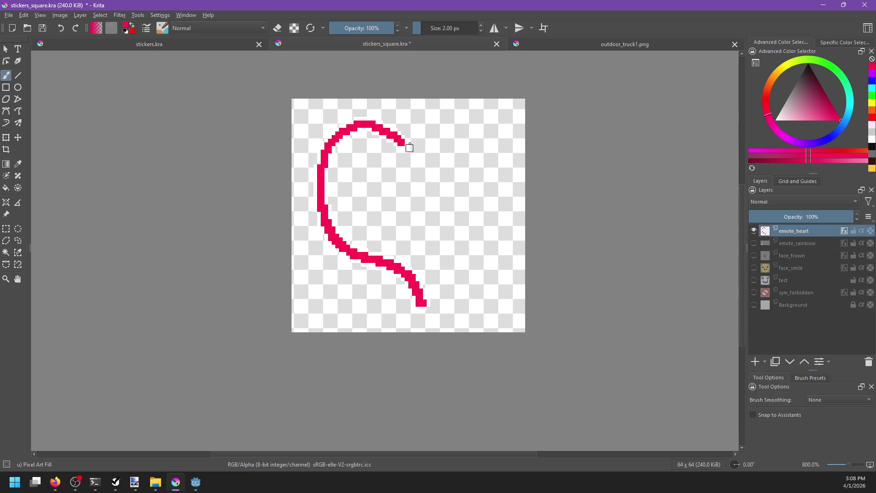
mouse_move(409, 148)
left_mouse_down()
mouse_move(416, 160)
mouse_move(495, 120)
mouse_move(461, 292)
left_mouse_up()
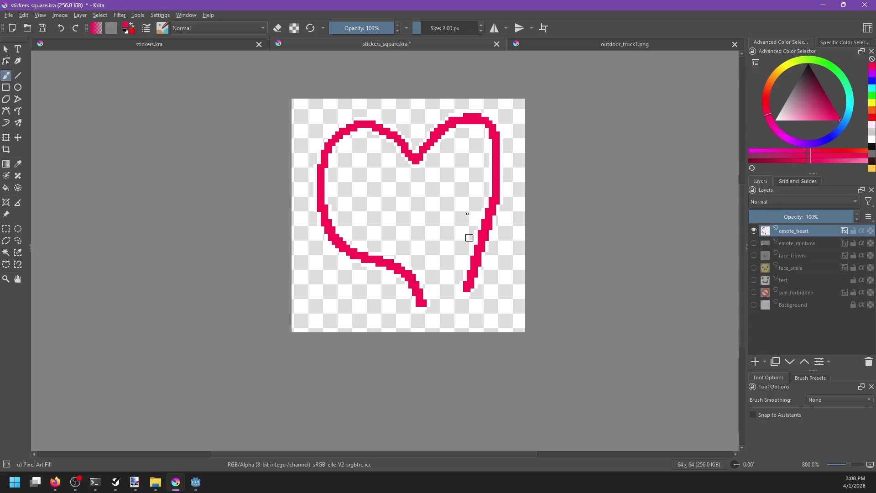
key("ctrl+z")
key("ctrl+z")
mouse_move(416, 160)
left_mouse_down()
mouse_move(461, 256)
mouse_move(439, 291)
mouse_move(499, 117)
mouse_move(439, 286)
left_mouse_up()
key("ctrl+z")
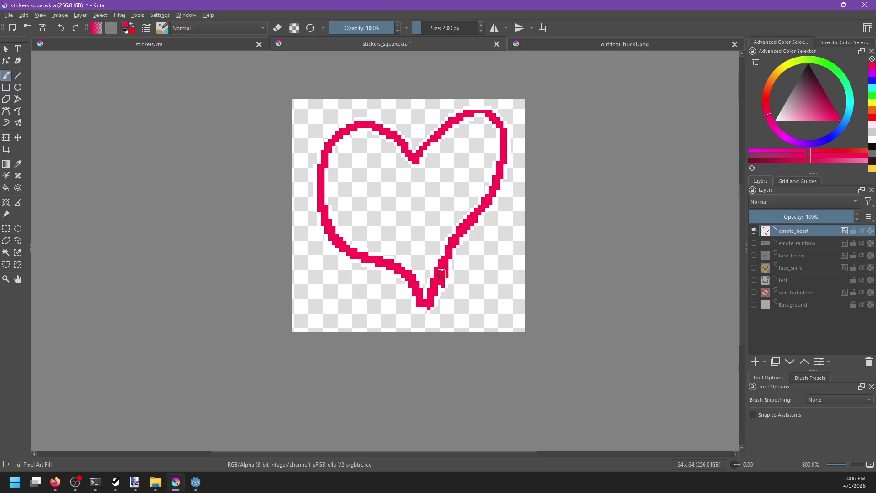
left_click(428, 251)
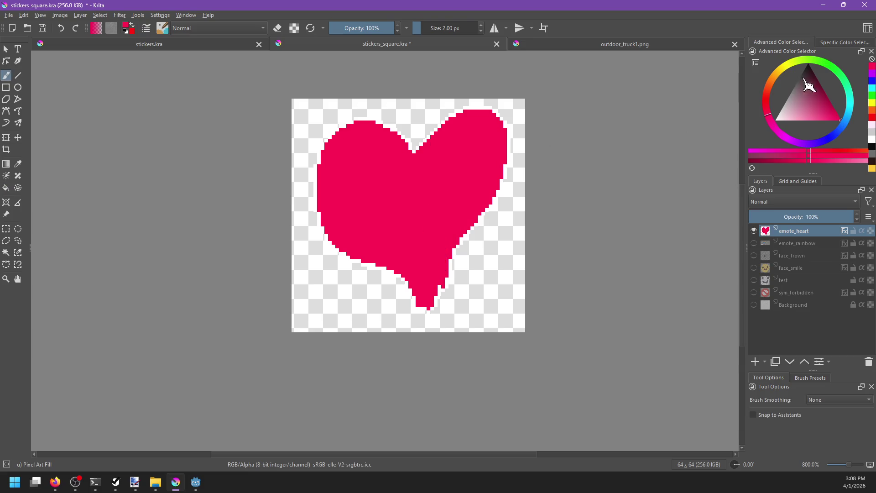
left_click_drag(772, 120, 767, 102)
left_click(829, 99)
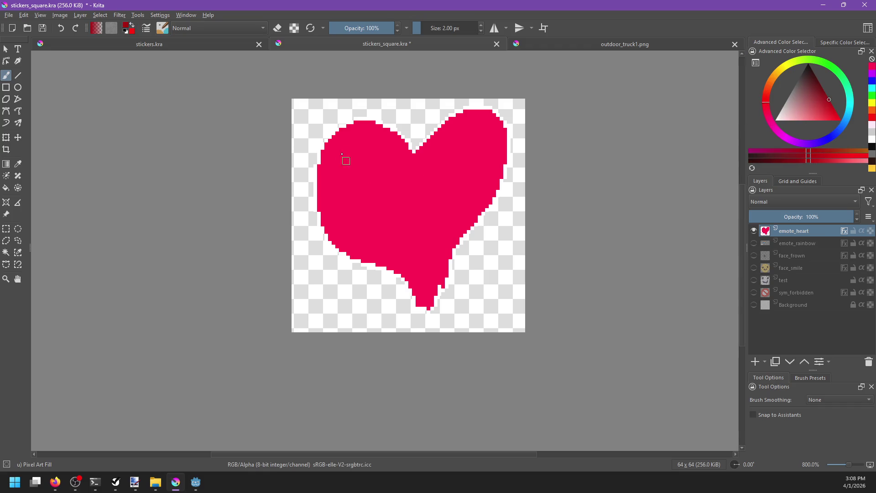
- Try dark-red accent strokes across the heart's lobes, undoing the misplaced ones
left_click_drag(346, 160, 411, 218)
key("ctrl+z")
left_click_drag(338, 145, 436, 272)
key("ctrl+z")
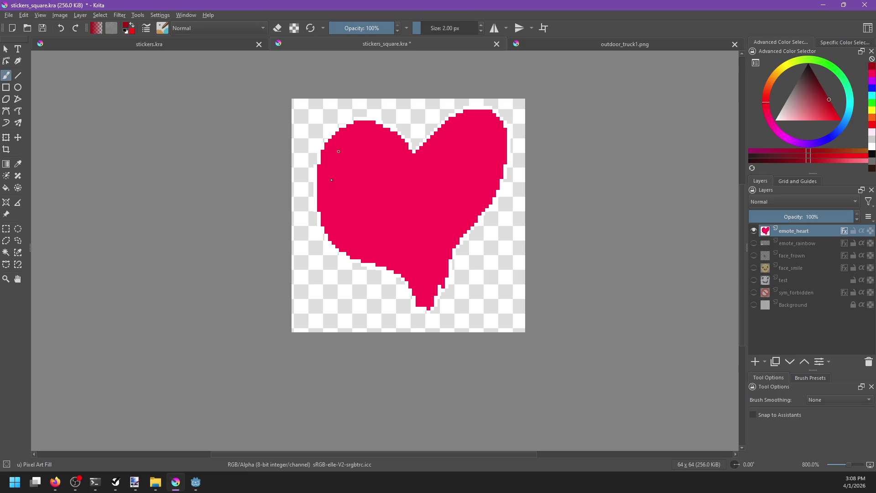
mouse_move(338, 151)
left_mouse_down()
mouse_move(431, 272)
mouse_move(410, 263)
mouse_move(339, 153)
mouse_move(377, 174)
mouse_move(374, 181)
mouse_move(335, 163)
left_mouse_up()
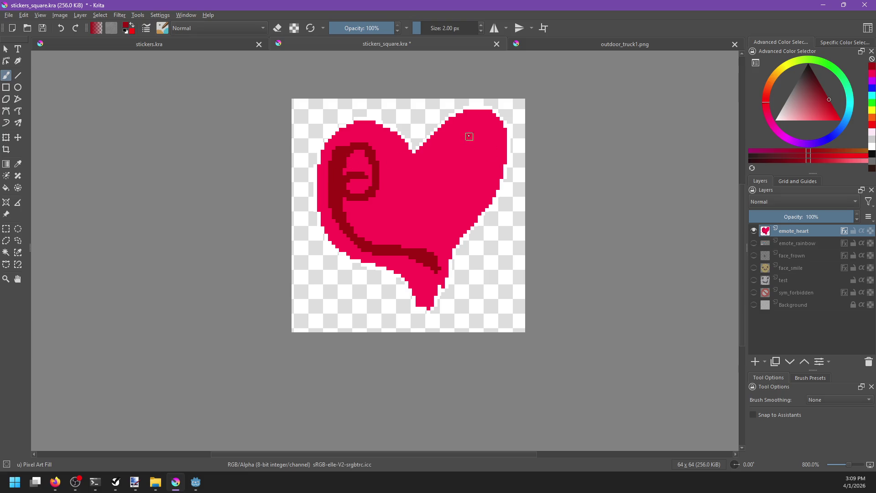
mouse_move(442, 157)
left_mouse_down()
mouse_move(481, 141)
mouse_move(426, 251)
left_mouse_up()
key("ctrl+z")
mouse_move(442, 145)
left_mouse_down()
mouse_move(449, 255)
mouse_move(470, 125)
mouse_move(451, 262)
mouse_move(416, 265)
mouse_move(418, 273)
mouse_move(403, 261)
left_mouse_up()
key("ctrl+z")
key("ctrl+z")
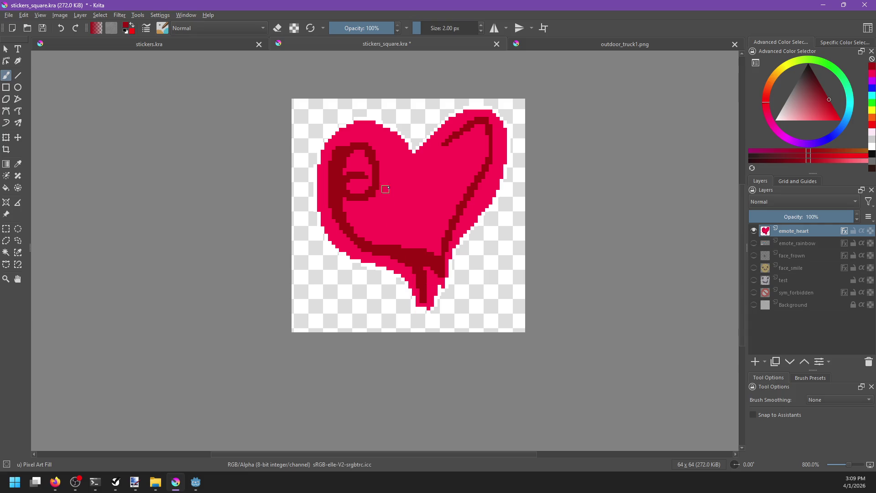
left_click_drag(460, 128, 464, 134)
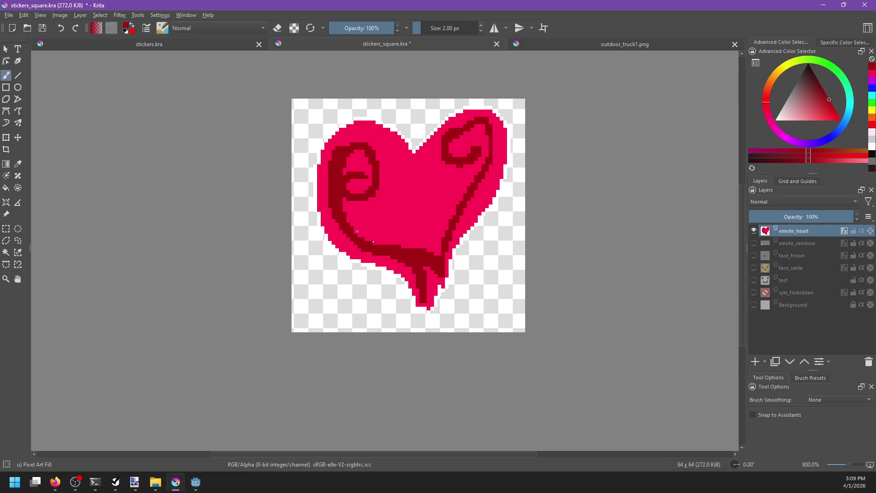
key("ctrl+z")
- Try dark-red strokes down the heart's middle, then undo the details to a plain heart
left_click_drag(405, 159, 385, 254)
key("ctrl+z")
left_click_drag(406, 164, 383, 244)
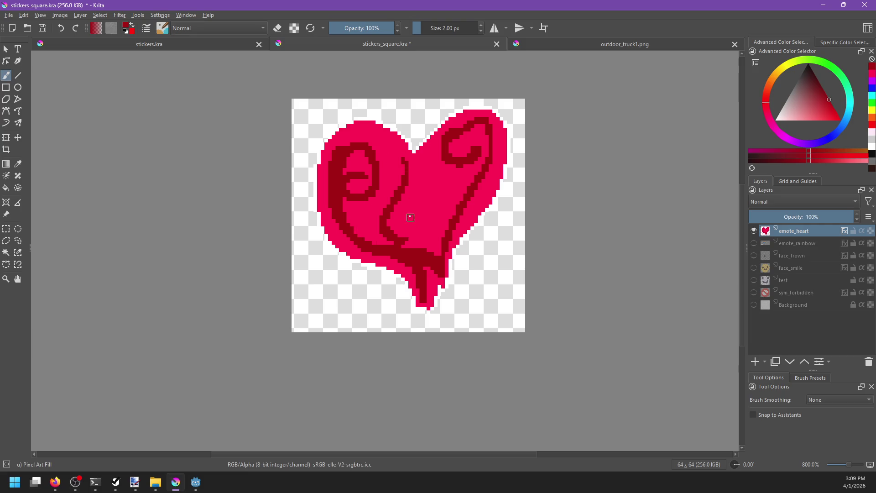
key("ctrl+z")
left_click_drag(408, 160, 402, 246)
left_click_drag(429, 166, 450, 227)
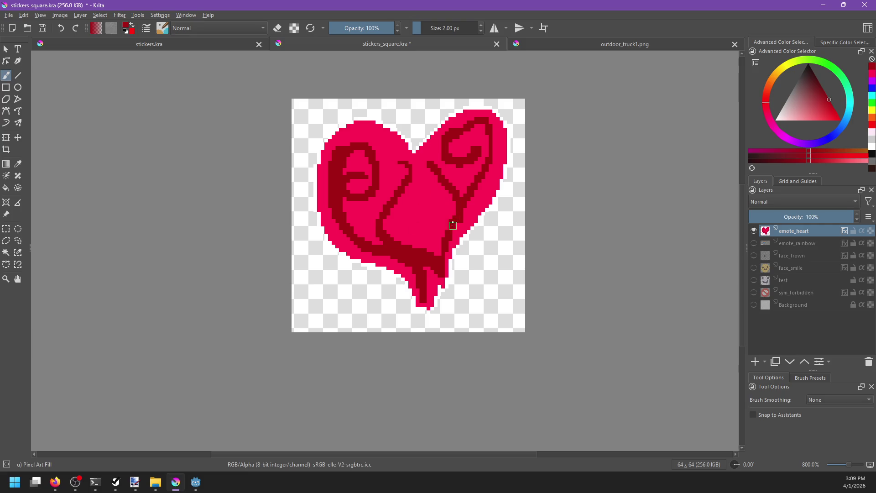
key("ctrl+z")
left_click_drag(429, 157, 450, 233)
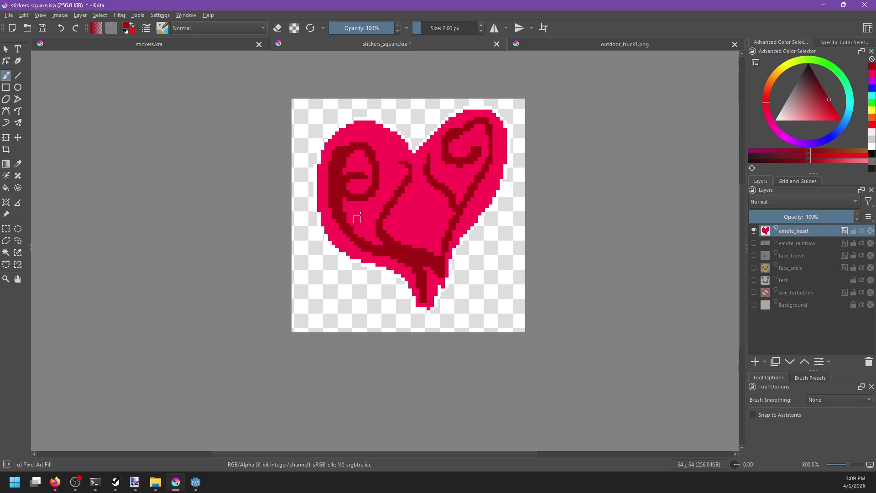
key("ctrl+z")
key("ctrl+z")
key("ctrl+z")
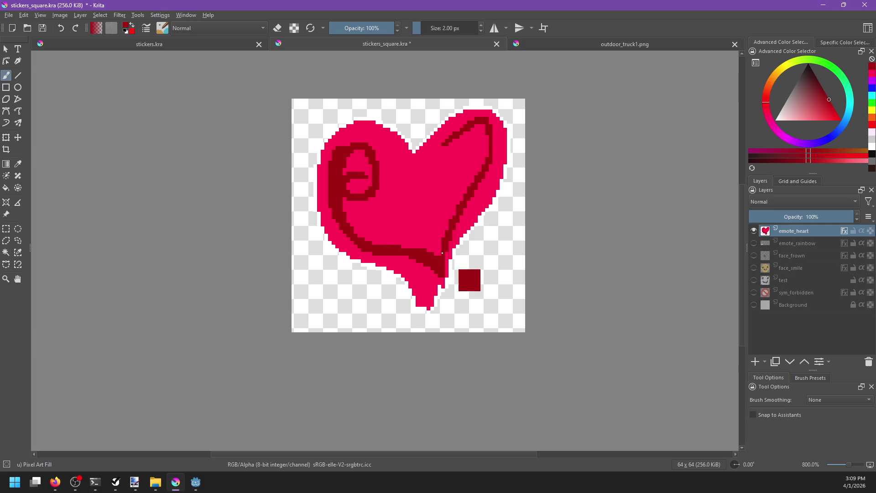
key("ctrl+z")
key("ctrl+z")
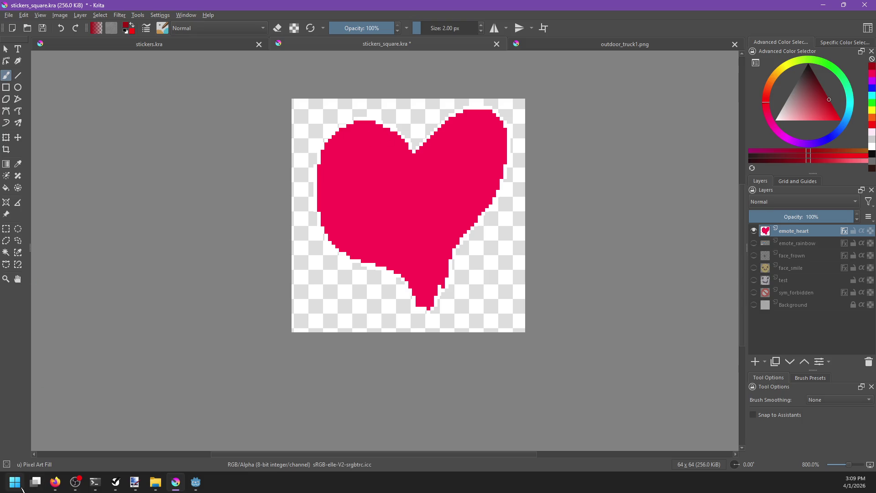
- Browse DuckDuckGo image results for 'ornate heart' as reference, then return to Krita
left_click(55, 482)
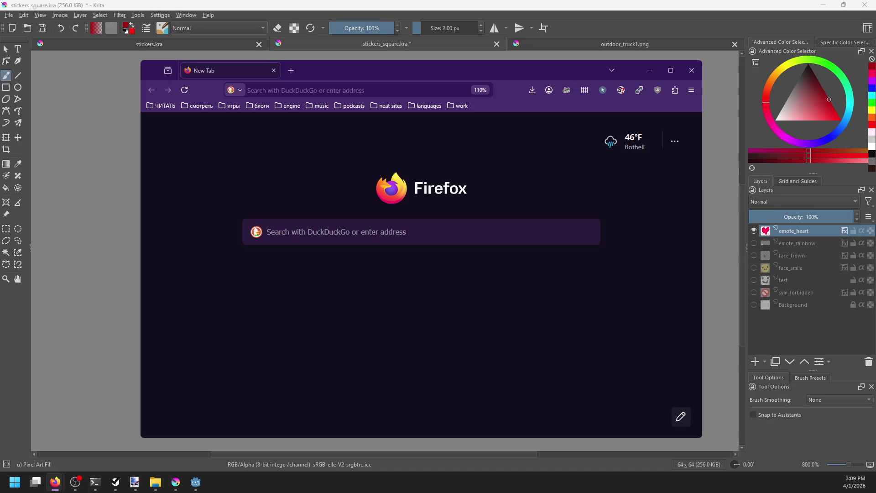
left_click(314, 75)
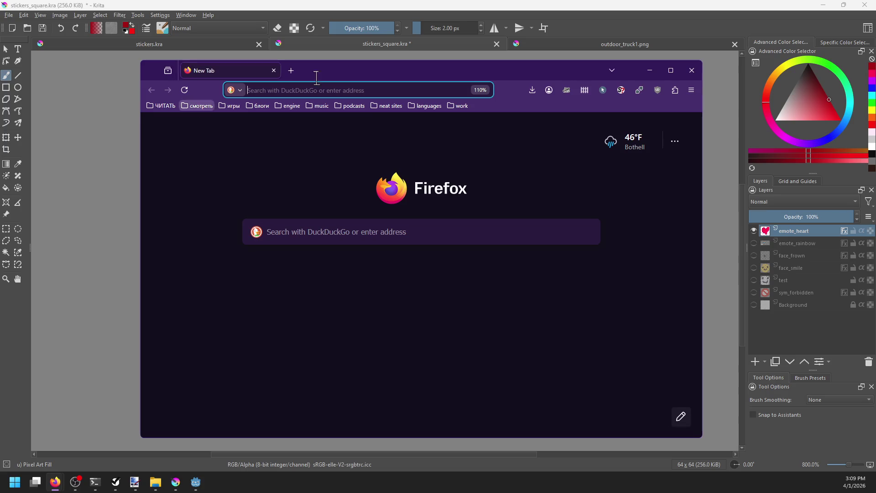
type("ornate heart")
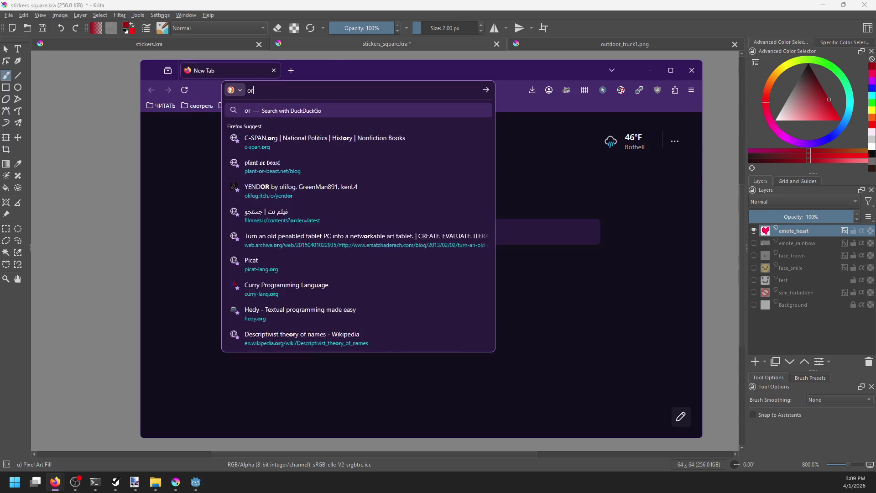
key("Return")
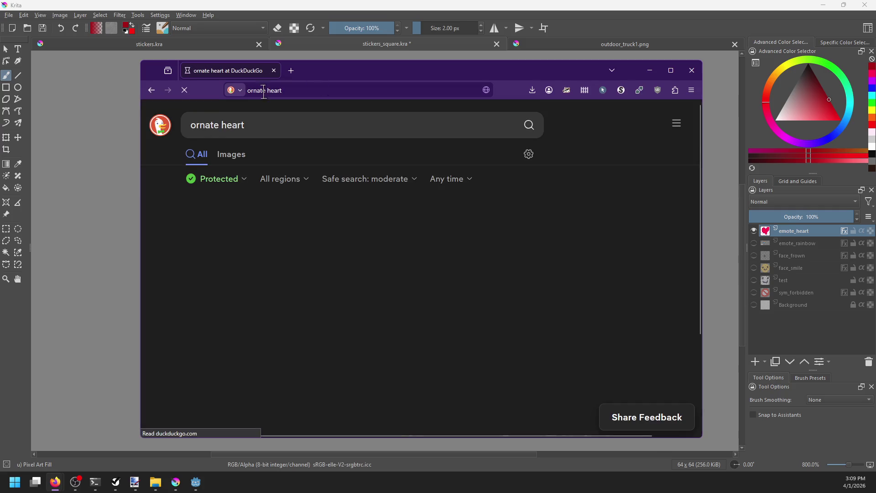
left_click(230, 155)
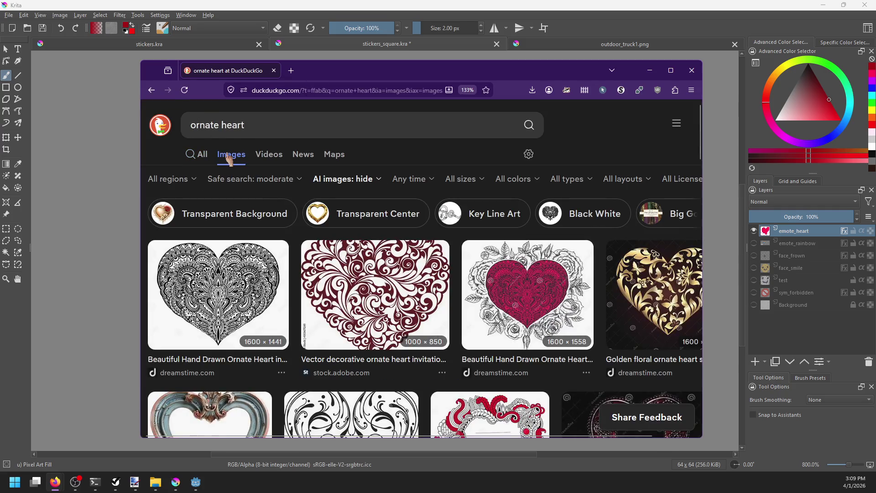
scroll(279, 204, "down", 2)
scroll(391, 232, "down", 4)
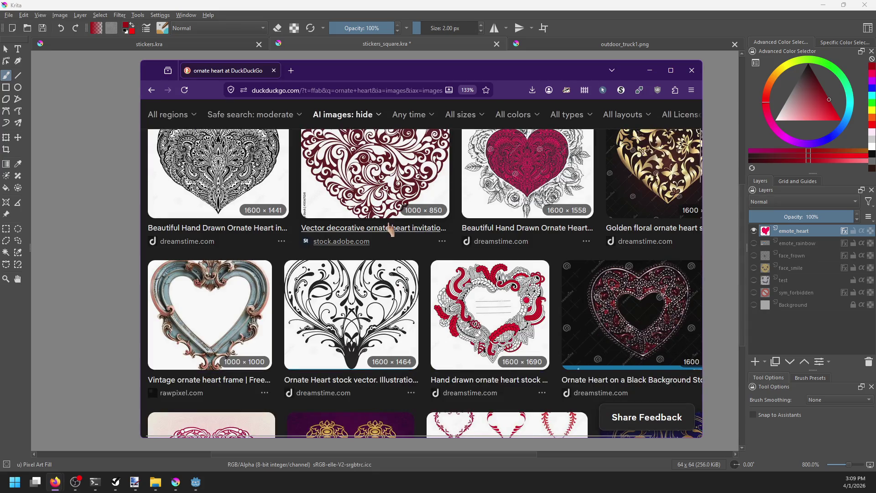
scroll(386, 232, "down", 4)
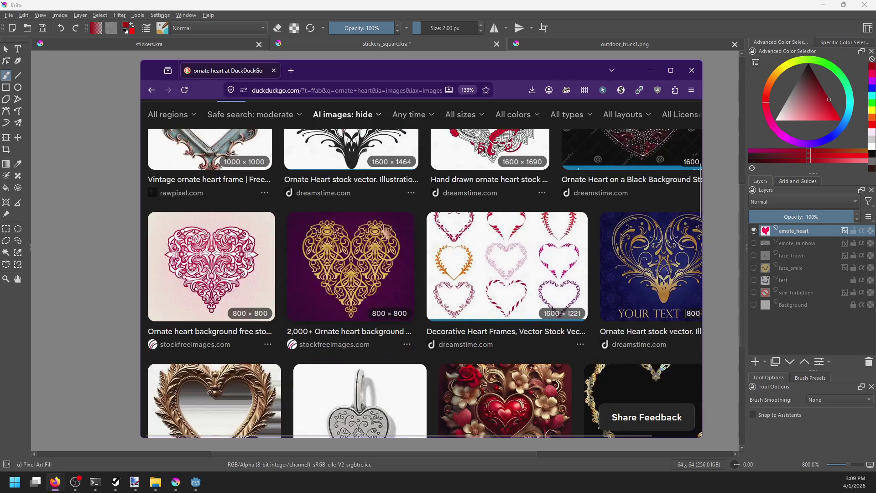
scroll(386, 231, "down", 4)
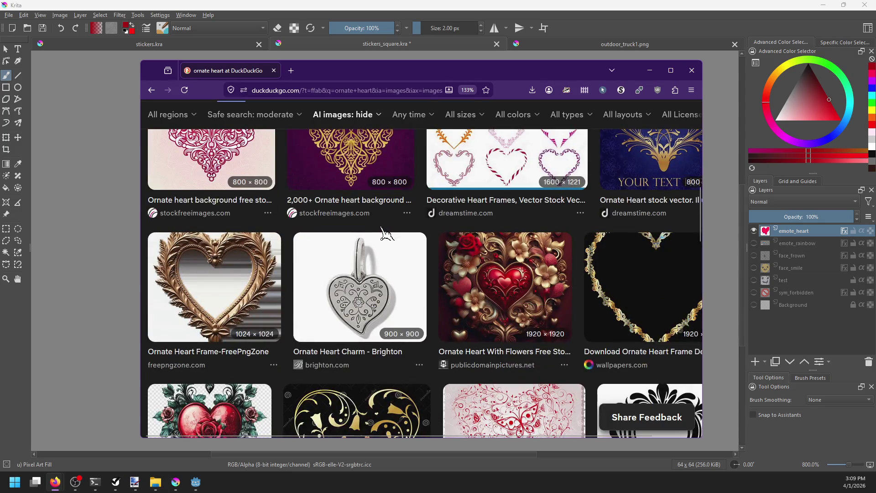
left_click(398, 7)
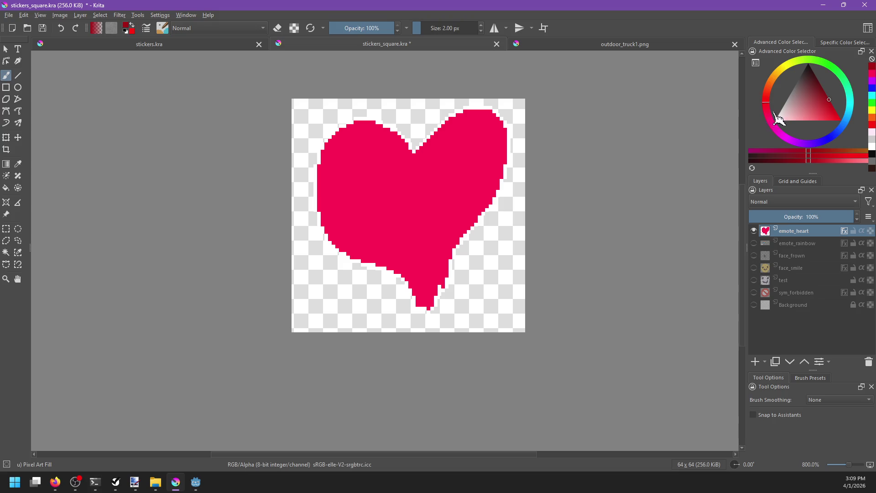
- Shade the heart's lower left with dark red
left_click_drag(338, 211, 362, 253)
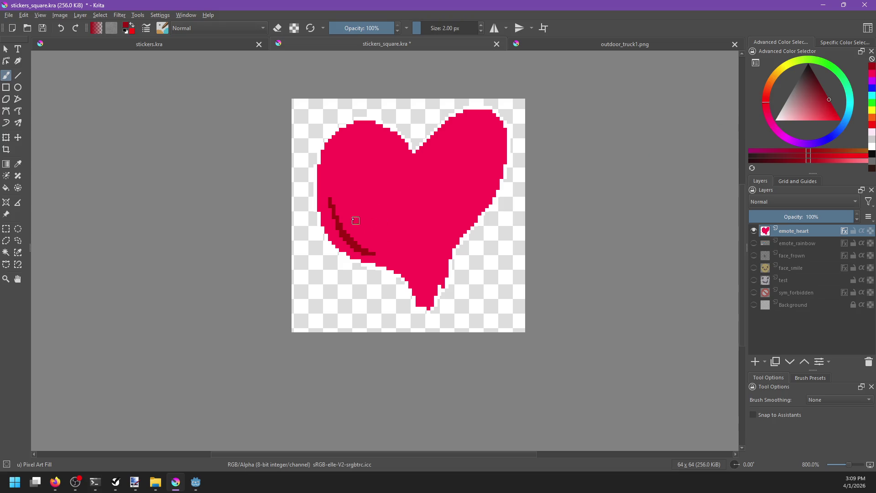
key("ctrl+z")
left_click(845, 113)
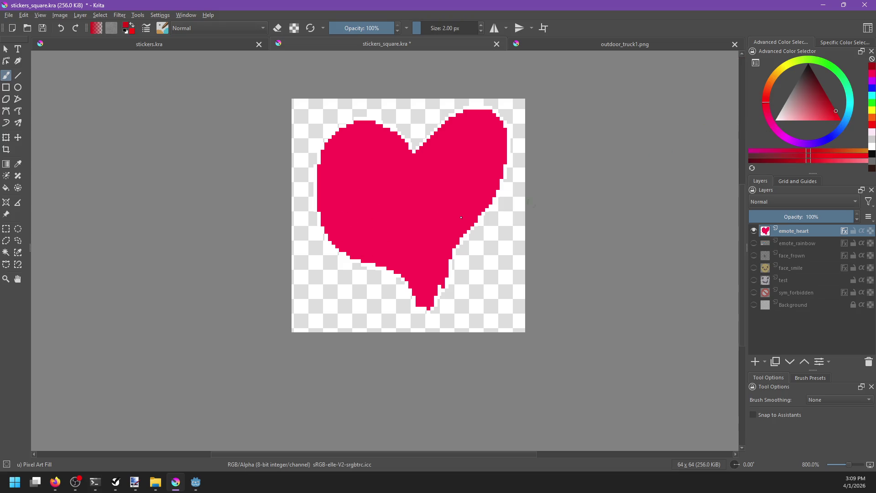
mouse_move(334, 227)
left_mouse_down()
mouse_move(349, 243)
mouse_move(418, 268)
left_mouse_up()
key("ctrl+z")
mouse_move(327, 208)
left_mouse_down()
mouse_move(340, 237)
mouse_move(338, 219)
mouse_move(355, 217)
mouse_move(363, 242)
mouse_move(419, 274)
mouse_move(422, 292)
left_mouse_up()
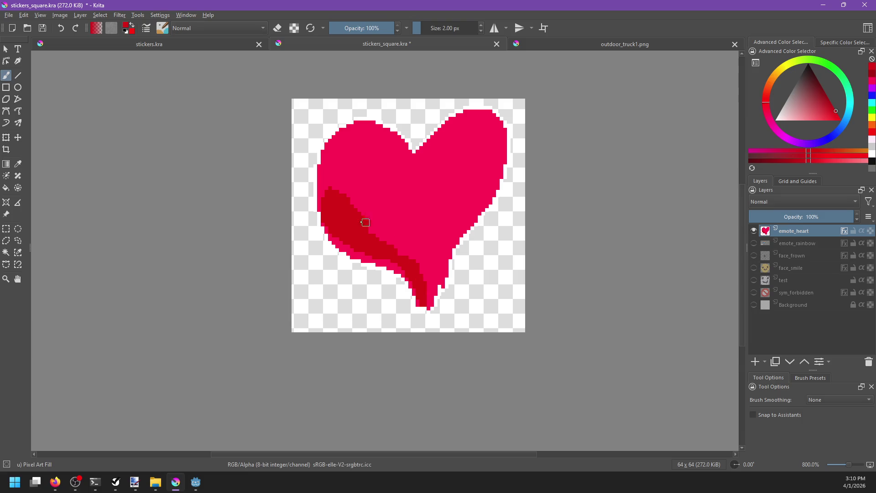
mouse_move(336, 207)
left_mouse_down()
mouse_move(338, 188)
mouse_move(366, 242)
left_mouse_up()
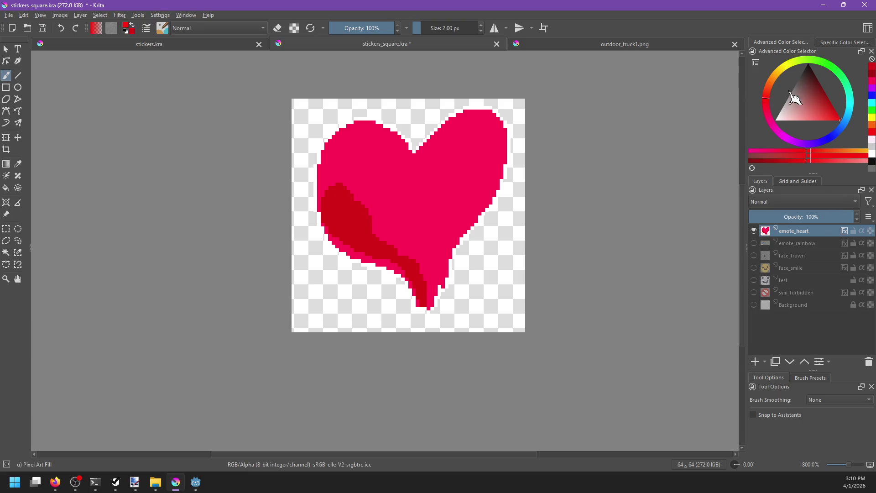
- Dab light pink-magenta highlights on both upper lobes and save stickers_square.kra
left_click(779, 133)
left_click(815, 120)
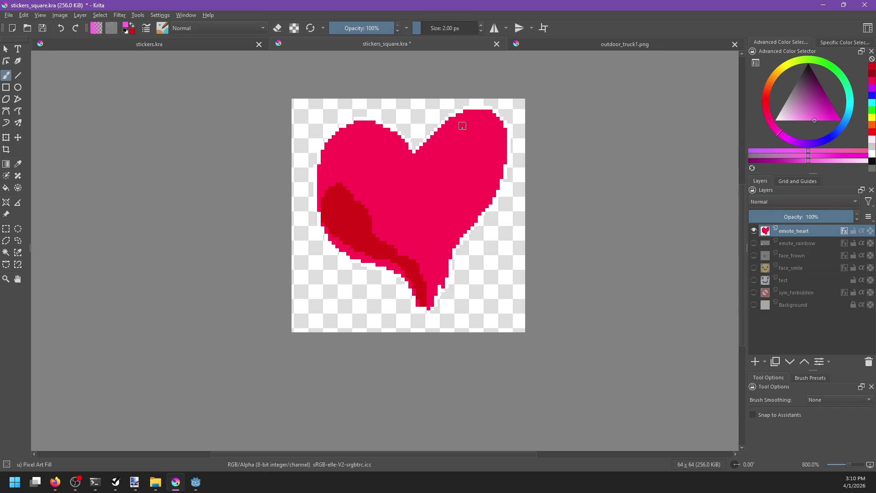
mouse_move(463, 126)
left_mouse_down()
mouse_move(488, 132)
mouse_move(473, 176)
left_mouse_up()
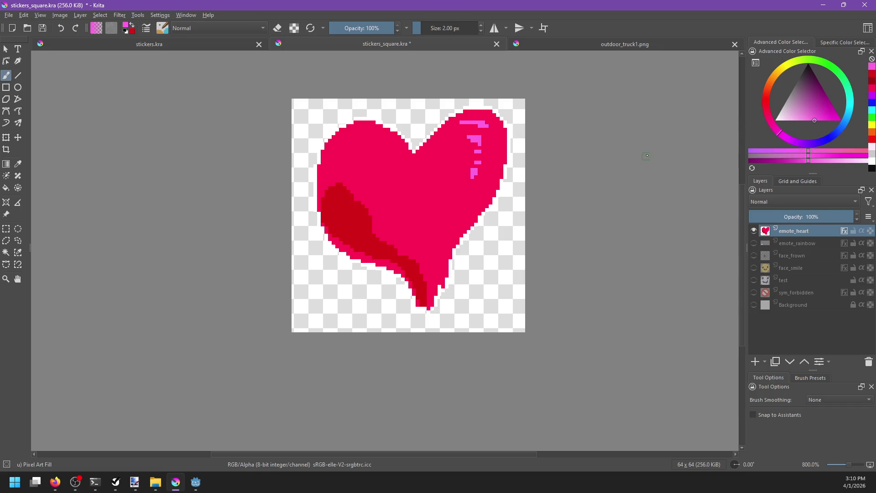
mouse_move(355, 138)
left_mouse_down()
mouse_move(376, 141)
mouse_move(372, 159)
mouse_move(401, 180)
left_mouse_up()
key("ctrl+s")
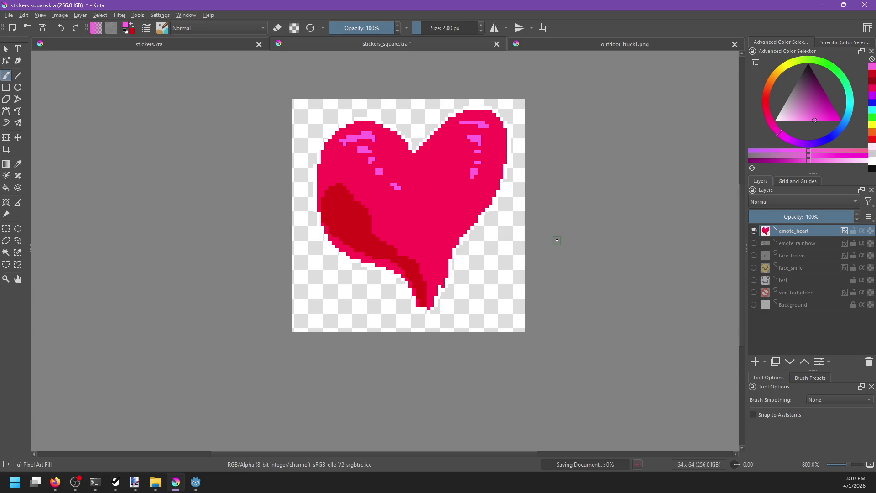
scroll(516, 205, "down", 8)
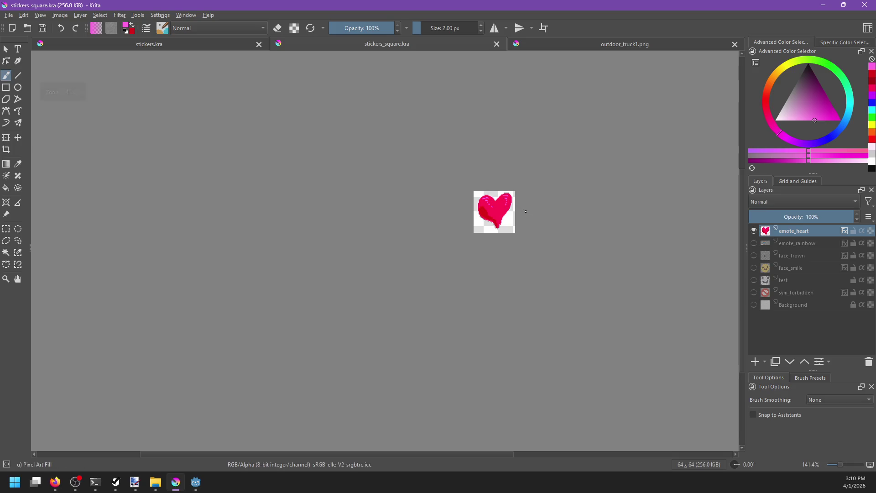
scroll(516, 204, "up", 8)
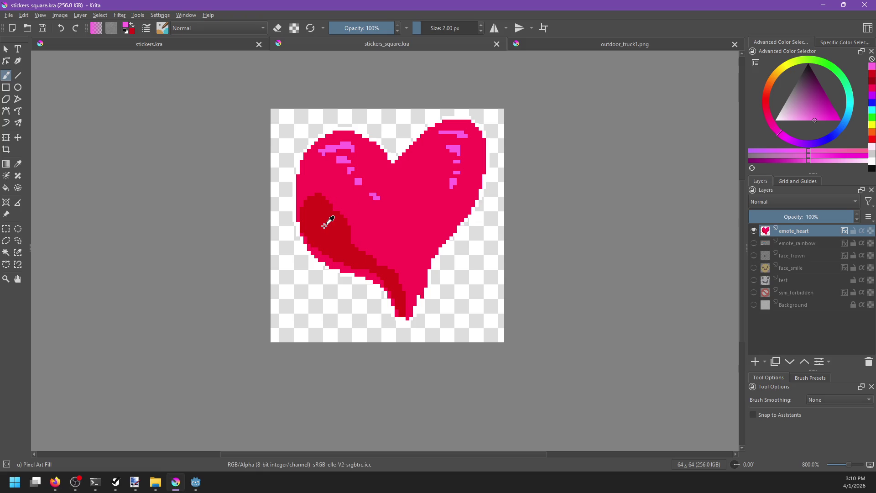
- Fill the heart's dark shading with the main pink and save the file
key("f")
left_click(373, 229, "ctrl")
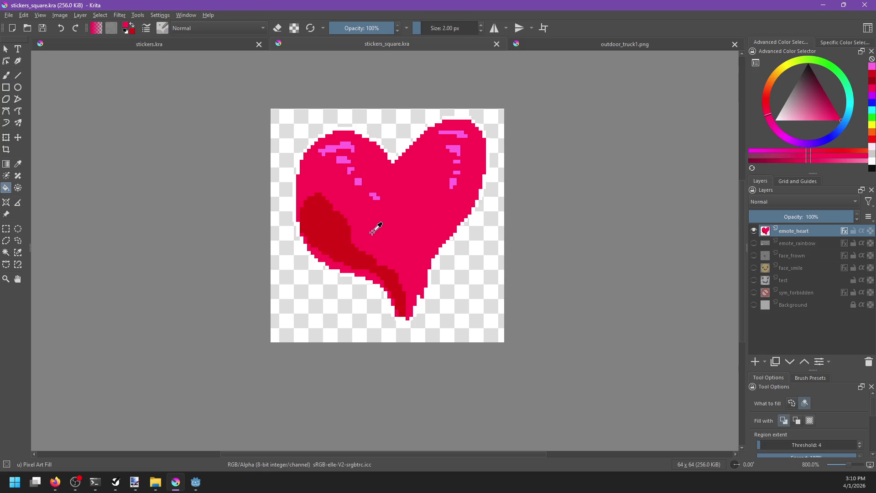
left_click(369, 258)
key("ctrl+s")
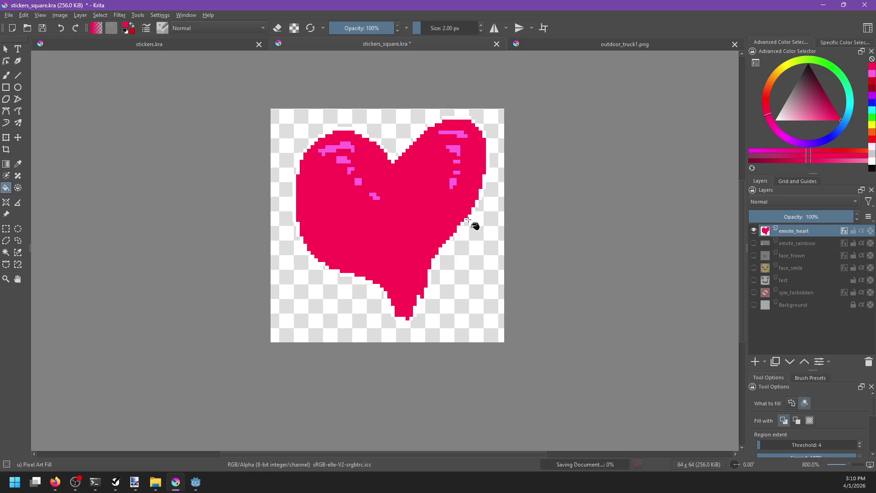
- Erase stray lower-right pixels and fill out the heart's right, lower-right and lower-left edges with pink
key("b")
key("e")
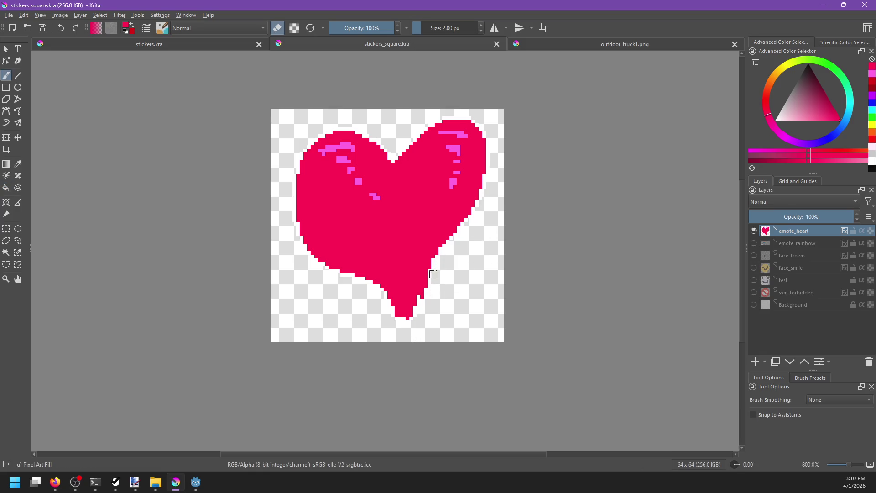
left_click_drag(433, 274, 434, 282)
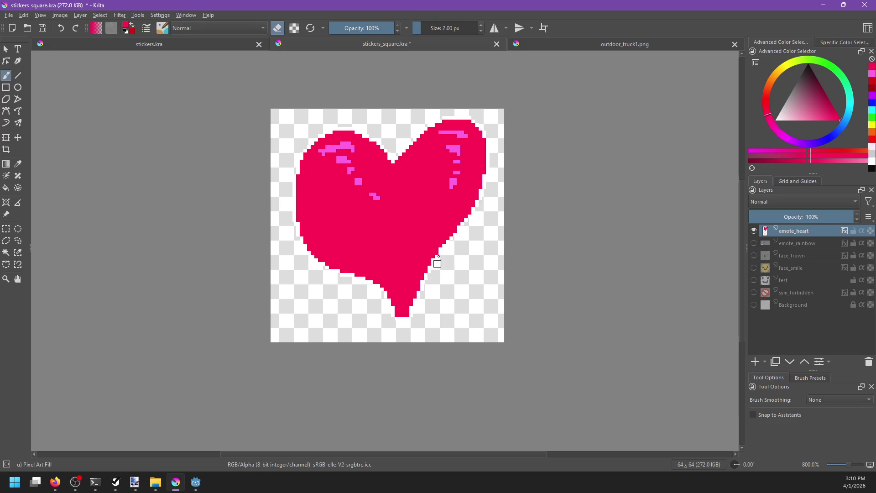
key("e")
mouse_move(475, 132)
left_mouse_down()
mouse_move(492, 165)
mouse_move(409, 321)
left_mouse_up()
left_click_drag(422, 285, 453, 231)
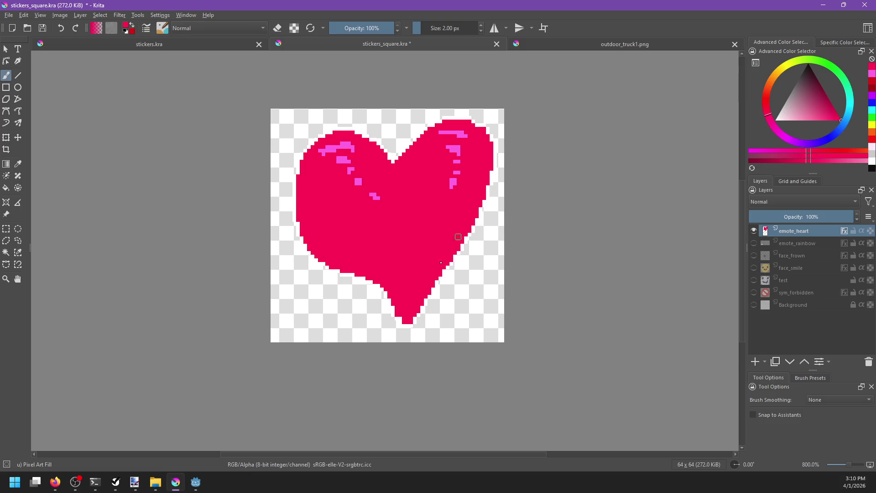
mouse_move(335, 270)
left_mouse_down()
mouse_move(394, 324)
mouse_move(379, 299)
mouse_move(389, 309)
mouse_move(389, 294)
left_mouse_up()
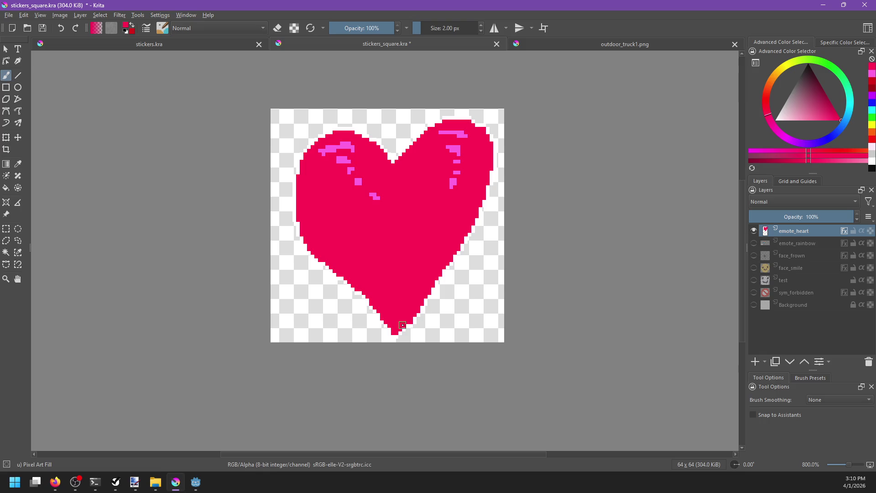
- Add pink along the right lobe's edge and trim the lower-right edge down to the tip
mouse_move(397, 165)
left_mouse_down()
mouse_move(426, 122)
mouse_move(450, 114)
left_mouse_up()
key("ctrl+z")
mouse_move(397, 161)
left_mouse_down()
mouse_move(470, 122)
mouse_move(489, 168)
mouse_move(497, 167)
mouse_move(445, 269)
mouse_move(402, 322)
left_mouse_up()
key("e")
key("ctrl+z")
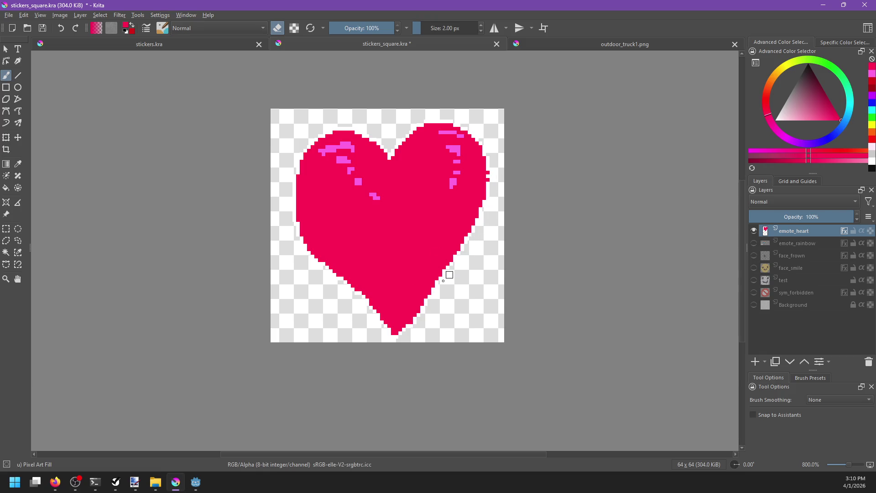
mouse_move(450, 275)
left_mouse_down()
mouse_move(393, 332)
mouse_move(407, 332)
left_mouse_up()
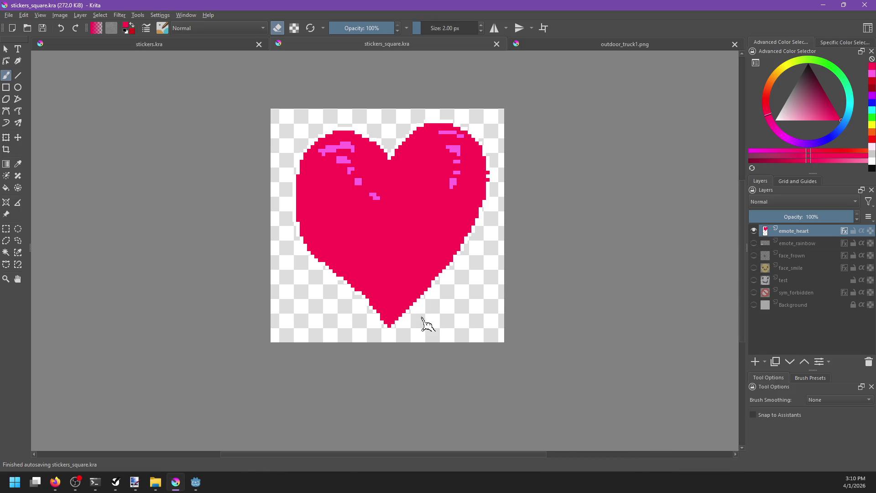
- Export the heart sticker as emote_heart.png
key("ctrl+shift+e")
type("emote_heart")
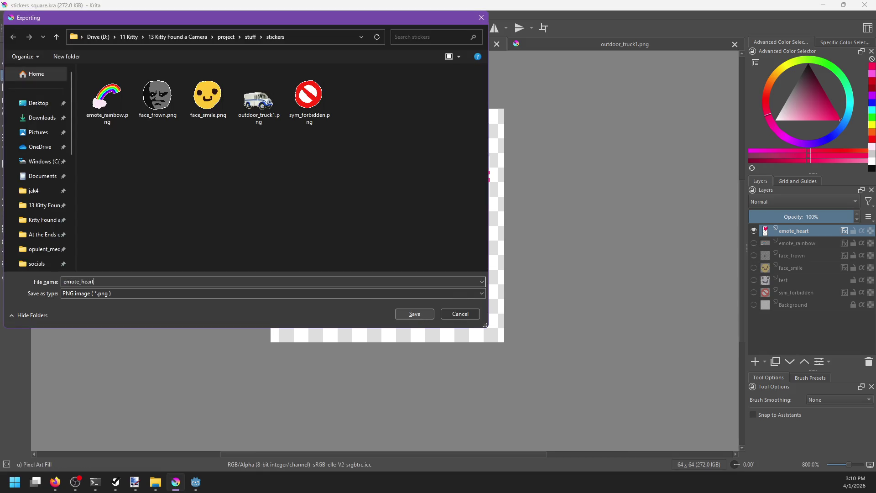
key("Return")
key("Return")
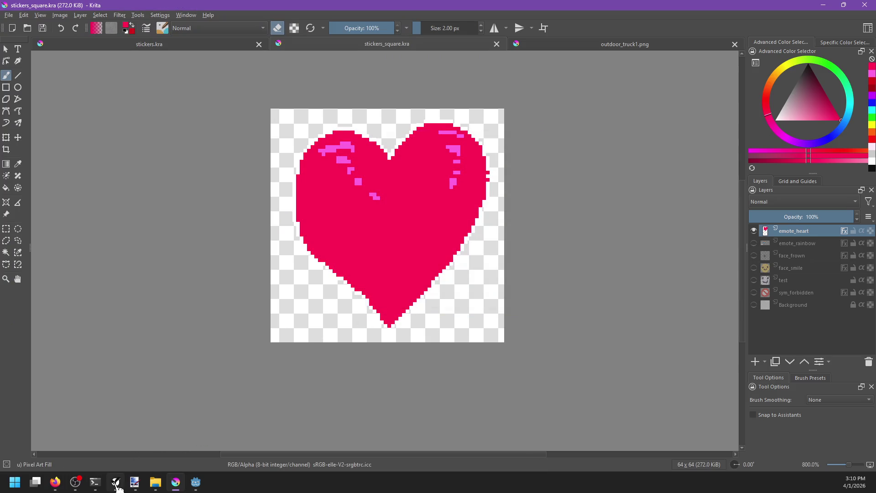
- Mark the Rainbow and Heart tasks completed in NP-ToDo, then return to Krita
key("alt+Tab")
right_click(280, 251)
left_click(304, 255)
right_click(288, 250)
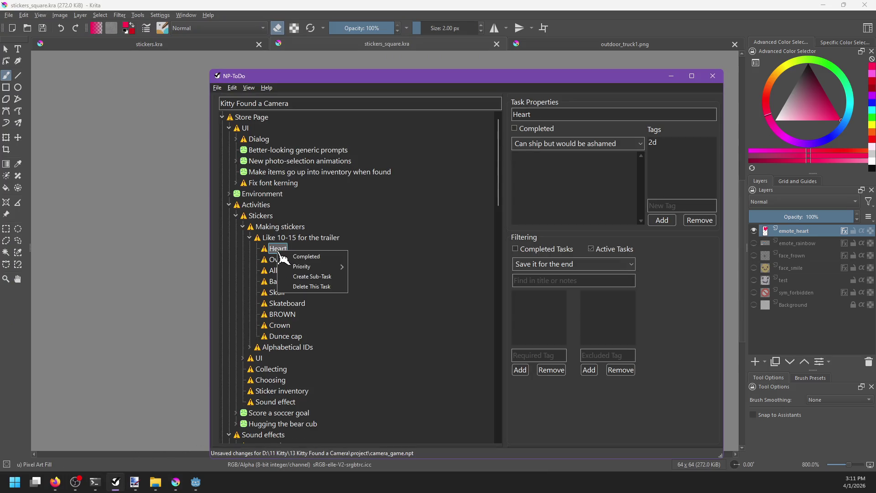
left_click(301, 255)
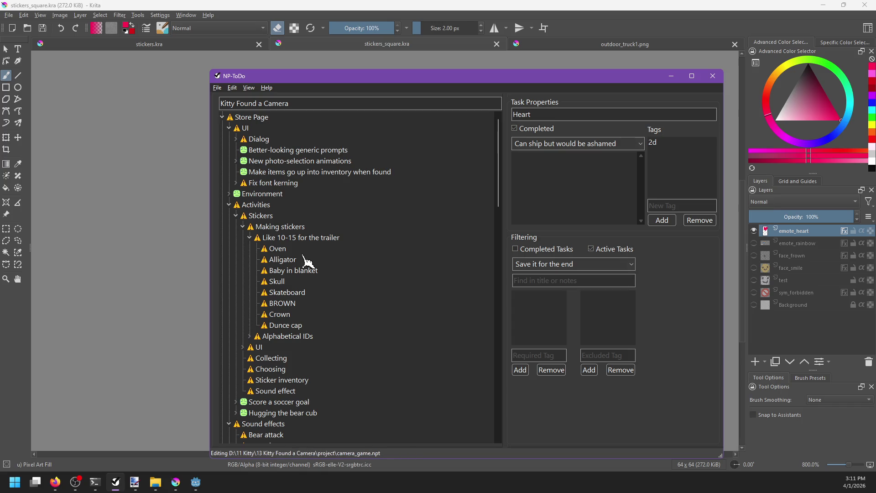
key("alt+Tab")
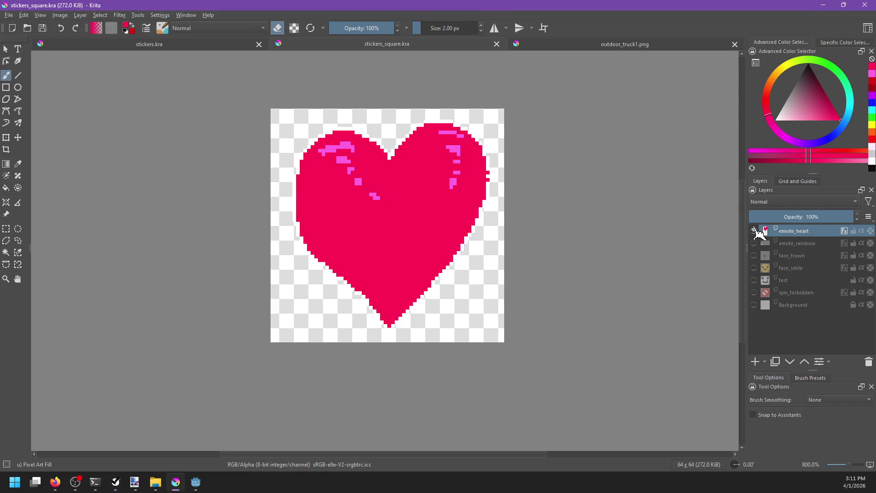
- Hide emote_heart, duplicate it, and name the copy indoor_oven
left_click(754, 230)
mouse_move(757, 336)
left_mouse_down()
mouse_move(754, 365)
mouse_move(786, 251)
mouse_move(818, 231)
mouse_move(808, 243)
left_mouse_up()
left_click(776, 361)
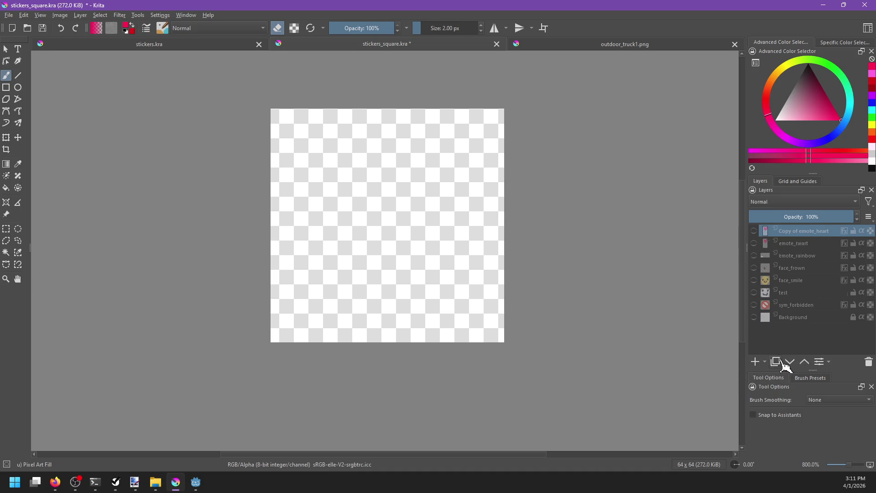
double_click(799, 236)
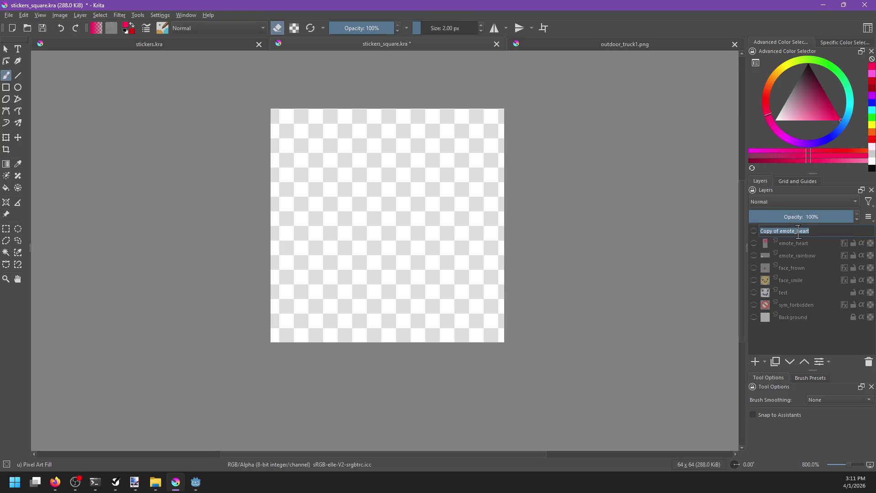
type("inter")
key("Return")
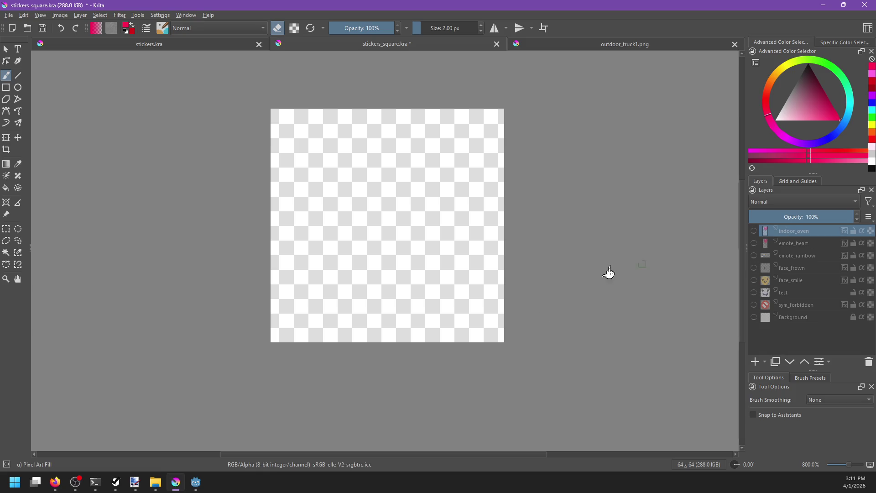
- Make indoor_oven visible, clear its heart pixels, and save stickers_square.kra
left_click(753, 231)
key("Delete")
key("ctrl+s")
- Search the web for 'oven' in Firefox and show the image results
mouse_move(66, 485)
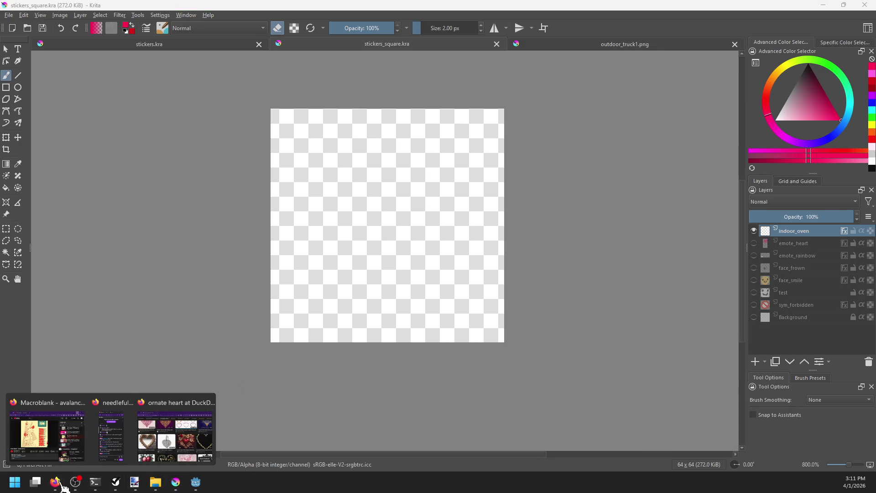
left_click(178, 431)
left_click(286, 92)
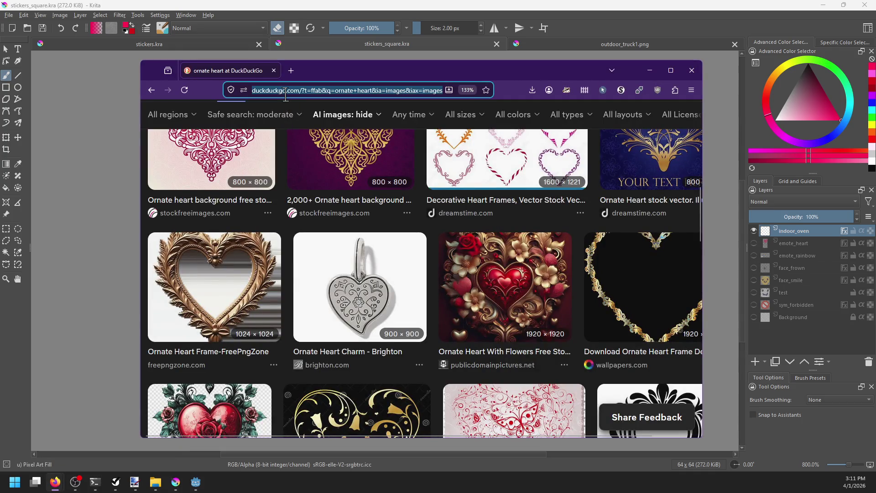
type("oven")
key("Return")
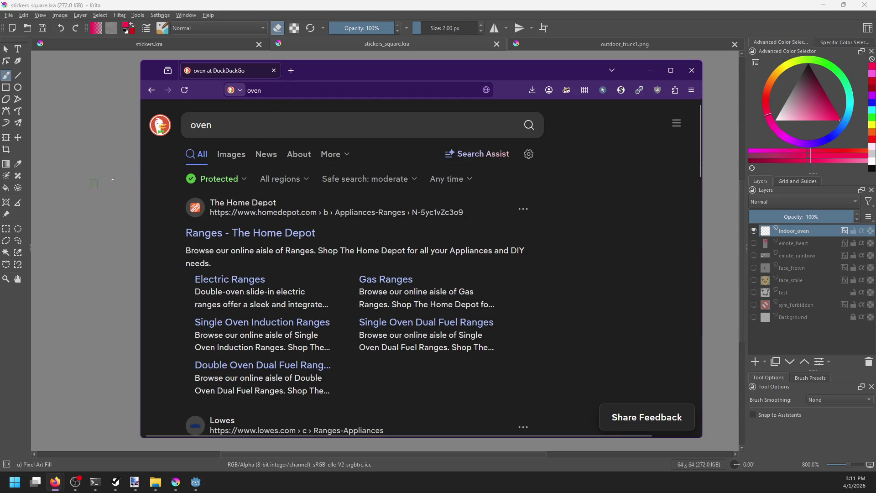
left_click(229, 156)
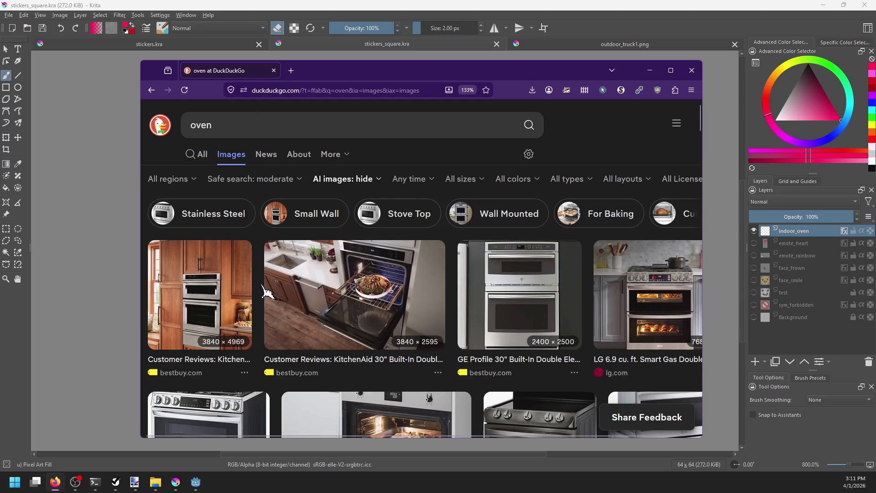
- Enlarge the LG double-oven range picture and copy the image
scroll(297, 283, "down", 5)
scroll(400, 267, "up", 6)
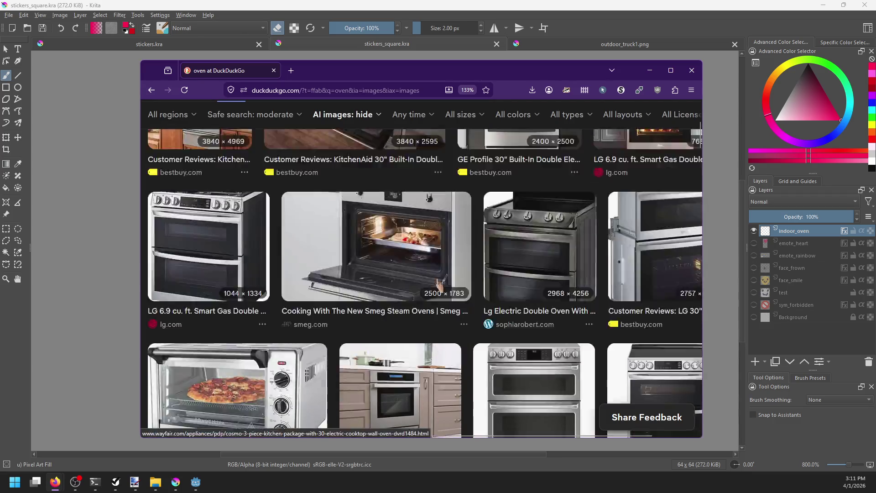
scroll(439, 283, "down", 8)
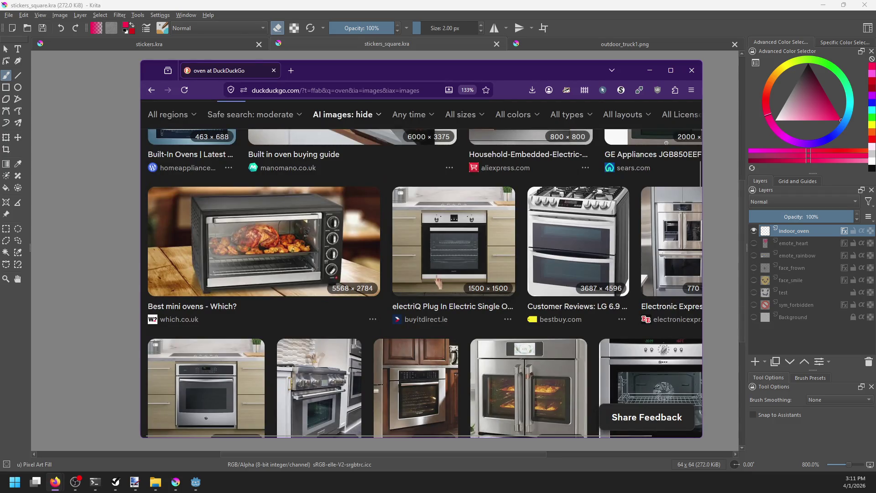
left_click(583, 227)
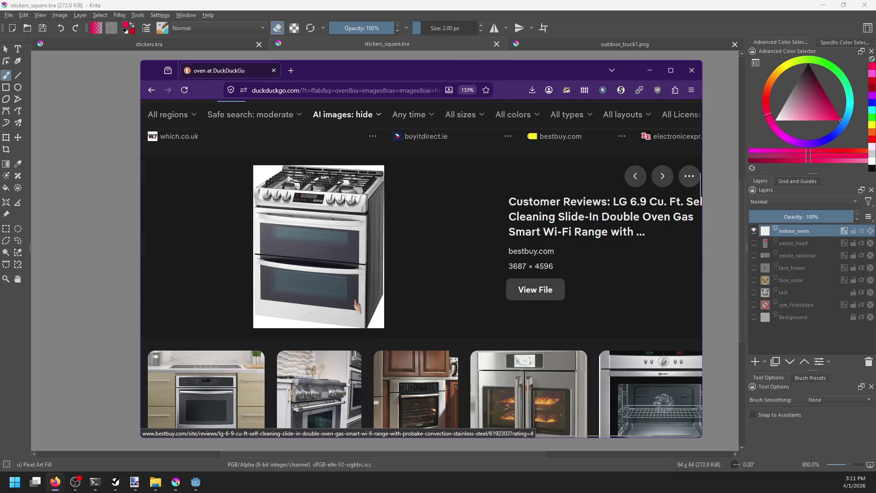
right_click(357, 307)
left_click(385, 188)
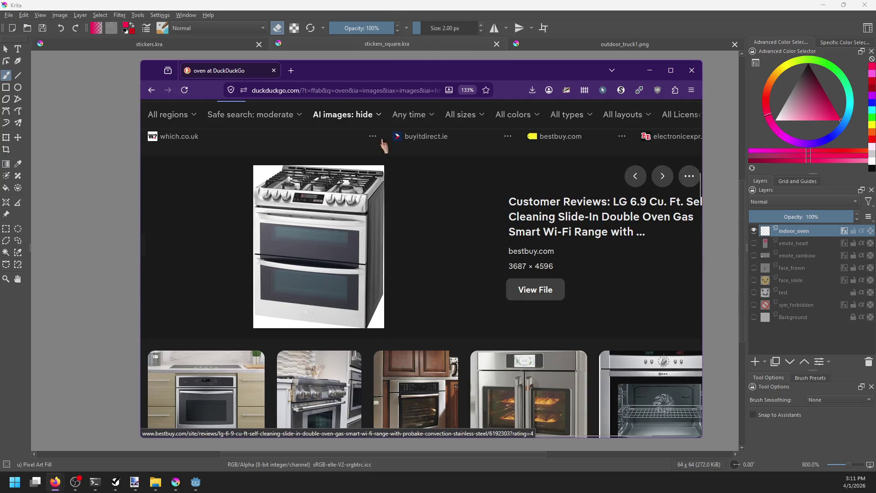
left_click(385, 7)
- Paste the copied oven picture as a new image instead of creating a blank document
key("ctrl+n")
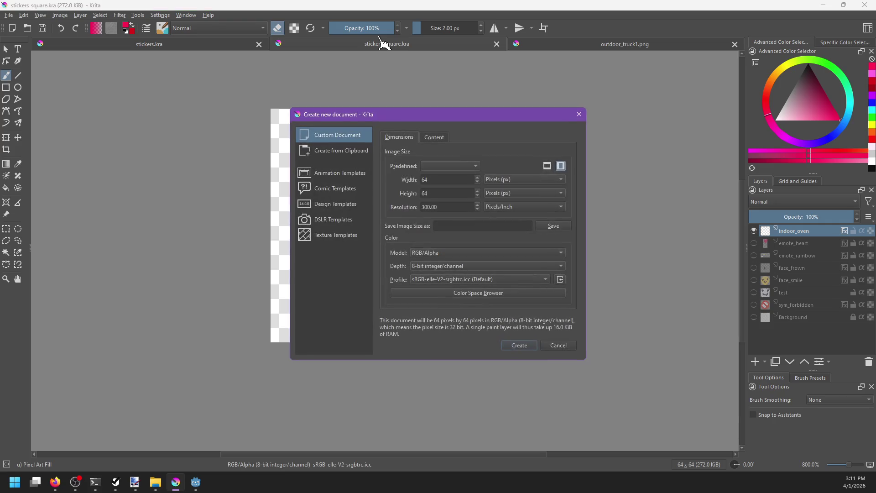
key("Escape")
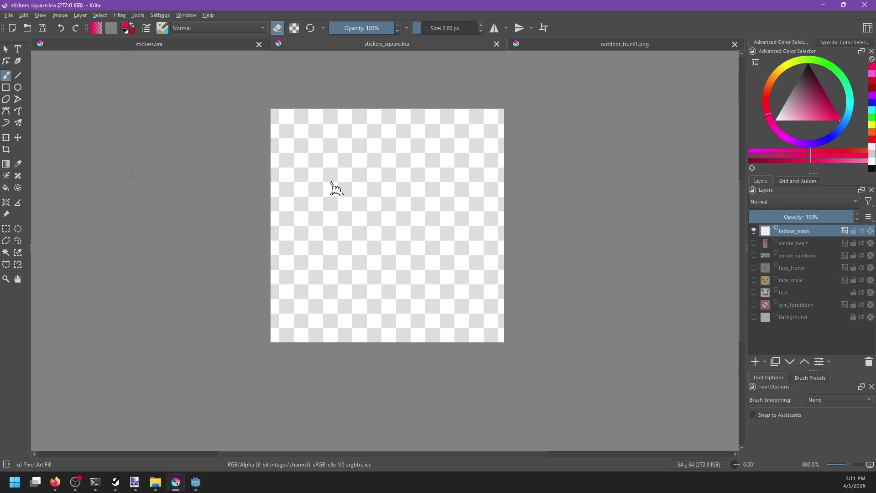
key("ctrl+shift+n")
- Scale the oven image to a height of 64 px (51×64)
key("ctrl+alt+i")
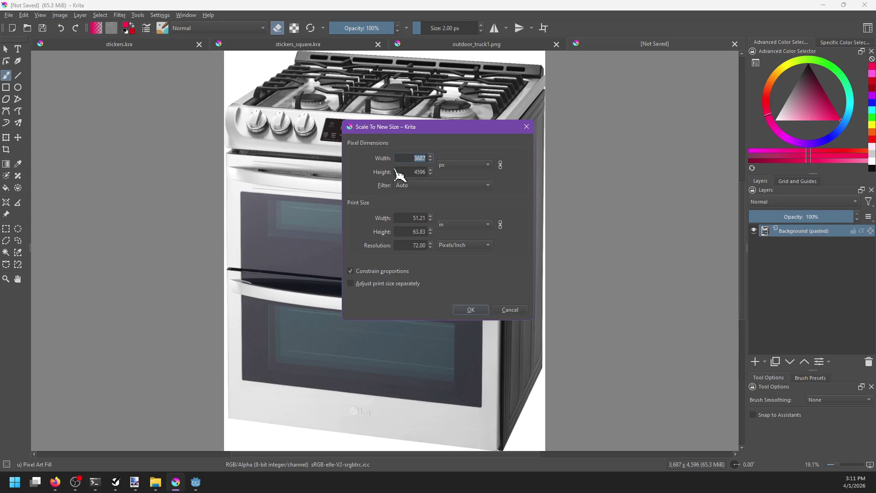
type("64")
double_click(418, 171)
type("64")
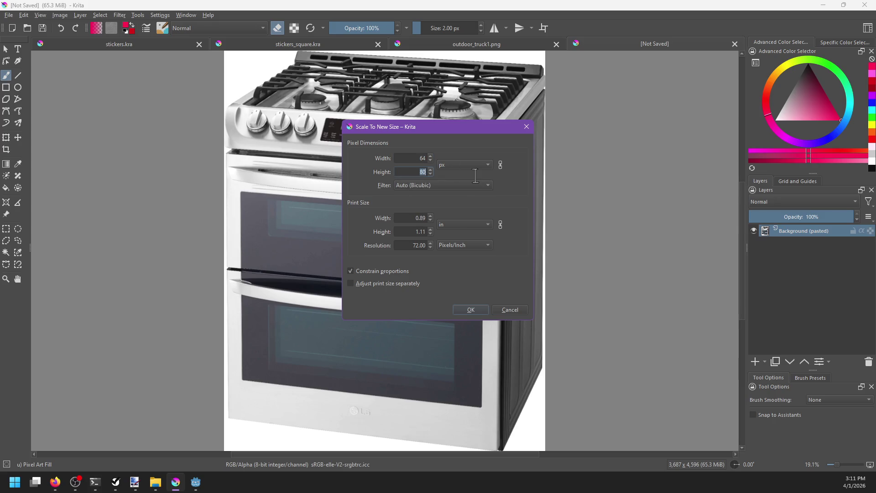
left_click(471, 310)
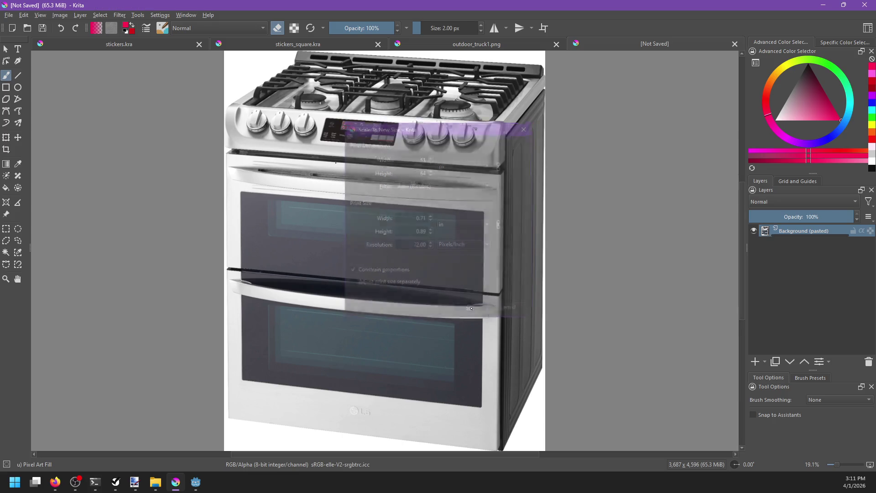
- Paste the scaled oven as a new layer in stickers_square.kra
scroll(384, 250, "up", 10)
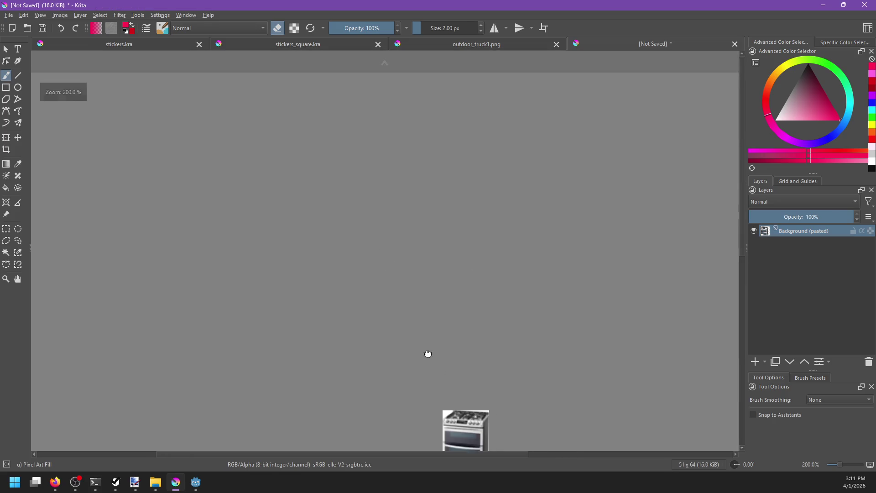
scroll(413, 251, "up", 2)
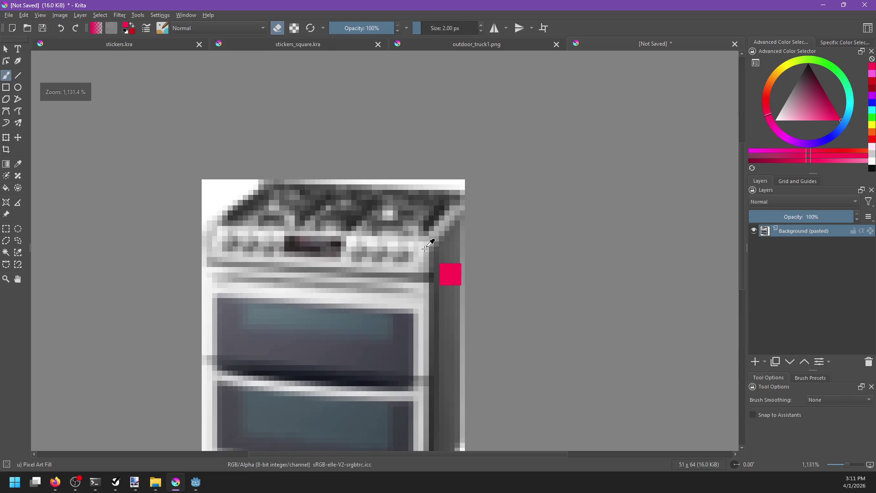
left_click(280, 46)
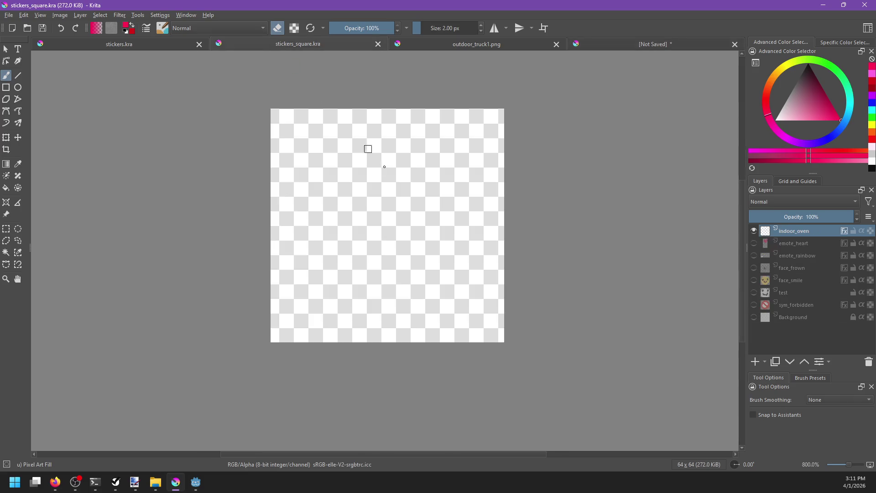
key("ctrl+v")
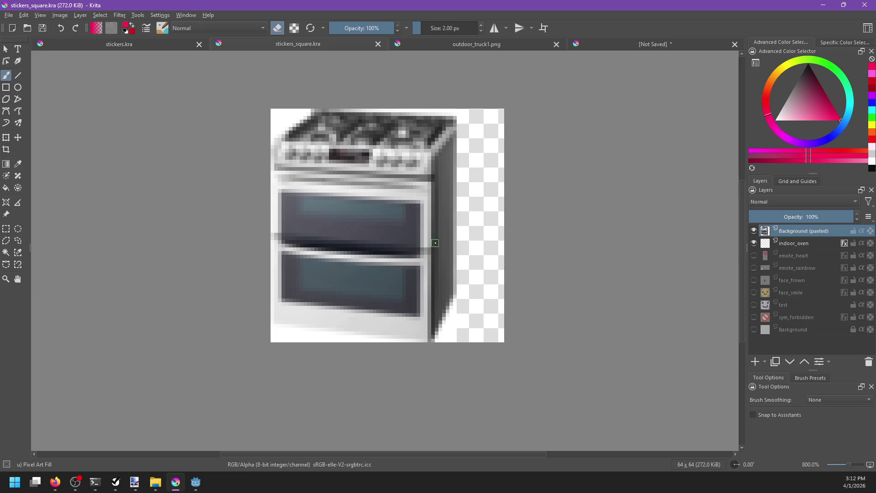
- Select the white area around the oven by similar colour and refine it with freehand selections
left_click(18, 252)
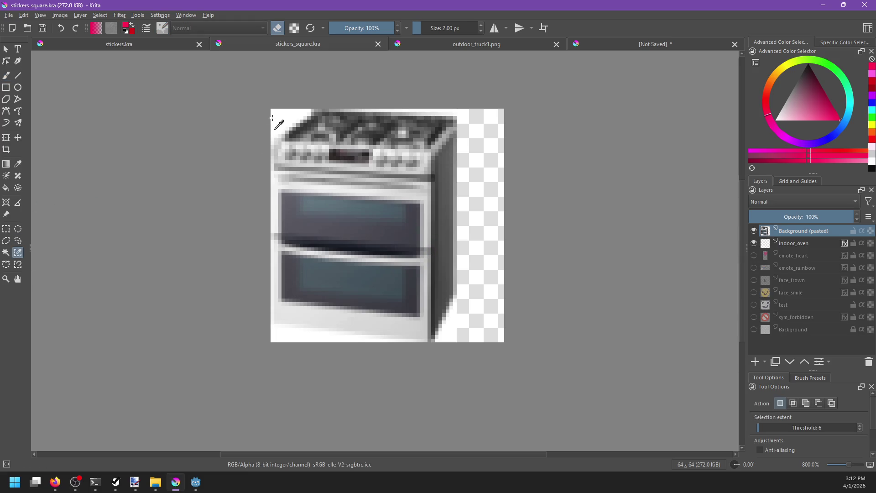
left_click(280, 117)
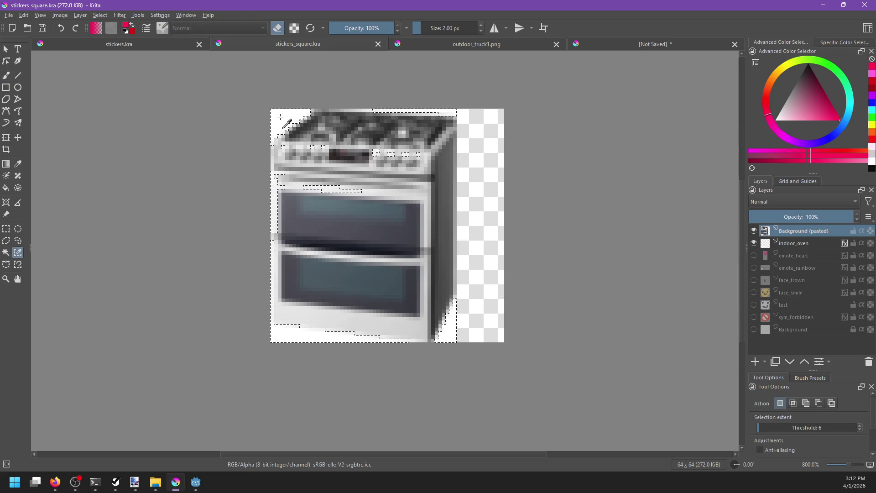
left_click(18, 241)
key("b")
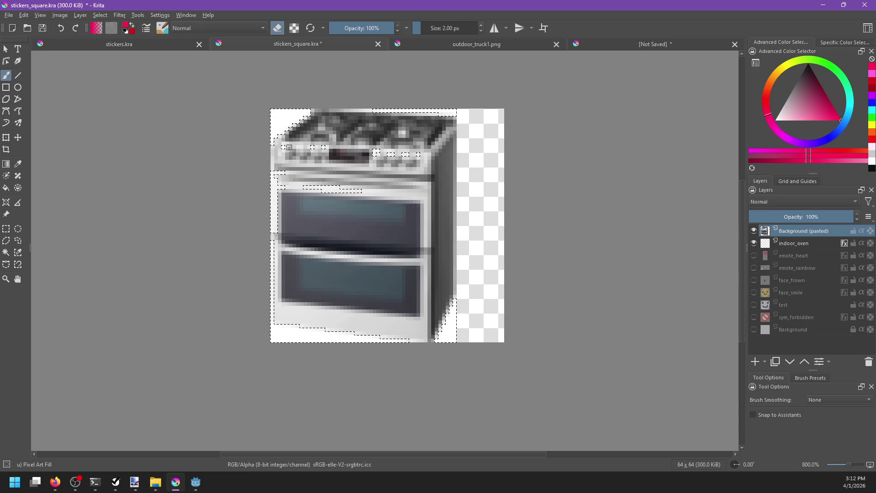
left_click(18, 252)
left_click(18, 241)
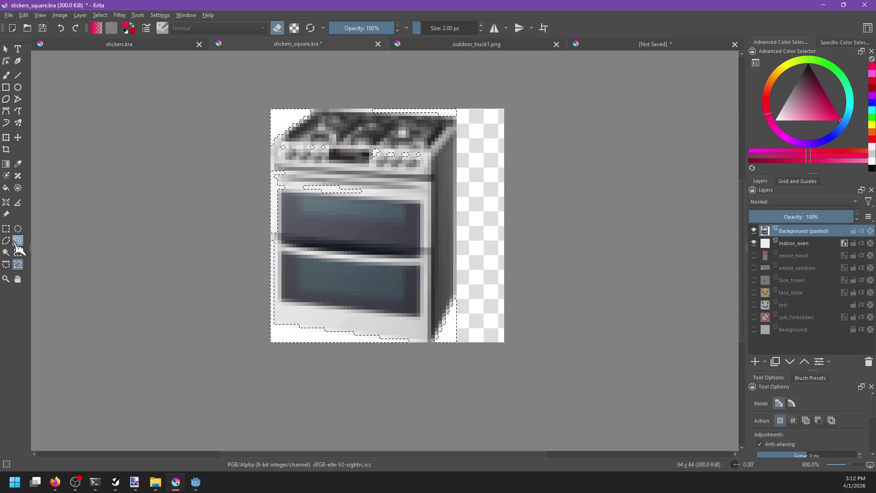
left_click_drag(280, 144, 273, 186)
mouse_move(275, 216)
left_mouse_down()
mouse_move(277, 234)
mouse_move(337, 238)
mouse_move(412, 186)
left_mouse_up()
left_click_drag(347, 132, 345, 134)
mouse_move(286, 151)
left_mouse_down()
mouse_move(276, 158)
mouse_move(281, 203)
mouse_move(338, 237)
mouse_move(404, 188)
mouse_move(415, 138)
mouse_move(414, 159)
mouse_move(373, 199)
left_mouse_up()
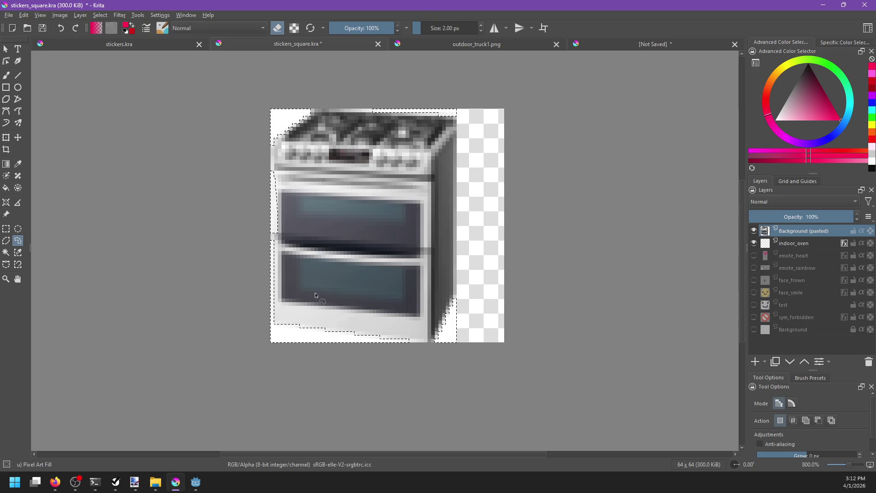
- Add the left-edge strip to the selection, delete the white, deselect, and move the oven about 40 px right
left_click(6, 229)
left_click_drag(297, 165, 272, 317)
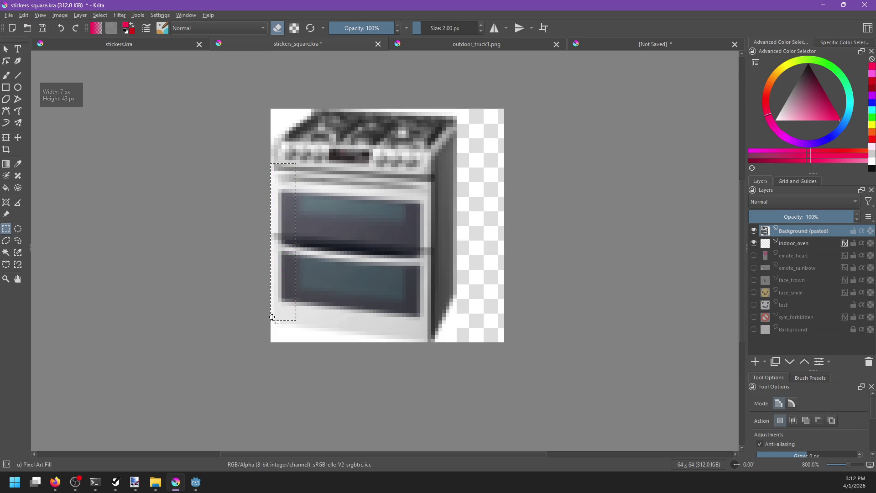
key("ctrl+z")
mouse_move(301, 162)
left_mouse_down()
mouse_move(267, 328)
mouse_move(274, 315)
mouse_move(252, 199)
left_mouse_up()
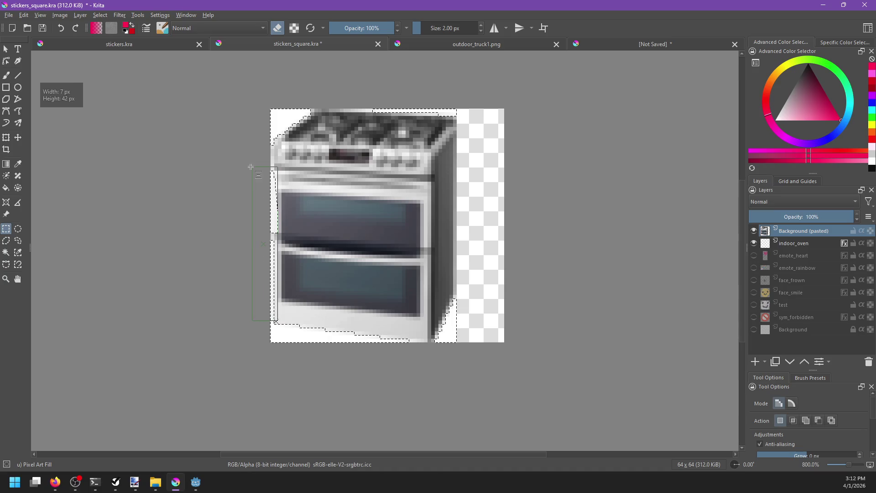
left_click_drag(251, 167, 251, 168)
key("Delete")
key("ctrl+shift+a")
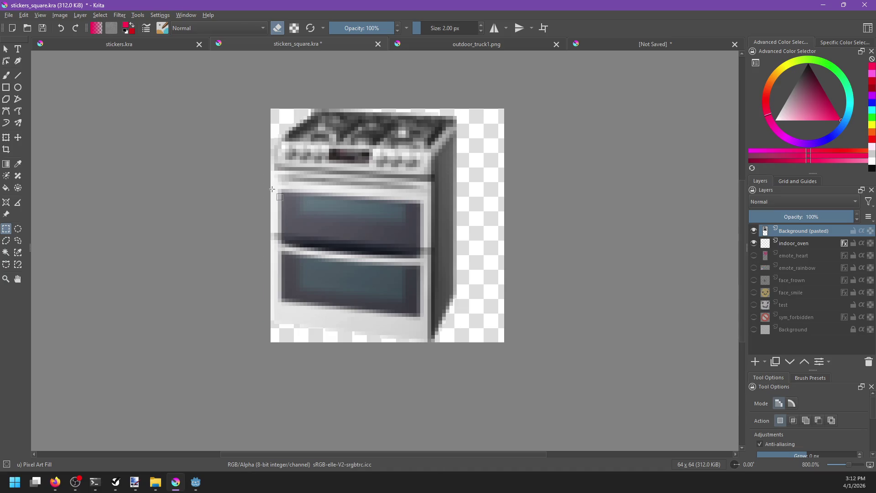
key("t")
left_click_drag(399, 184, 413, 188)
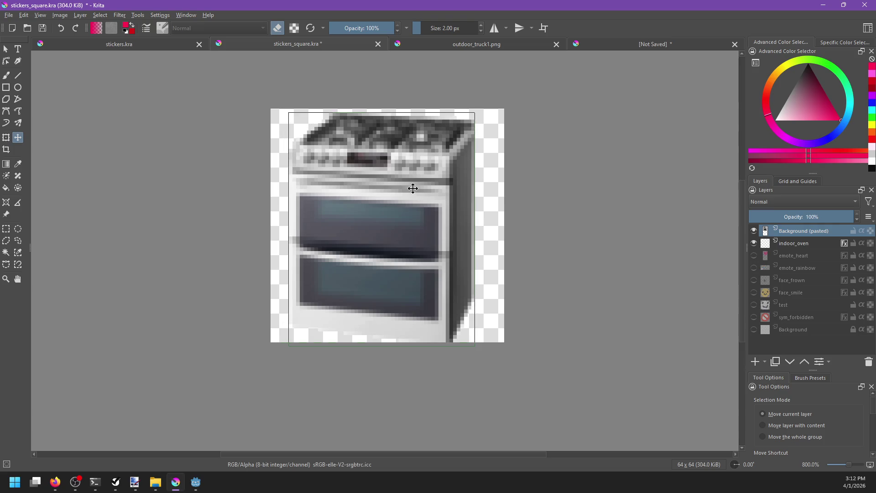
- Merge the oven down into the indoor_oven layer and open its layer style options
key("ctrl+e")
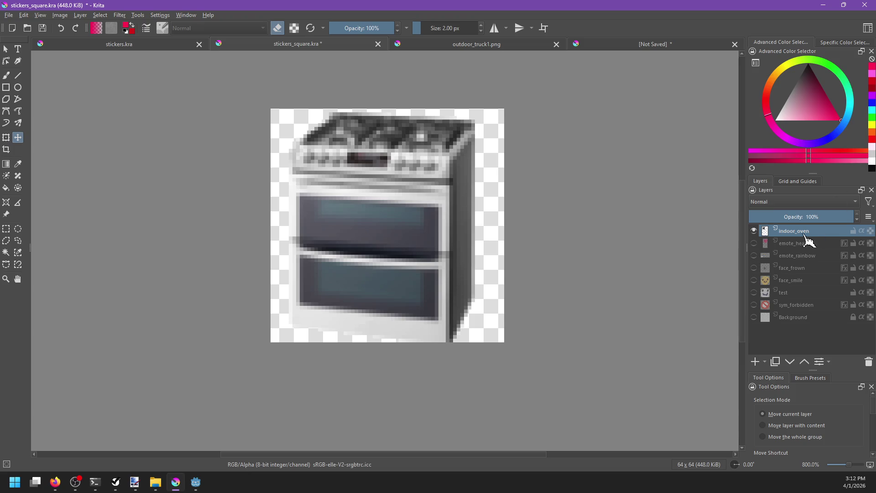
right_click(805, 234)
left_click(788, 265)
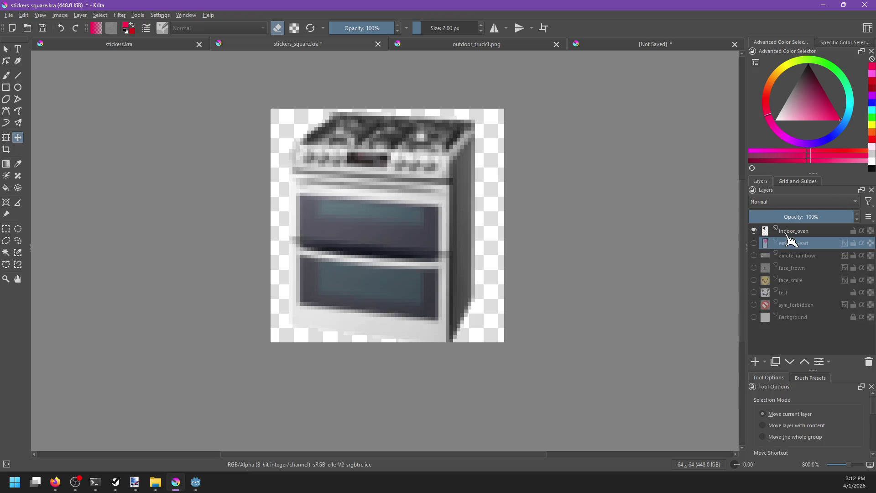
right_click(785, 233)
left_click(778, 264)
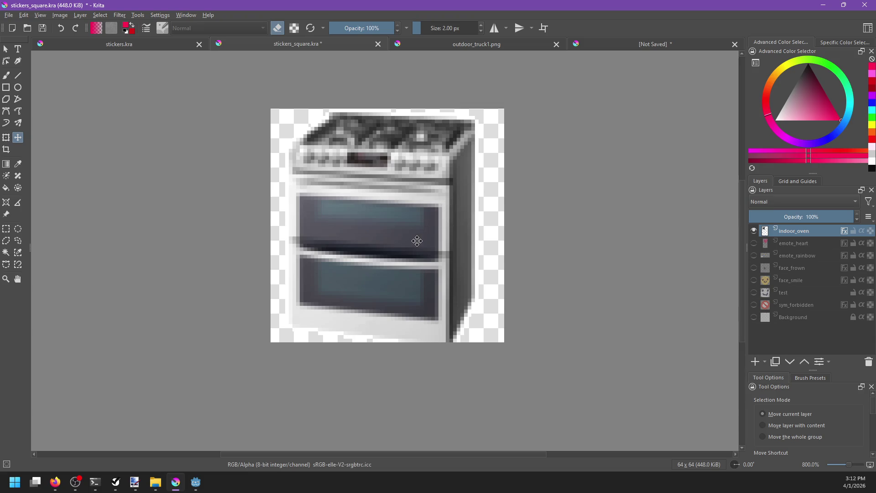
- Paint along the oven's bottom edge and erase the jagged grey pixels on its lower-right edge
key("b")
mouse_move(296, 322)
left_mouse_down()
mouse_move(381, 343)
mouse_move(441, 342)
left_mouse_up()
key("e")
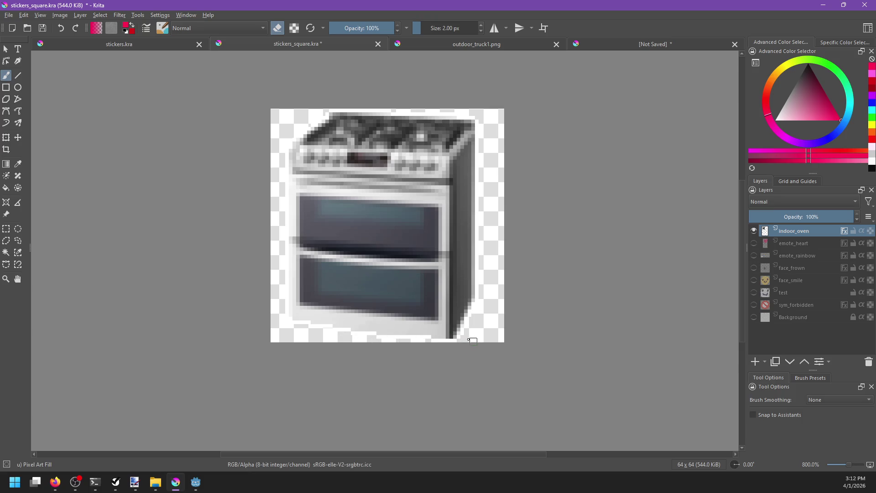
left_click_drag(489, 286, 444, 359)
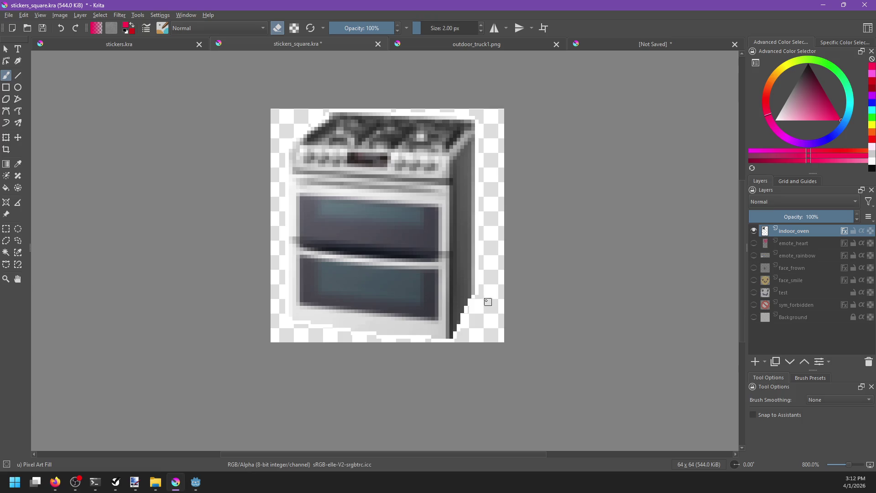
key("ctrl+z")
left_click_drag(471, 316, 439, 354)
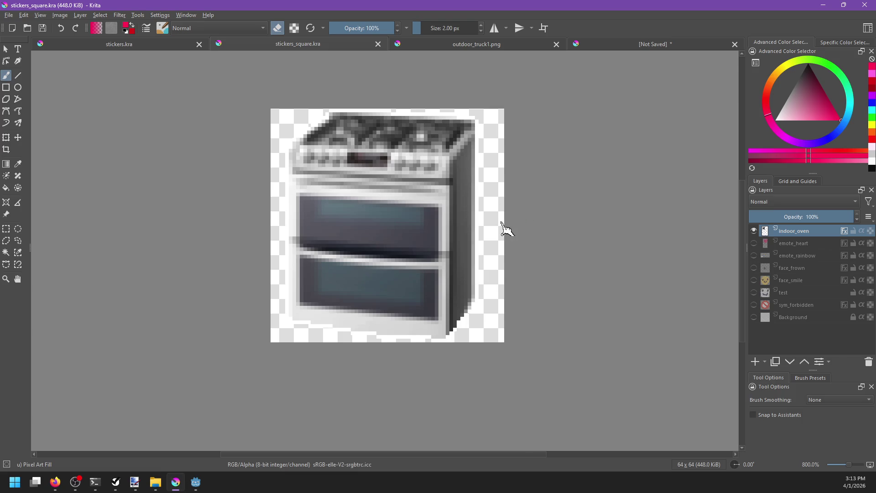
- Export the oven sticker as indoor_oven.png with the default PNG options
key("ctrl+shift+e")
type("ind")
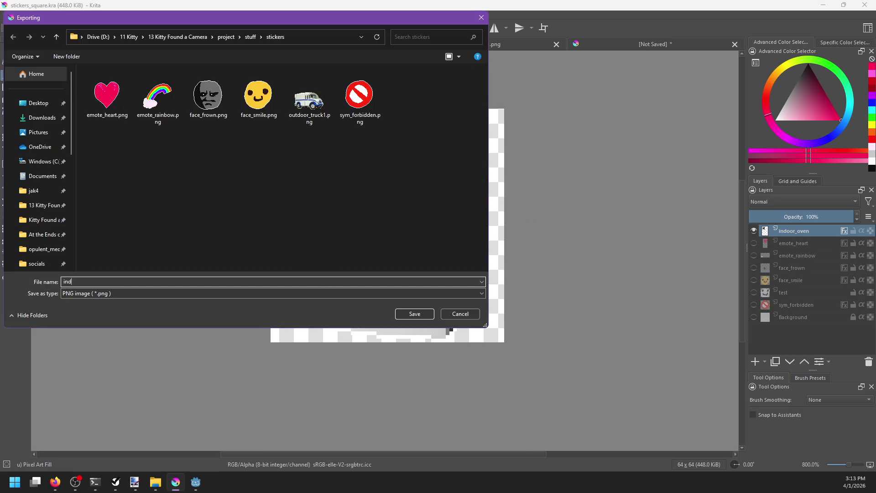
type("n")
key("Return")
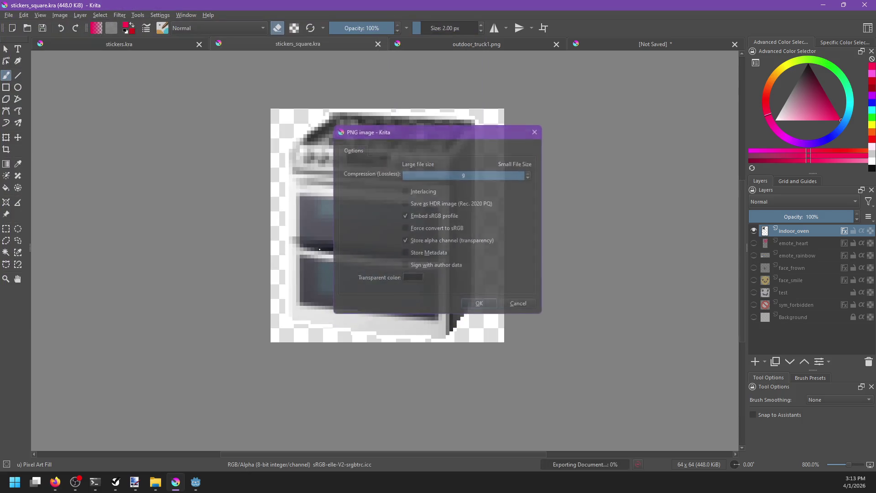
key("Return")
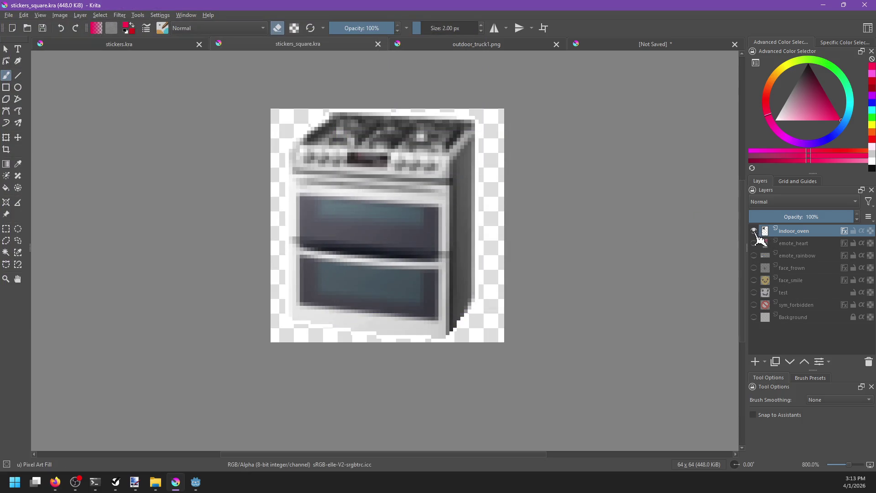
- Hide the indoor_oven layer and duplicate it
left_click(754, 231)
left_click(755, 362)
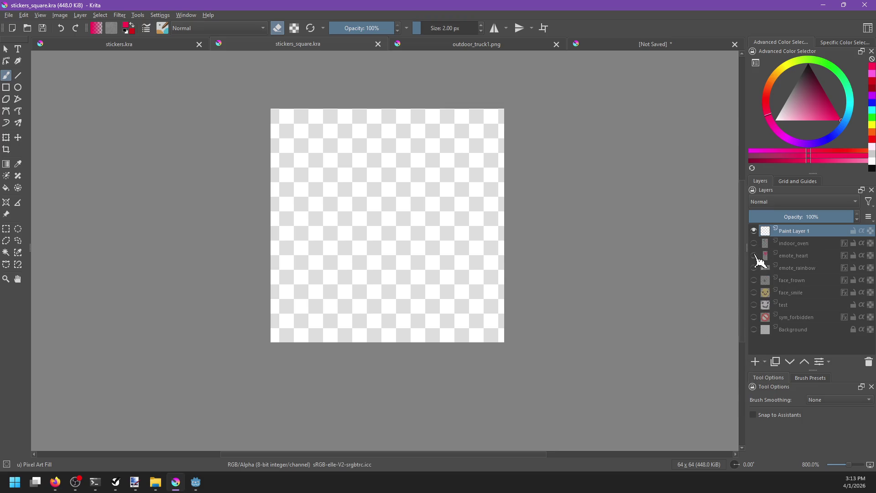
key("ctrl+z")
left_click(776, 362)
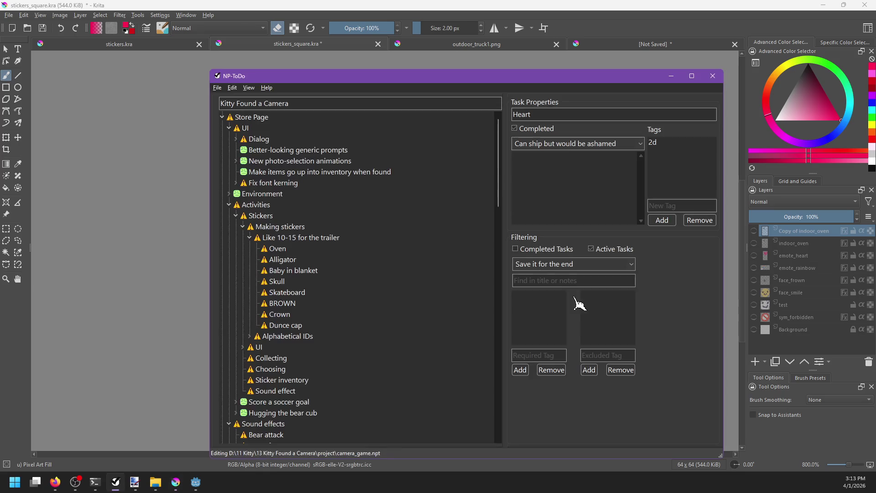
- Delete the finished Oven task from the to-do list
left_click(292, 250)
right_click(292, 250)
left_click(311, 279)
left_click(793, 233)
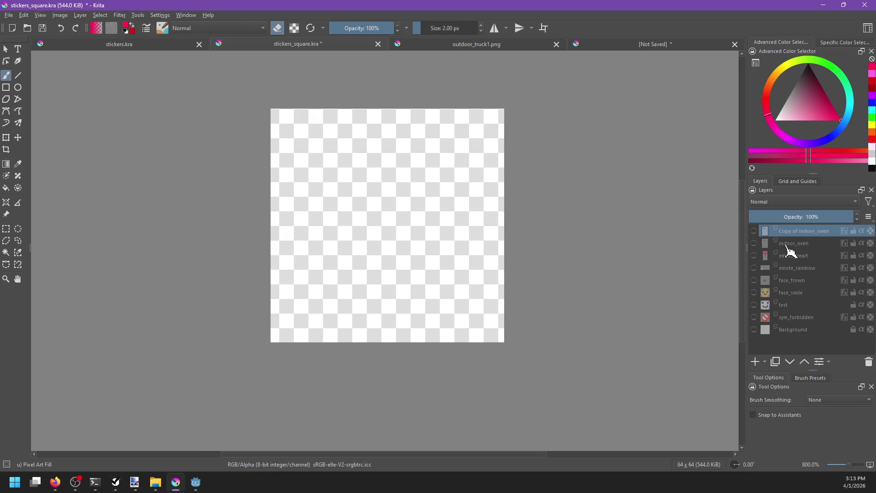
- Rename the copied layer alligator, make it visible, and clear its contents
double_click(797, 231)
type("alligator")
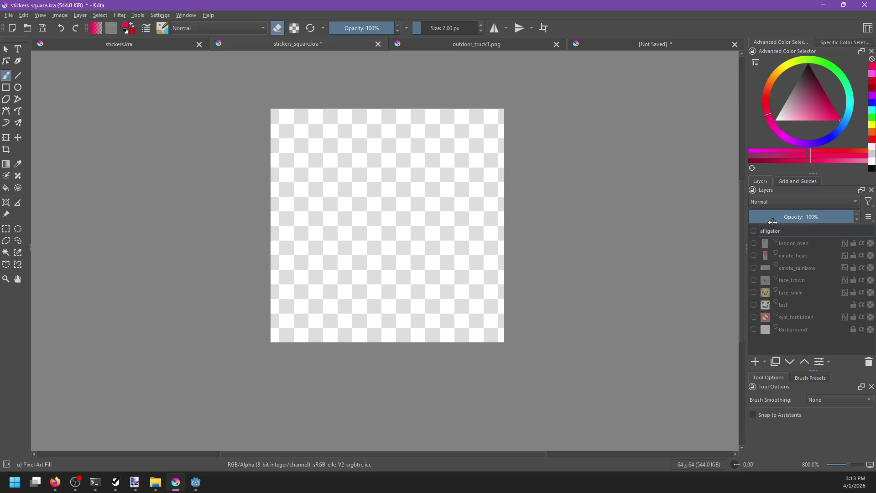
key("Return")
left_click(754, 231)
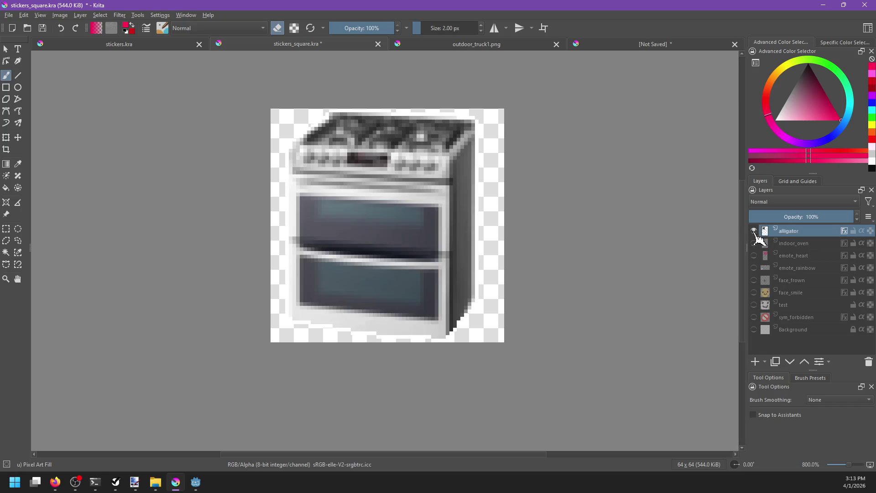
key("Delete")
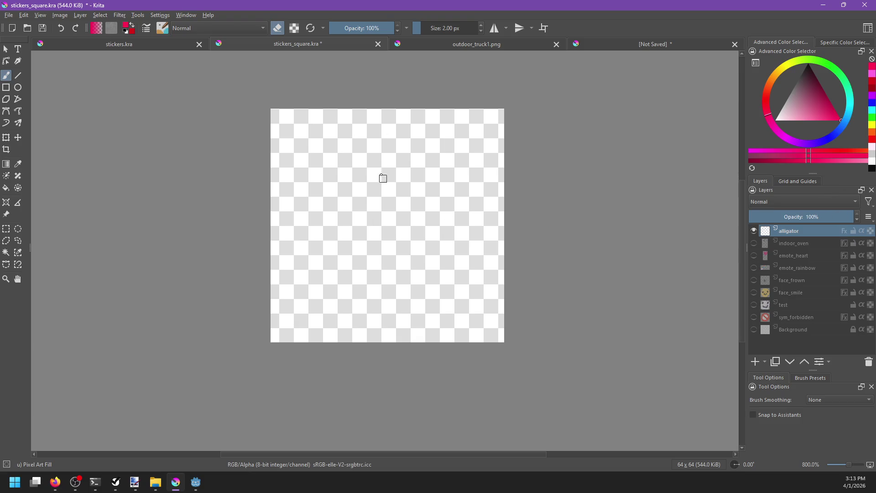
- Pick dark green as the painting colour on the colour wheel
left_click(829, 70)
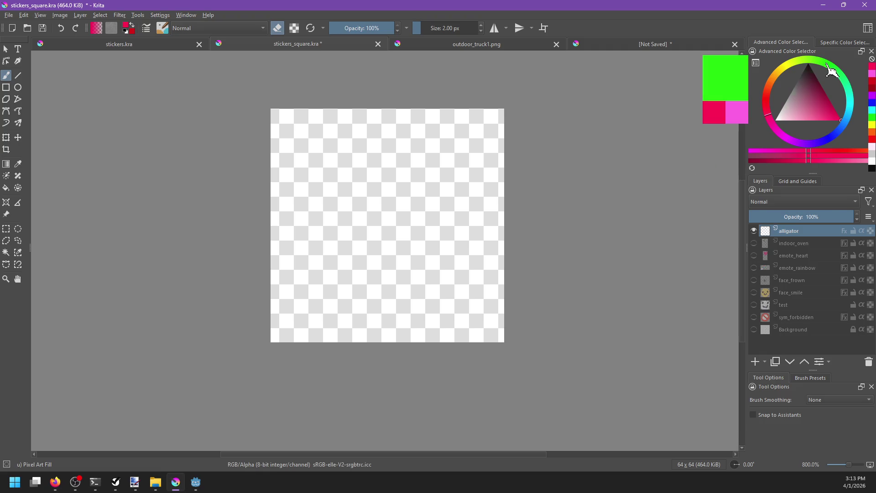
left_click(819, 81)
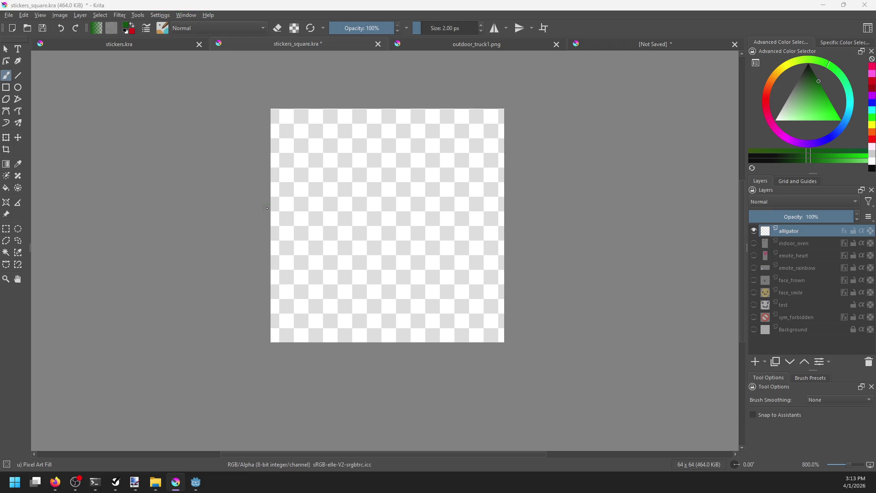
left_click_drag(263, 208, 165, 54)
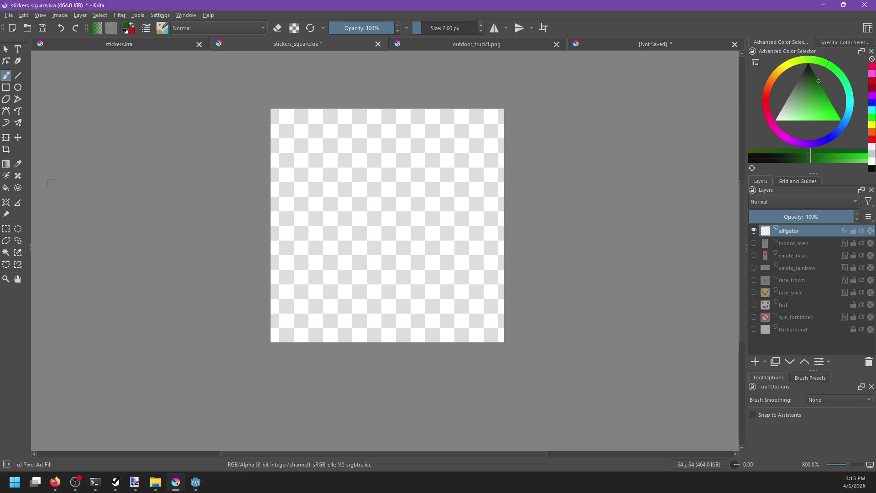
left_click_drag(164, 54, 281, 75)
- Search for 'fat alligator' in a new Firefox tab
left_click(291, 71)
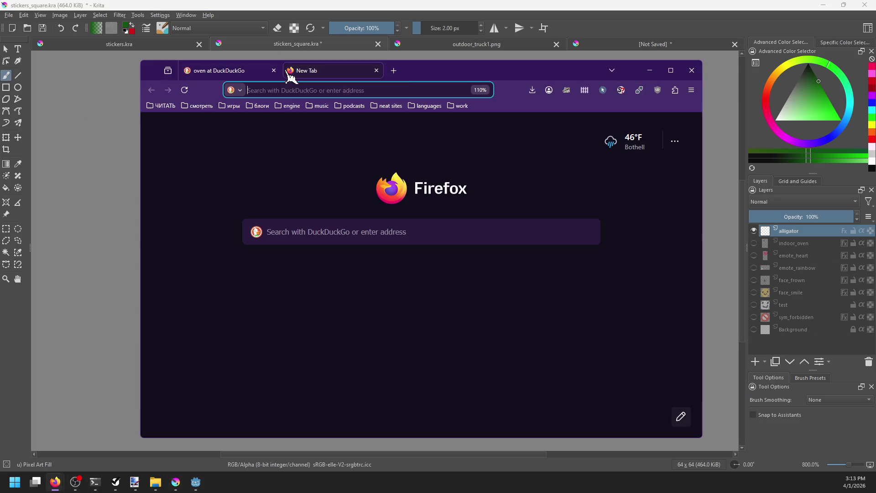
type("aliligator")
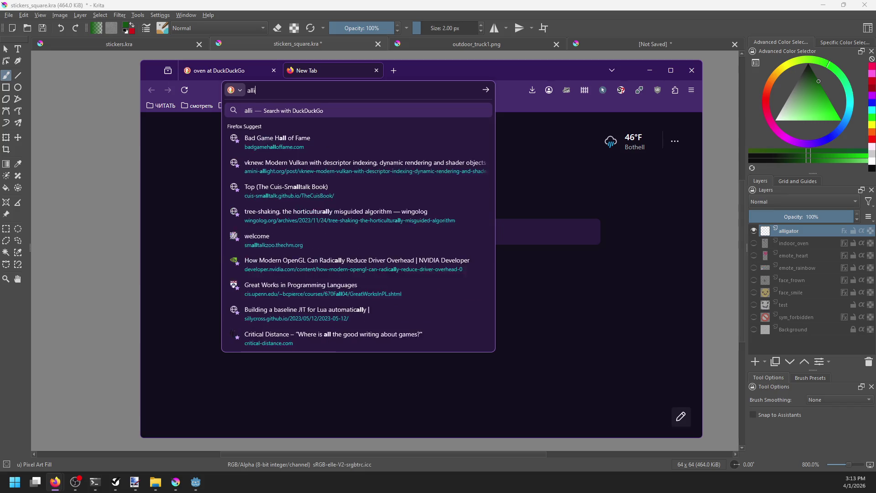
key("Return")
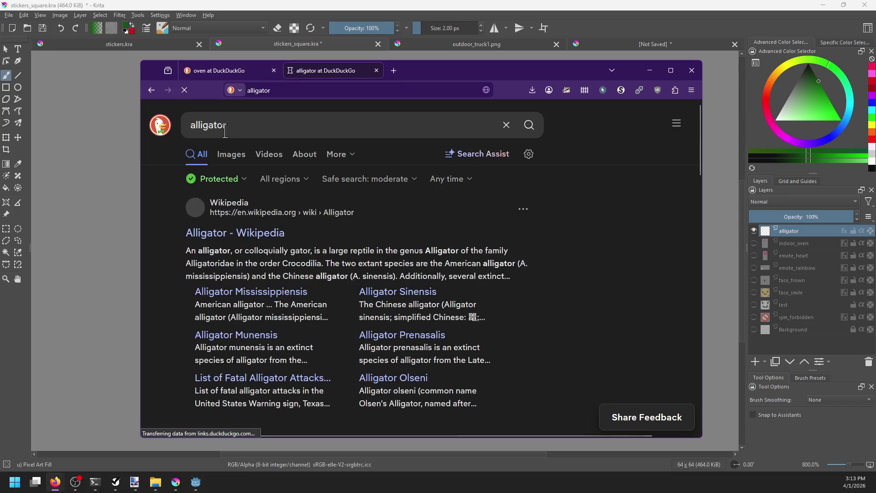
type("fat")
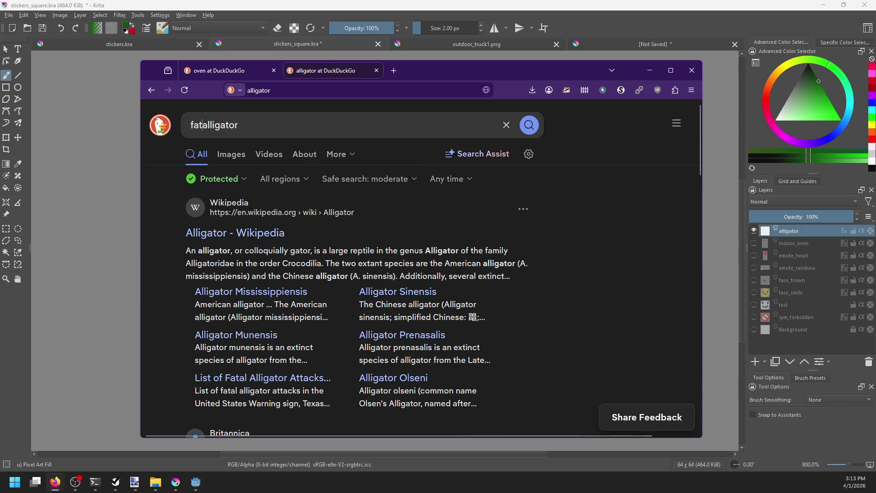
key("Return")
- Show the image results and enlarge a big fat crocodile photo as reference
left_click(231, 157)
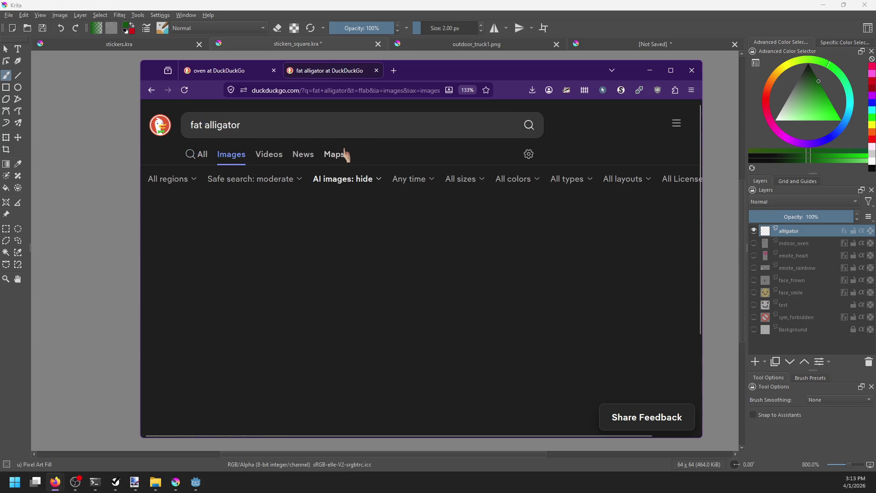
scroll(454, 189, "down", 2)
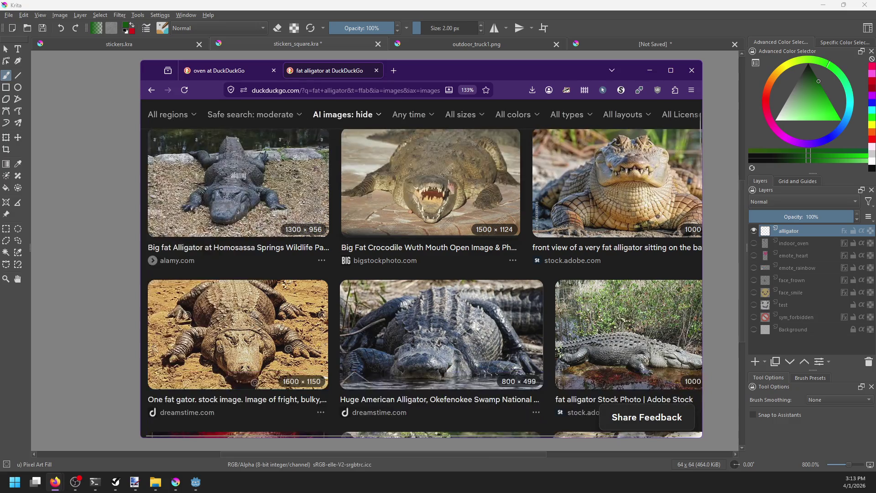
left_click(409, 184)
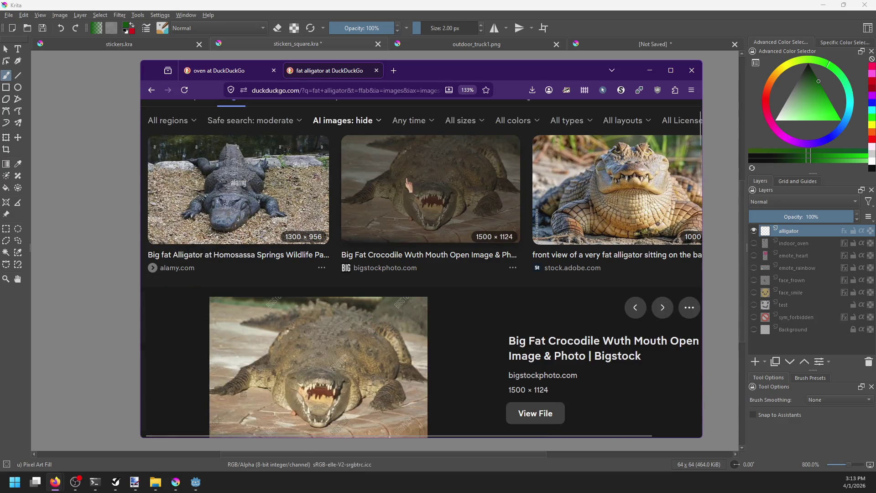
scroll(440, 258, "down", 2)
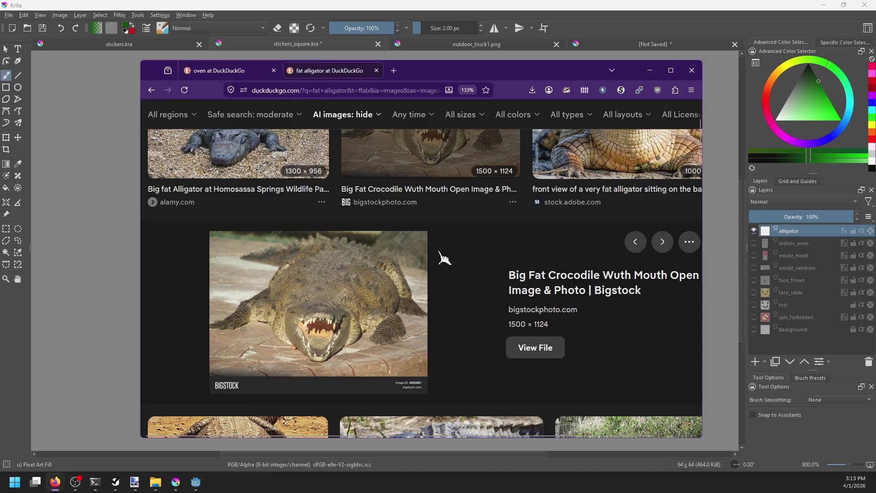
left_click(406, 7)
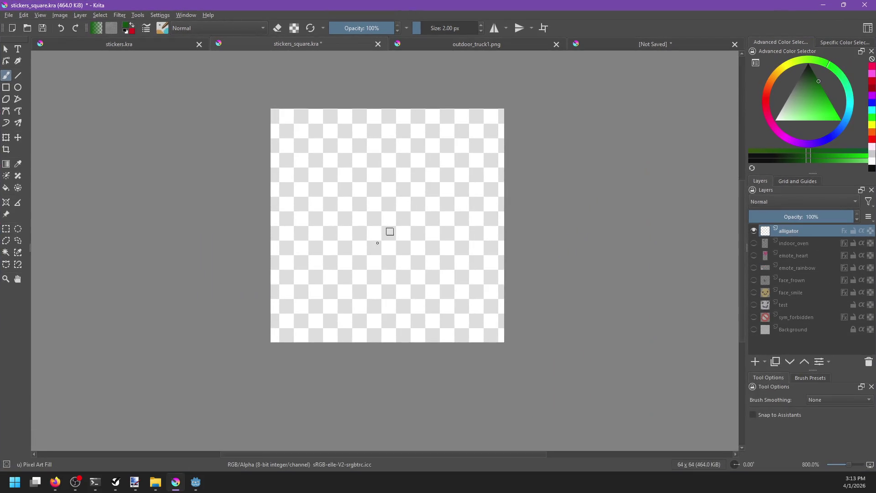
- Draw the alligator's arched back and leg loops in green, joining the leg hook to the back
mouse_move(346, 267)
left_mouse_down()
mouse_move(341, 283)
mouse_move(303, 302)
mouse_move(356, 294)
left_mouse_up()
key("ctrl+z")
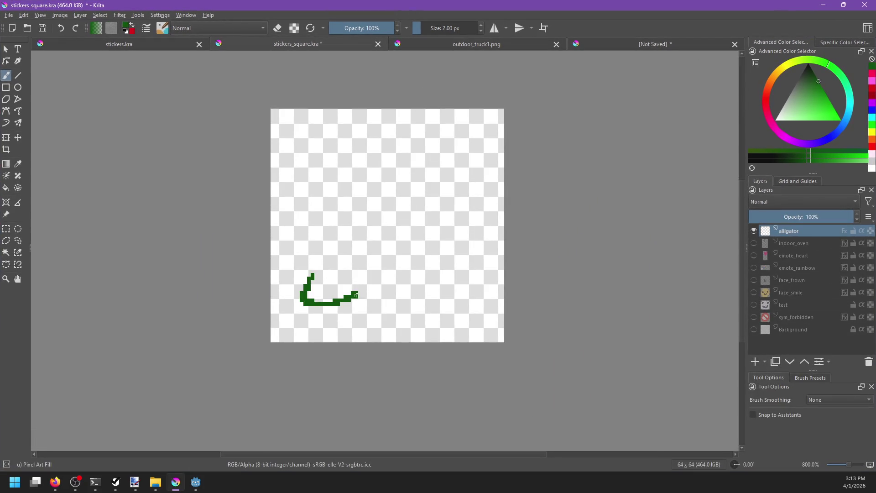
left_click_drag(395, 113, 479, 247)
left_click_drag(280, 248, 289, 253)
mouse_move(330, 260)
left_mouse_down()
mouse_move(426, 303)
mouse_move(402, 292)
left_mouse_up()
key("ctrl+z")
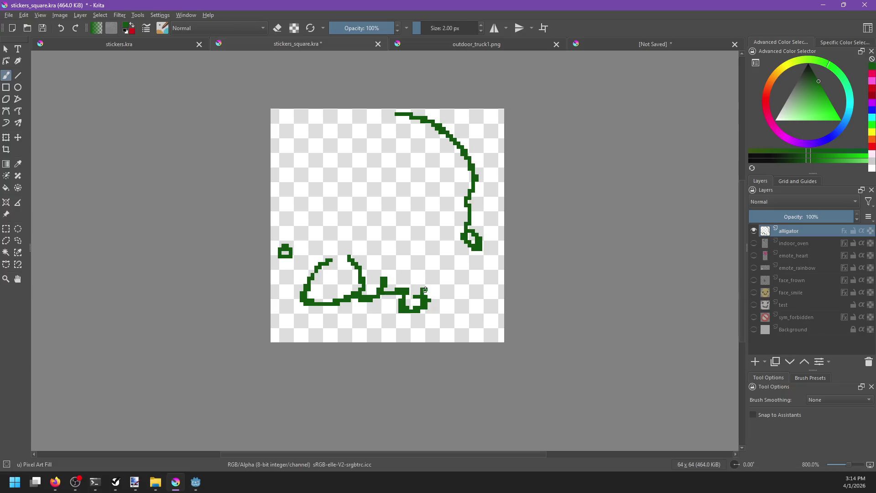
mouse_move(424, 289)
left_mouse_down()
mouse_move(420, 275)
mouse_move(452, 244)
left_mouse_up()
key("ctrl+z")
left_click_drag(421, 273, 477, 247)
key("ctrl+z")
left_click_drag(417, 276, 462, 241)
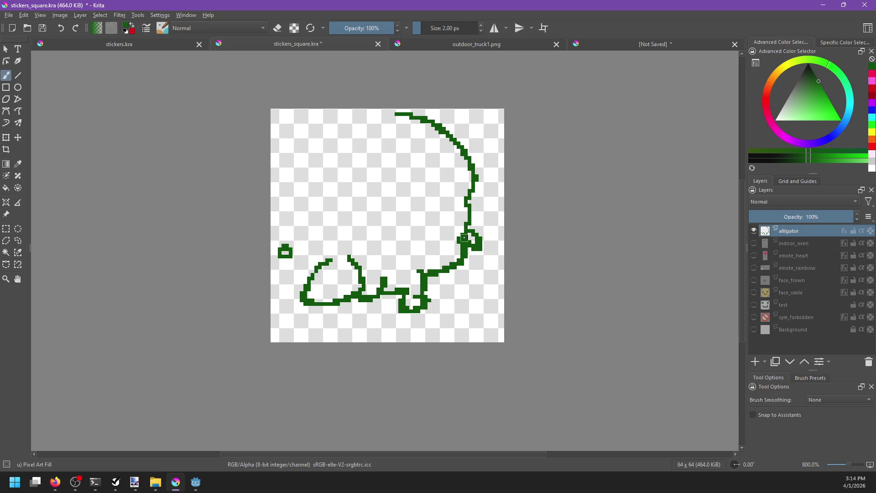
- Draw the top of the alligator's head extending from the small loop at the left
mouse_move(292, 250)
left_mouse_down()
mouse_move(325, 242)
mouse_move(312, 252)
mouse_move(314, 268)
left_mouse_up()
key("ctrl+z")
left_click_drag(309, 235, 399, 184)
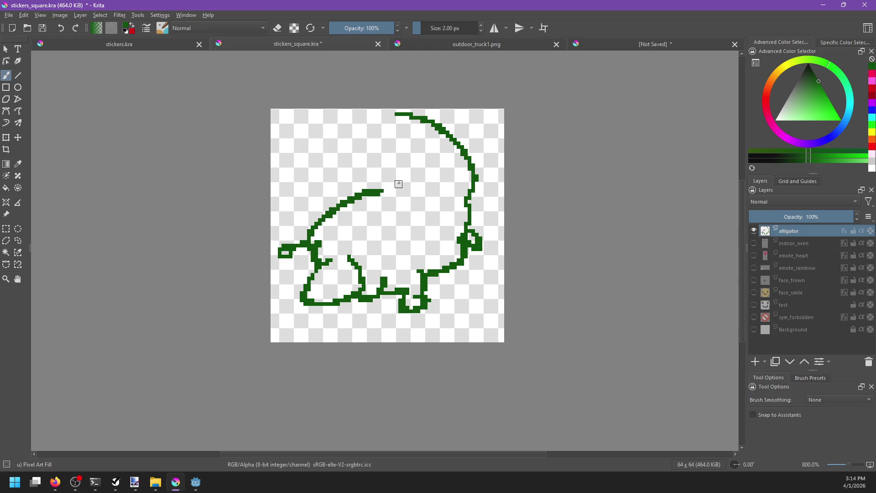
key("ctrl+z")
mouse_move(282, 250)
left_mouse_down()
mouse_move(287, 231)
mouse_move(328, 226)
left_mouse_up()
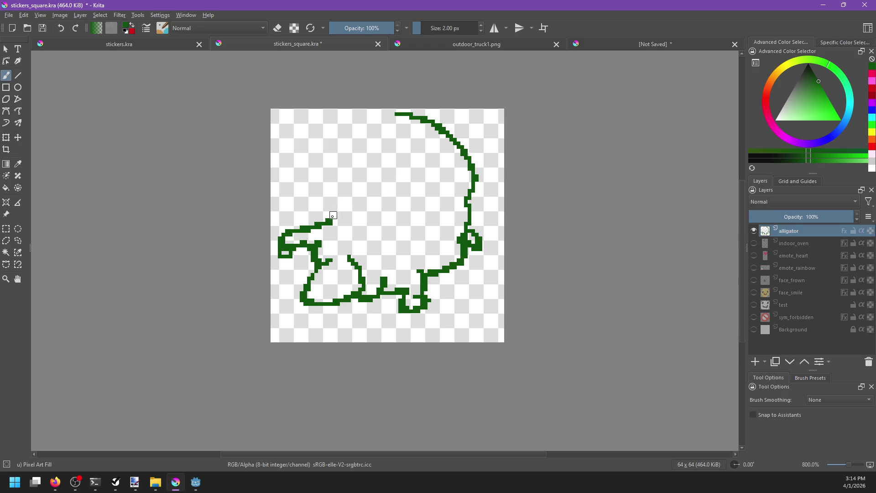
key("ctrl+z")
left_click_drag(282, 249, 328, 226)
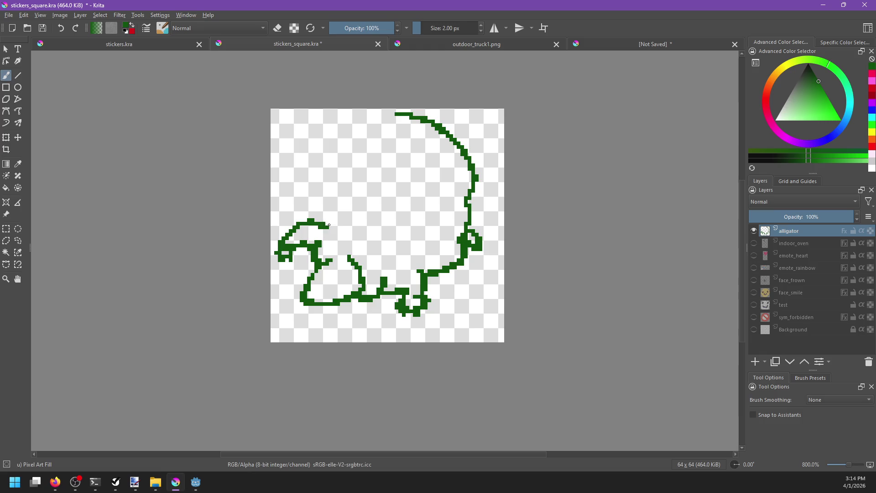
- Draw the curved back outline rising from the head and erase the stray green blob on the right
left_click_drag(329, 225, 357, 197)
key("ctrl+z")
mouse_move(326, 227)
left_mouse_down()
mouse_move(379, 181)
mouse_move(344, 191)
mouse_move(379, 176)
left_mouse_up()
key("e")
mouse_move(479, 234)
left_mouse_down()
mouse_move(475, 244)
mouse_move(475, 223)
mouse_move(485, 238)
left_mouse_up()
key("e")
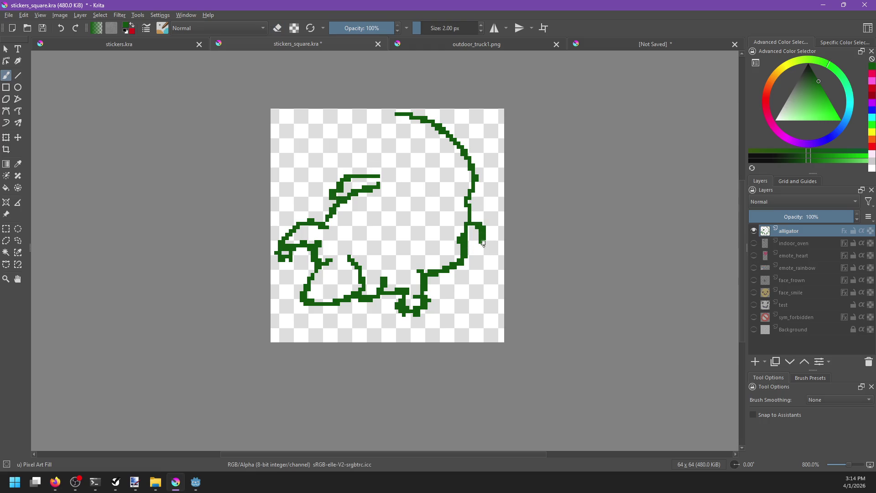
- Check the Firefox reference, then redraw the back ridge as a short stroke down from the outline's top
key("alt+Tab")
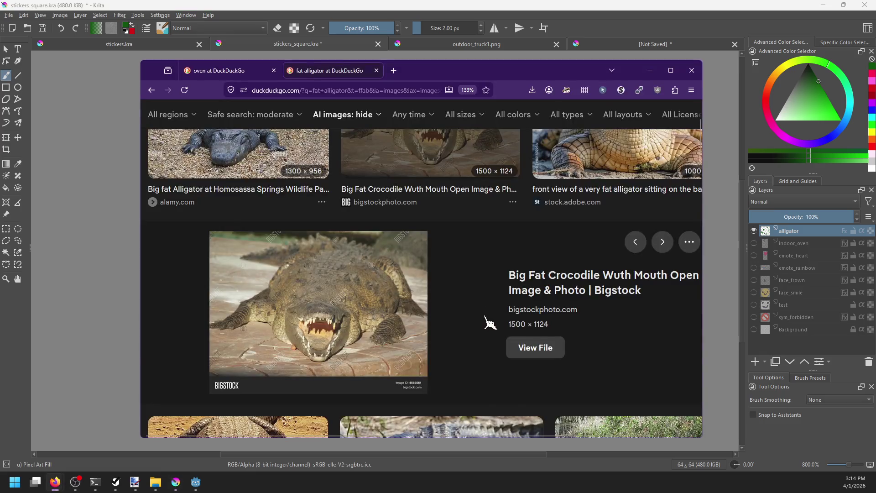
key("alt+Tab")
key("alt+Tab")
key("alt+Tab")
mouse_move(454, 209)
left_mouse_down()
mouse_move(479, 223)
mouse_move(465, 228)
left_mouse_up()
key("ctrl+z")
key("ctrl+z")
key("e")
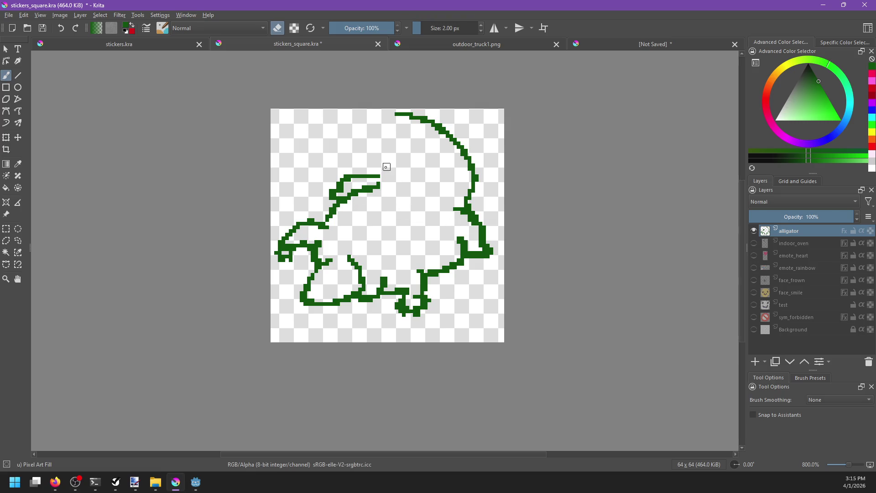
key("e")
mouse_move(395, 114)
left_mouse_down()
mouse_move(407, 163)
mouse_move(423, 143)
mouse_move(399, 171)
mouse_move(369, 182)
left_mouse_up()
key("ctrl+z")
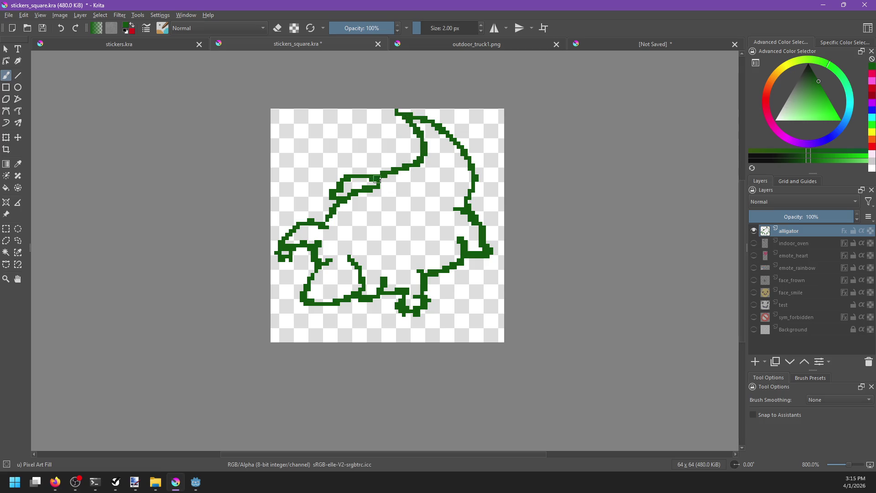
key("ctrl+z")
mouse_move(395, 113)
left_mouse_down()
mouse_move(405, 152)
mouse_move(380, 176)
left_mouse_up()
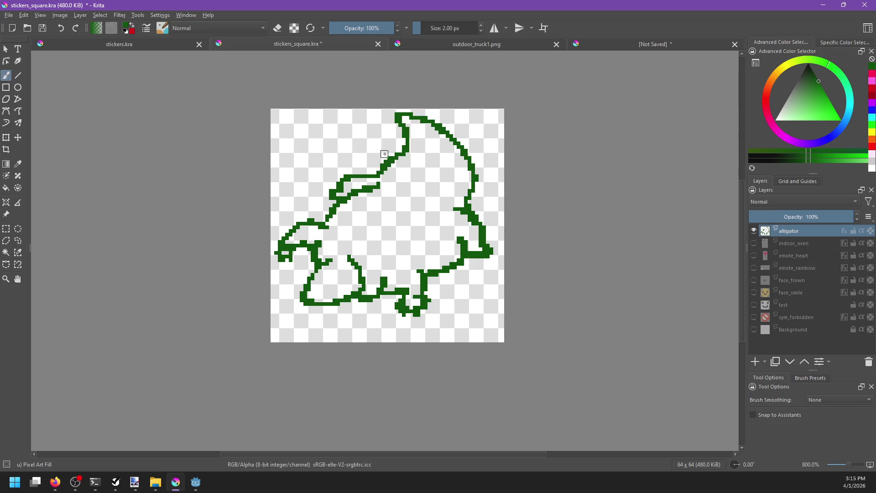
- Copy indoor_oven's white outline layer style and paste it onto the alligator layer
right_click(806, 250)
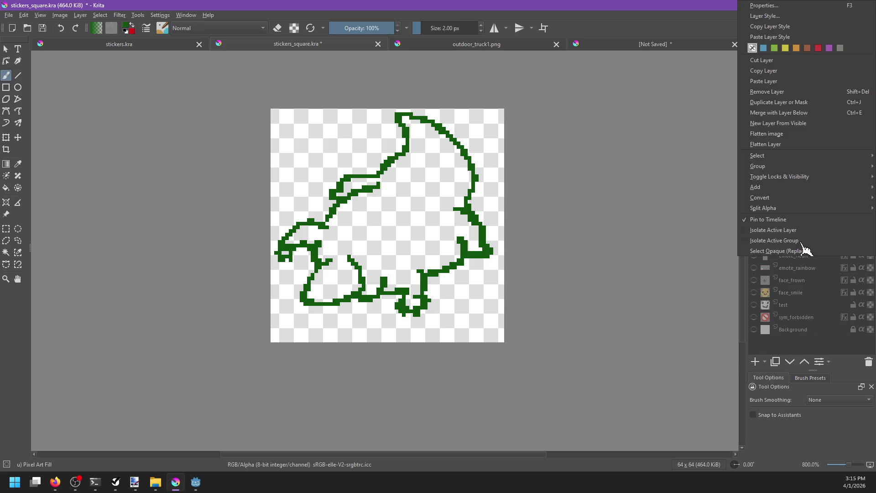
left_click(776, 26)
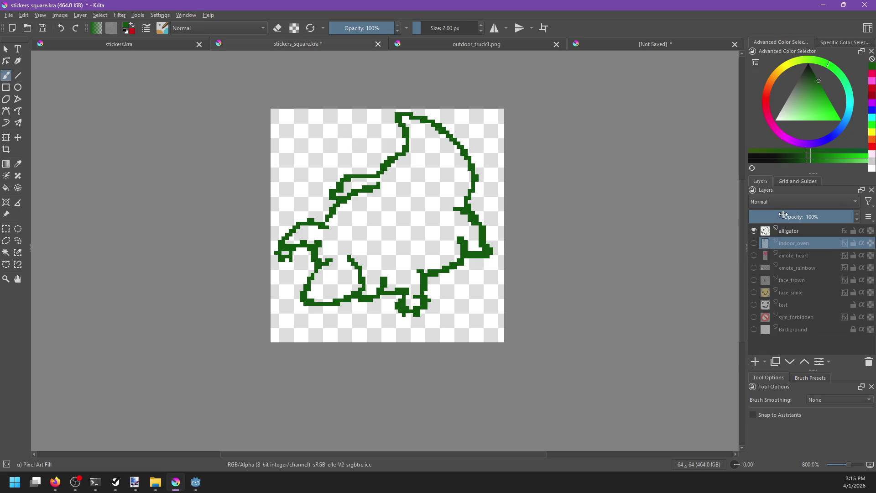
right_click(786, 229)
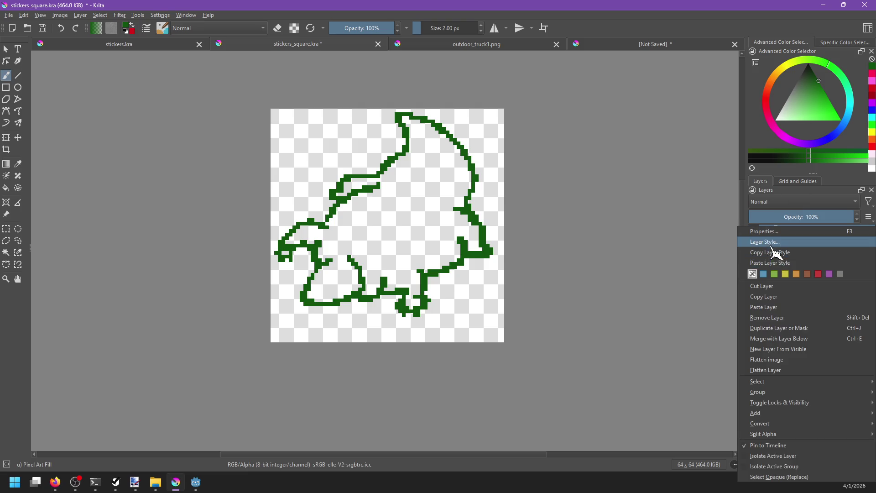
left_click(777, 265)
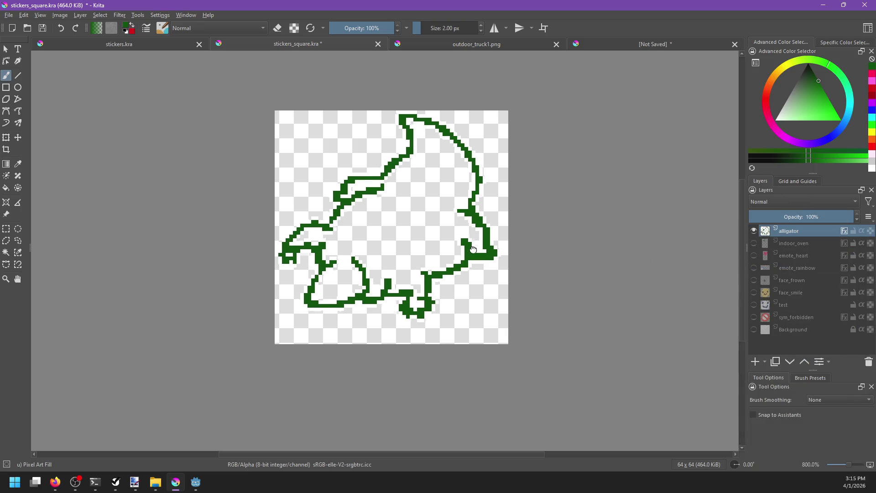
- Fill the alligator's body with a lighter green
scroll(473, 252, "up", 1)
key("f")
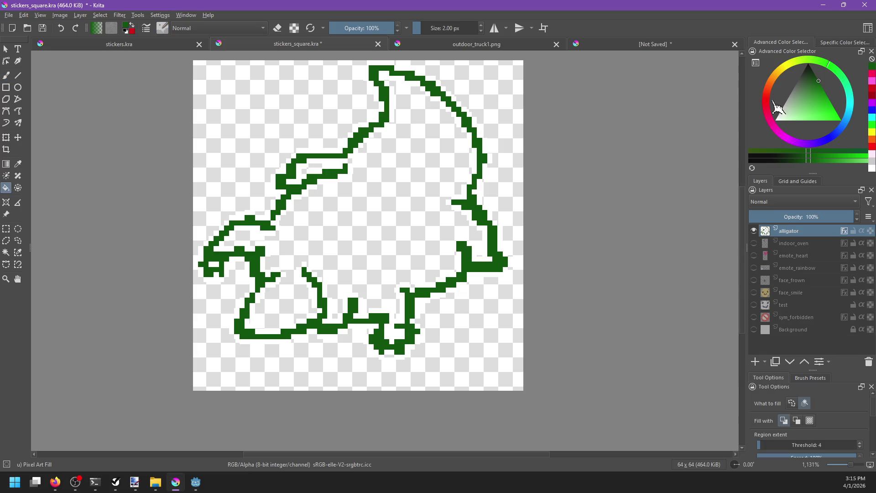
left_click(807, 93)
left_click(388, 253)
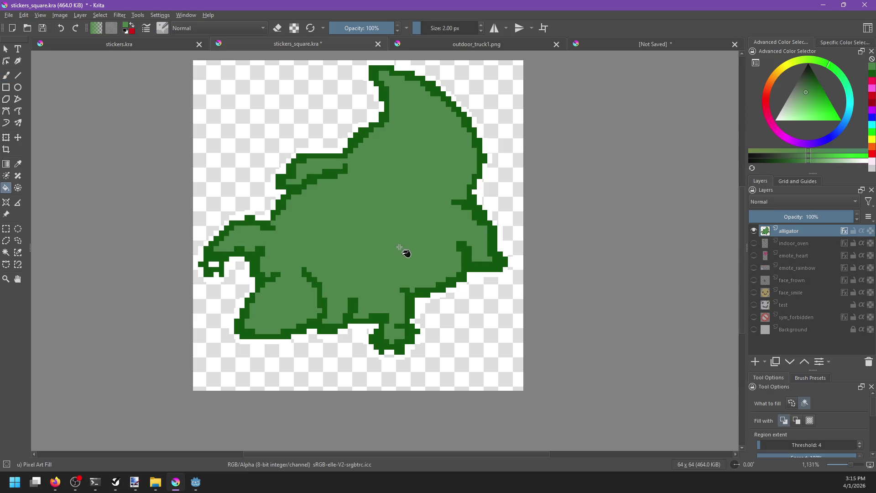
left_click_drag(401, 250, 437, 232)
- Paint the white mouth notch green and try small dark green touch-ups on the jaw
key("b")
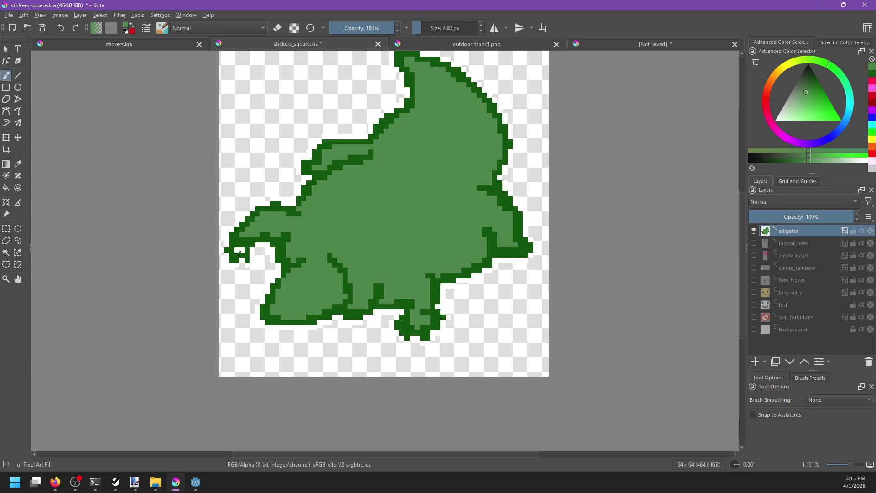
left_click(240, 249)
key("x")
left_click_drag(312, 286, 322, 285)
left_click(364, 334)
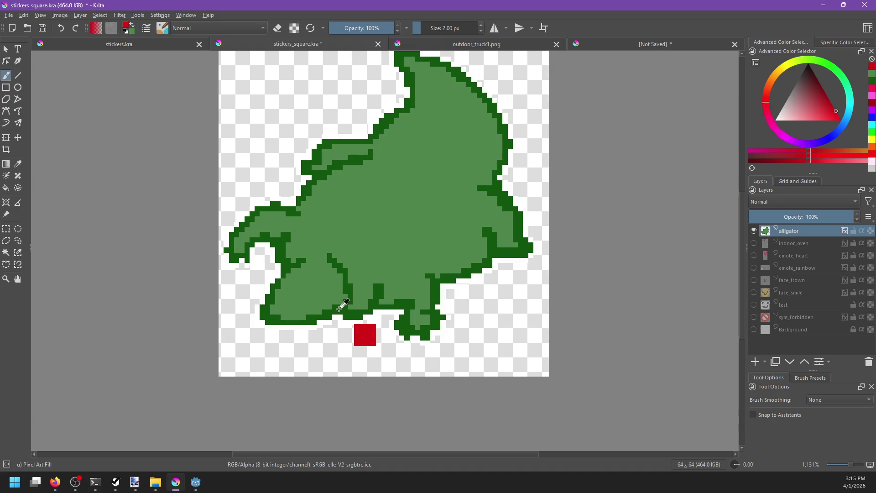
key("ctrl+z")
key("x")
left_click(314, 294)
key("ctrl+z")
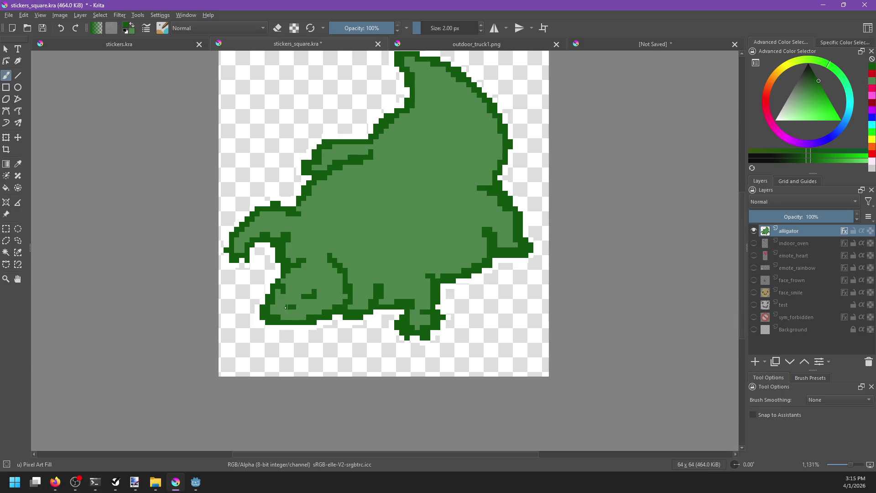
- Add a dark green spot low on the jaw and white teeth along the jaw, separated by dark pixels
key("ctrl+z")
left_click(287, 309)
left_click_drag(799, 113, 775, 121)
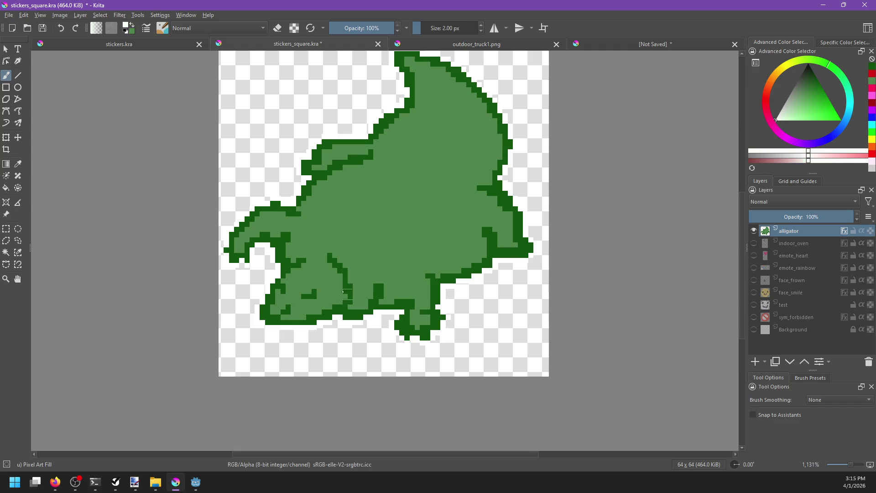
left_click(292, 317)
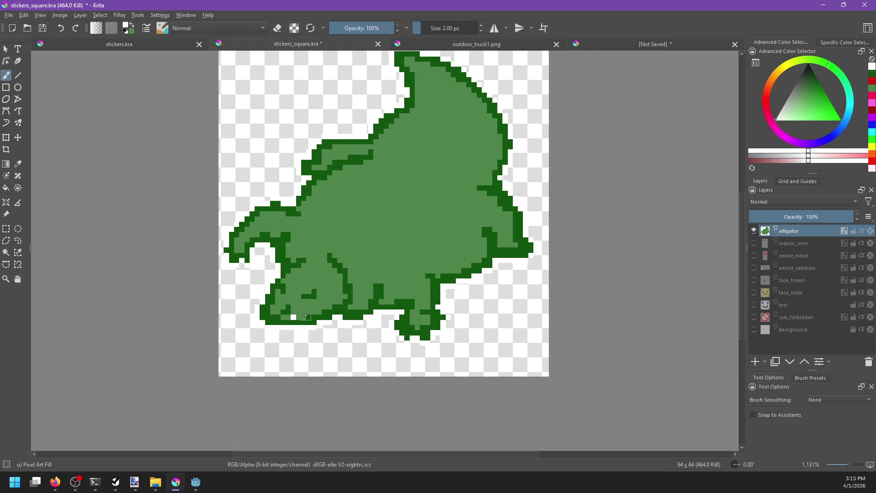
left_click(311, 314)
key("ctrl+z")
left_click(315, 315)
- Paint a dark green scale mark on the body and a dark green eye on the head
scroll(415, 297, "down", 3)
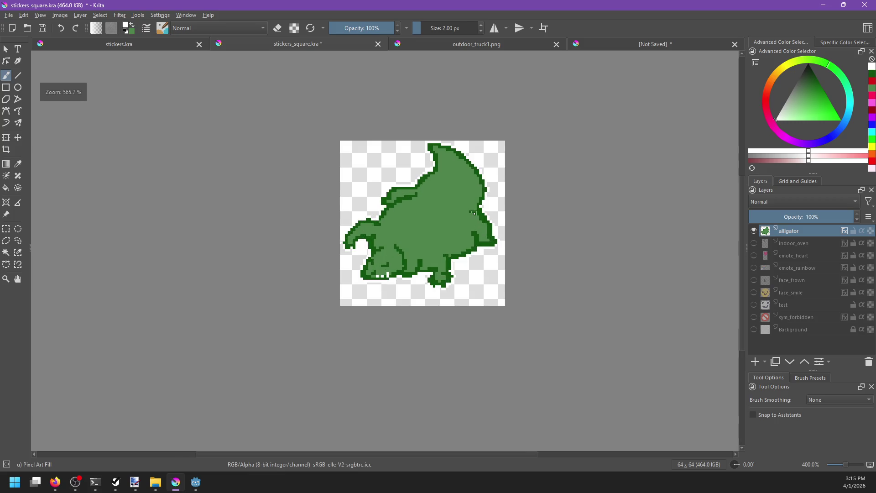
scroll(475, 221, "up", 3)
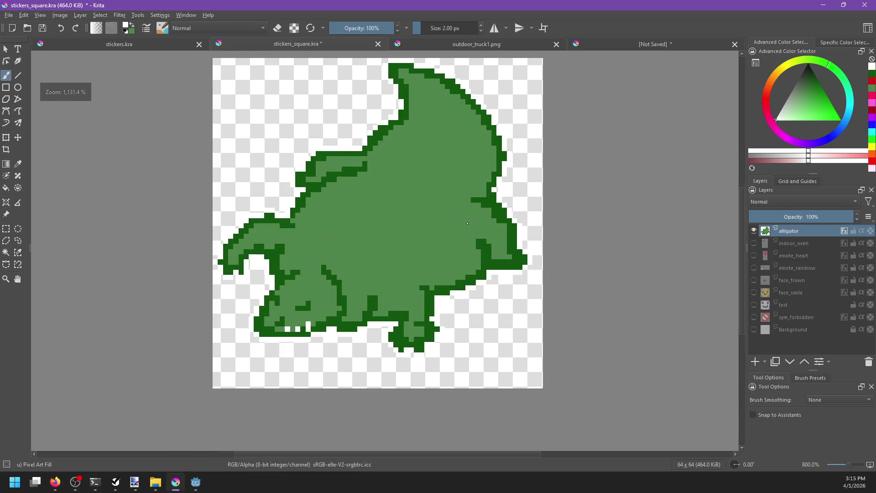
left_click_drag(467, 318, 502, 362)
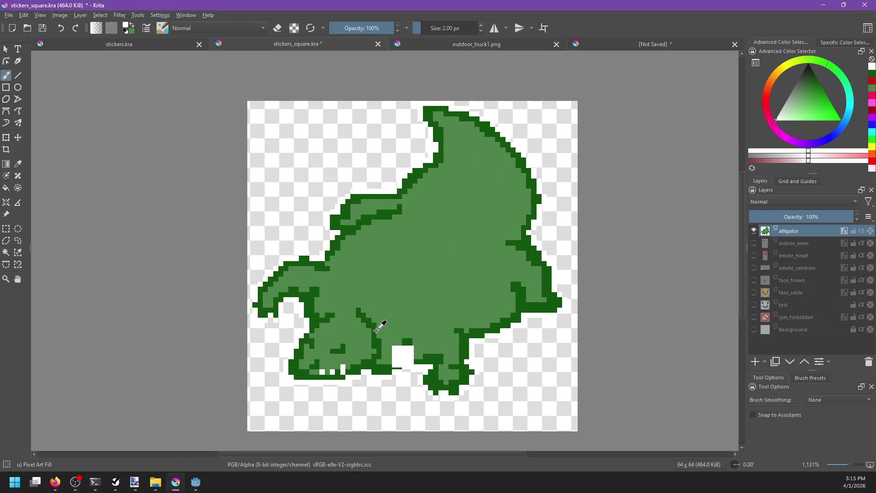
left_click(383, 327, "ctrl")
mouse_move(383, 320)
left_mouse_down()
mouse_move(488, 252)
mouse_move(508, 221)
left_mouse_up()
left_click_drag(497, 191, 498, 186)
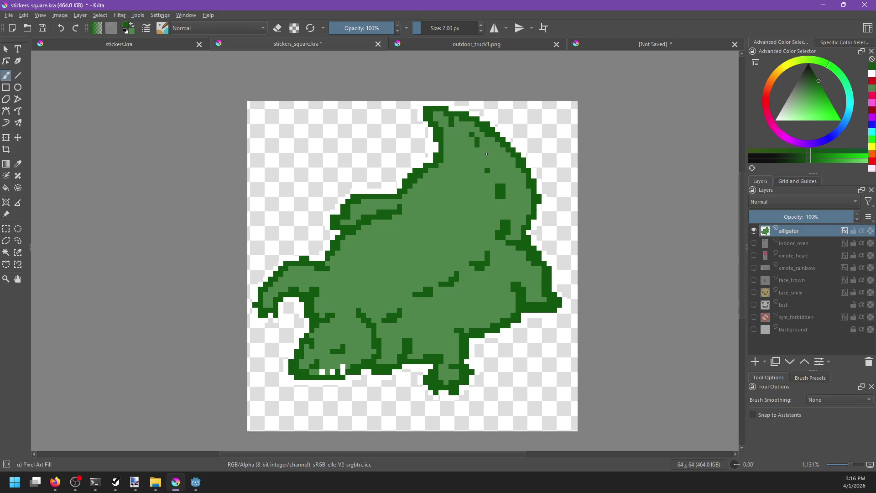
- Paint dark green scale marks down the neck and diagonally across the body
left_click(451, 136)
mouse_move(454, 160)
left_mouse_down()
mouse_move(449, 188)
mouse_move(427, 208)
left_mouse_up()
mouse_move(400, 235)
left_mouse_down()
mouse_move(358, 270)
mouse_move(332, 313)
left_mouse_up()
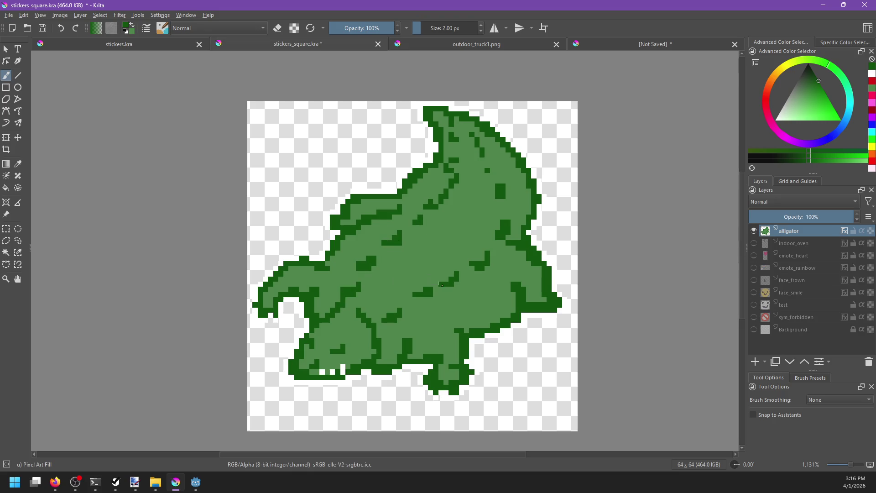
mouse_move(442, 285)
left_mouse_down()
mouse_move(417, 303)
mouse_move(424, 274)
mouse_move(447, 274)
left_mouse_up()
key("t")
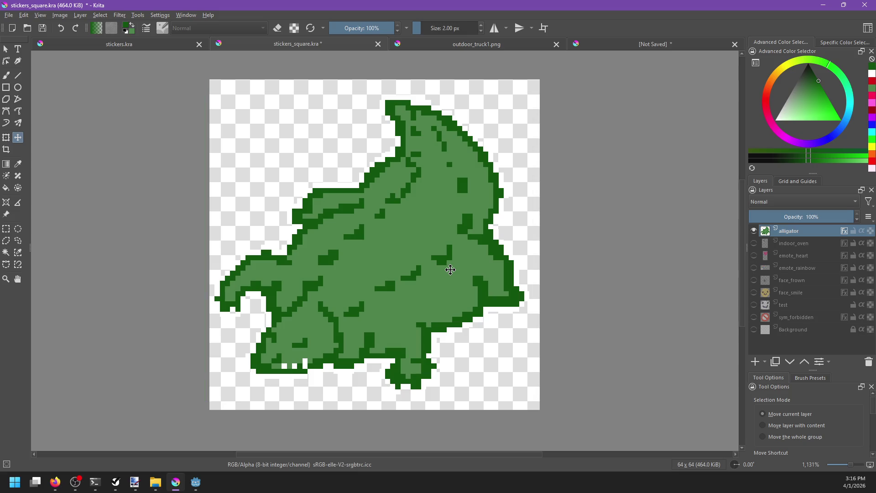
- Erase the old lower-jaw outline and check the alligator reference images
left_click_drag(451, 269, 495, 252)
key("e")
key("b")
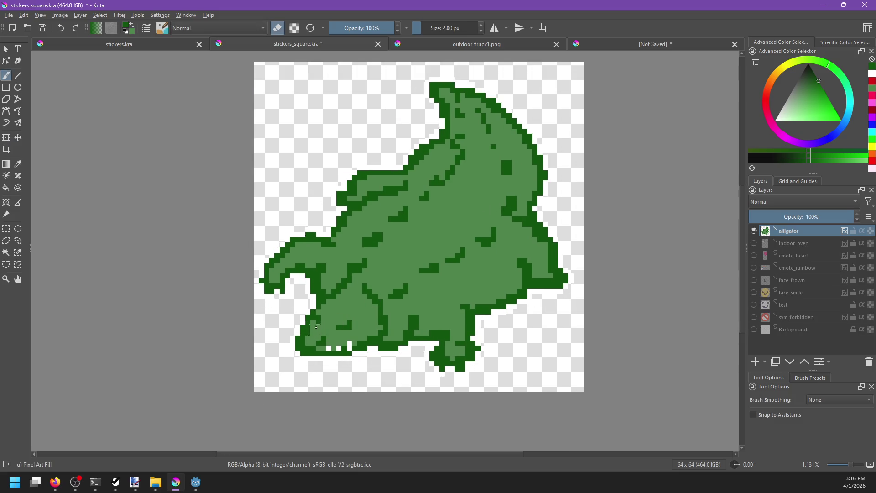
mouse_move(316, 327)
left_mouse_down()
mouse_move(297, 348)
mouse_move(309, 339)
mouse_move(281, 338)
mouse_move(270, 358)
mouse_move(305, 341)
left_mouse_up()
key("e")
key("ctrl+z")
key("ctrl+z")
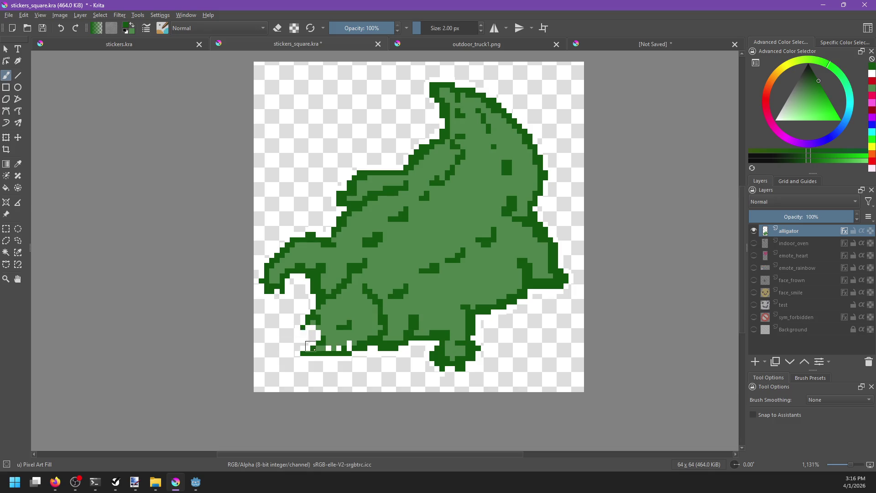
key("alt+Tab")
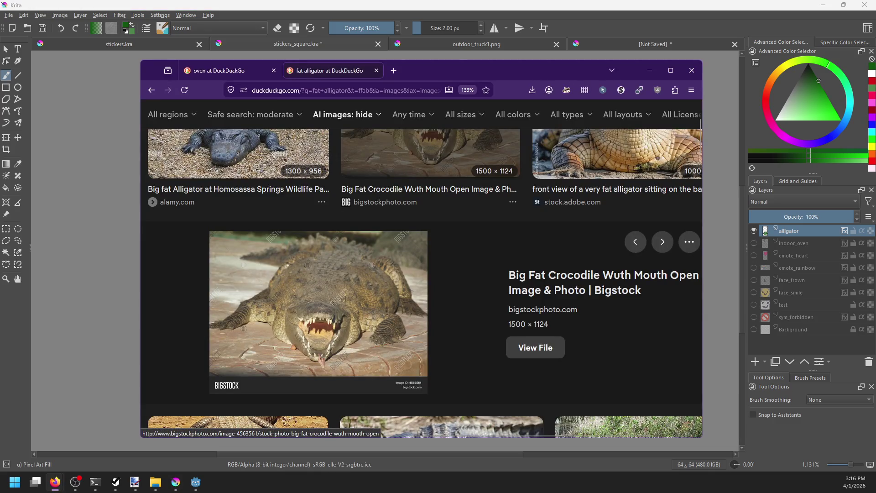
key("alt+Tab")
- Try a new diagonal jaw line and erase more of the teeth row
mouse_move(314, 315)
left_mouse_down()
mouse_move(281, 354)
mouse_move(295, 362)
mouse_move(274, 348)
mouse_move(306, 361)
mouse_move(354, 342)
mouse_move(340, 340)
left_mouse_up()
key("ctrl+z")
key("e")
key("e")
left_click(347, 335, "ctrl")
key("BackSpace")
key("ctrl+z")
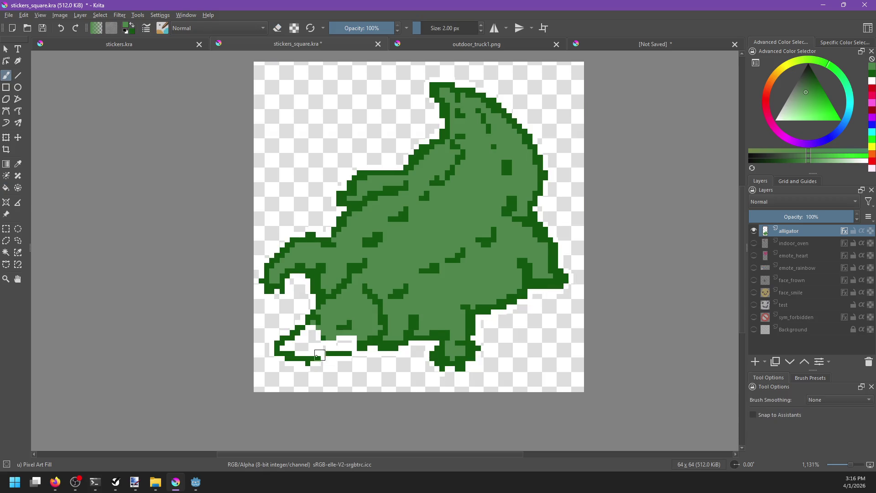
- Fill the lower jaw medium green and add dark green outline pixels along its bottom edge
left_click(320, 355, "ctrl")
mouse_move(328, 354)
left_mouse_down()
mouse_move(356, 349)
mouse_move(322, 359)
left_mouse_up()
left_click(328, 336, "ctrl")
left_click(315, 355, "ctrl")
left_click(319, 351, "ctrl")
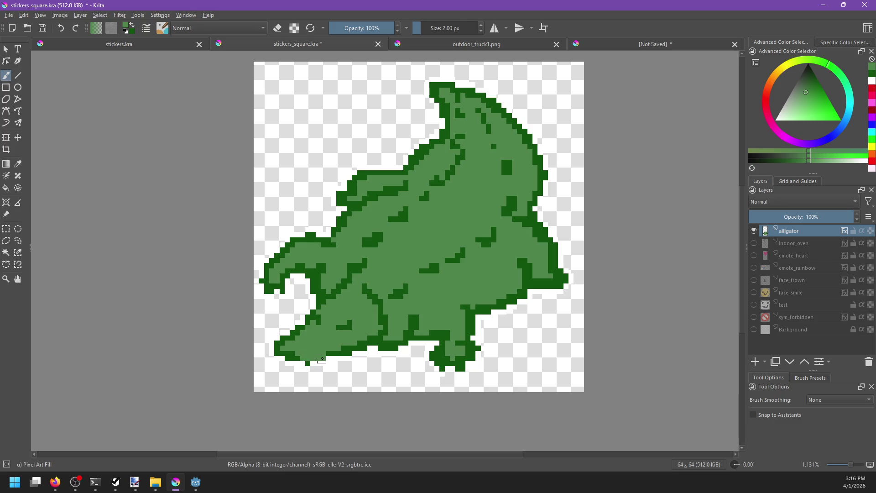
left_click(315, 357, "ctrl")
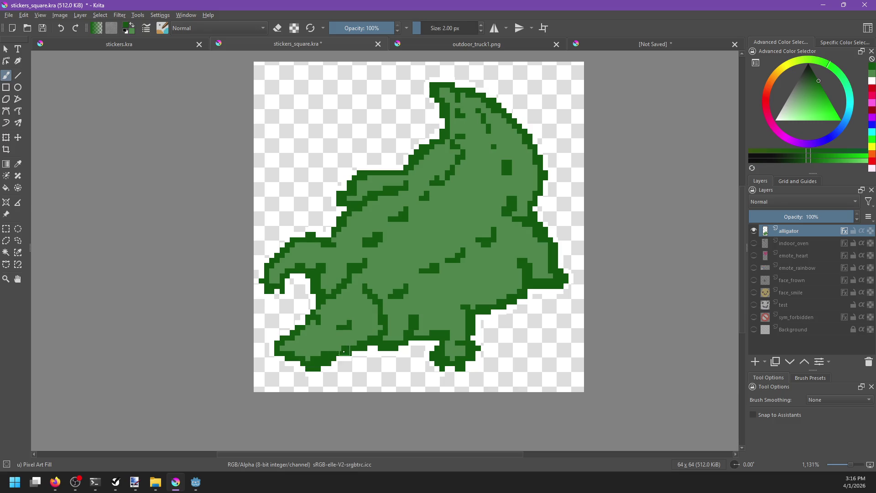
left_click_drag(301, 363, 340, 361)
left_click(318, 345, "ctrl")
left_click(318, 348, "ctrl")
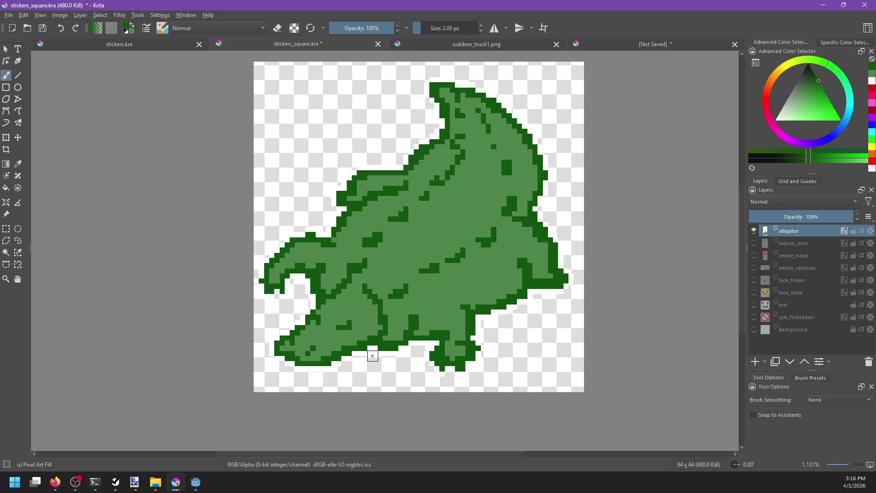
scroll(401, 316, "down", 4)
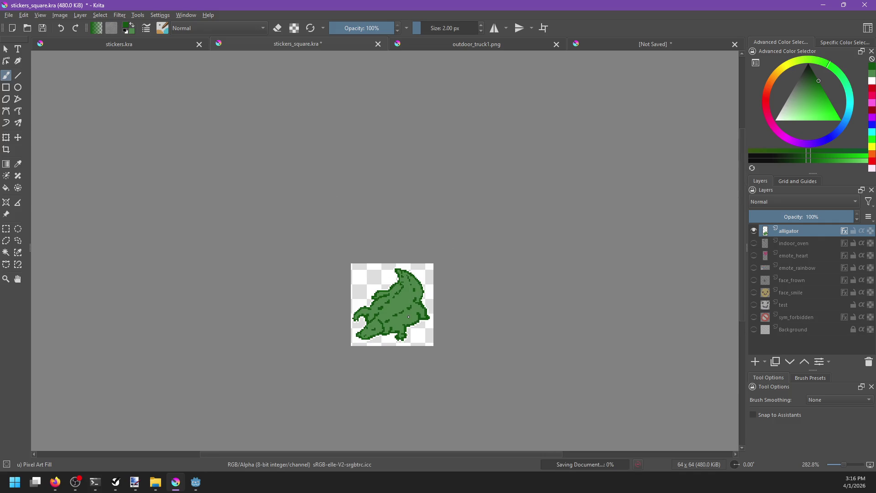
- Extend the dark outline along the right side and save stickers_square.kra
scroll(413, 323, "up", 3)
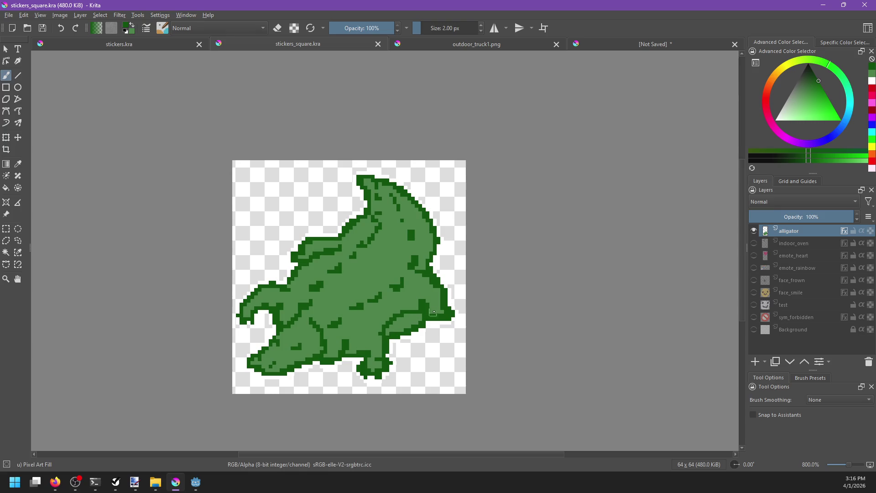
left_click_drag(390, 323, 427, 310)
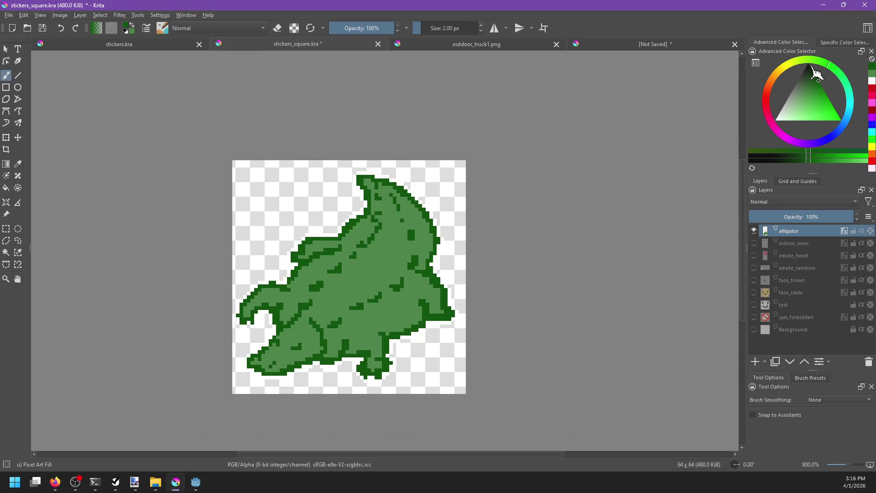
key("ctrl+s")
- Paint and fill light olive-green highlights along the back edge, belly and lower body
left_click(810, 60)
mouse_move(831, 98)
left_mouse_down()
mouse_move(831, 108)
mouse_move(808, 90)
mouse_move(805, 105)
left_mouse_up()
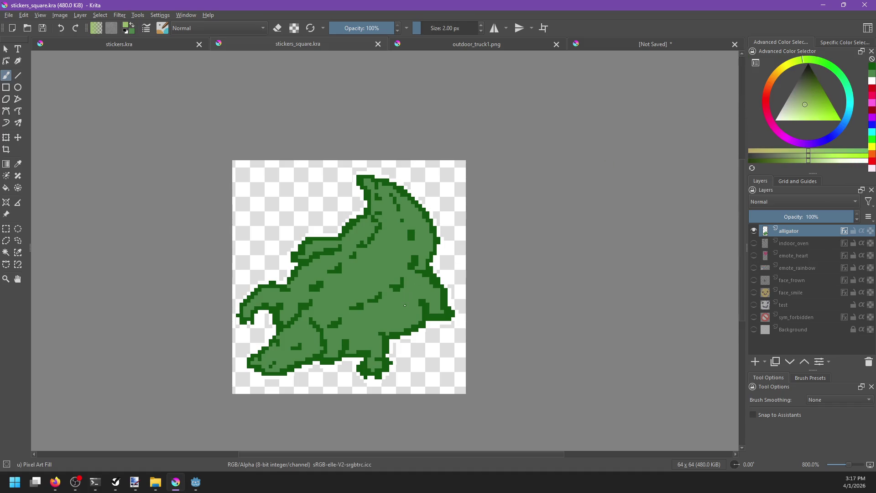
left_click_drag(383, 329, 421, 301)
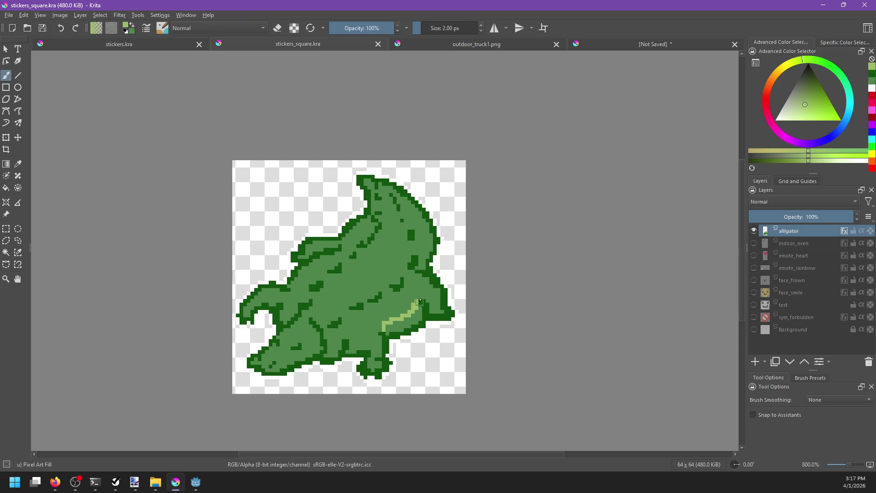
mouse_move(393, 187)
left_mouse_down()
mouse_move(422, 223)
mouse_move(425, 259)
left_mouse_up()
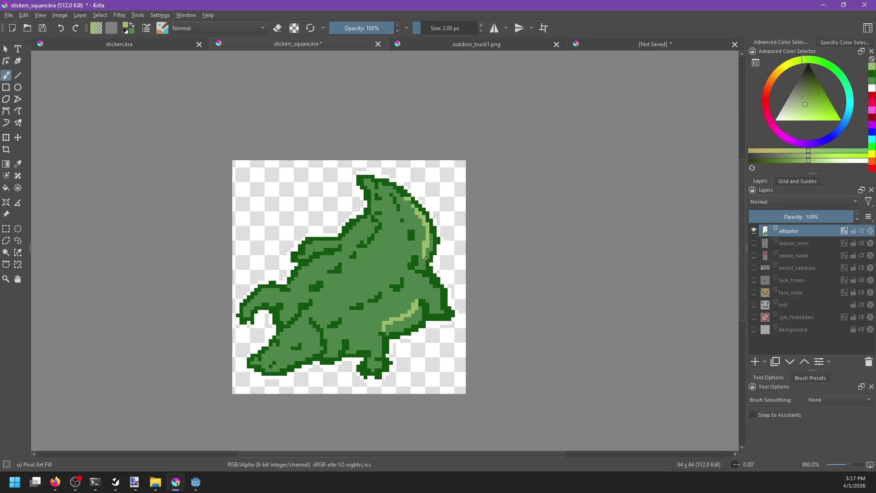
key("f")
left_click(430, 246)
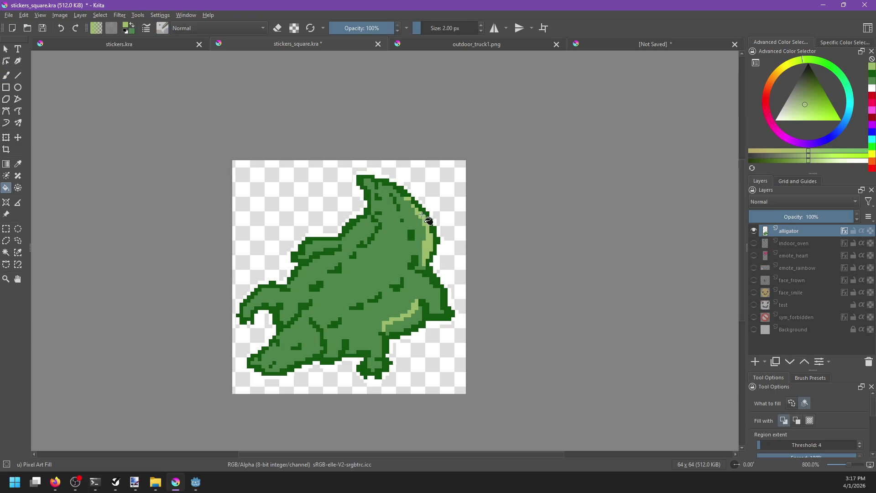
left_click(416, 318)
key("b")
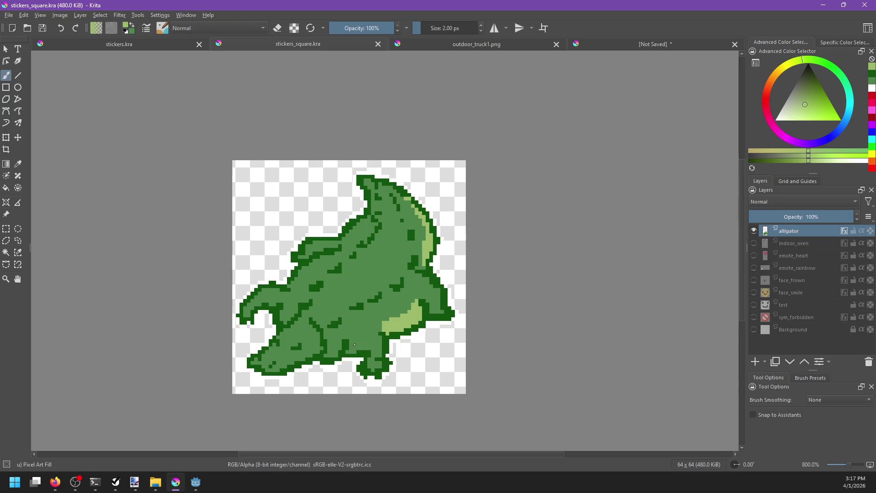
mouse_move(350, 340)
left_mouse_down()
mouse_move(363, 341)
mouse_move(335, 351)
mouse_move(369, 357)
mouse_move(361, 349)
mouse_move(367, 347)
left_mouse_up()
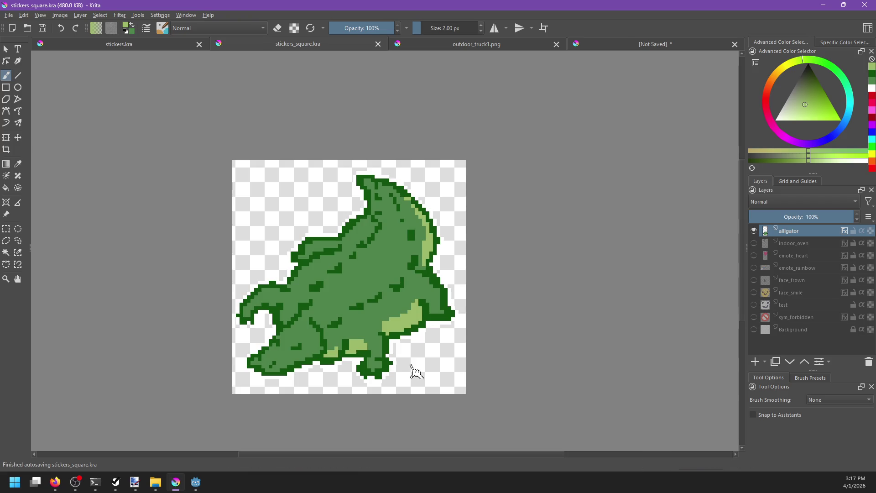
- Export the alligator as animal_gator.png with the default PNG options
key("ctrl+shift+e")
type("a")
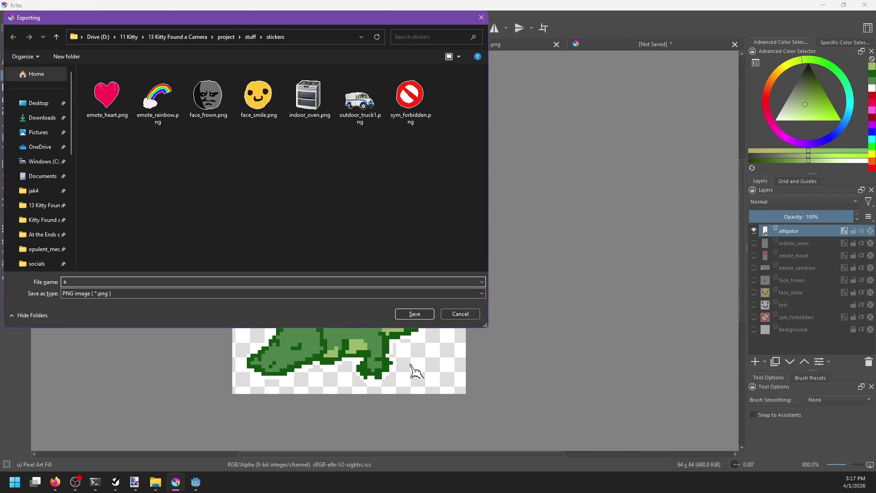
type("nimal_gator")
key("Return")
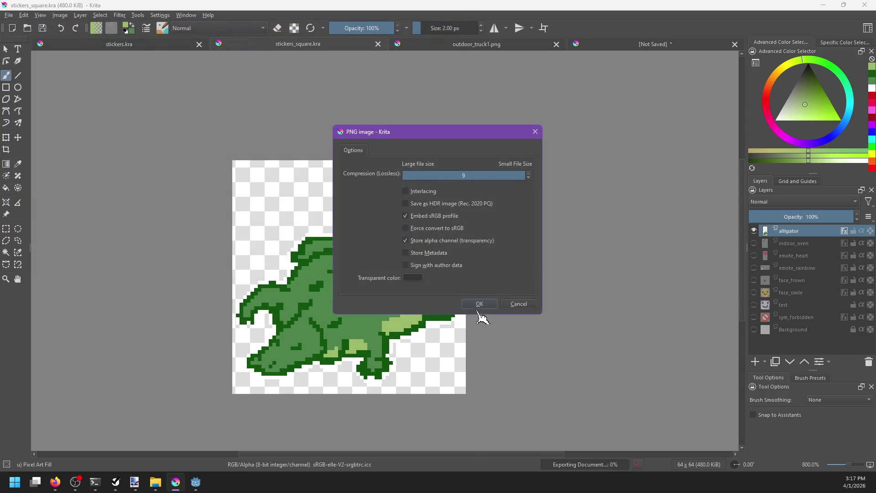
left_click(476, 310)
- Rename the alligator layer to animal_gator
double_click(783, 231)
type("animal_")
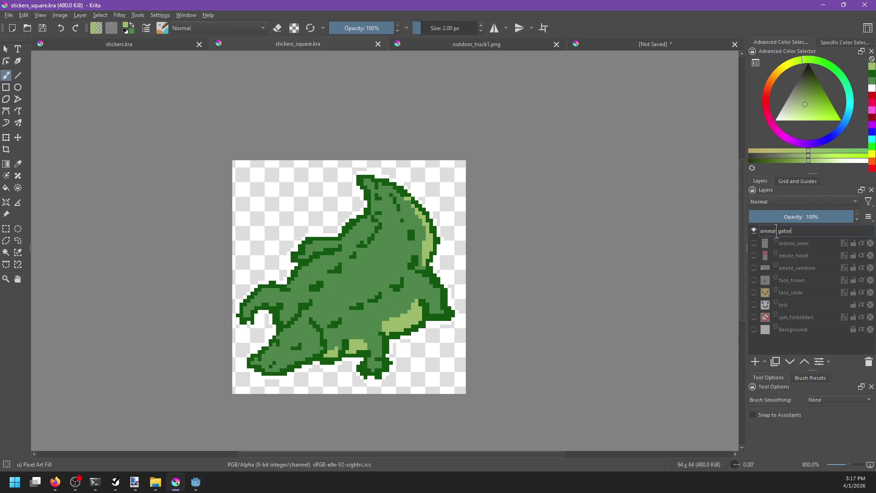
key("Return")
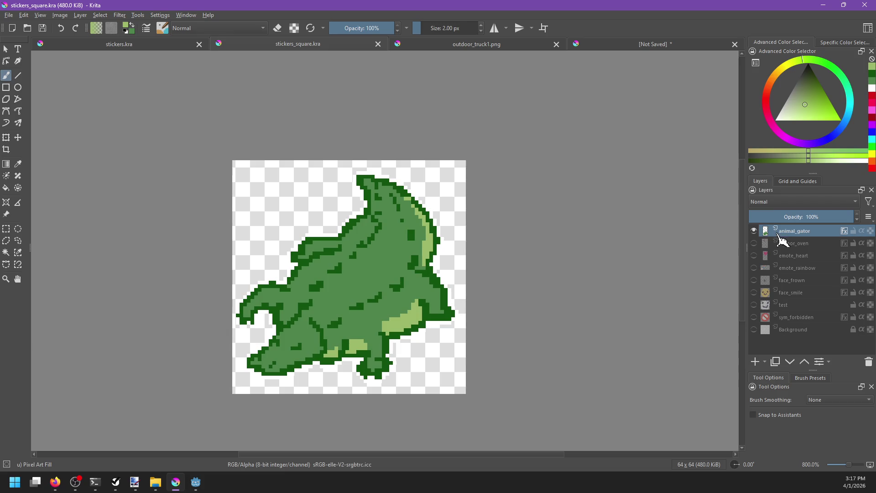
key("alt+Tab")
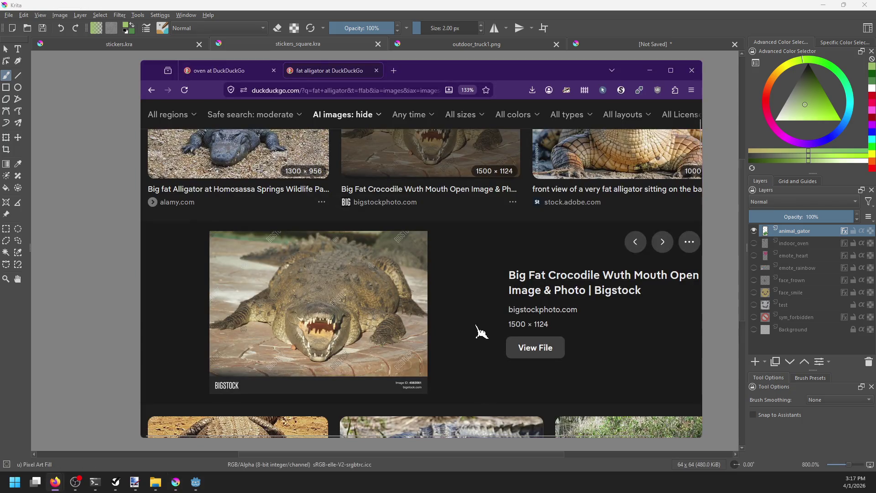
- Mark the Alligator task Completed in NP-ToDo and return to Krita
key("alt+Tab")
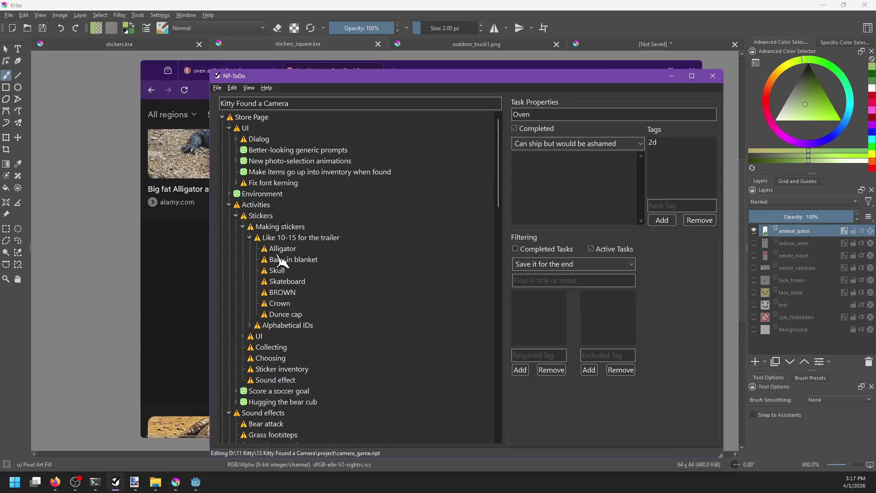
right_click(279, 250)
left_click(292, 256)
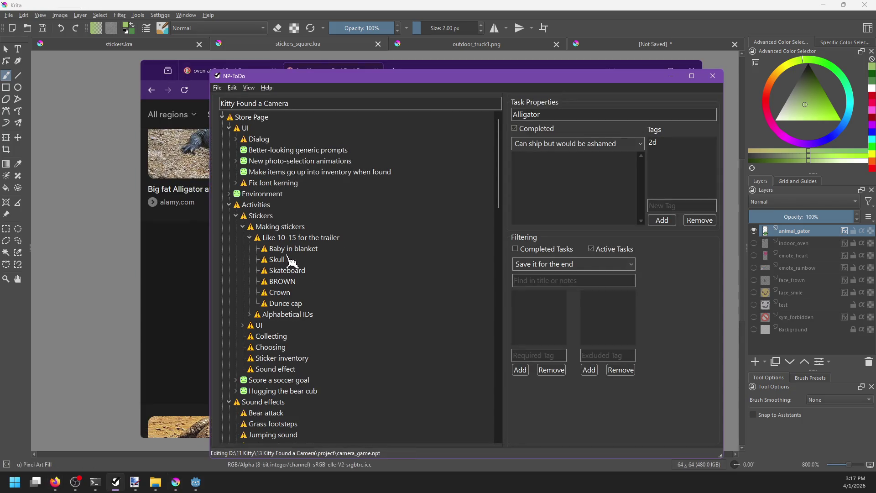
left_click(428, 5)
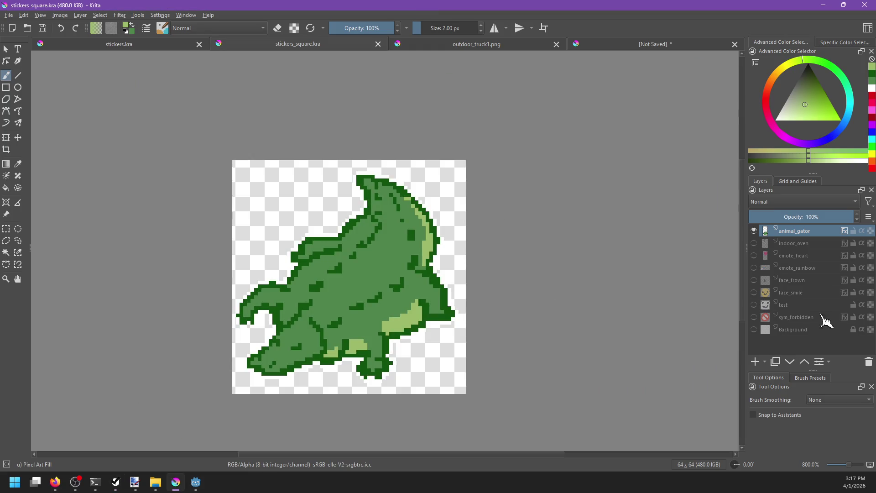
- Duplicate the layer as family_baby, hide animal_gator, and clear the copied alligator
left_click(776, 364)
double_click(792, 231)
type("fa")
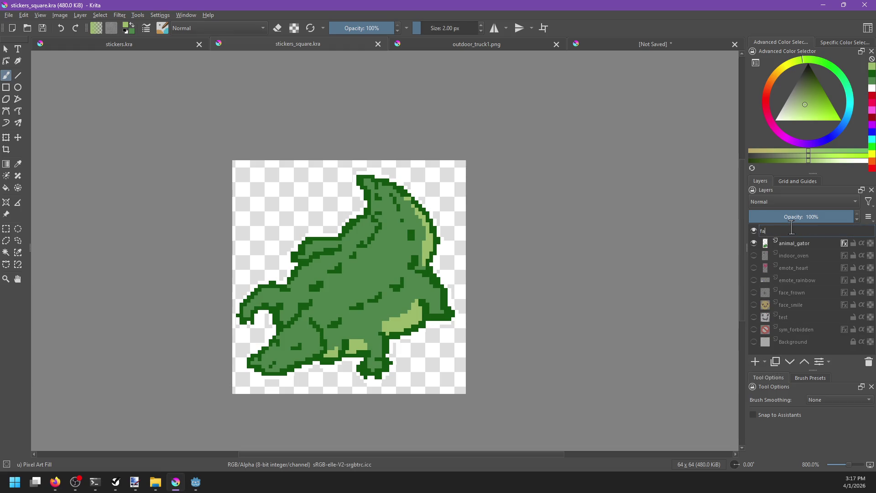
type("by")
key("Return")
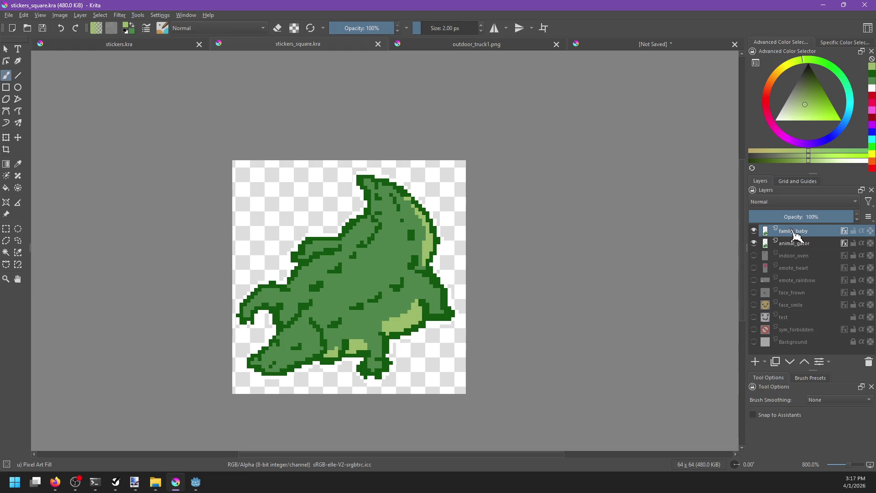
left_click(754, 243)
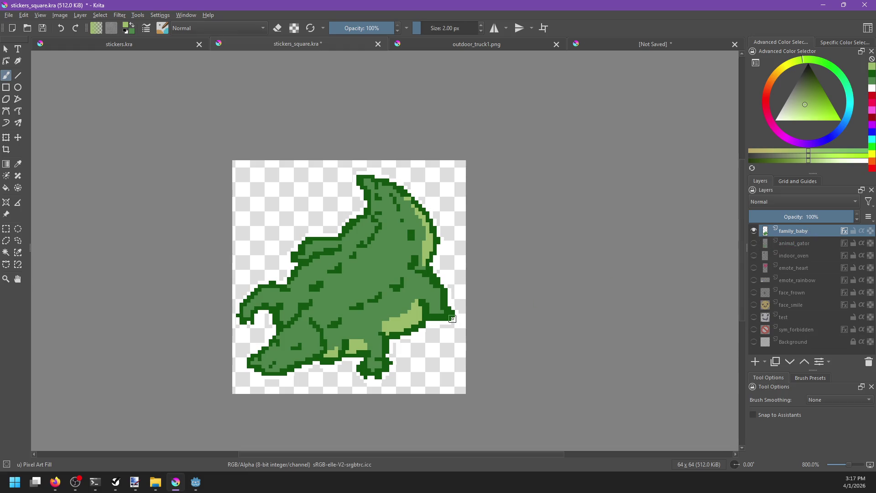
key("Delete")
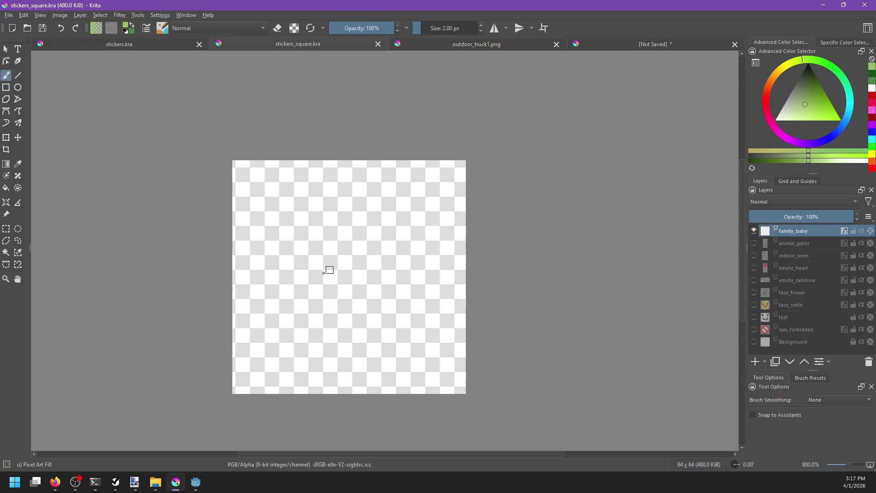
- Pick light blue and sketch the rounded blanket loop of the baby
left_click_drag(328, 268, 283, 343)
key("ctrl+z")
mouse_move(857, 116)
left_mouse_down()
mouse_move(835, 137)
mouse_move(794, 121)
left_mouse_up()
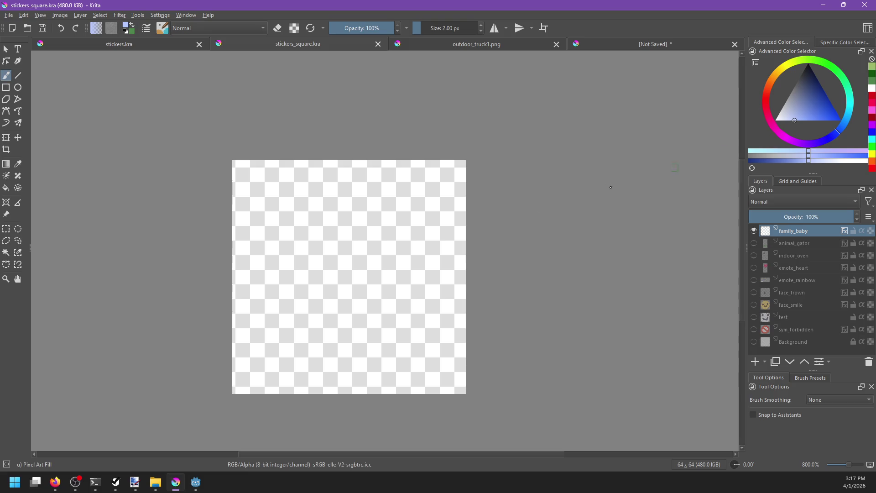
left_click_drag(323, 248, 383, 296)
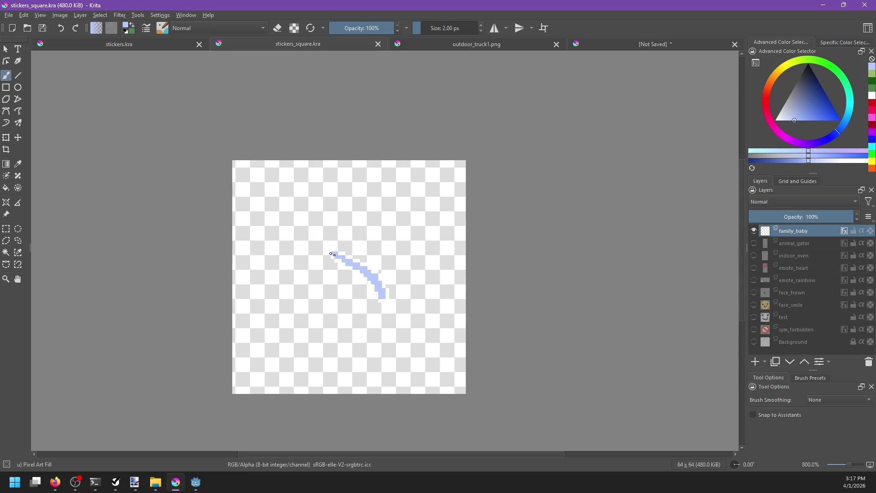
mouse_move(330, 253)
left_mouse_down()
mouse_move(280, 312)
mouse_move(260, 360)
mouse_move(359, 356)
mouse_move(389, 292)
left_mouse_up()
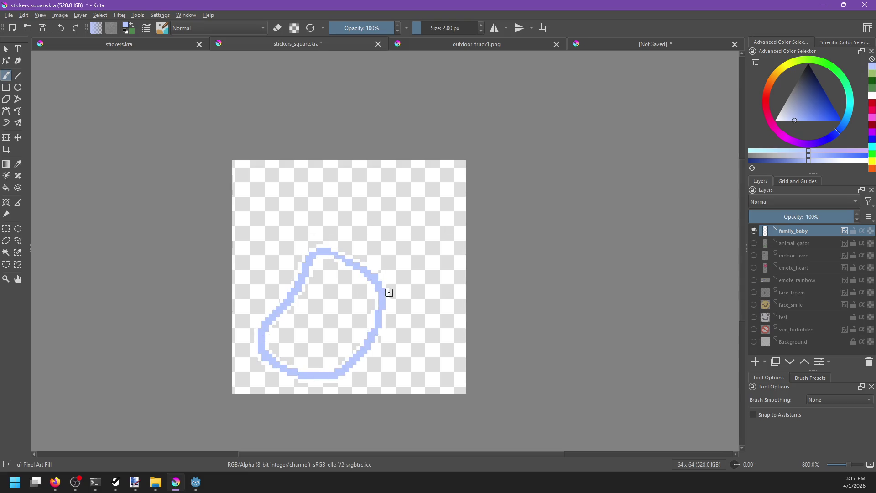
key("ctrl+z")
mouse_move(335, 255)
left_mouse_down()
mouse_move(305, 288)
mouse_move(313, 333)
mouse_move(378, 305)
left_mouse_up()
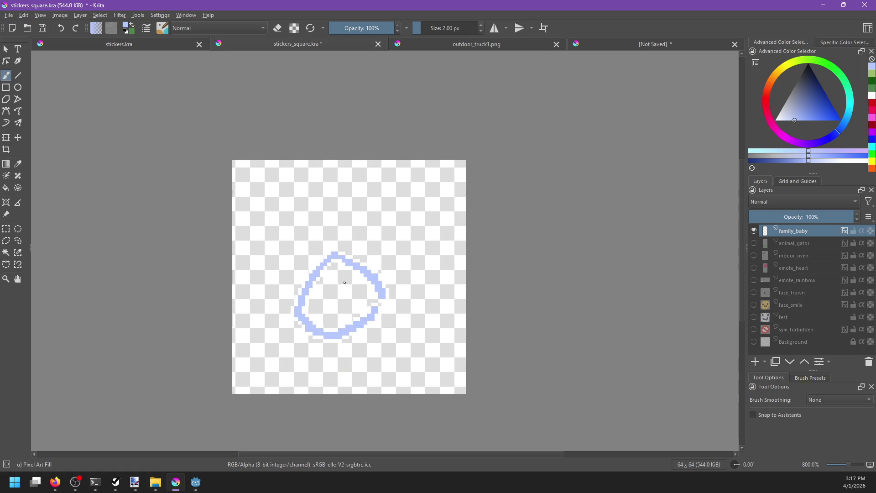
key("ctrl+z")
mouse_move(334, 254)
left_mouse_down()
mouse_move(293, 314)
mouse_move(334, 343)
mouse_move(391, 285)
left_mouse_up()
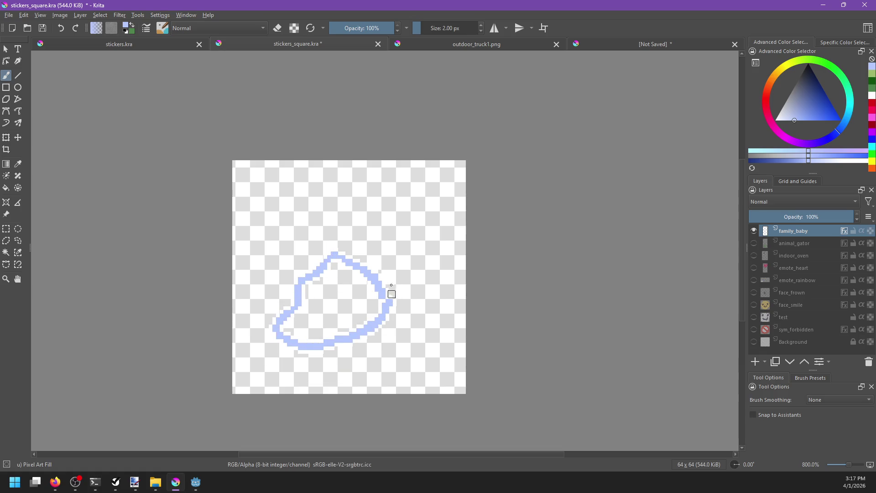
- Draw the curves of the baby's head rising from the loop's right side
left_click_drag(395, 218, 383, 299)
key("ctrl+z")
left_click_drag(398, 226, 383, 300)
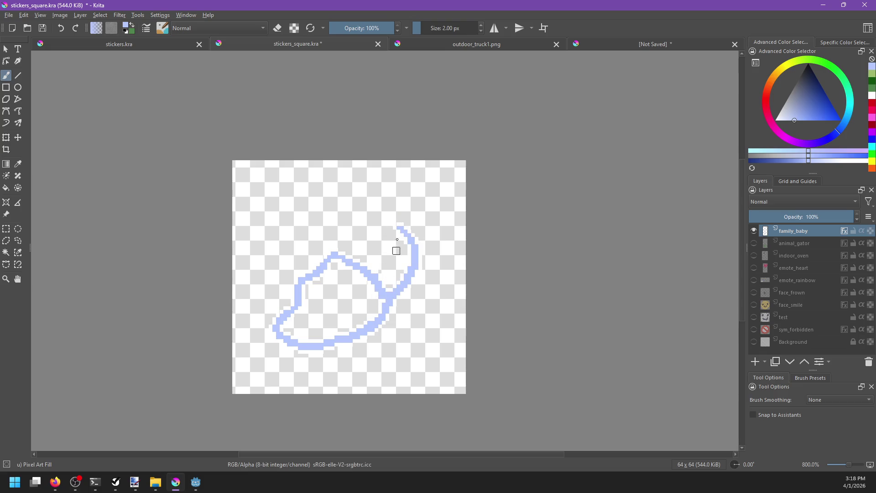
mouse_move(398, 219)
left_mouse_down()
mouse_move(329, 254)
mouse_move(349, 241)
mouse_move(337, 255)
mouse_move(379, 294)
left_mouse_up()
key("ctrl+z")
key("ctrl+z")
left_click_drag(394, 222, 368, 287)
- Flood-fill the blanket's right lobe and large lower area with light blue
key("f")
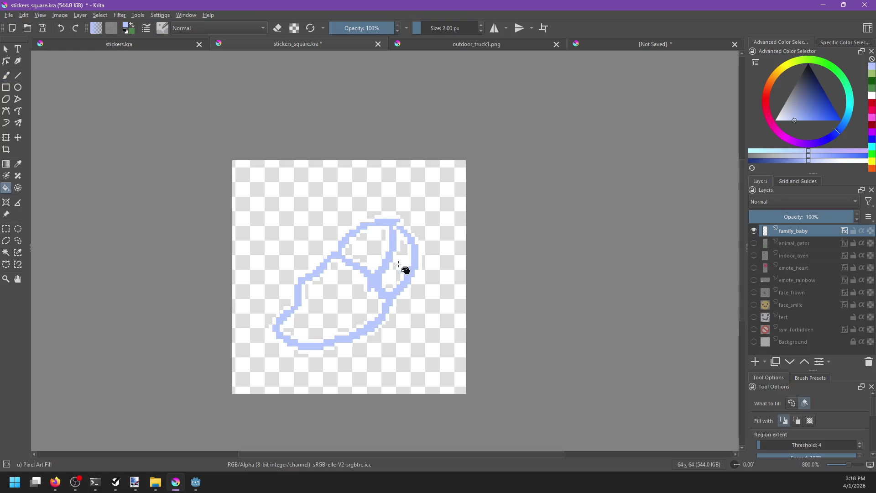
left_click(404, 271)
left_click(347, 310)
key("b")
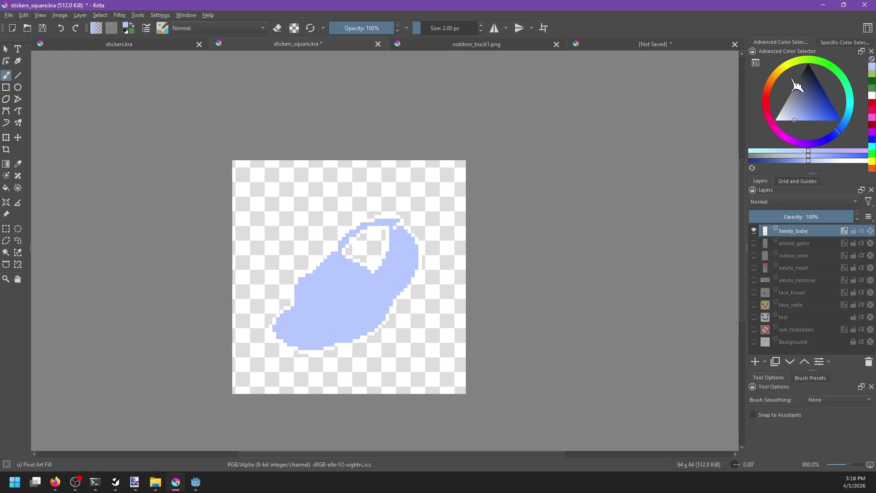
- Pick a pale orange skin tone and fill the baby's face with peach
left_click(778, 79)
left_click(804, 120)
left_click(770, 87)
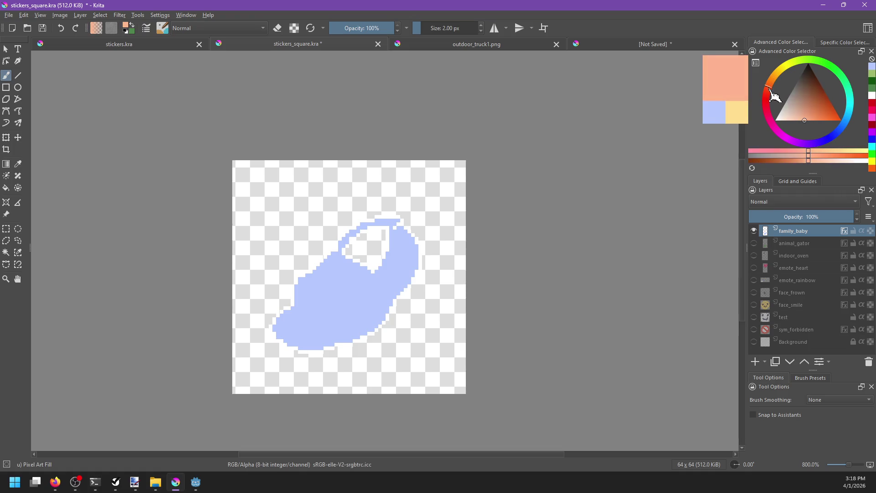
left_click(785, 121)
key("f")
left_click(378, 246)
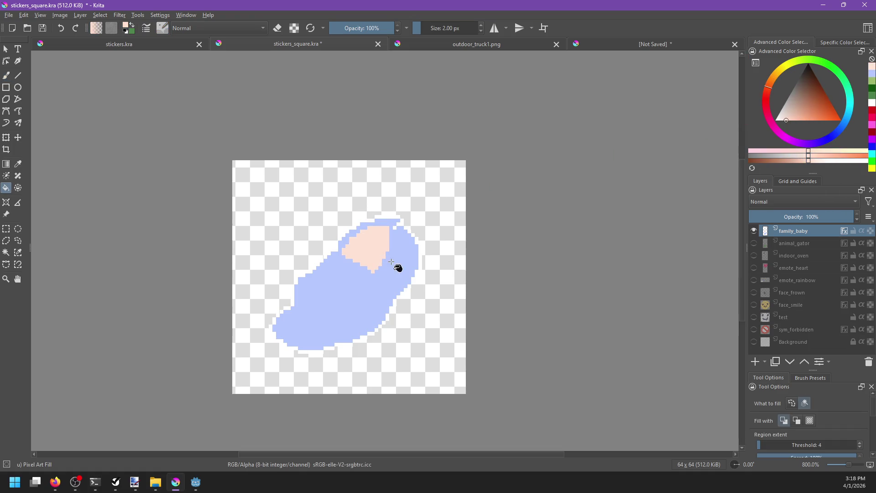
- Try refilling the face with pinker, then darker peach tones
left_click(796, 120)
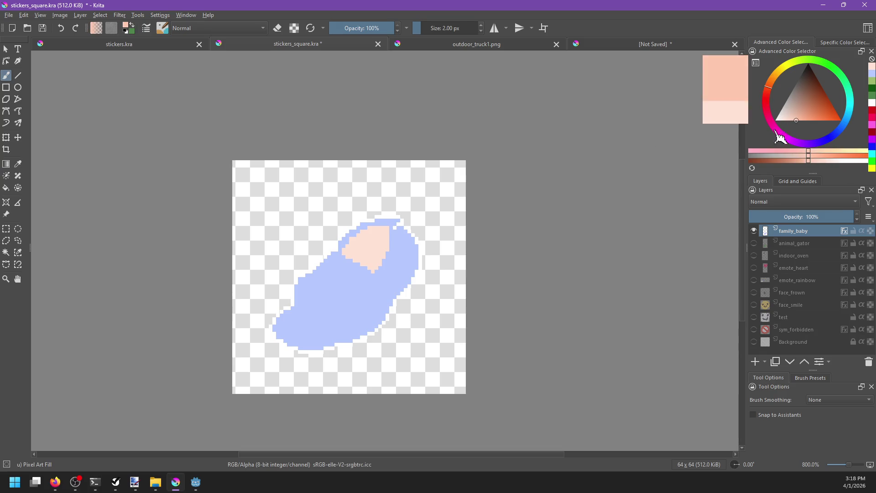
left_click(361, 264)
key("ctrl+z")
left_click(771, 91)
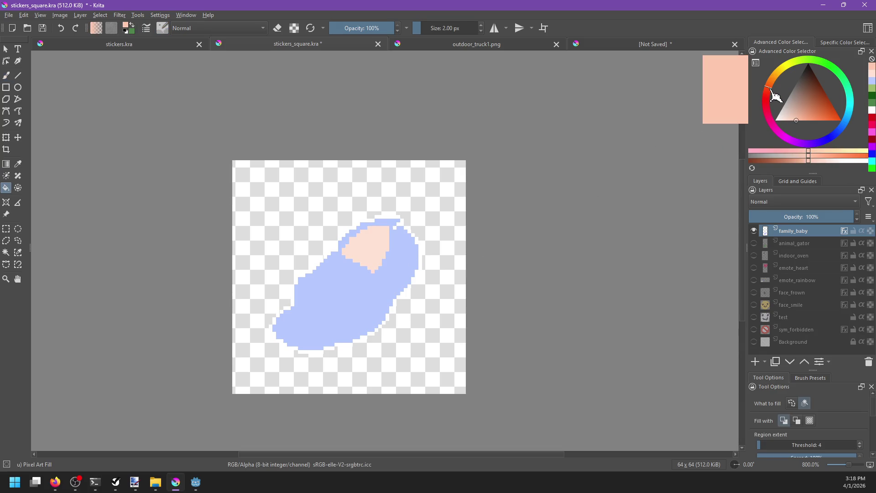
left_click(790, 115)
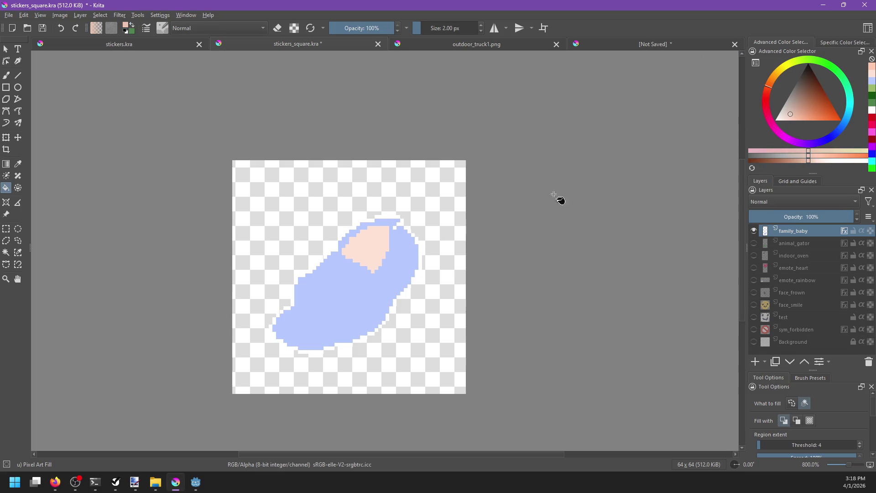
left_click(390, 246)
- Refill the baby's face with a slightly darker tan peach and sample the blanket's pale blue
key("ctrl+z")
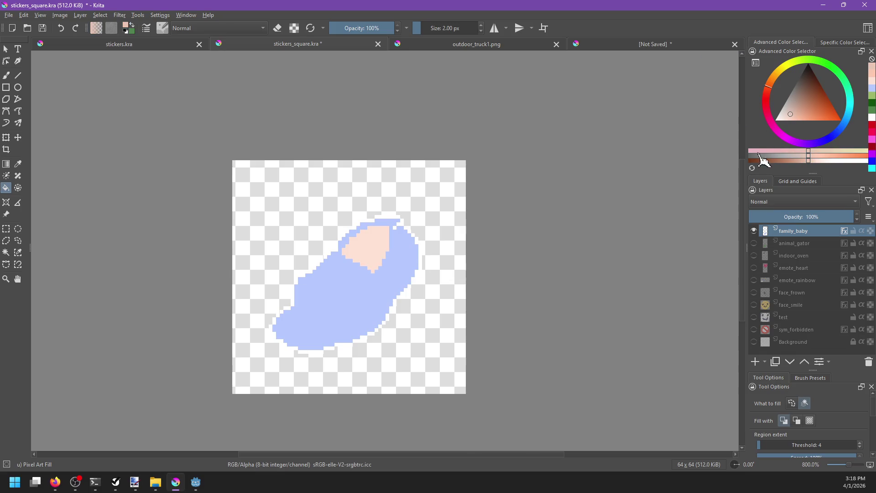
left_click(789, 116)
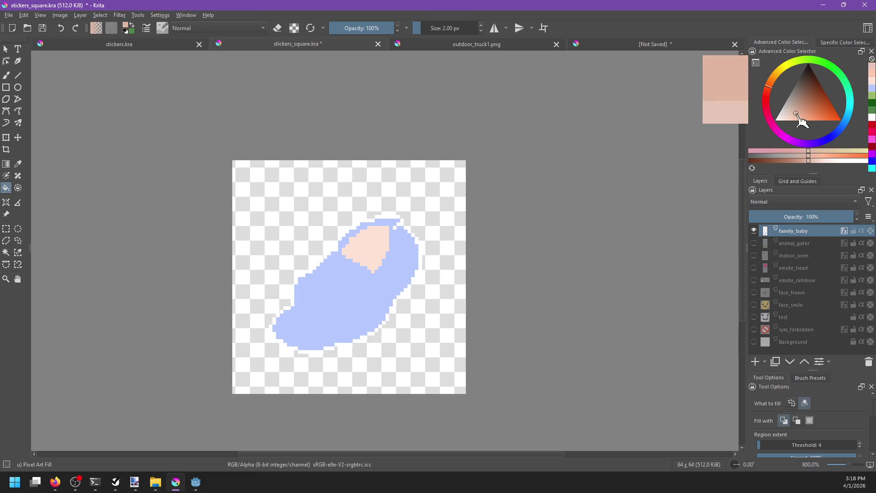
left_click(791, 116)
left_click(378, 257)
key("b")
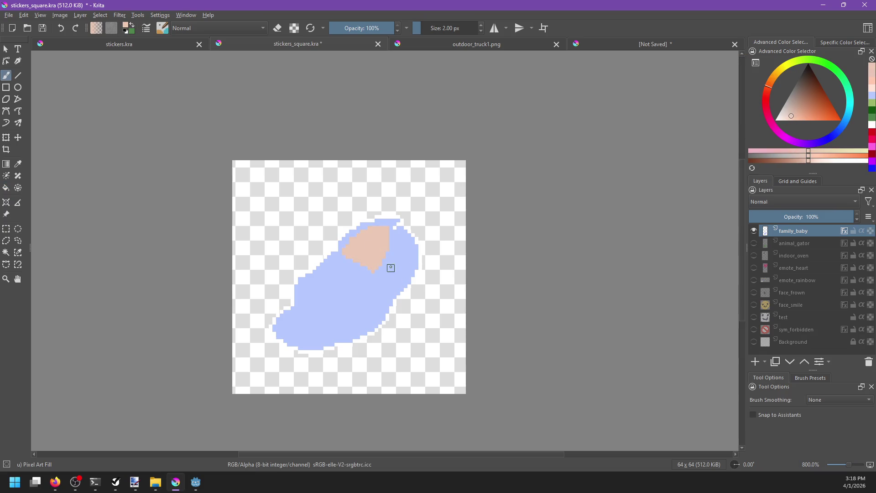
left_click(393, 270, "ctrl")
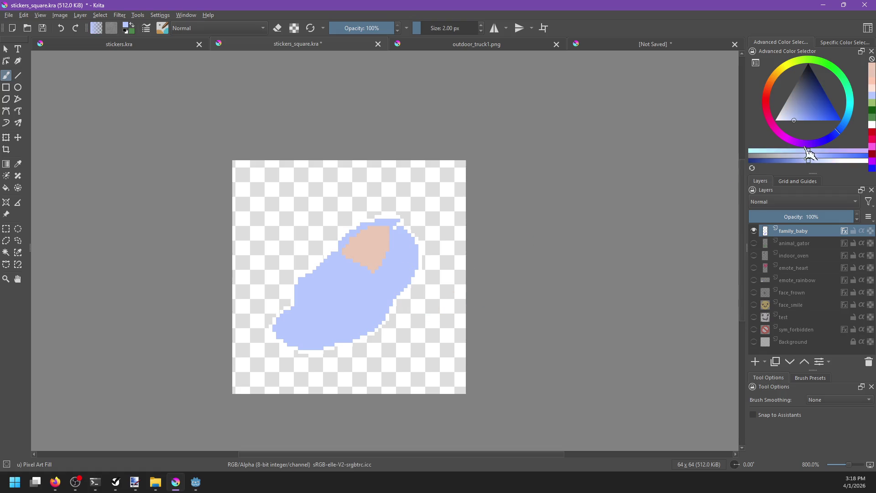
- Outline the face's right and lower-left edges and two blanket folds in darker blue
left_click(805, 119)
left_click(837, 141)
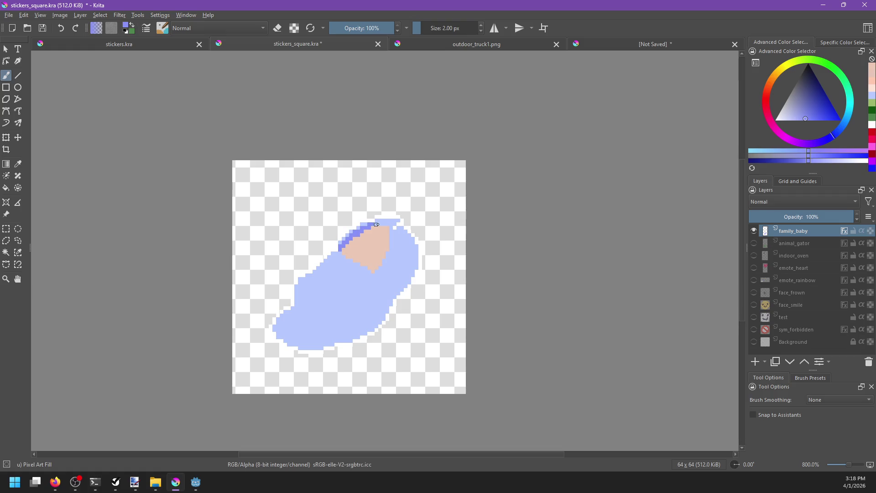
left_click_drag(391, 245, 374, 276)
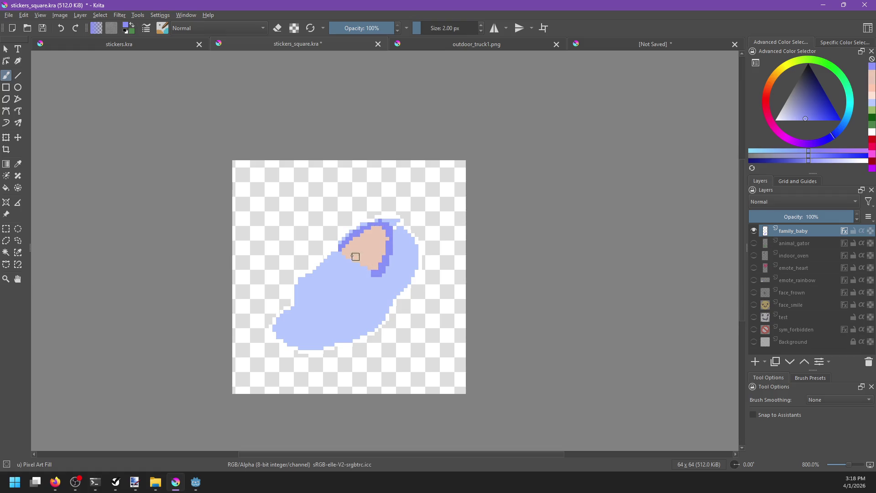
left_click_drag(343, 251, 385, 285)
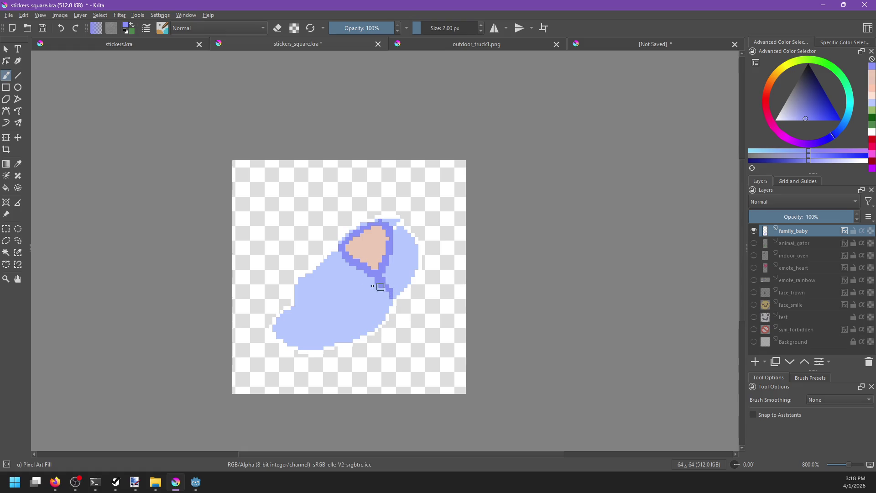
left_click_drag(342, 307, 386, 326)
key("ctrl+z")
left_click_drag(328, 326, 364, 336)
left_click_drag(390, 294, 371, 331)
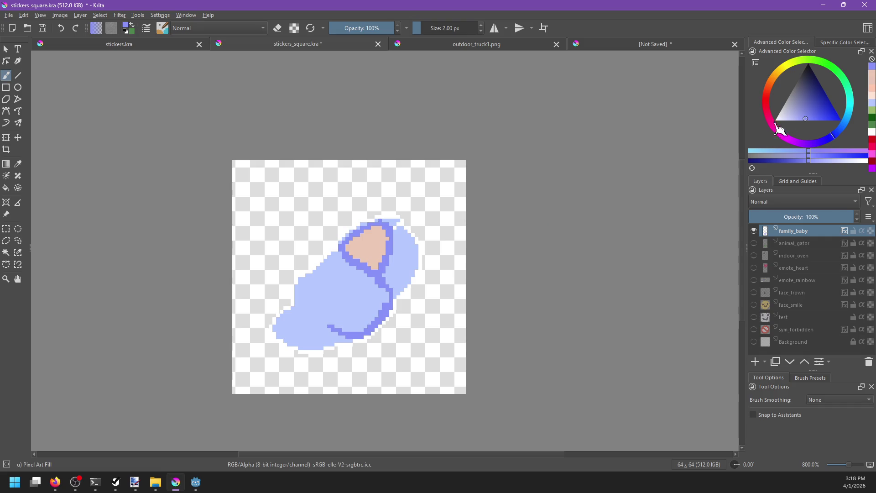
- Paint the baby's eye and small mouth in dark brown
left_click(769, 91)
left_click(812, 80)
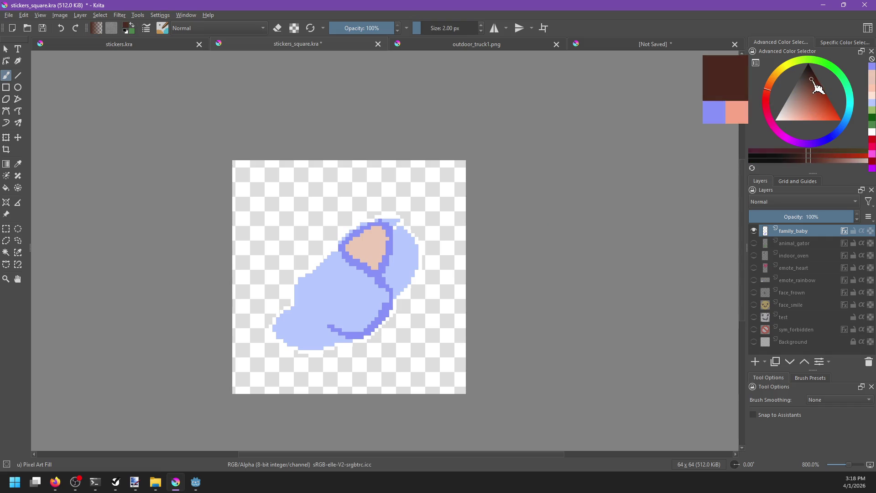
left_click_drag(811, 81, 817, 80)
left_click_drag(358, 243, 363, 243)
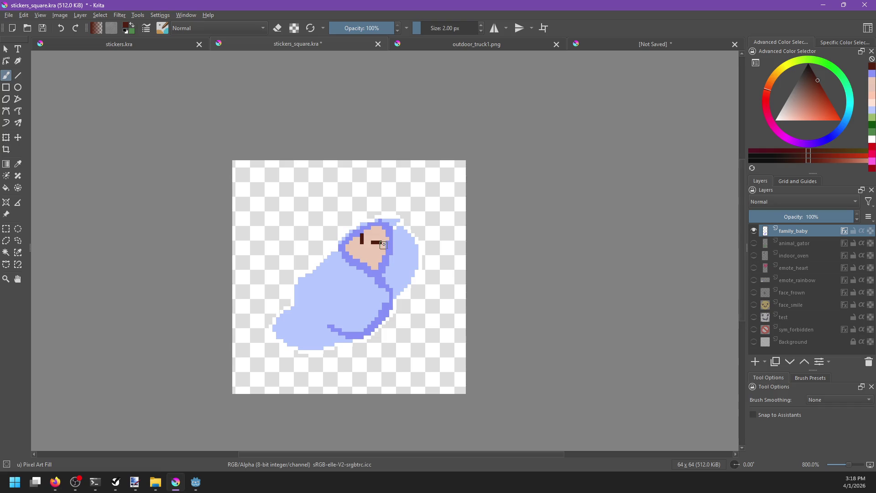
left_click_drag(358, 252, 362, 250)
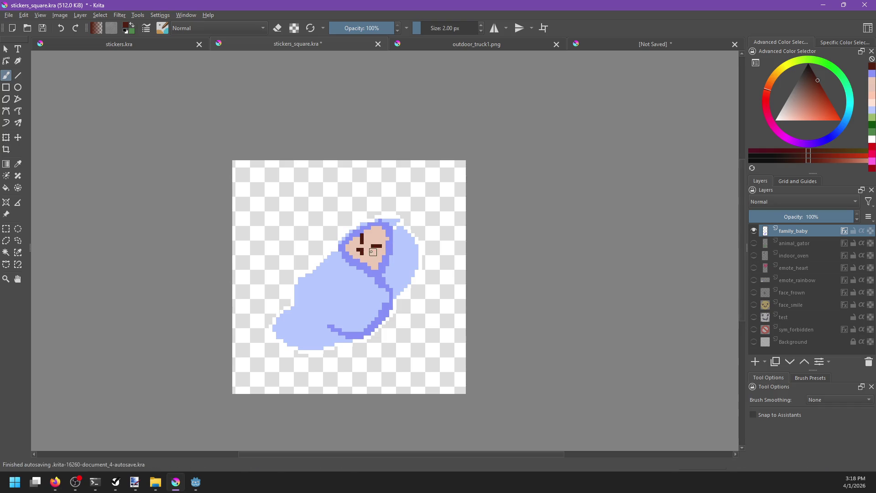
left_click(360, 252)
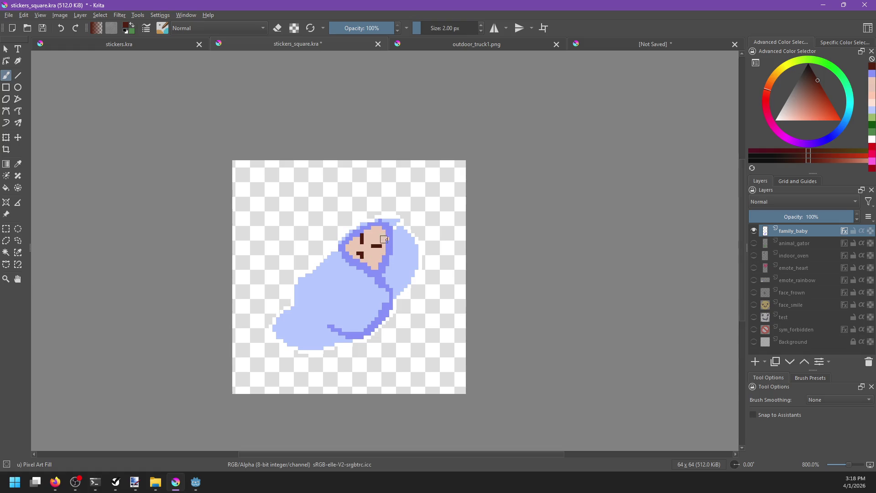
- Flood-fill both eyes and the mouth with a muted red
scroll(415, 273, "down", 4)
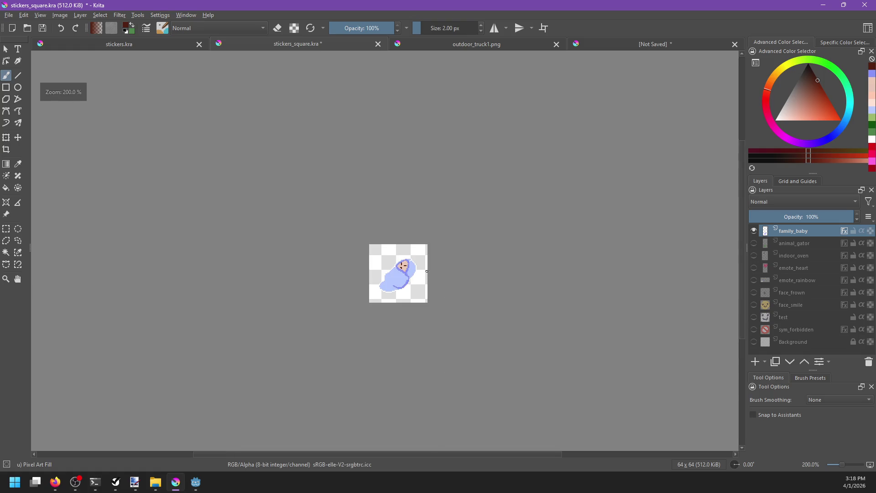
scroll(420, 269, "up", 4)
key("f")
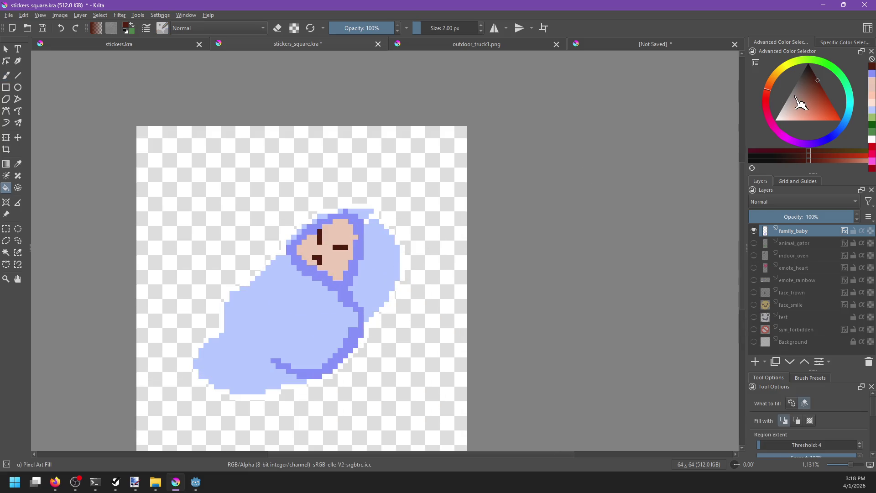
left_click(772, 101)
left_click(808, 103)
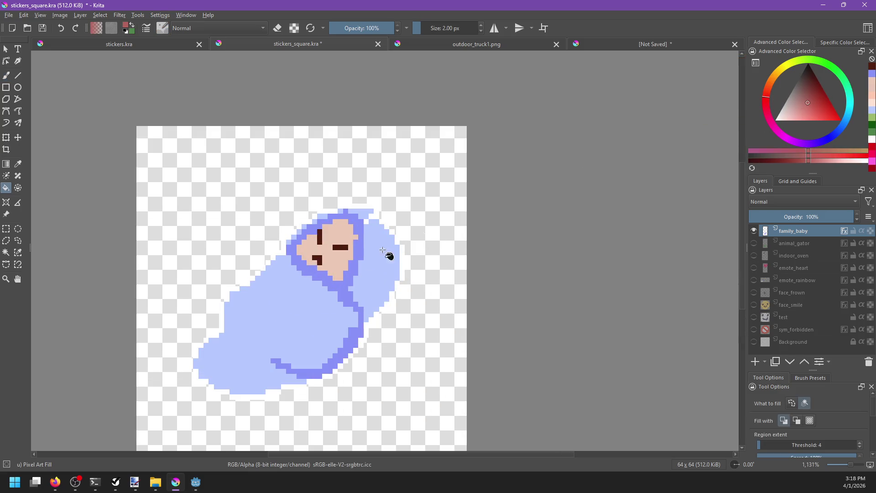
left_click(340, 247)
left_click(319, 237)
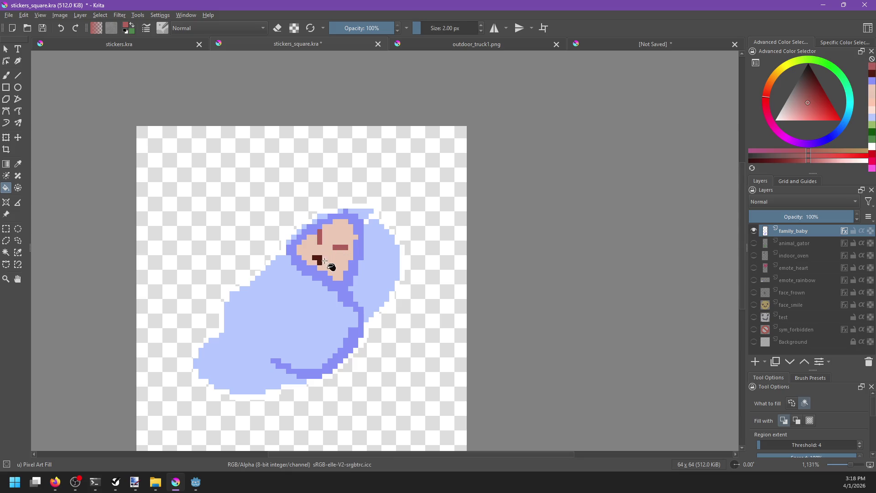
left_click(317, 261)
- Pick a skin tan and paint trial shading pixels on the face, undoing the extras
scroll(386, 276, "down", 3)
scroll(381, 251, "up", 4)
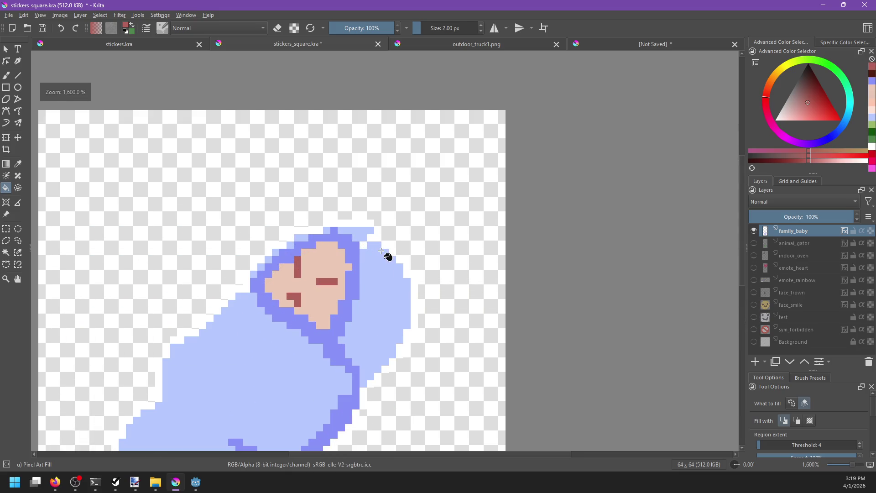
scroll(382, 251, "down", 5)
scroll(381, 252, "up", 5)
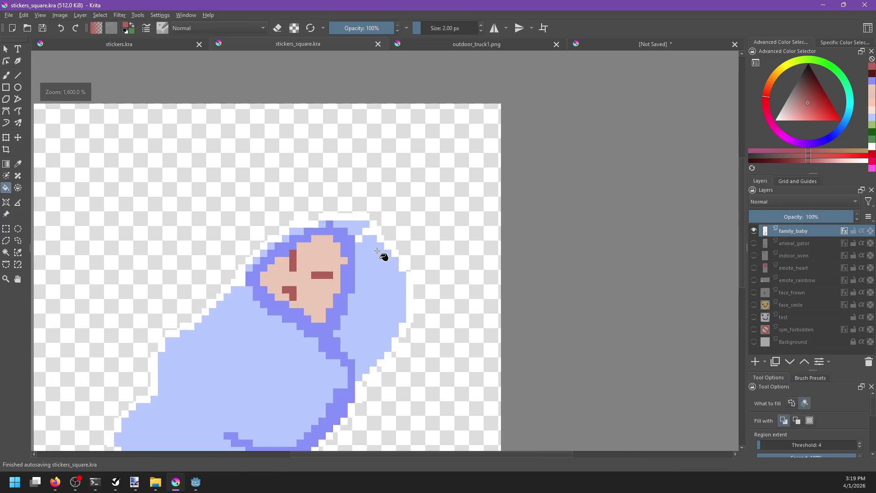
key("b")
left_click_drag(808, 104, 796, 106)
left_click_drag(768, 97, 767, 91)
left_click(315, 242)
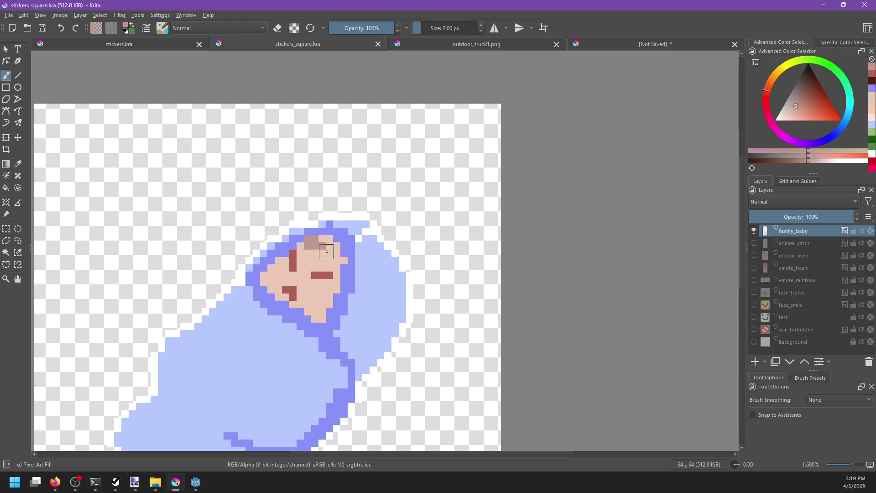
left_click_drag(349, 269, 358, 288)
left_click(327, 254, "ctrl")
key("ctrl+z")
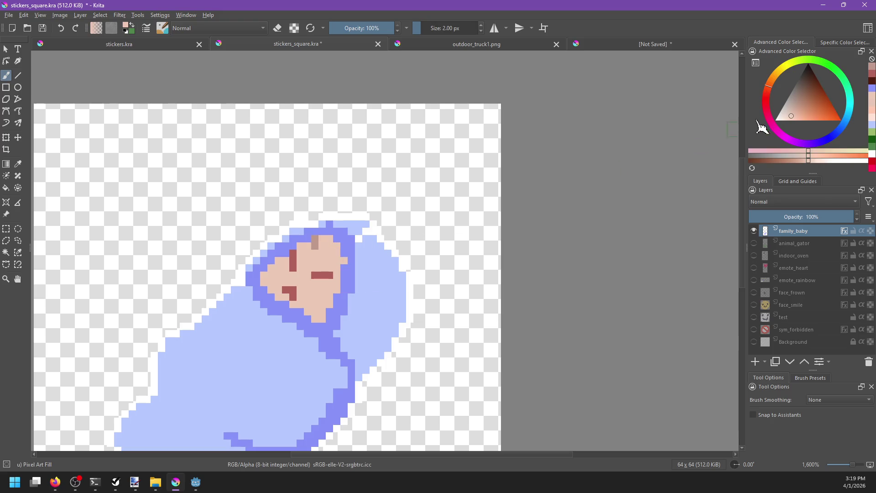
- Paint darker tan shading across the top of the face and its upper-left edge
left_click(775, 95)
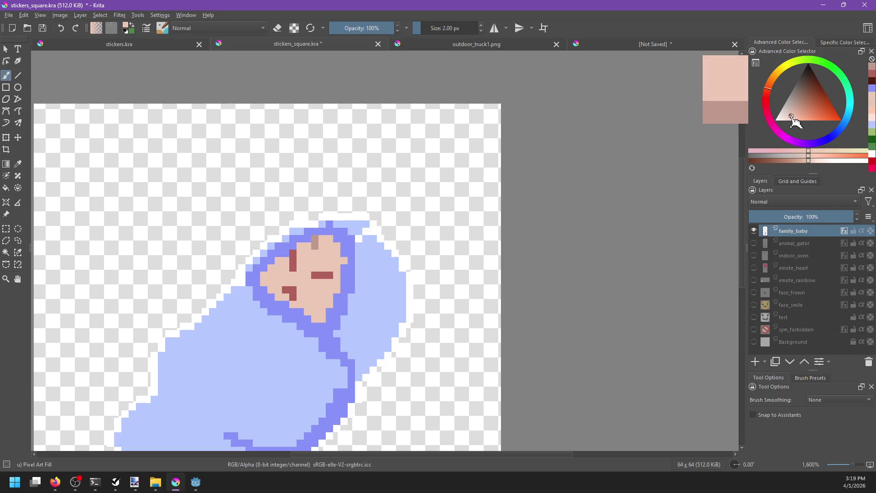
left_click_drag(796, 121, 795, 110)
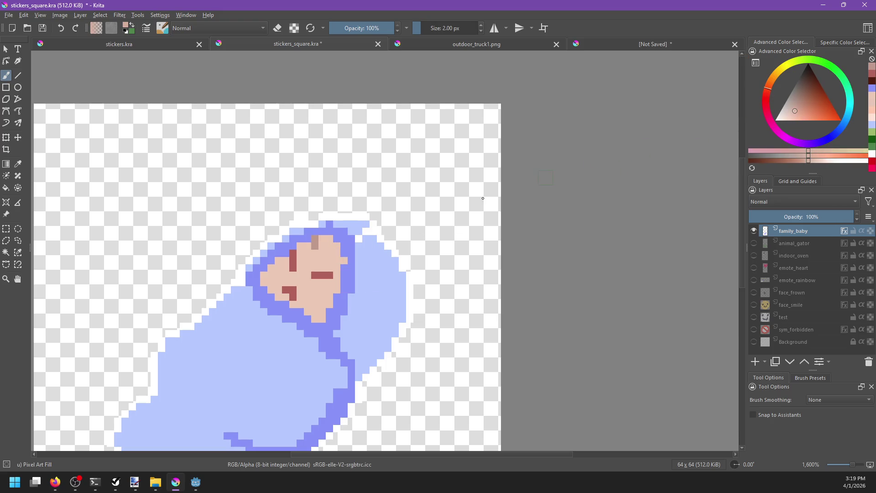
left_click(326, 241)
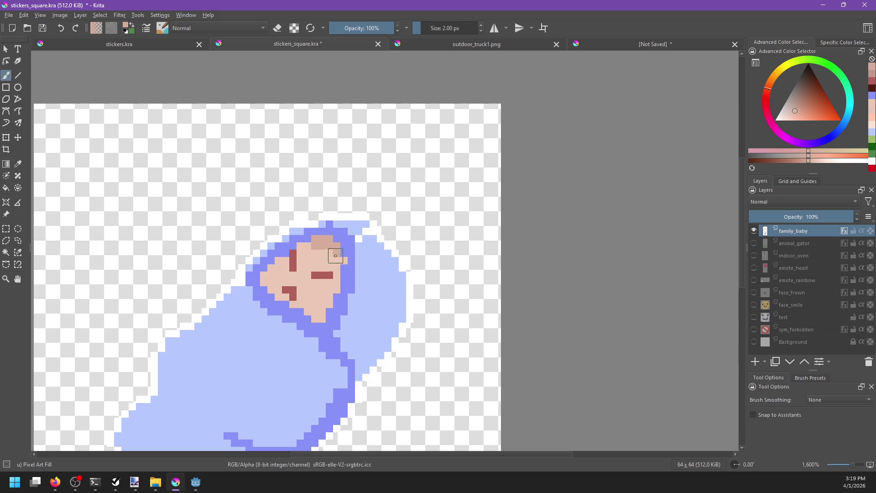
left_click(312, 240)
mouse_move(320, 249)
left_mouse_down()
mouse_move(309, 243)
mouse_move(319, 243)
left_mouse_up()
left_click(271, 260)
left_click_drag(264, 274, 270, 270)
- Replace the left-edge tan with two 1-pixel darker tan pixels
scroll(317, 272, "down", 5)
scroll(318, 308, "up", 8)
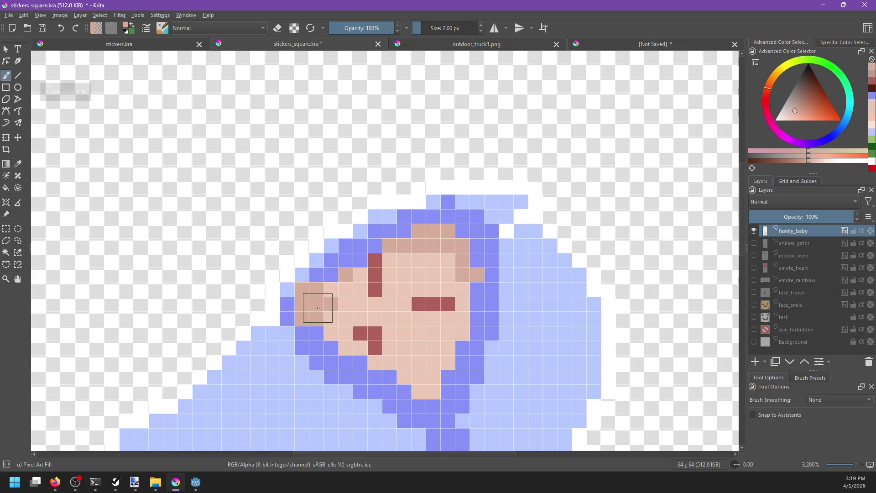
key("ctrl+z")
key("bracketleft")
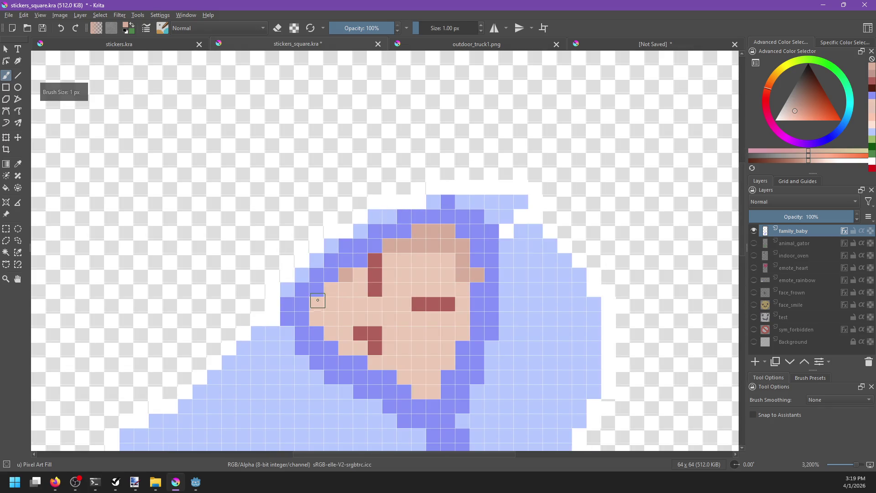
left_click_drag(317, 305, 354, 284)
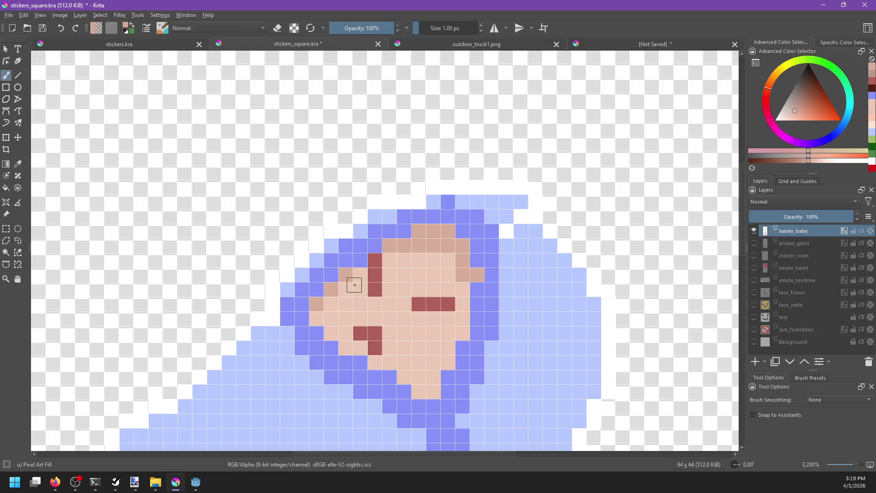
scroll(354, 285, "down", 4)
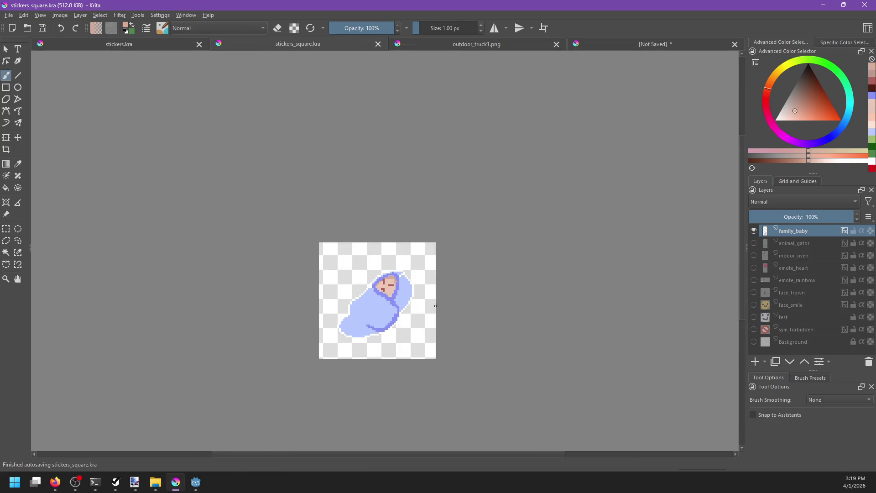
- Export the family_baby sticker as a PNG file
scroll(436, 306, "down", 1)
scroll(437, 306, "up", 3)
key("ctrl+shift+e")
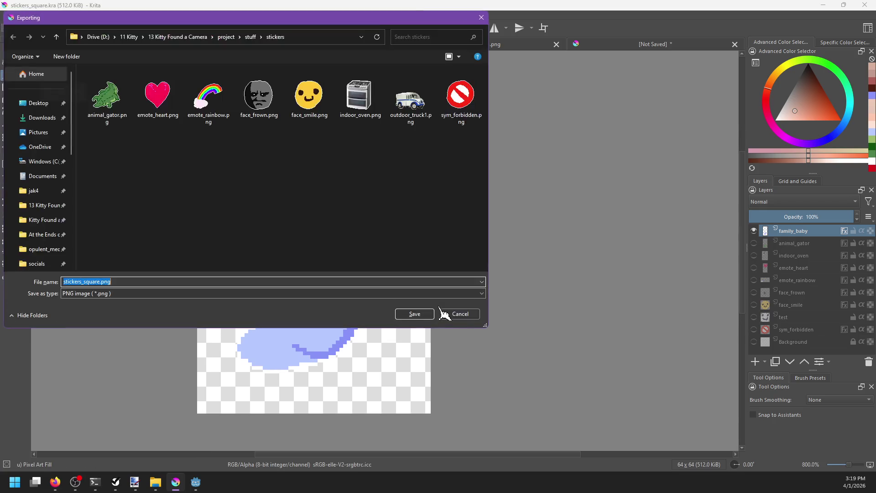
key("Return")
left_click(360, 246, "ctrl")
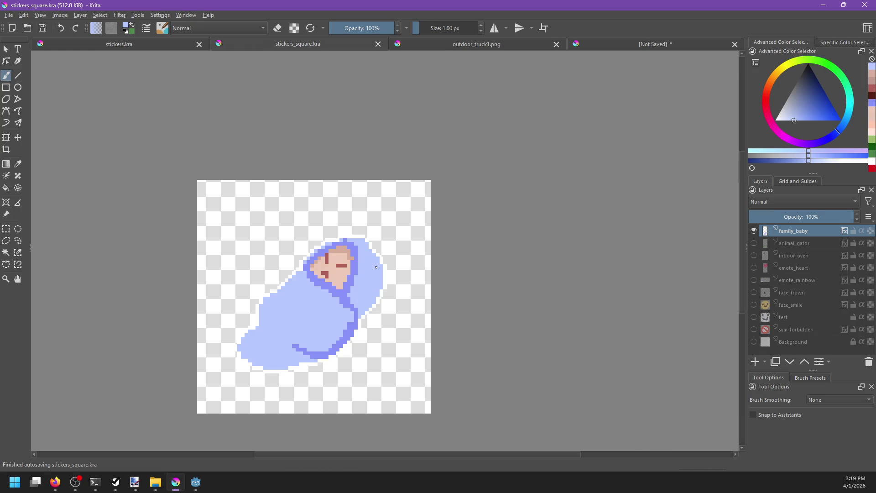
key("ctrl+shift+e")
type("family_baby")
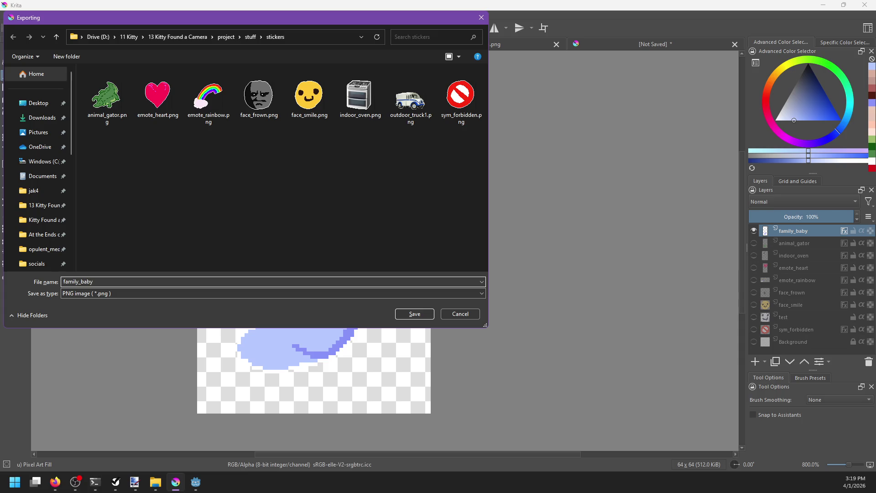
key("Return")
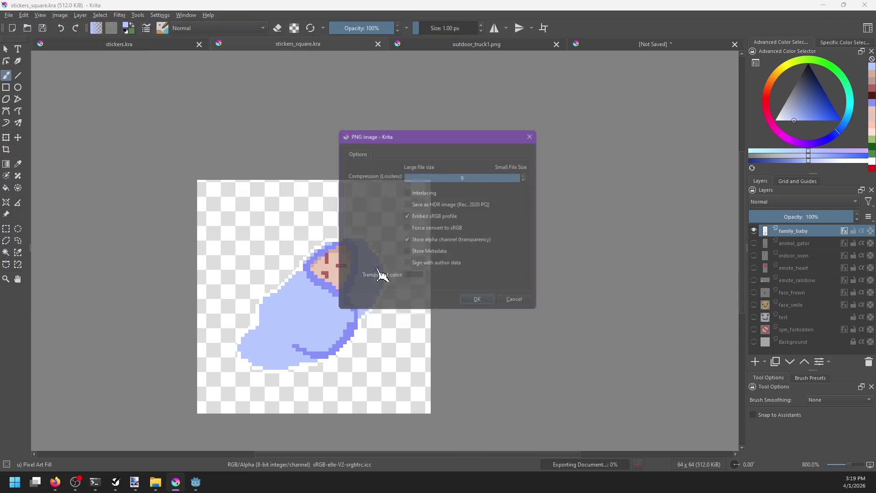
key("Return")
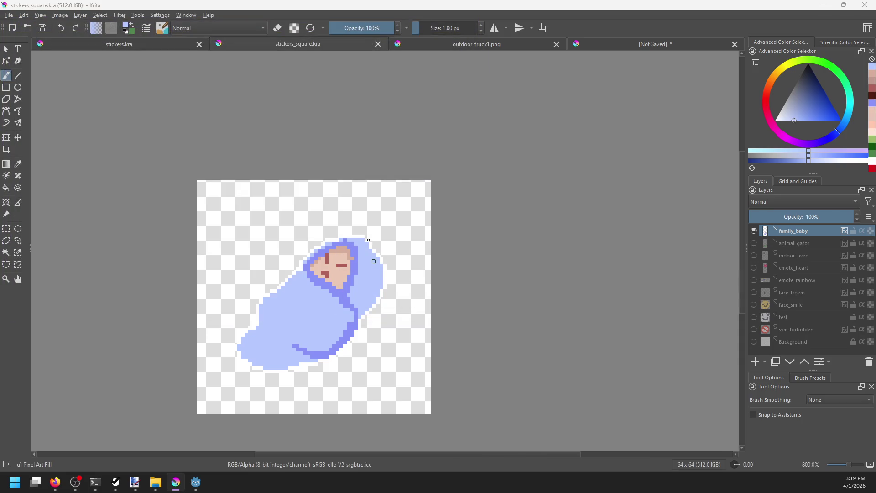
- Mark the baby sticker task completed in NP-ToDo and return to Krita
key("alt+Tab")
left_click(282, 250)
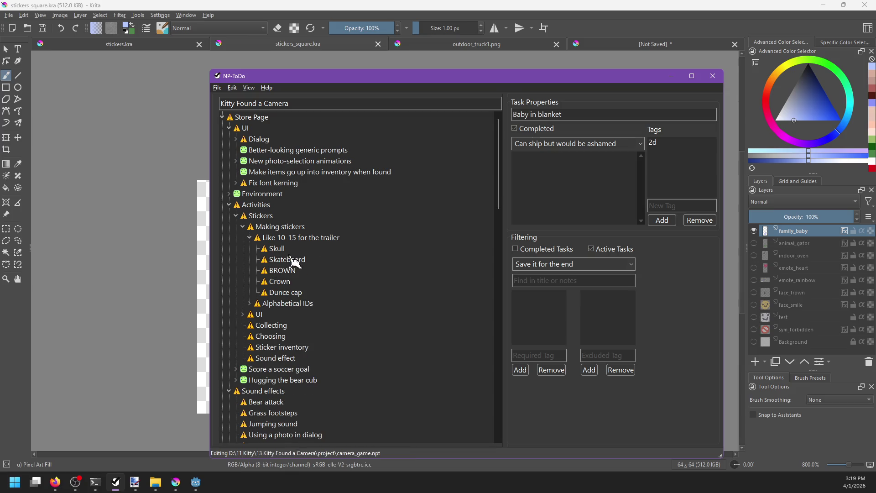
key("alt+Tab")
- Hide the family_baby layer and duplicate the emote_heart layer
left_click(754, 231)
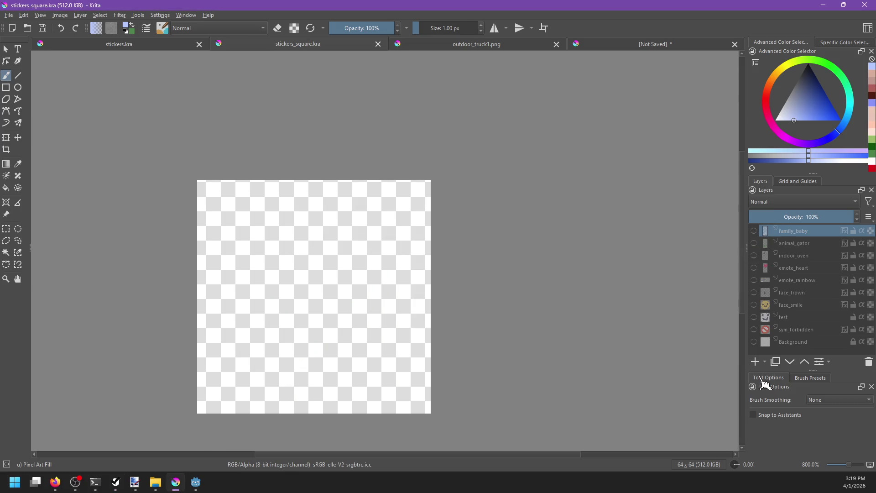
left_click(756, 361)
right_click(794, 279)
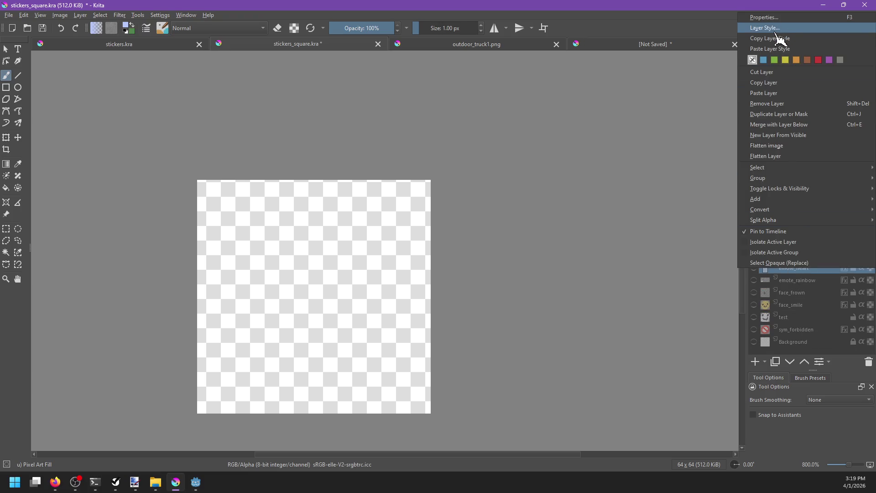
left_click(780, 367)
left_click(777, 361)
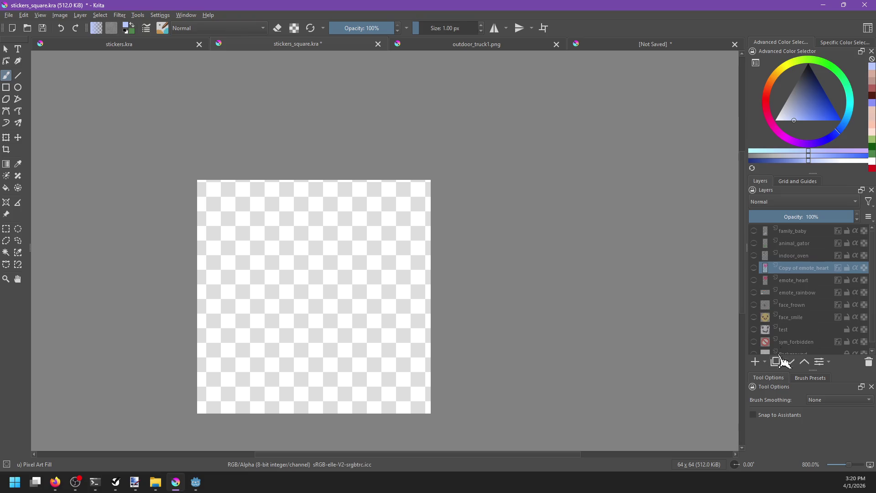
- Rename the copy to emote_skull, make it visible, and clear its contents
double_click(804, 271)
type("emote_skill")
double_click(805, 268)
left_click(781, 269)
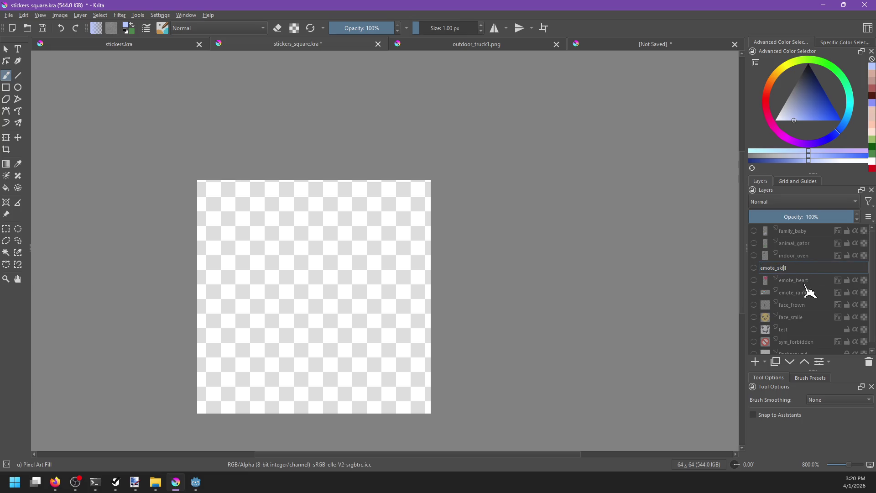
key("Return")
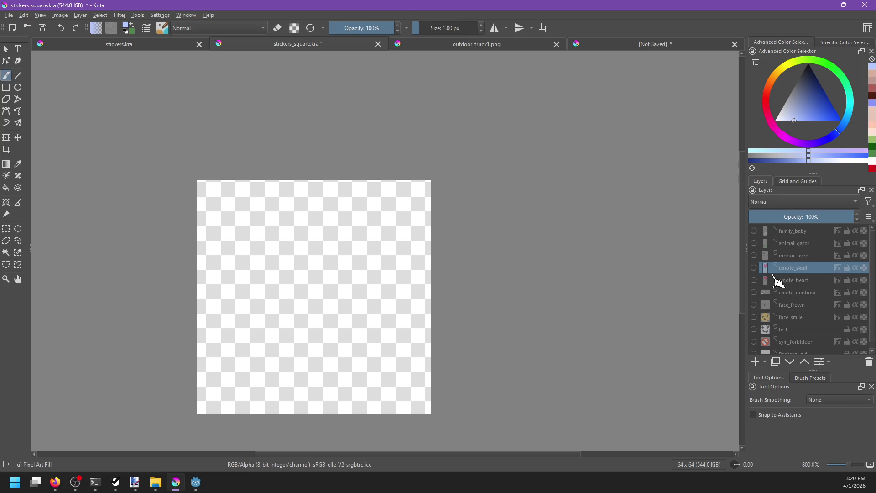
left_click(754, 268)
key("Delete")
- Brush a pale lavender arc across the skull's top and down its left side
left_click_drag(255, 237, 322, 336)
key("ctrl+z")
left_click(788, 104)
left_click(788, 108)
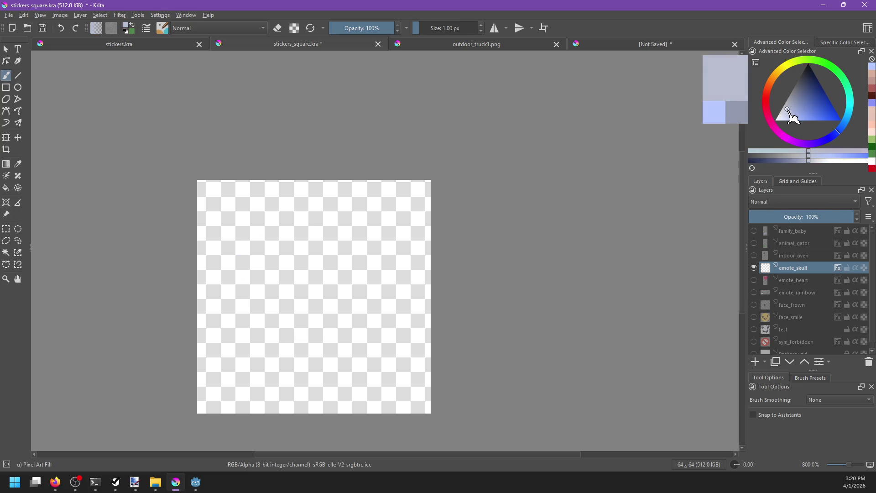
left_click_drag(240, 222, 368, 214)
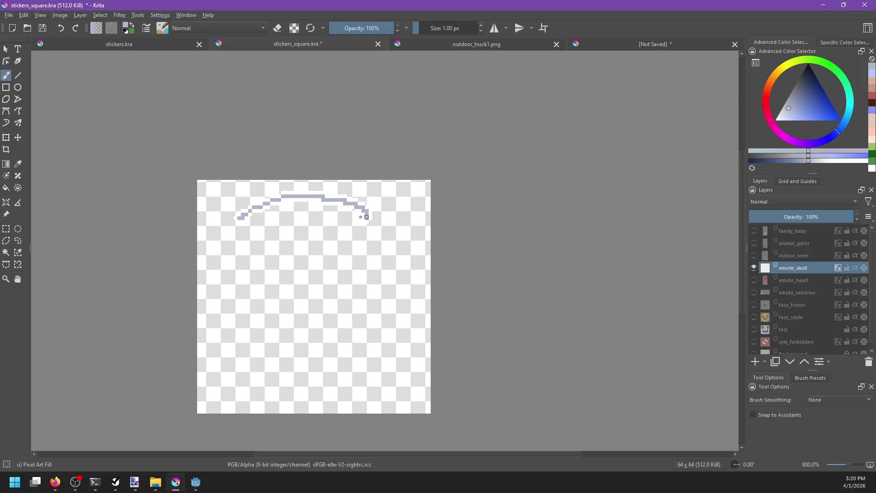
key("ctrl+z")
mouse_move(257, 204)
left_mouse_down()
mouse_move(370, 196)
mouse_move(389, 242)
left_mouse_up()
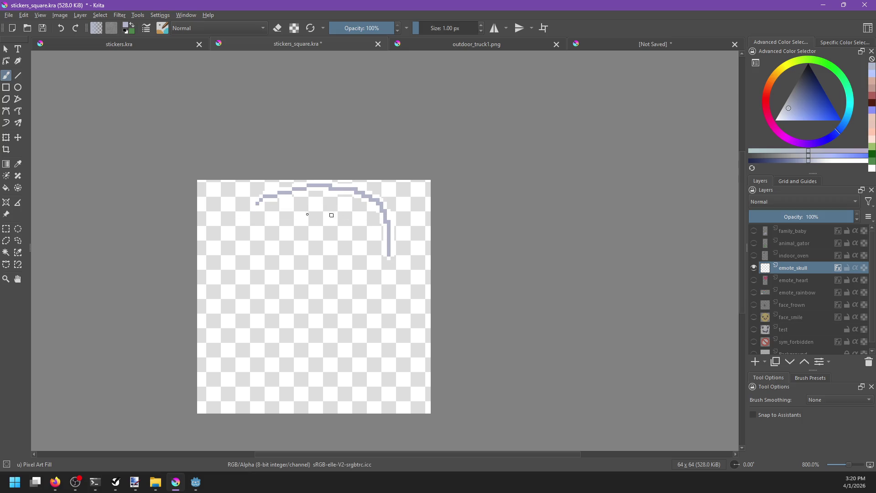
mouse_move(283, 193)
left_mouse_down()
mouse_move(239, 235)
mouse_move(258, 271)
left_mouse_up()
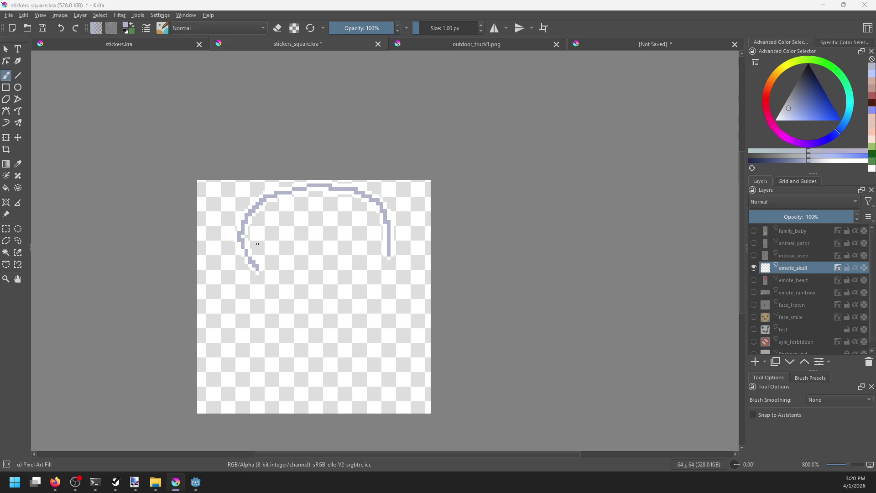
key("alt+Tab")
- Search DuckDuckGo for 'skull' and scroll through the image results for reference
left_click(284, 91)
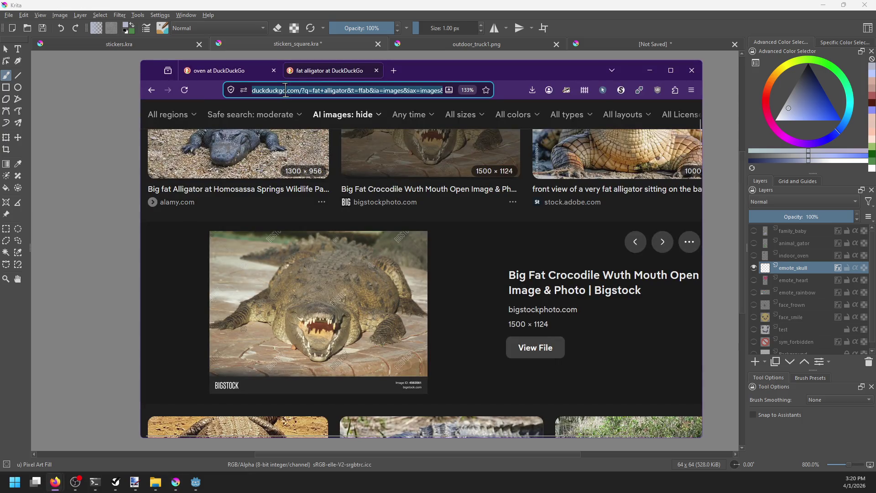
type("skull")
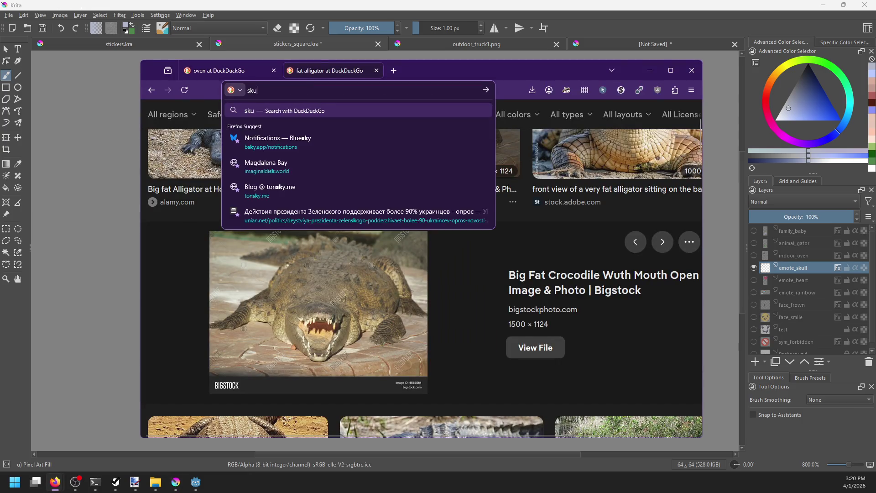
key("Return")
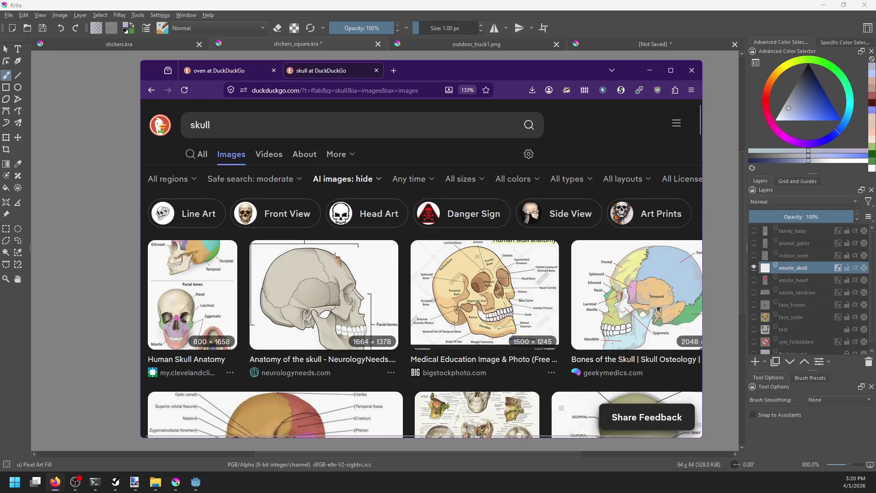
scroll(331, 252, "down", 2)
scroll(334, 258, "down", 4)
scroll(346, 250, "down", 4)
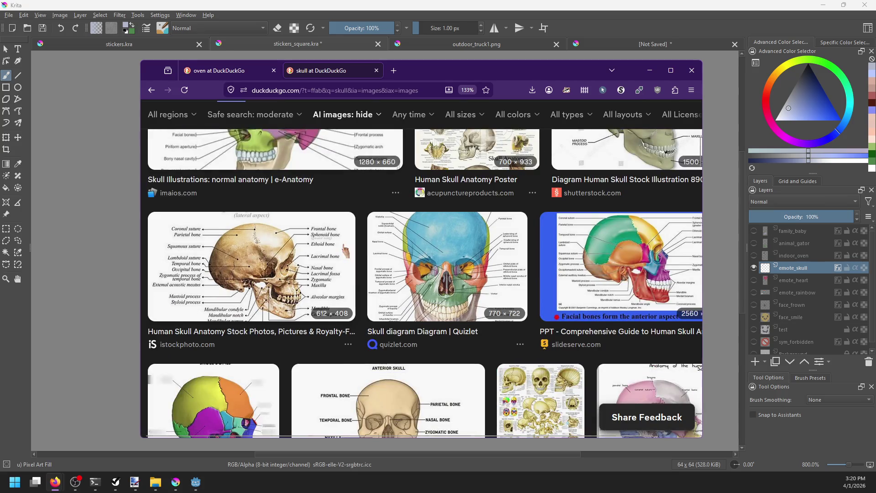
scroll(346, 250, "down", 2)
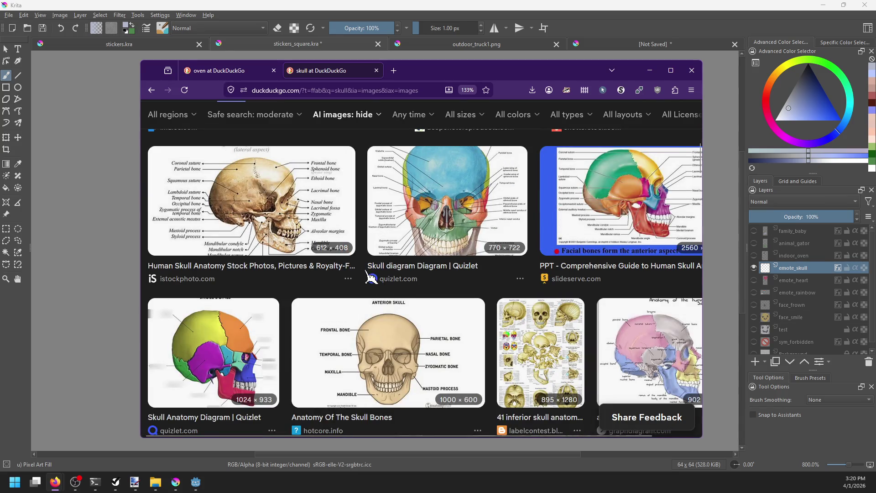
- Draw the skull's lower-left outline and close it with the jaw
key("alt+Tab")
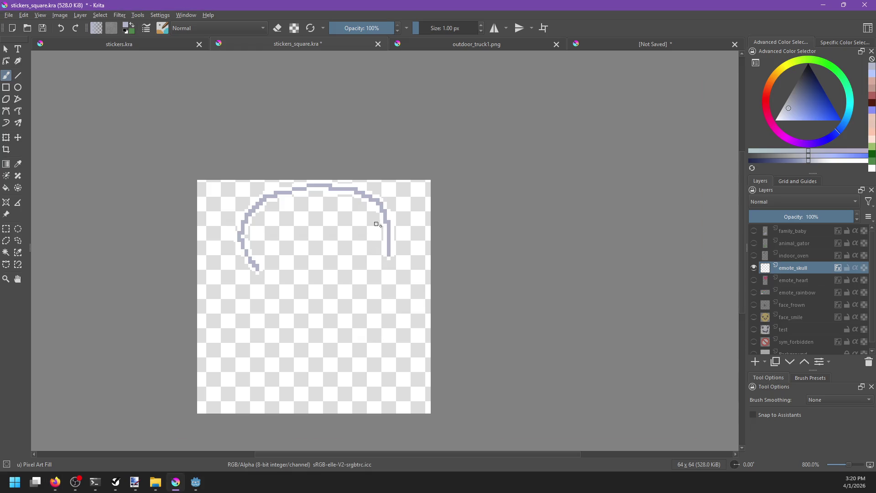
left_click_drag(250, 225, 274, 306)
key("ctrl+z")
left_click_drag(244, 249, 273, 294)
mouse_move(388, 249)
left_mouse_down()
mouse_move(381, 292)
mouse_move(335, 307)
left_mouse_up()
key("ctrl+z")
mouse_move(250, 296)
left_mouse_down()
mouse_move(288, 315)
mouse_move(307, 350)
mouse_move(345, 348)
left_mouse_up()
left_click_drag(354, 314, 352, 343)
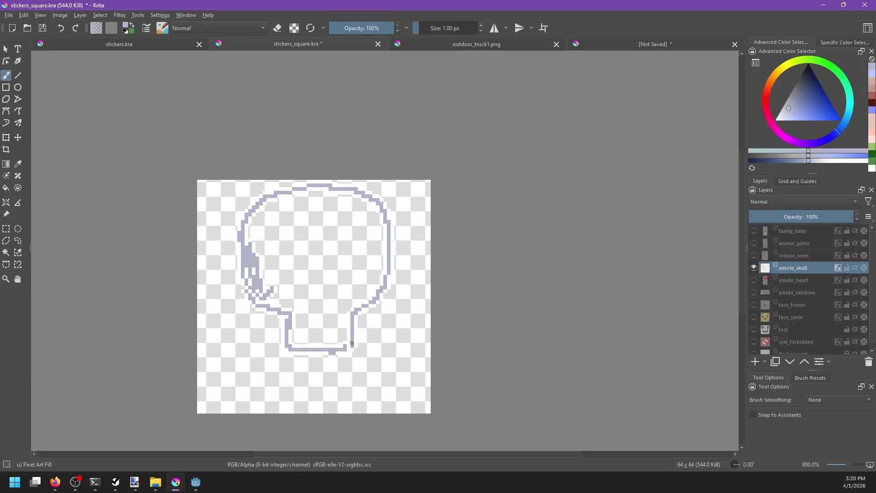
- Move the skull lower, draw a slanted left eye socket, and shade inside both edges
key("t")
left_click_drag(324, 299, 327, 323)
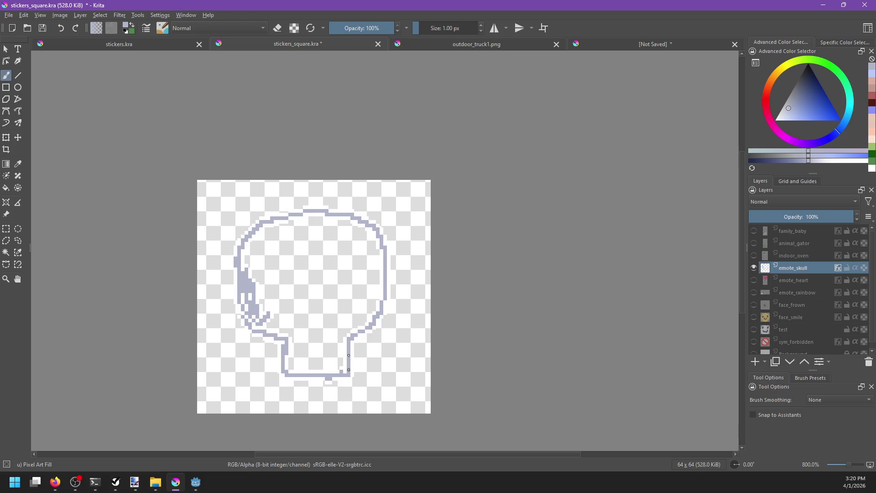
mouse_move(348, 275)
left_mouse_down()
mouse_move(362, 288)
mouse_move(365, 273)
mouse_move(344, 273)
mouse_move(366, 289)
mouse_move(356, 297)
left_mouse_up()
key("ctrl+z")
key("ctrl+z")
mouse_move(294, 274)
left_mouse_down()
mouse_move(262, 308)
mouse_move(282, 308)
left_mouse_up()
key("ctrl+z")
mouse_move(279, 276)
left_mouse_down()
mouse_move(291, 301)
mouse_move(303, 297)
mouse_move(305, 331)
mouse_move(327, 322)
left_mouse_up()
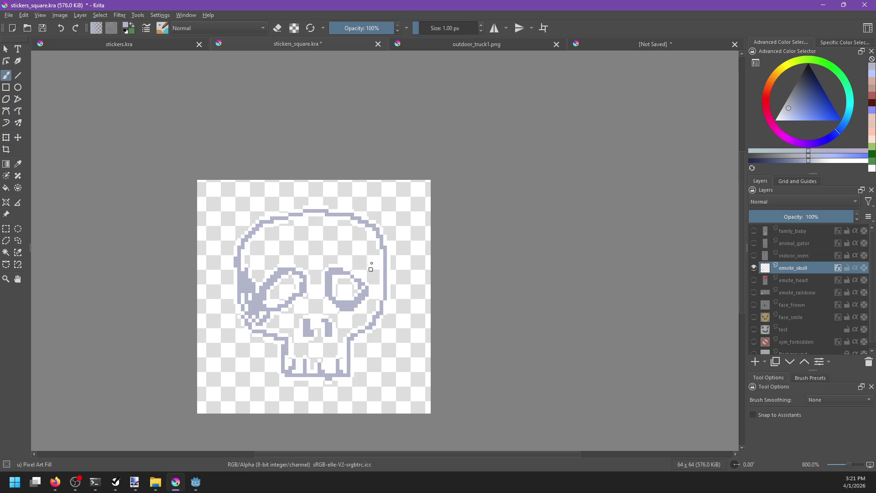
left_click_drag(374, 252, 373, 284)
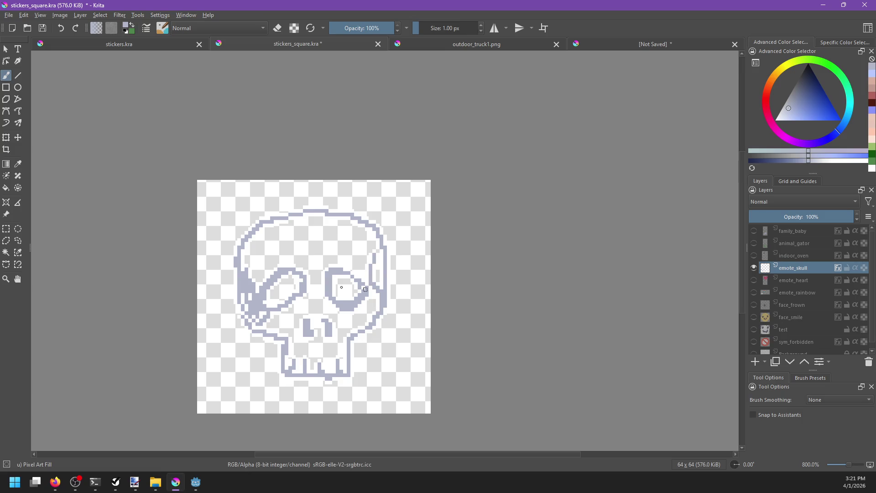
left_click_drag(242, 255, 251, 282)
- Erase the skull's top outline and redraw it as a new curve
key("alt+Tab")
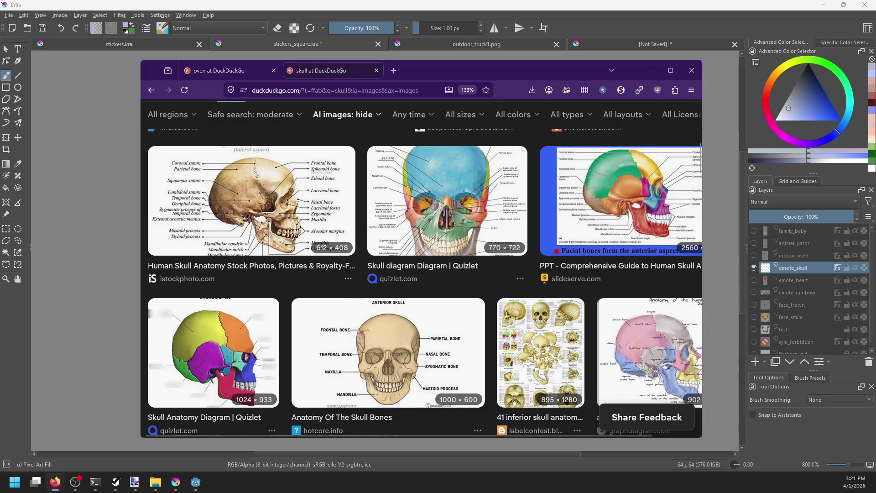
key("alt+Tab")
key("alt+Tab")
key("alt+Tab")
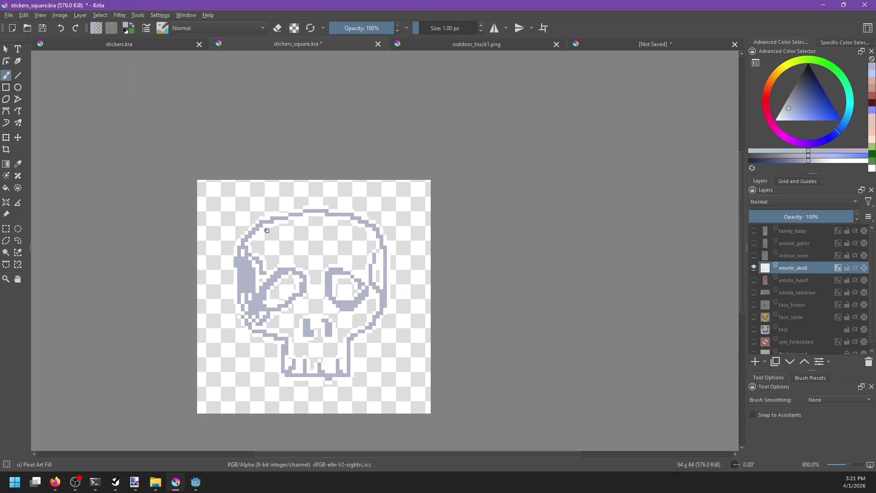
key("e")
mouse_move(267, 221)
left_mouse_down()
mouse_move(313, 209)
mouse_move(366, 224)
left_mouse_up()
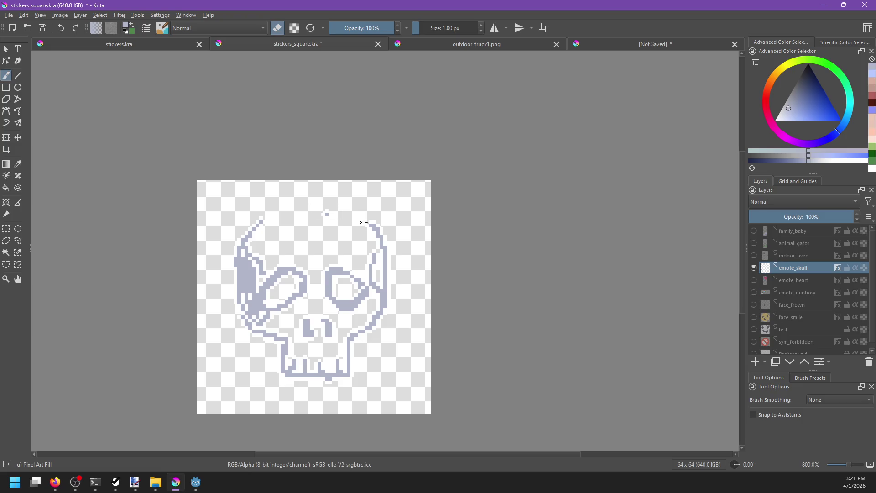
key("e")
mouse_move(243, 249)
left_mouse_down()
mouse_move(295, 204)
mouse_move(349, 206)
mouse_move(375, 226)
mouse_move(375, 238)
left_mouse_up()
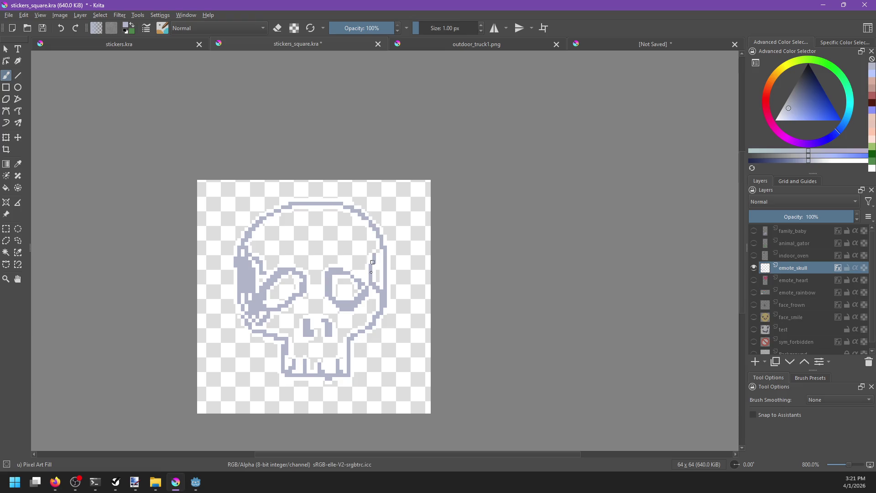
- Recolour the skull's lavender outline grey through a similar-colour selection
left_click(18, 253)
left_click(247, 279)
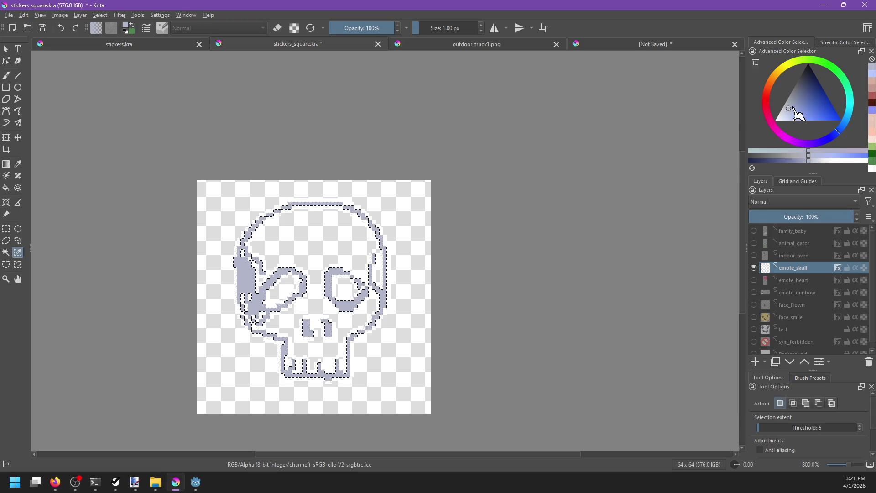
left_click(790, 95)
key("shift+BackSpace")
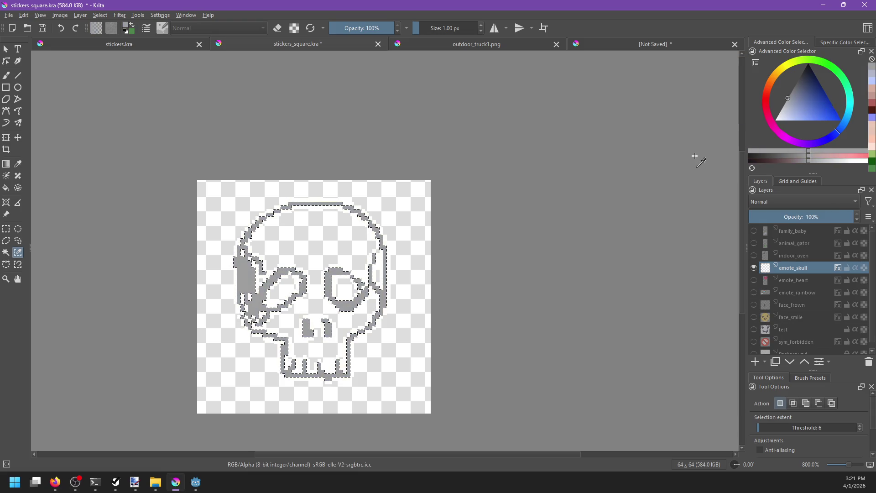
left_click(783, 69)
key("ctrl+shift+a")
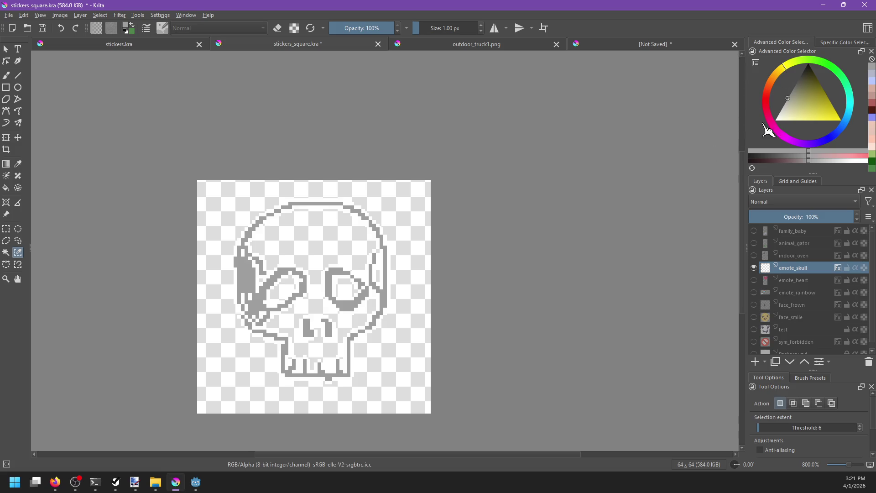
- Fill the skull interior pale cream and its eye sockets grey
left_click(783, 119)
key("f")
left_click(336, 266)
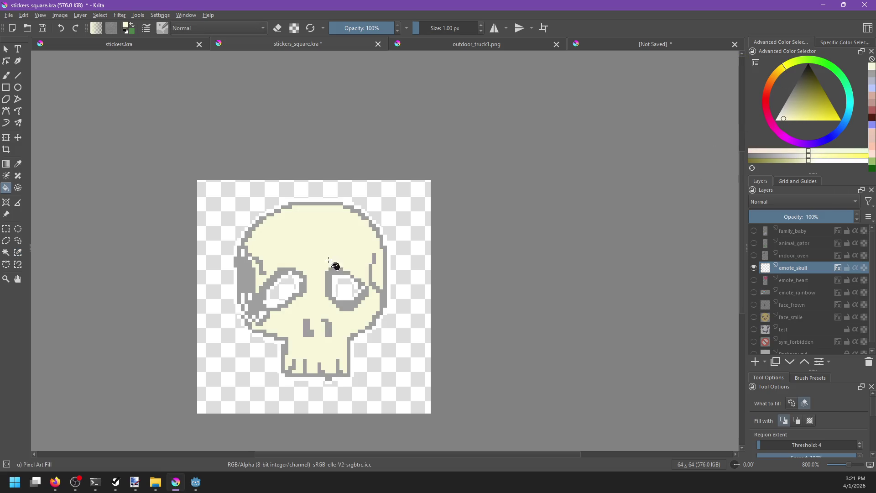
left_click(343, 292)
left_click(284, 290)
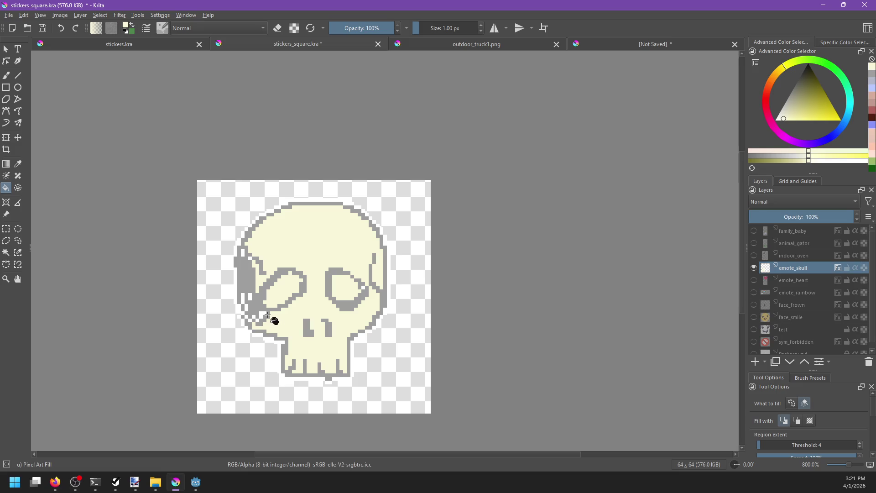
left_click(304, 284, "ctrl")
left_click(290, 294)
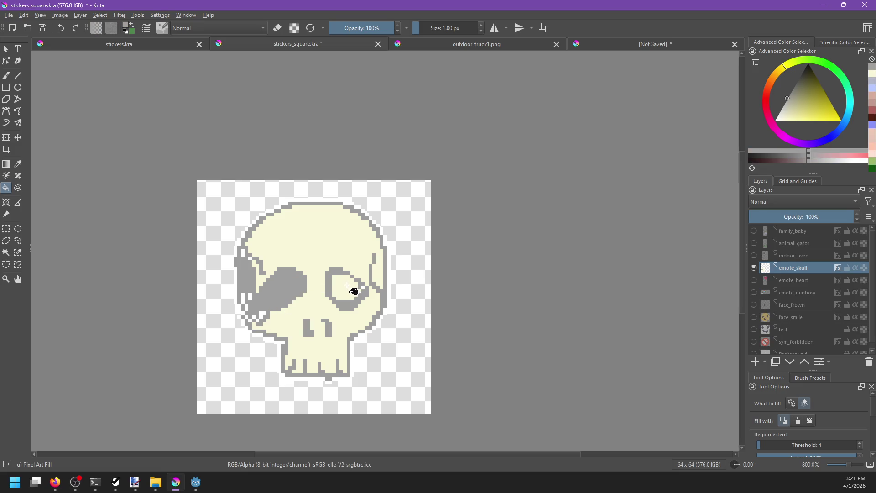
left_click(353, 290)
- Try filling the grey area beside the left eye with cream, then undo it
key("b")
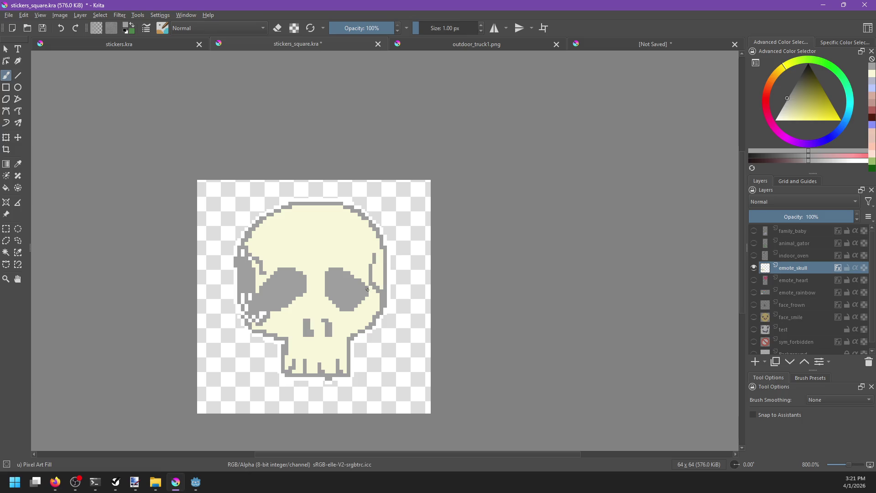
left_click(281, 321, "ctrl")
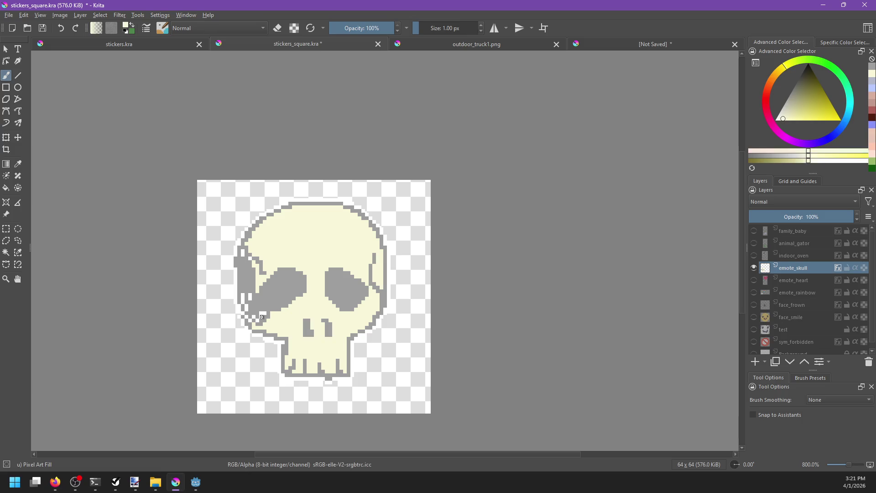
key("f")
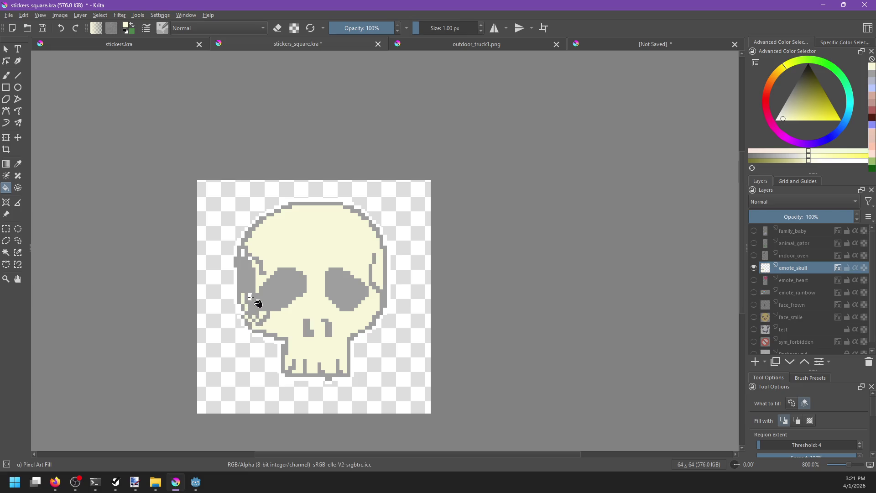
left_click(245, 254)
key("ctrl+z")
- Restore the grey left nostril and paint grey shading down the jaw's left edge
key("b")
key("ctrl+z")
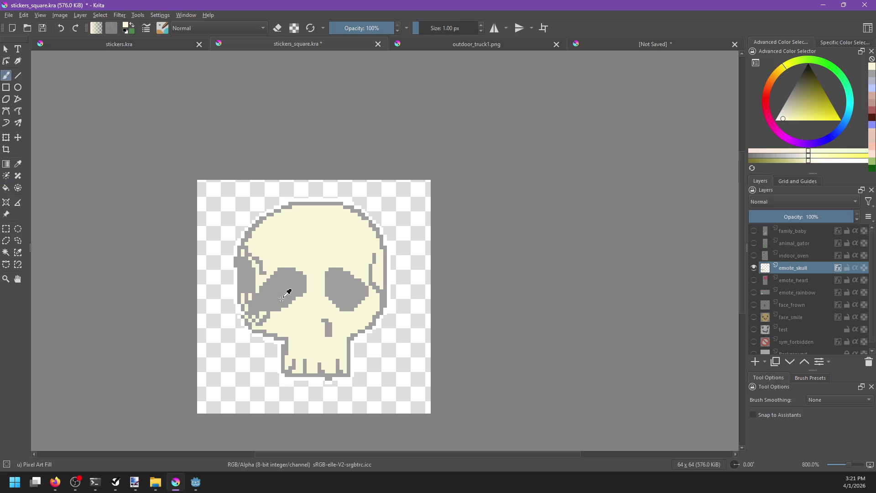
left_click(281, 298, "ctrl")
key("ctrl+shift+z")
left_click_drag(291, 341, 287, 365)
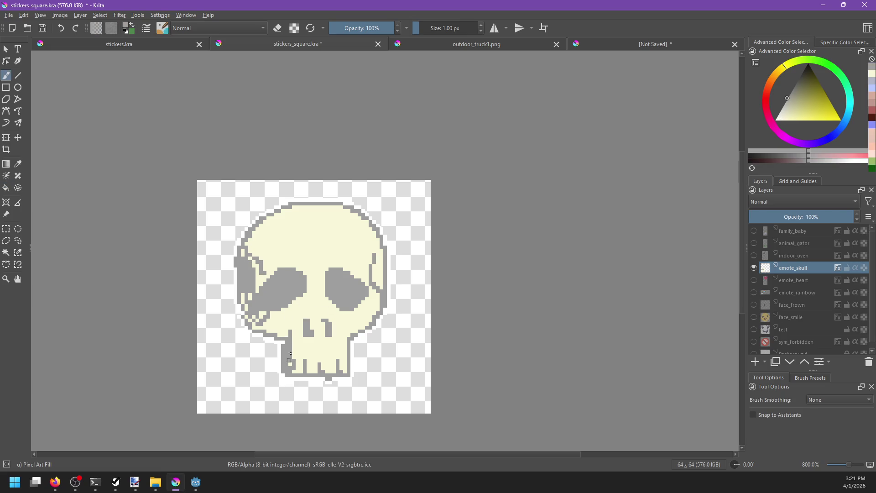
- Compare the skull shading against the Firefox skull reference images
key("alt+Tab")
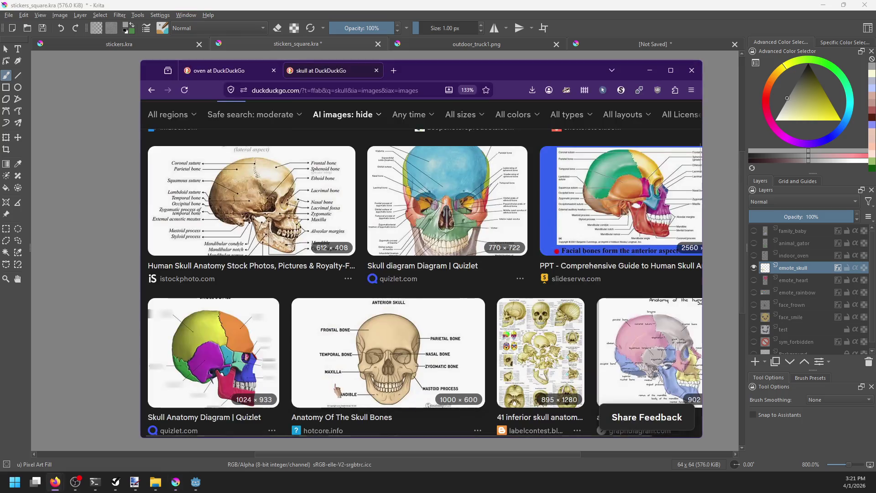
key("alt+Tab")
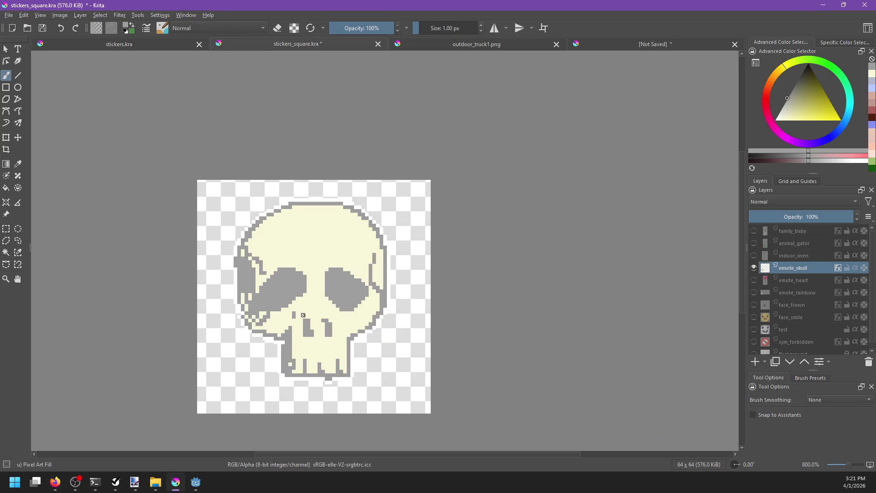
key("alt+Tab")
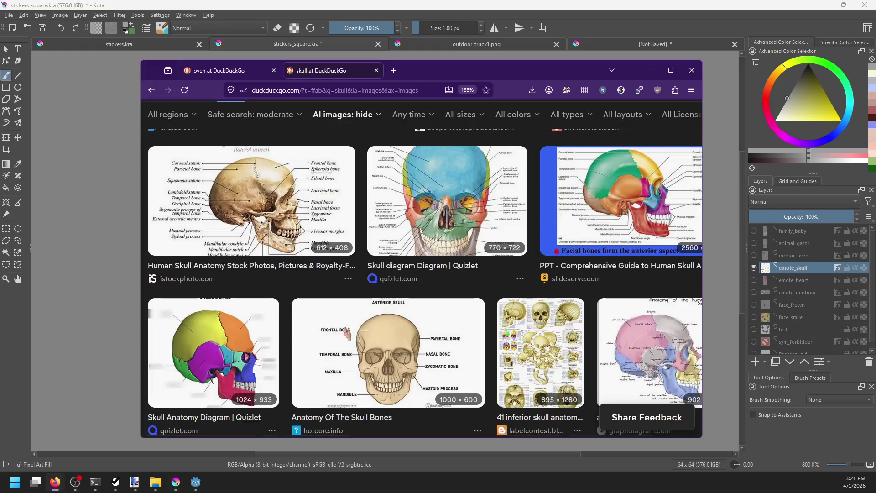
key("alt+Tab")
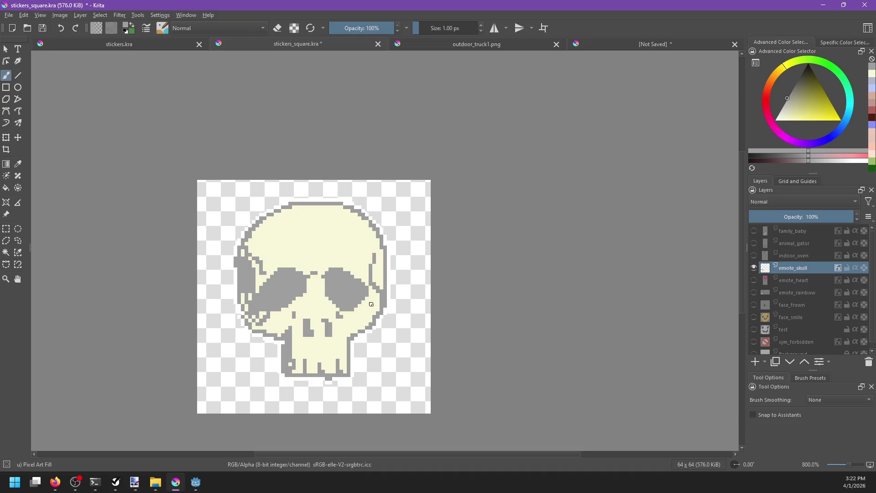
scroll(374, 302, "down", 3)
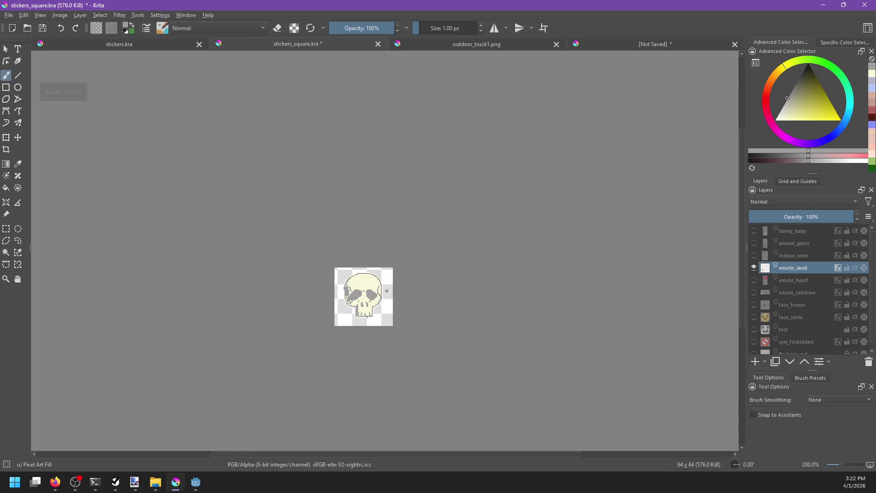
scroll(375, 301, "up", 3)
key("alt+Tab")
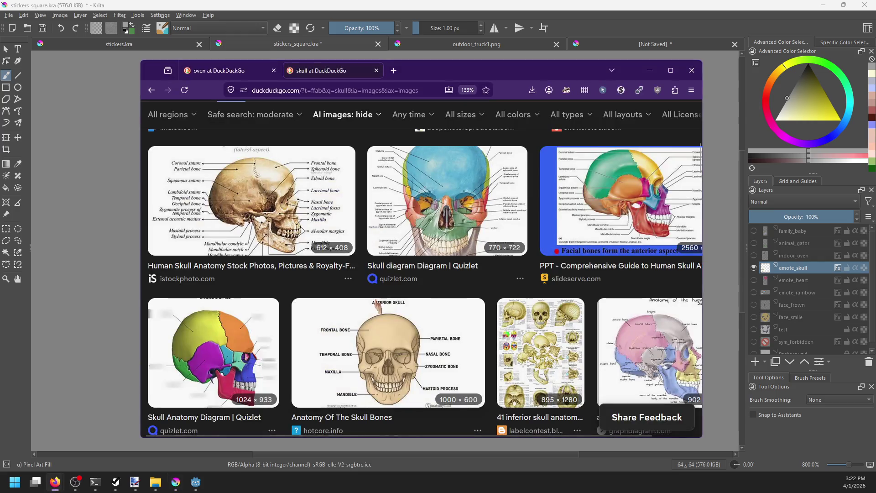
key("alt+Tab")
key("alt+Tab")
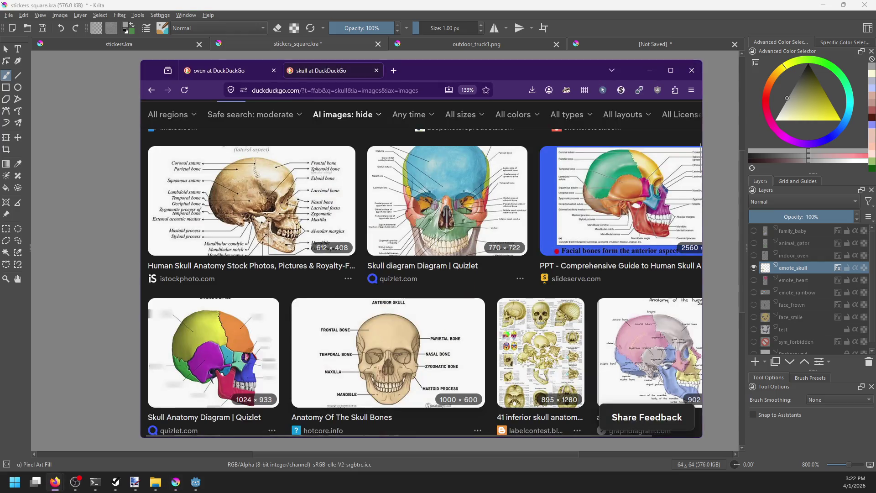
key("alt+Tab")
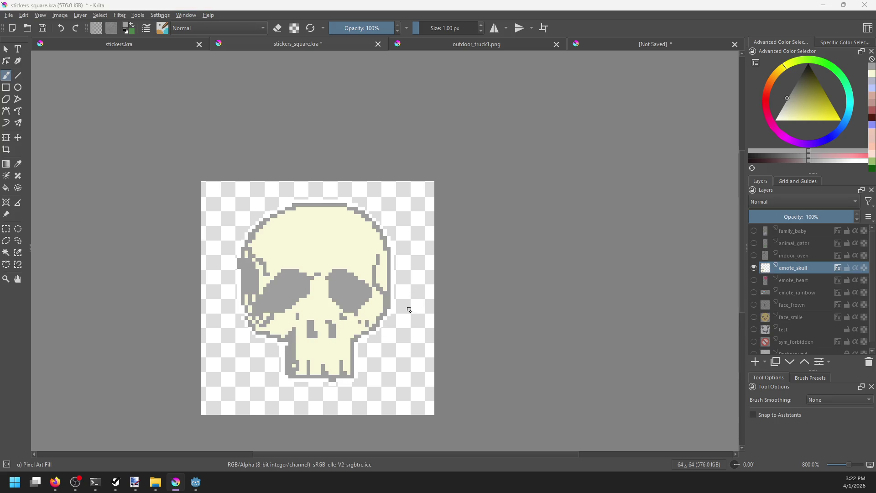
key("alt+Tab")
key("alt+Tab")
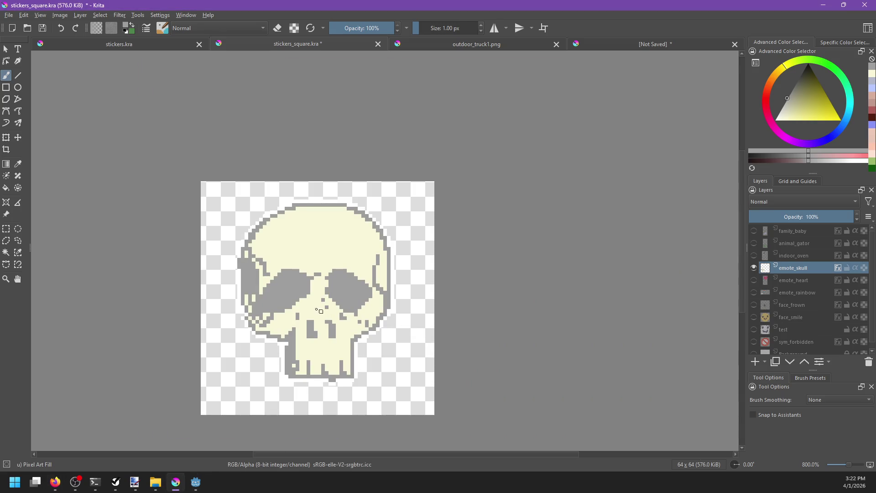
key("alt+Tab")
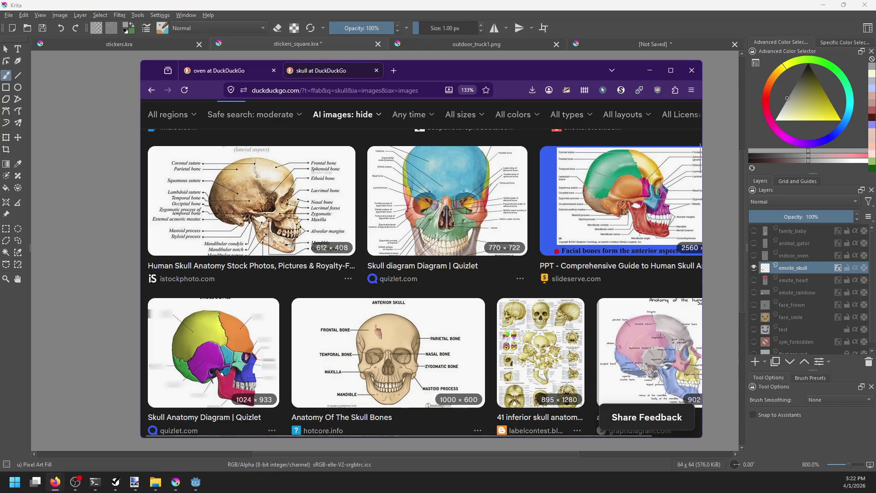
key("alt+Tab")
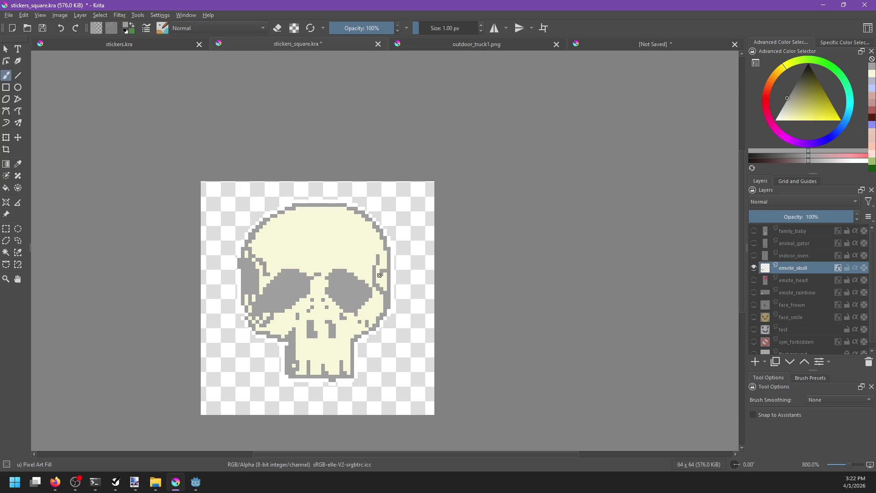
key("alt+Tab")
key("alt+Tab")
- Export the skull sticker as emote_skull.png
scroll(377, 289, "down", 4)
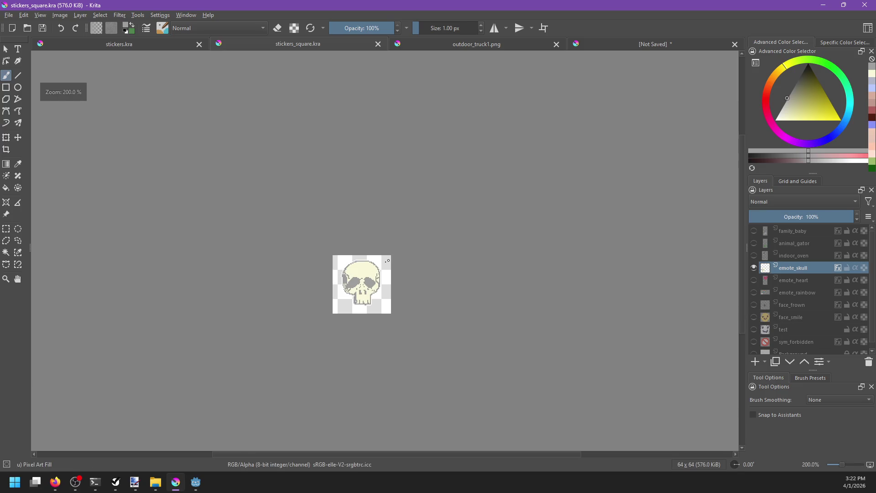
scroll(367, 278, "up", 5)
key("ctrl+shift+e")
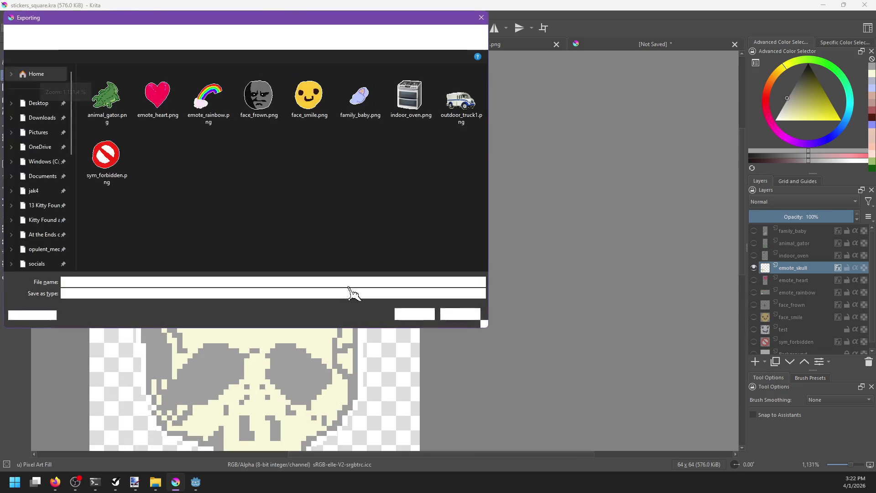
type("emote_skull")
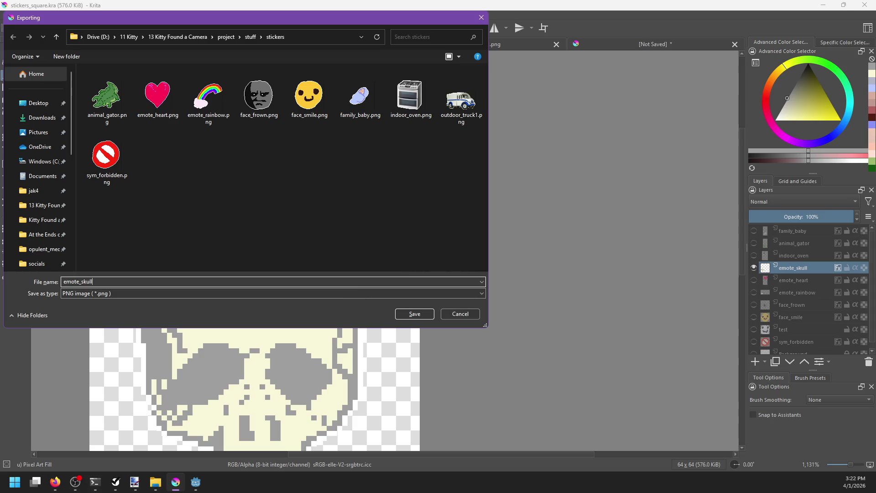
key("Return")
key("Return")
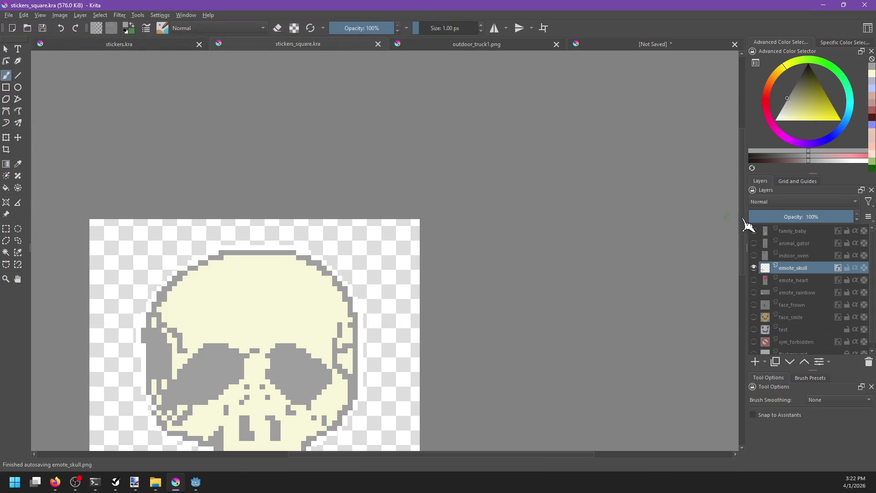
- Duplicate the emote_skull layer and rename the copy misc_skateboard
left_click(776, 361)
key("alt+Tab")
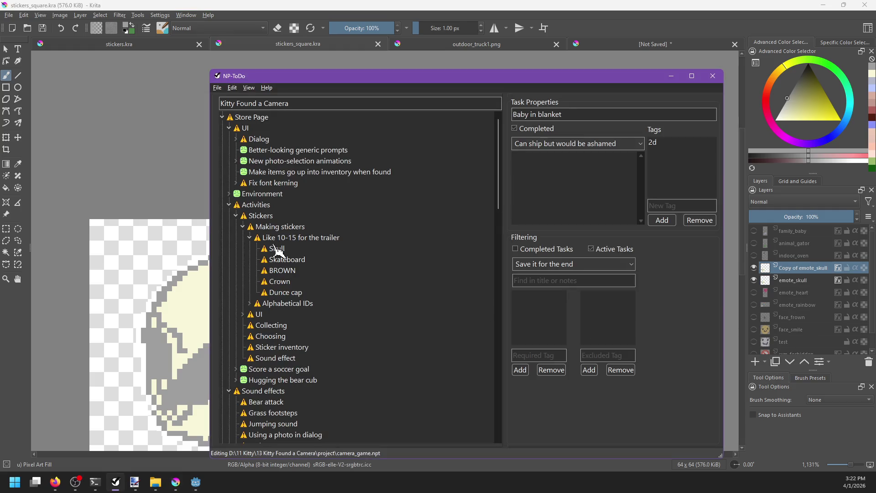
left_click(278, 248)
key("alt+Tab")
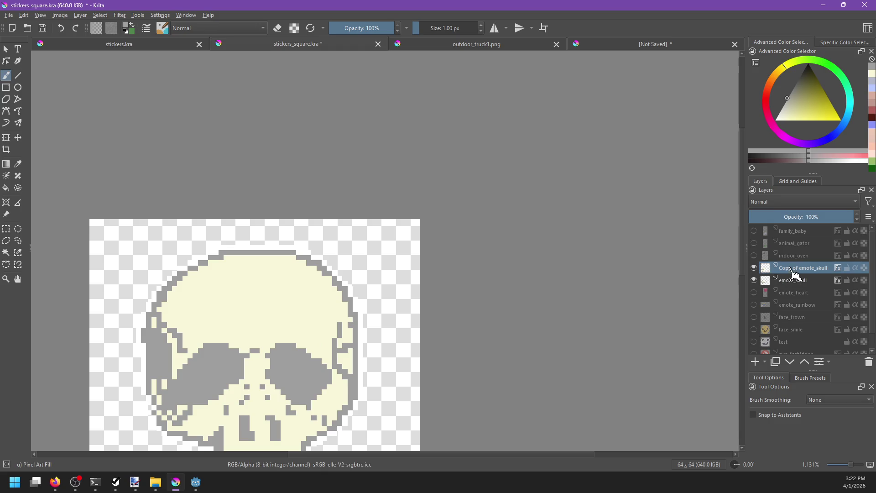
double_click(792, 269)
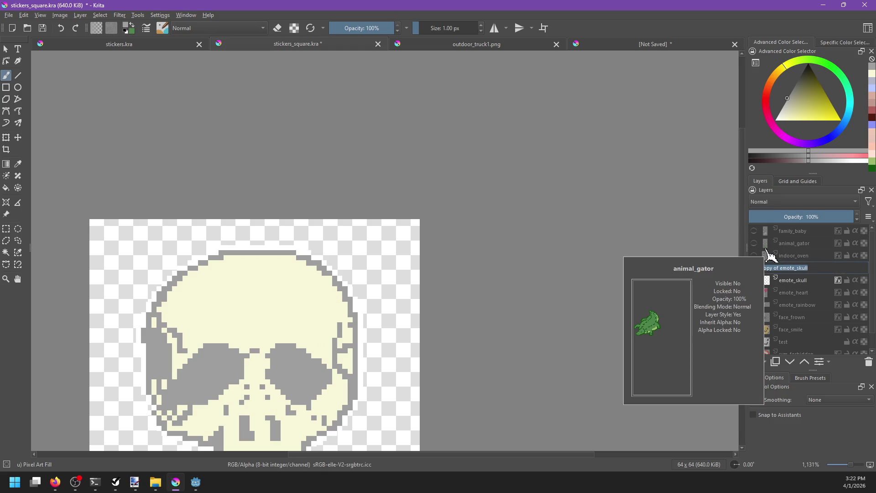
type("misc_skateboard")
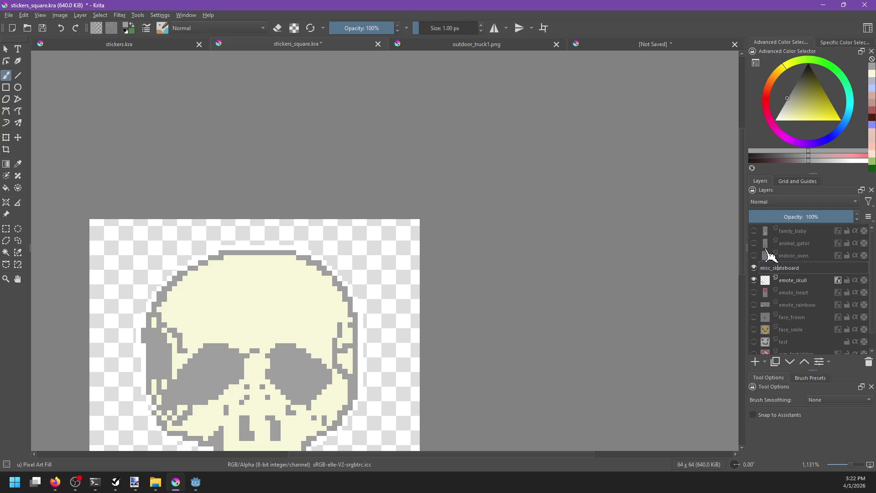
key("Return")
- Hide emote_skull and sketch the long, curved skateboard deck outline diagonally
left_click(754, 280)
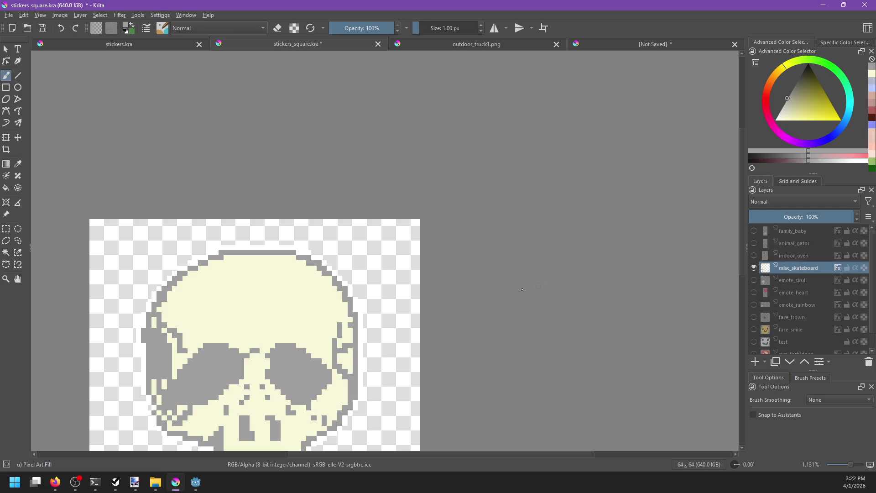
scroll(346, 305, "down", 4)
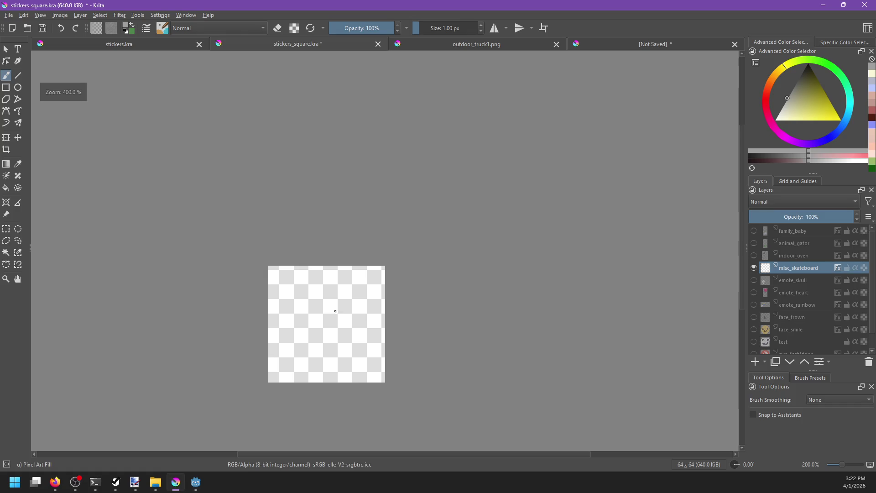
left_click_drag(334, 309, 341, 277)
scroll(336, 288, "up", 1)
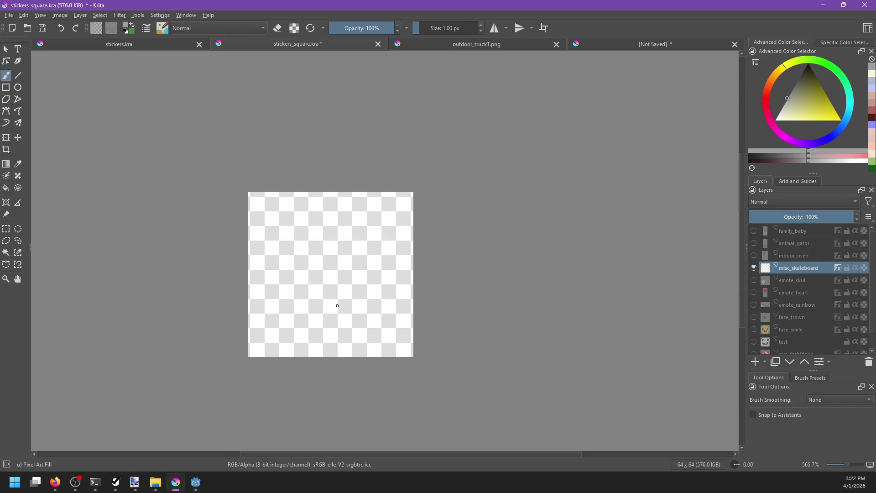
left_click_drag(288, 290, 376, 244)
left_click_drag(274, 309, 349, 231)
mouse_move(269, 305)
left_mouse_down()
mouse_move(274, 321)
mouse_move(301, 330)
left_mouse_up()
left_click_drag(268, 305, 295, 327)
mouse_move(270, 293)
left_mouse_down()
mouse_move(275, 319)
mouse_move(292, 326)
mouse_move(299, 296)
mouse_move(284, 299)
mouse_move(363, 248)
mouse_move(399, 252)
mouse_move(394, 261)
left_mouse_up()
key("ctrl+z")
- Extend the outline, erase stray pixels, and close the deck's bottom-left end
mouse_move(375, 233)
left_mouse_down()
mouse_move(396, 241)
mouse_move(378, 225)
mouse_move(402, 243)
mouse_move(396, 278)
mouse_move(338, 331)
left_mouse_up()
key("ctrl+z")
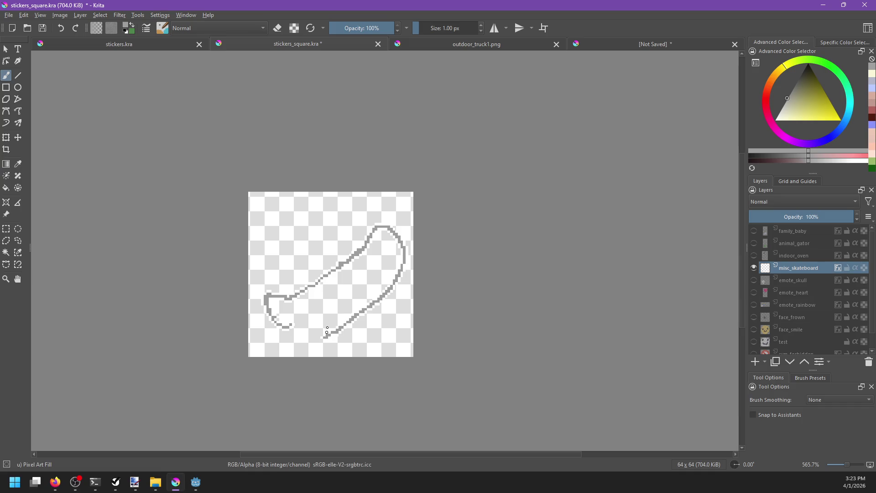
key("e")
mouse_move(279, 298)
left_mouse_down()
mouse_move(259, 301)
mouse_move(286, 326)
left_mouse_up()
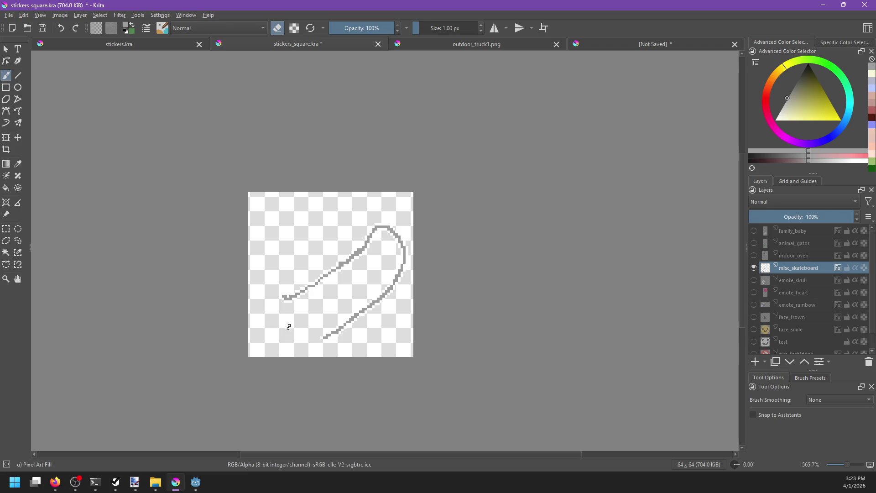
key("e")
mouse_move(286, 297)
left_mouse_down()
mouse_move(265, 306)
mouse_move(290, 344)
mouse_move(327, 348)
left_mouse_up()
key("ctrl+z")
key("ctrl+z")
mouse_move(284, 306)
left_mouse_down()
mouse_move(260, 319)
mouse_move(276, 345)
mouse_move(315, 341)
left_mouse_up()
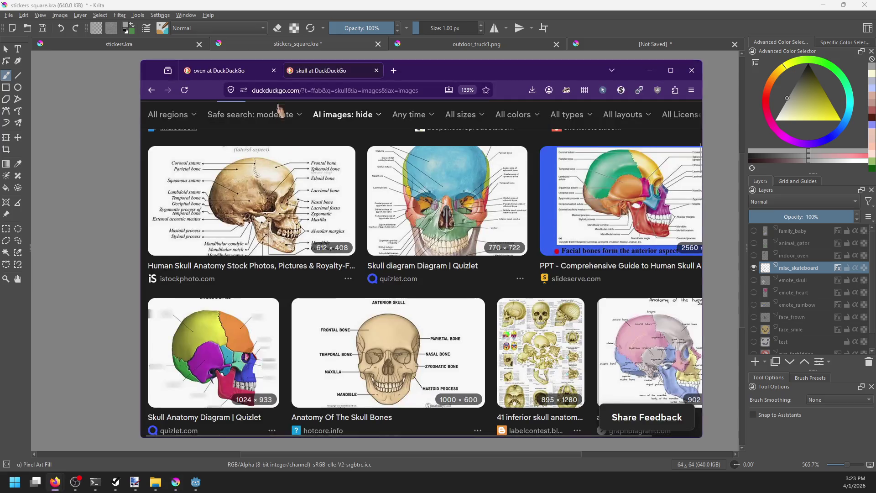
- Search Firefox for skateboard image results
key("ctrl+l")
type("skateboard")
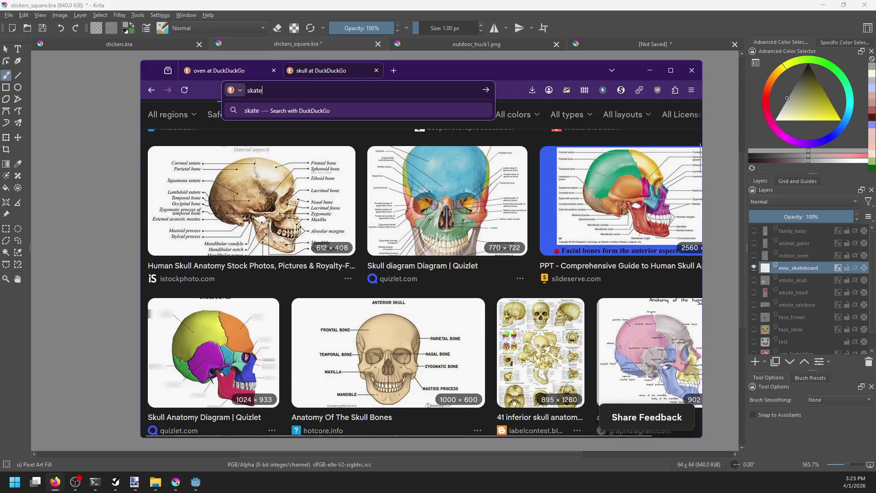
key("Return")
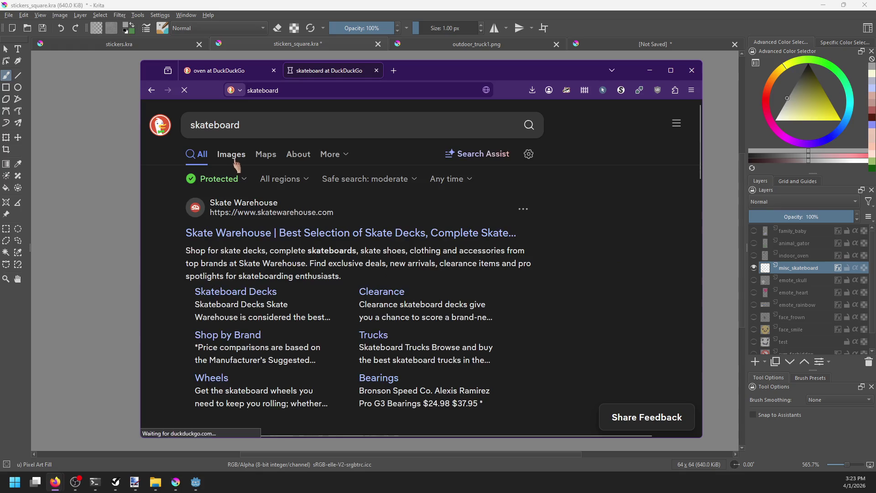
left_click(230, 153)
- Rename the skateboard layer sport_skateboard and check the skateboard references
left_click(730, 253)
double_click(795, 269)
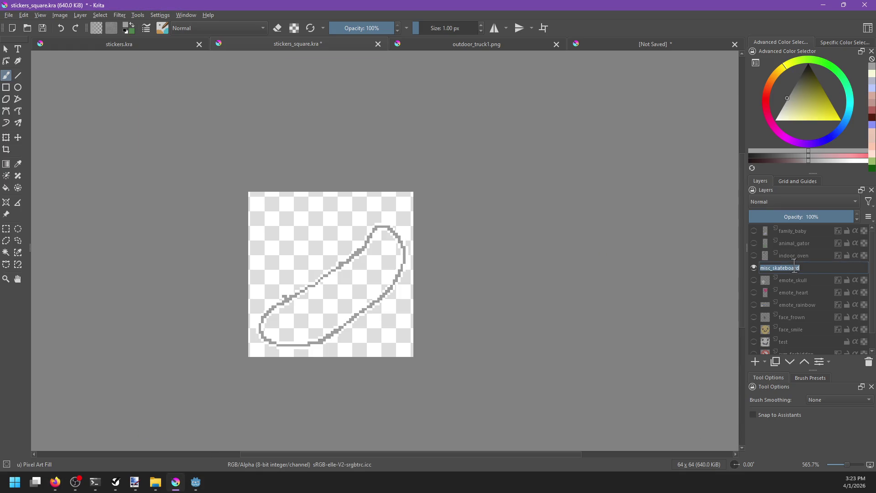
type("sp")
type("oard")
key("Return")
key("alt+Tab")
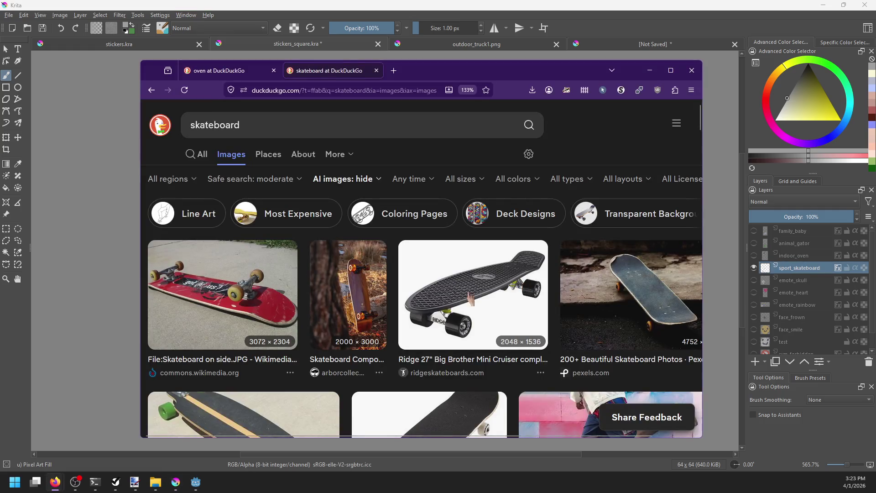
scroll(429, 297, "down", 3)
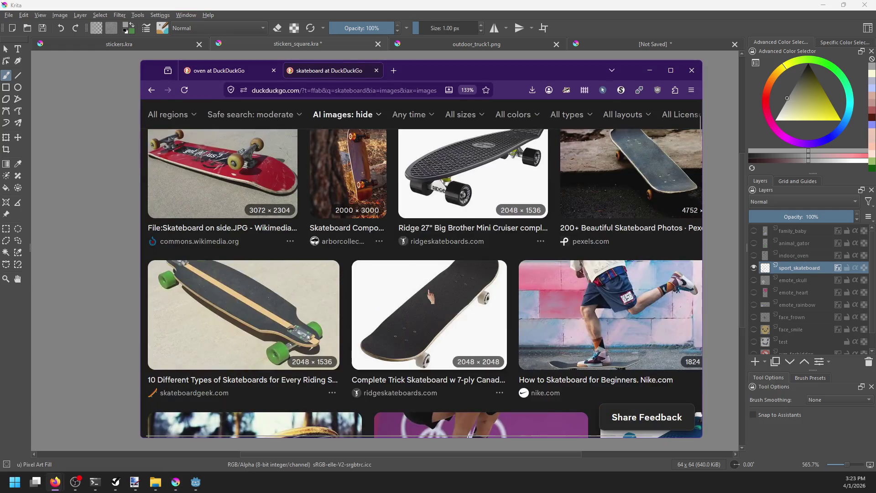
key("alt+Tab")
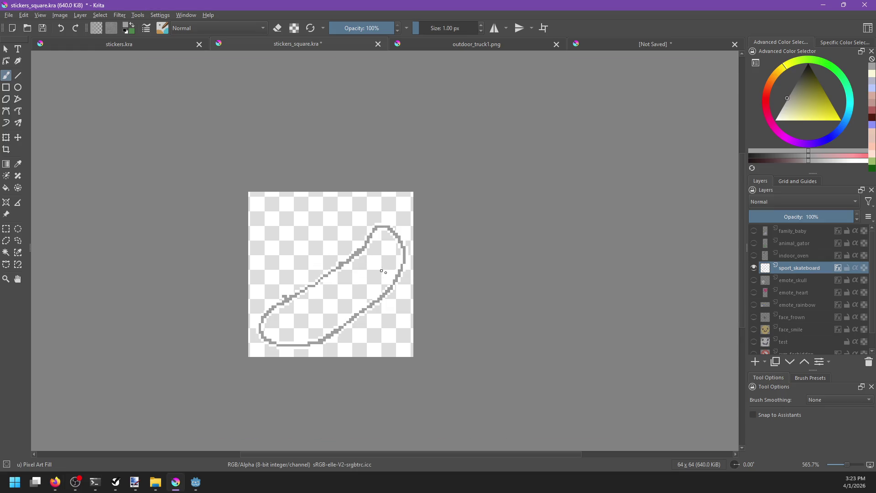
- Choose blue and bucket-fill the inside of the skateboard outline
left_click(775, 74)
key("alt+Tab")
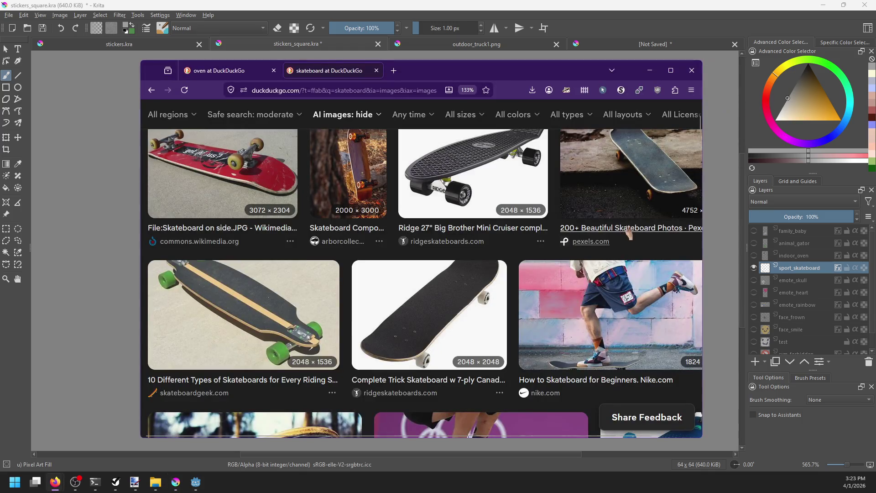
key("alt+Tab")
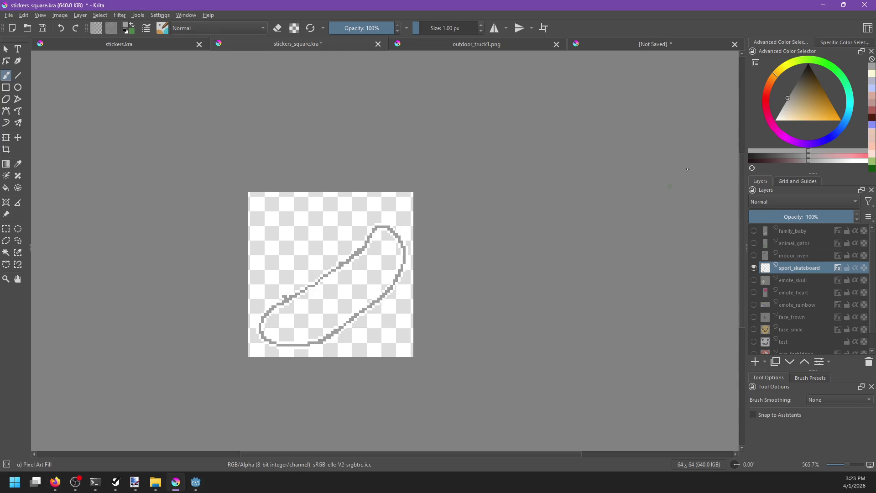
left_click(767, 103)
left_click(813, 116)
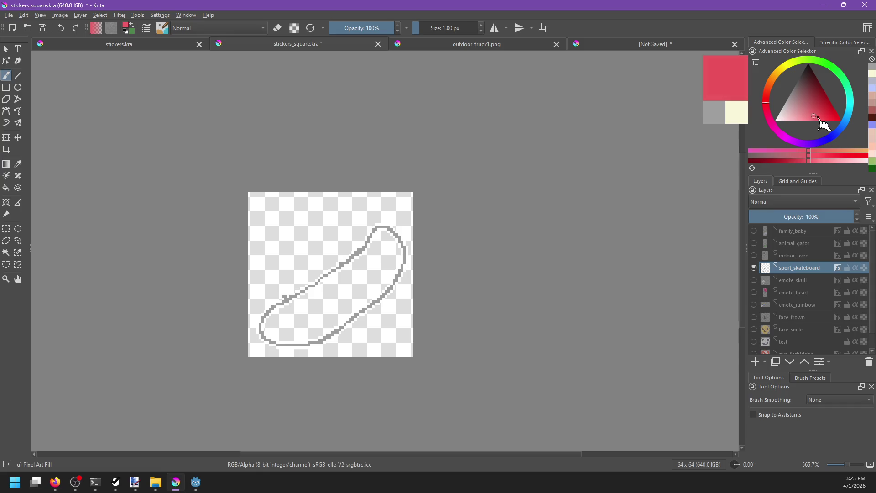
left_click(831, 137)
key("f")
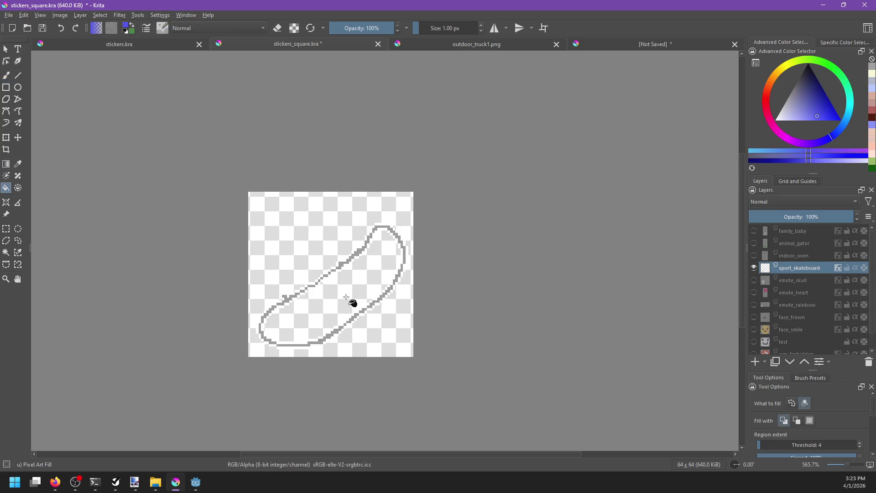
left_click(346, 297)
key("b")
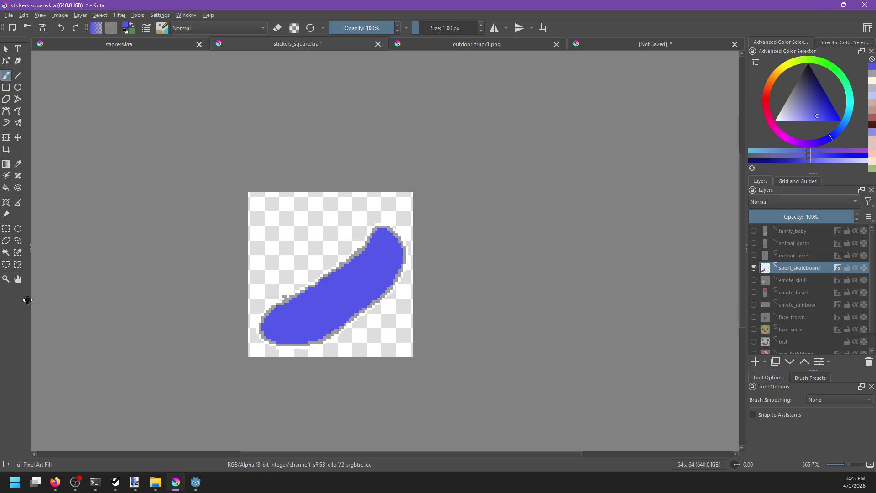
- Select the board by similar colour and stroke a dark navy outline around it
left_click(18, 253)
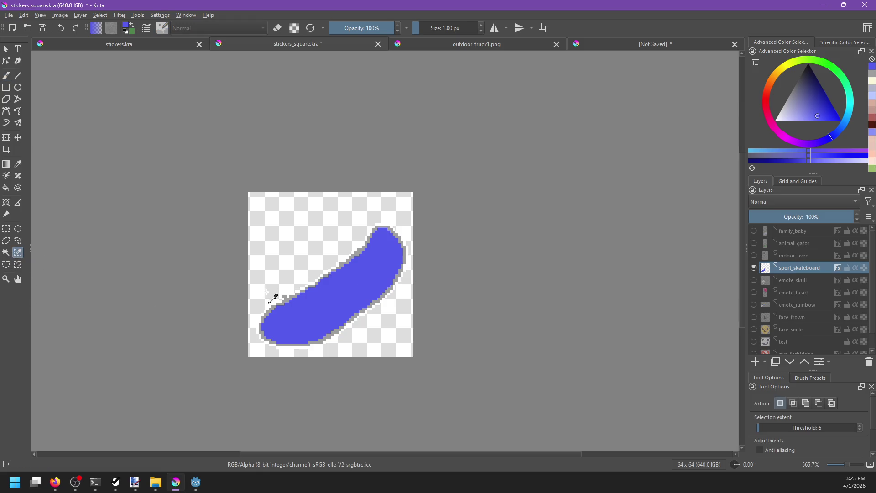
left_click(290, 300)
left_click(812, 70)
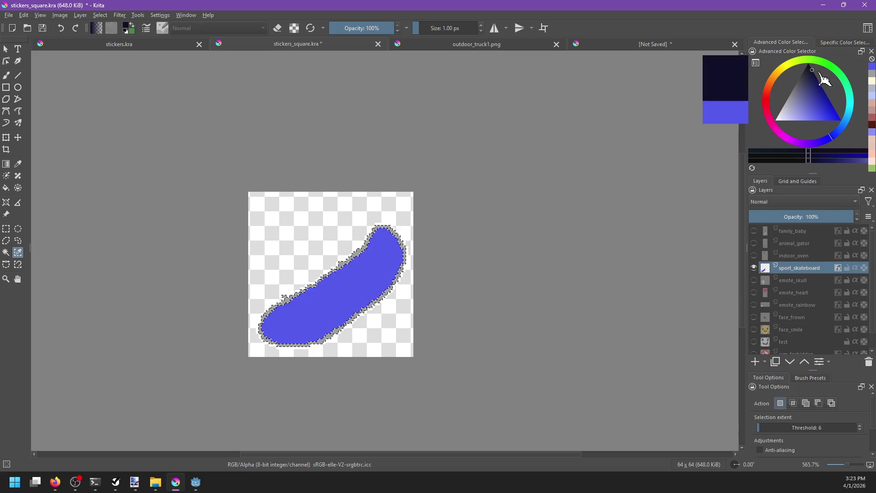
key("ctrl+shift+s")
key("ctrl+shift+a")
key("b")
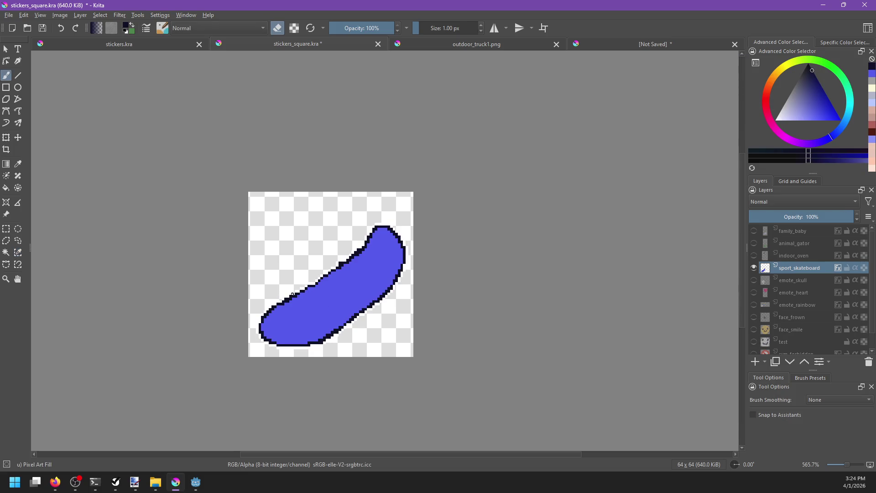
- Sketch dark truck strokes at the board's upper end, undoing misplaced attempts
left_click_drag(362, 246, 349, 221)
mouse_move(363, 250)
left_mouse_down()
mouse_move(374, 269)
mouse_move(356, 233)
left_mouse_up()
key("ctrl+z")
key("ctrl+z")
key("ctrl+z")
key("ctrl+z")
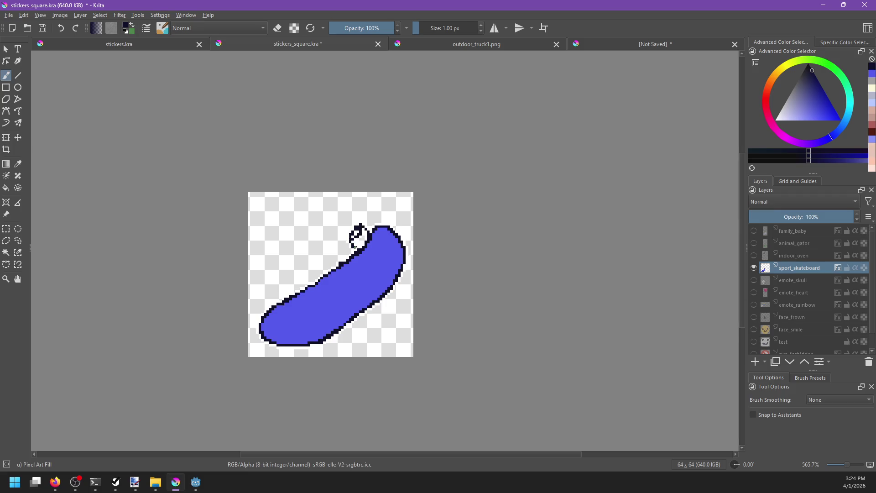
key("ctrl+z")
key("ctrl+z")
left_click_drag(356, 241, 366, 231)
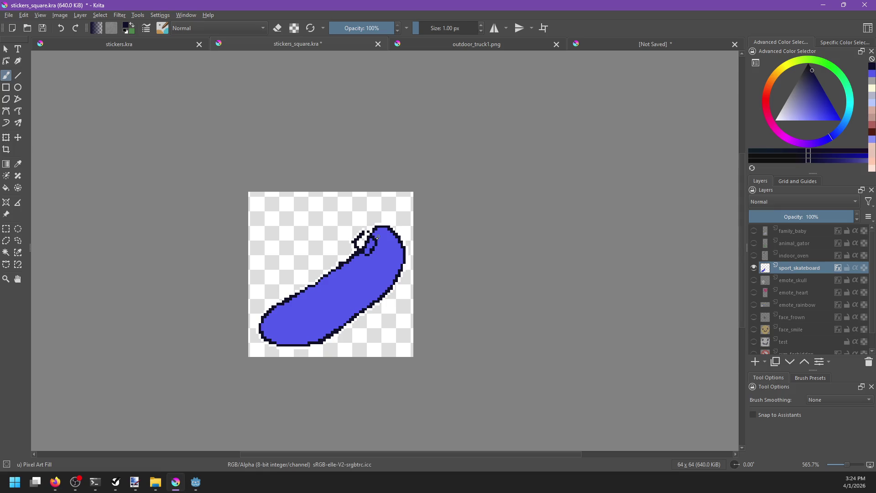
mouse_move(404, 265)
left_mouse_down()
mouse_move(408, 285)
mouse_move(393, 274)
left_mouse_up()
key("ctrl+z")
key("ctrl+z")
key("ctrl+z")
key("ctrl+z")
key("t")
key("b")
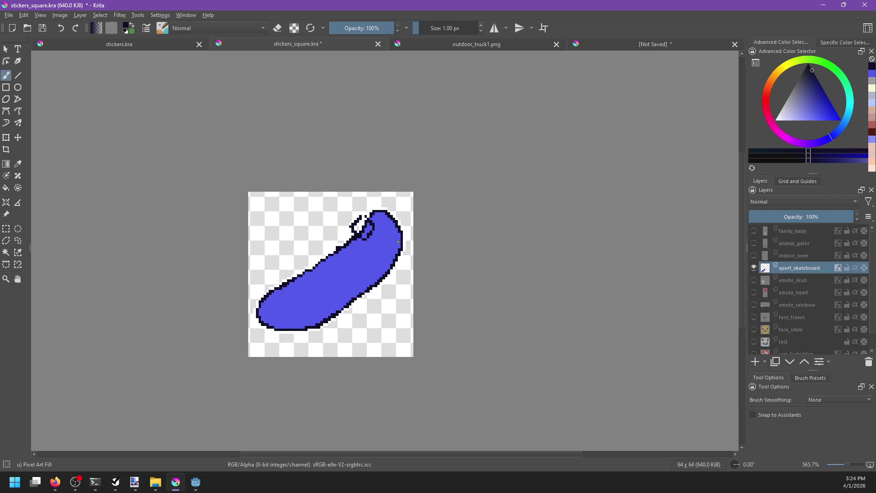
- Draw the truck line across the upper end and a curved wheel outline at the right tip
left_click(374, 230)
key("alt+Tab")
key("alt+Tab")
left_click_drag(371, 238, 392, 251)
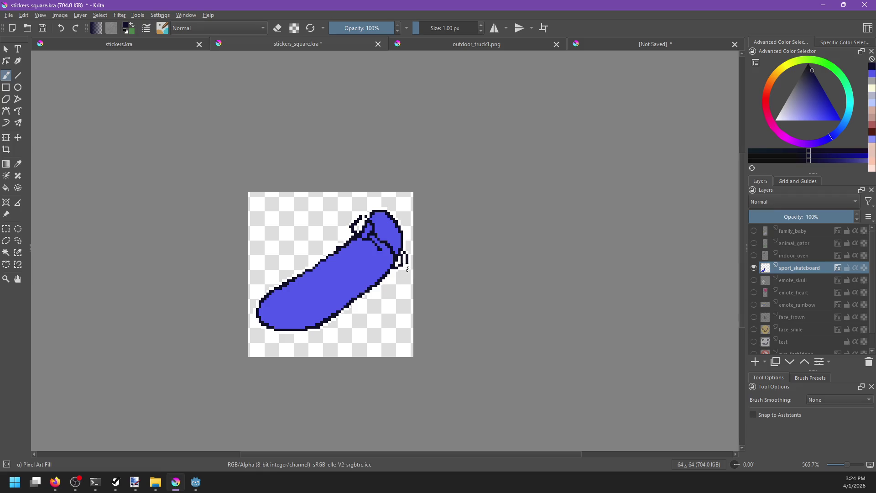
left_click_drag(391, 268, 404, 277)
key("ctrl+z")
key("ctrl+z")
key("ctrl+z")
left_click_drag(380, 249, 383, 257)
- Choose a light salmon pink and start filling the upper wheel
left_click(786, 113)
left_click(785, 80)
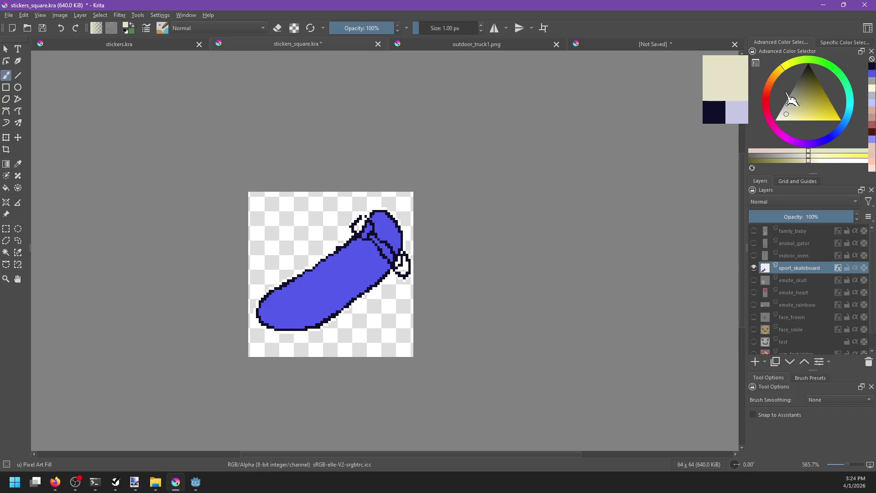
left_click(767, 93)
left_click(804, 117)
left_click_drag(807, 120, 808, 121)
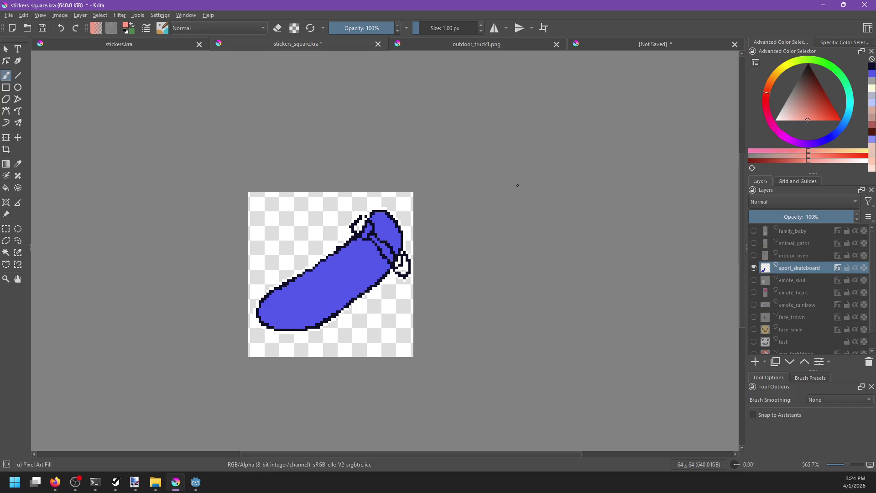
key("f")
left_click(366, 227)
left_click(364, 218)
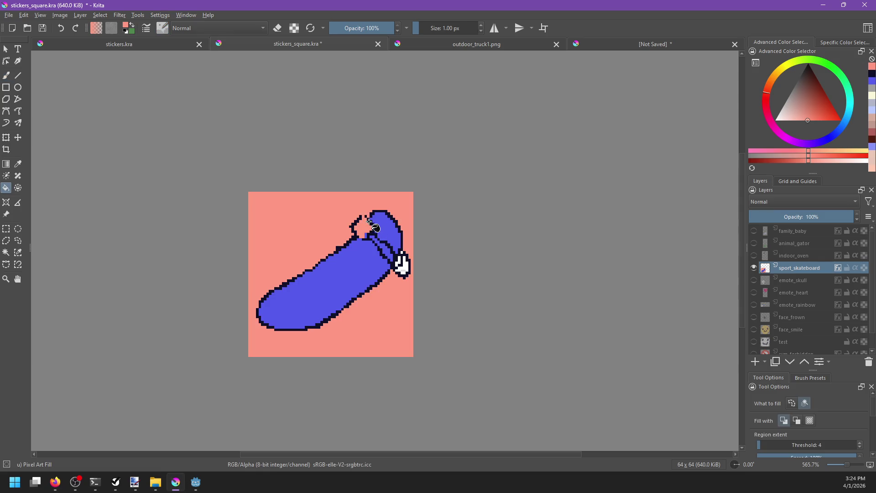
key("ctrl+z")
- Finish filling the upper wheel and the right-end wheel salmon pink
left_click(363, 215, "ctrl")
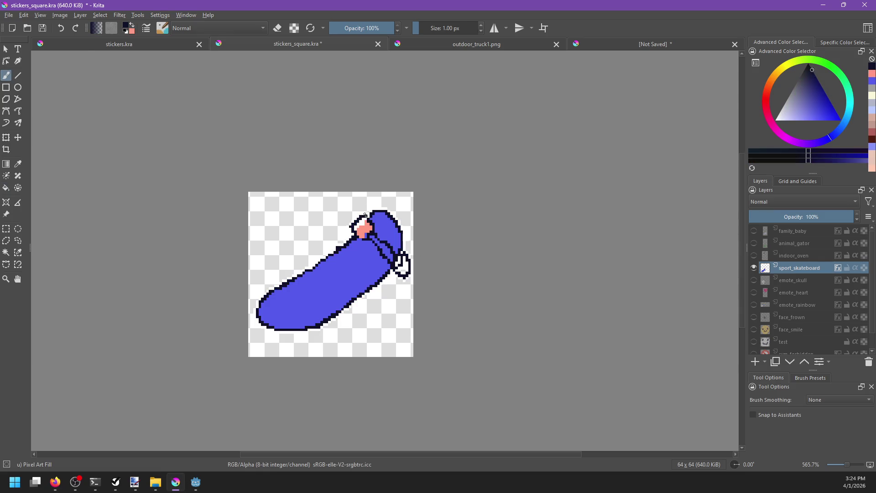
left_click(364, 228, "ctrl")
left_click(364, 222)
left_click(372, 235)
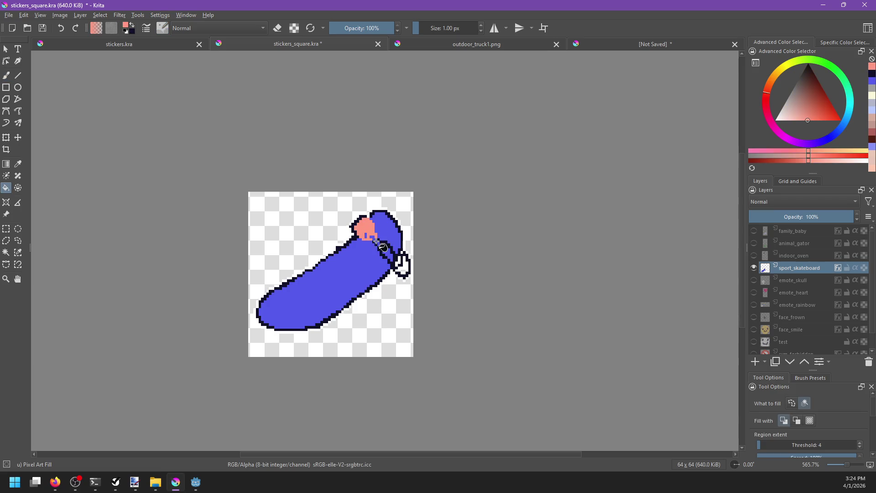
left_click(372, 238)
key("ctrl+z")
left_click(366, 234)
left_click(402, 270)
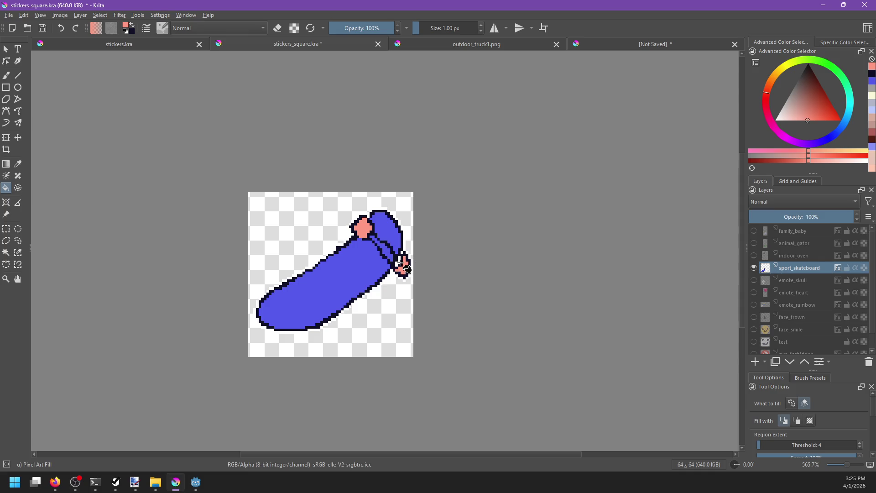
left_click(407, 264)
- Undo a trial dark line in the right wheel, then fill the axle strip between the wheels grey
key("b")
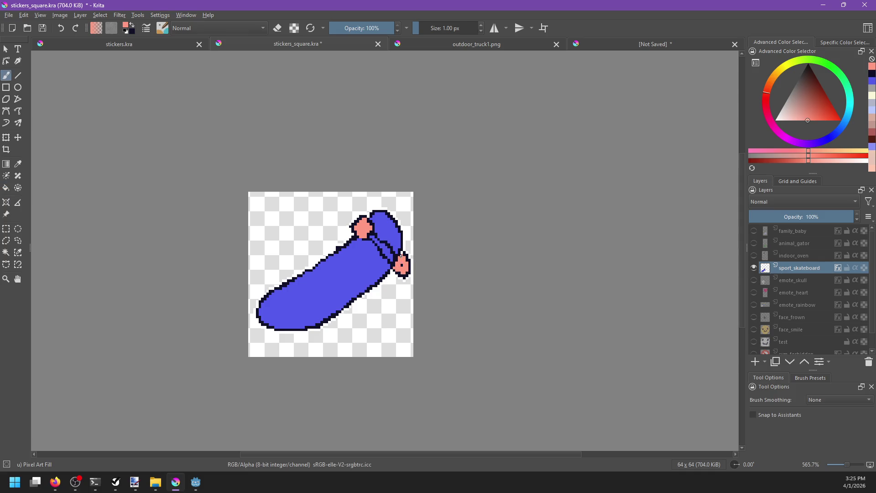
left_click_drag(398, 268, 399, 259)
key("ctrl+z")
left_click(375, 241, "ctrl")
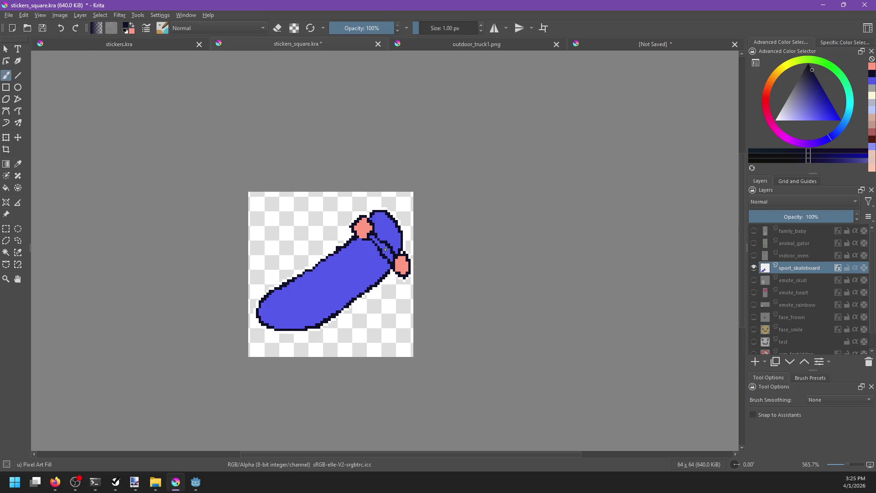
key("f")
left_click(781, 116)
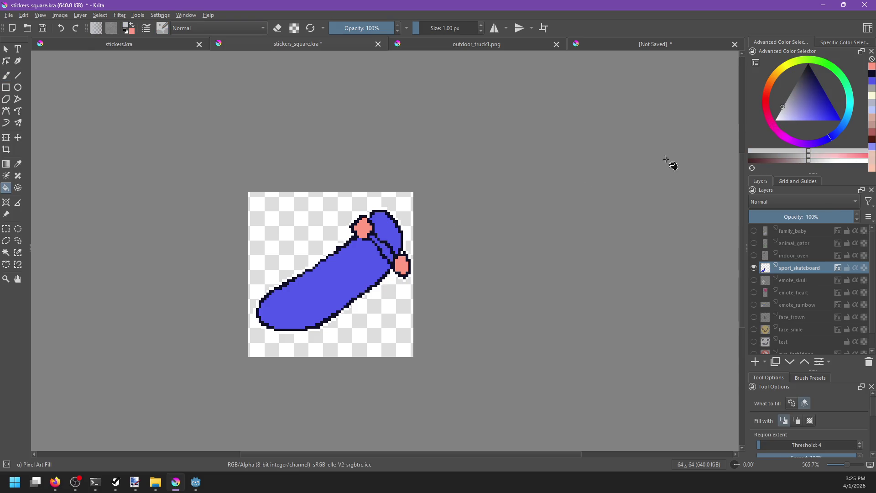
left_click(382, 250)
- Fill both the upper and lower wheels with a saturated red
left_click_drag(395, 296, 425, 277)
key("b")
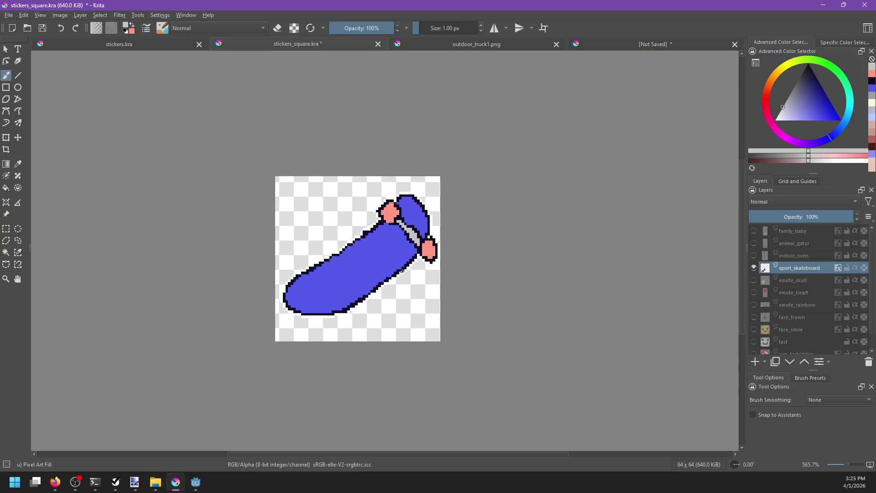
left_click(429, 249, "ctrl")
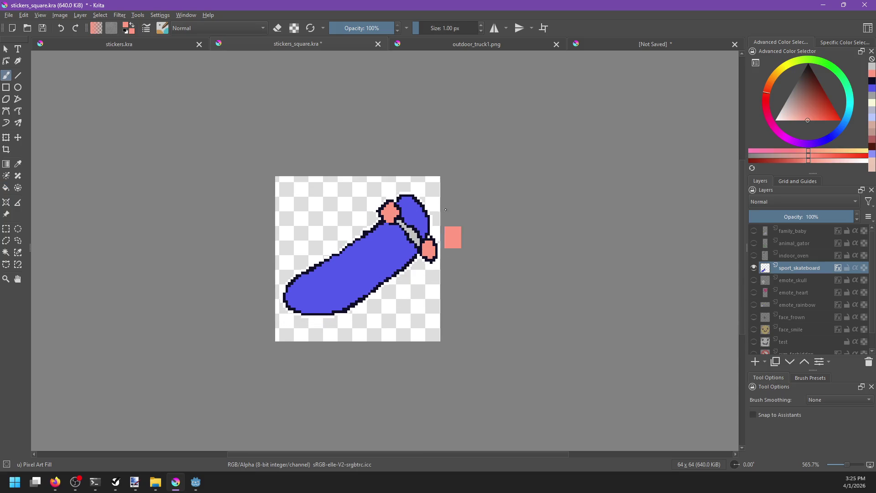
left_click(828, 114)
key("f")
left_click(389, 211)
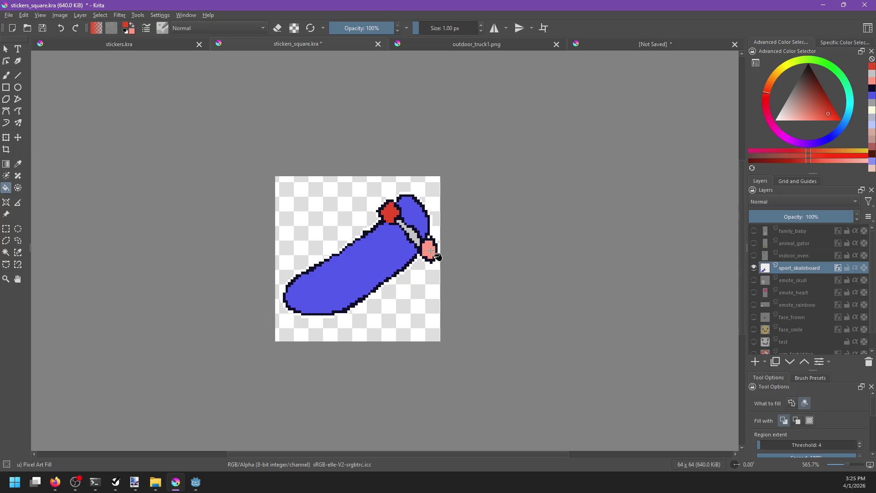
left_click(429, 250)
- Recolour both wheels orange, then refill them with a brighter orange shade
left_click(771, 78)
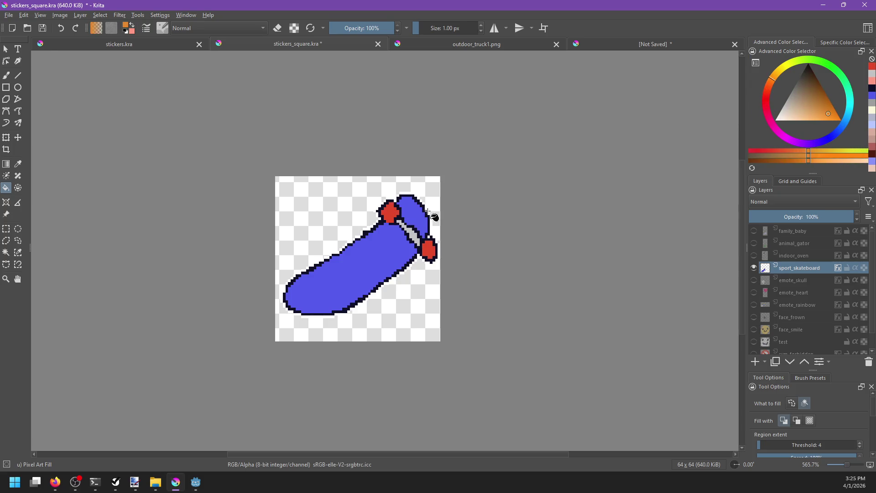
left_click(393, 218)
left_click(431, 253)
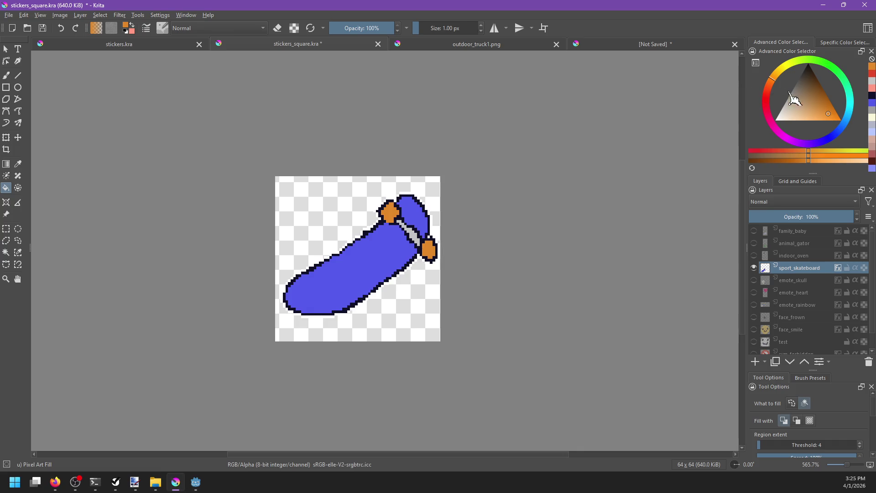
left_click(833, 114)
left_click(833, 120)
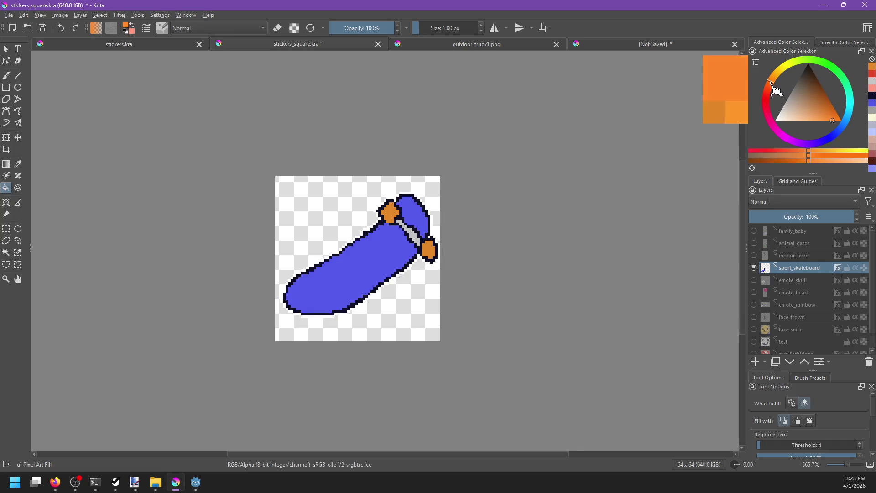
left_click(391, 216)
left_click(430, 251)
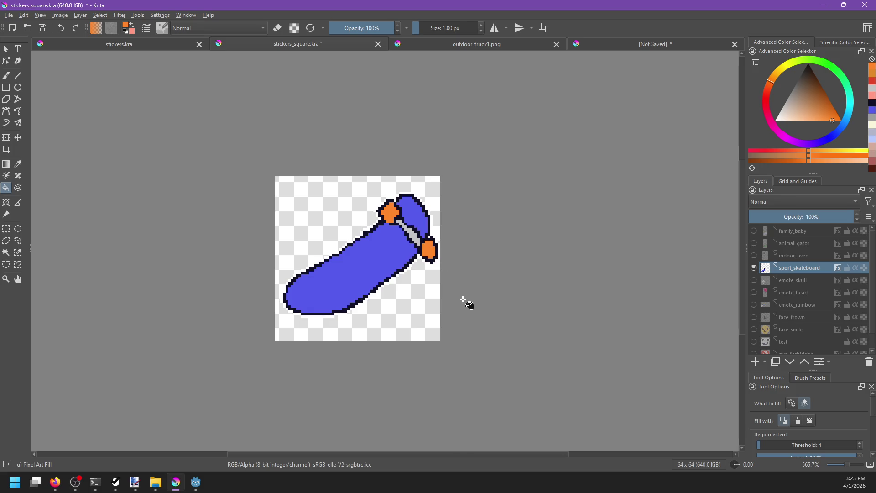
left_click_drag(443, 285, 464, 252)
- Try several dark navy wheel outlines and a dark pixel around the board, undoing each
key("b")
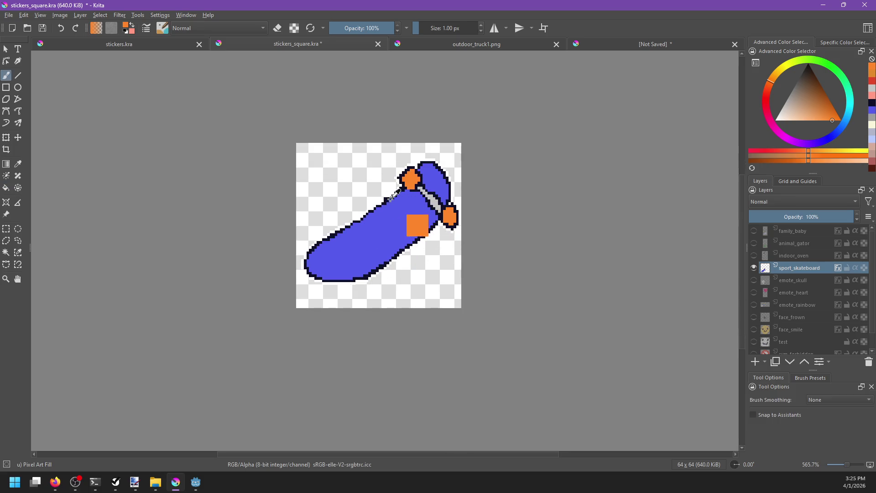
left_click(394, 196, "ctrl")
mouse_move(332, 225)
left_mouse_down()
mouse_move(318, 242)
mouse_move(338, 238)
left_mouse_up()
key("ctrl+z")
left_click_drag(358, 290, 385, 278)
key("ctrl+z")
key("ctrl+z")
key("ctrl+z")
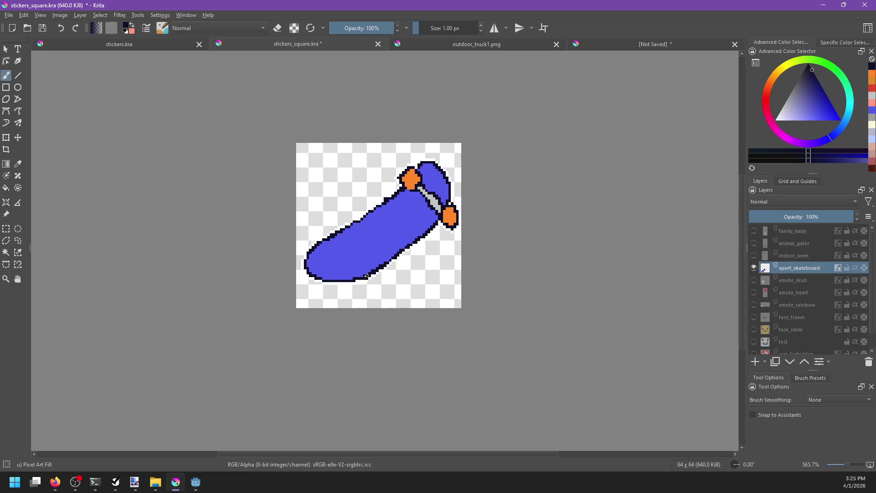
mouse_move(333, 235)
left_mouse_down()
mouse_move(347, 224)
mouse_move(319, 239)
left_mouse_up()
key("ctrl+z")
left_click(446, 212)
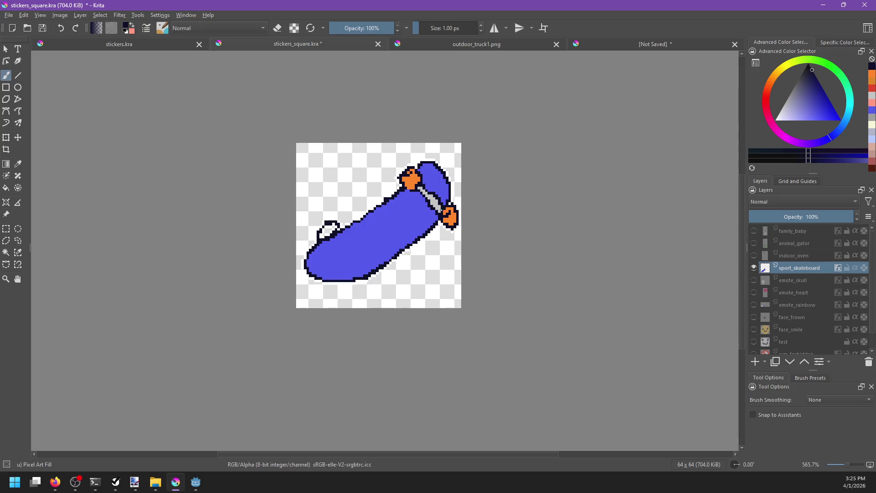
key("ctrl+z")
- Erase the wheel sketch and stray pixel at the board's upper-left, then undo a trial wheel stroke
left_click_drag(409, 287, 424, 269)
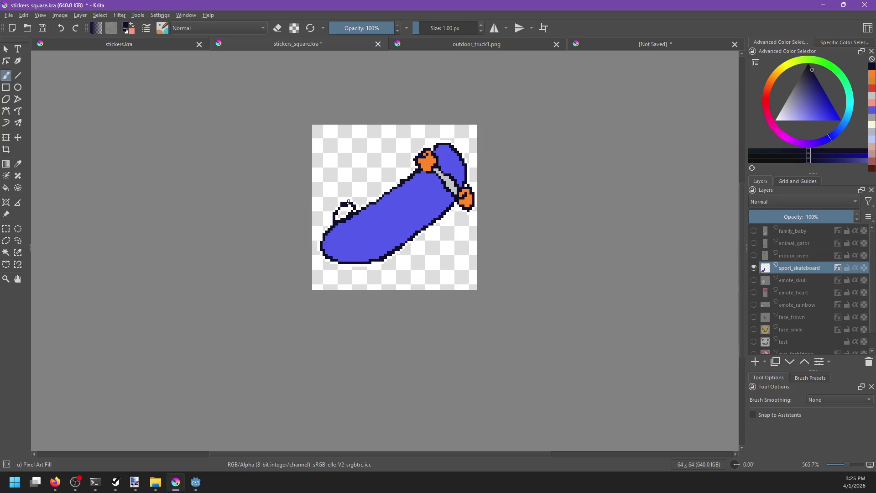
key("e")
mouse_move(338, 209)
left_mouse_down()
mouse_move(356, 197)
mouse_move(361, 217)
left_mouse_up()
left_click(342, 204)
key("e")
key("ctrl+z")
mouse_move(389, 260)
left_mouse_down()
mouse_move(374, 276)
mouse_move(401, 255)
mouse_move(375, 274)
mouse_move(398, 264)
mouse_move(398, 250)
left_mouse_up()
key("ctrl+z")
key("ctrl+z")
key("ctrl+z")
key("ctrl+z")
key("ctrl+z")
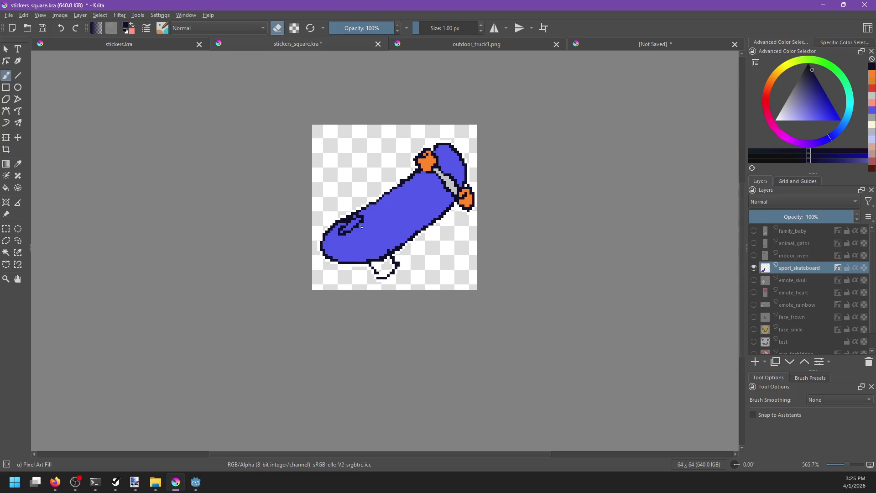
- Paint over the dark marks in the nose with the board's blue and erase the wheel sketch below
left_click(342, 237, "ctrl")
mouse_move(342, 236)
left_mouse_down()
mouse_move(365, 214)
mouse_move(344, 224)
left_mouse_up()
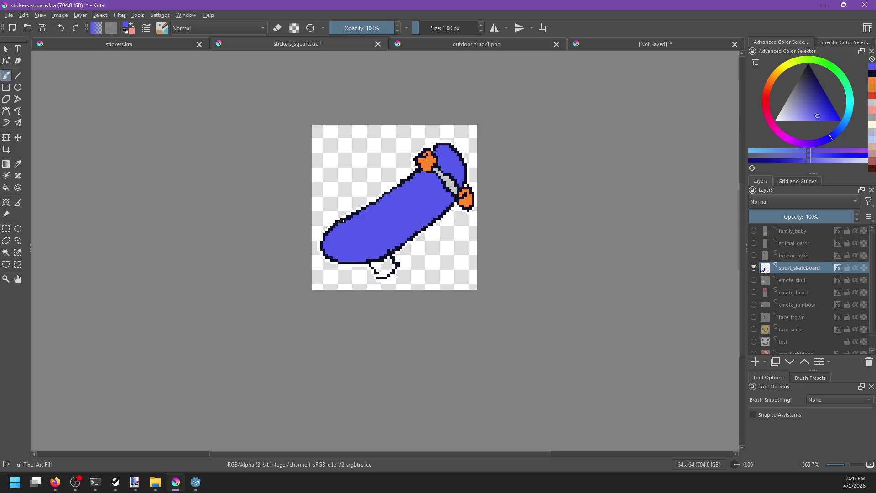
left_click(343, 221, "ctrl")
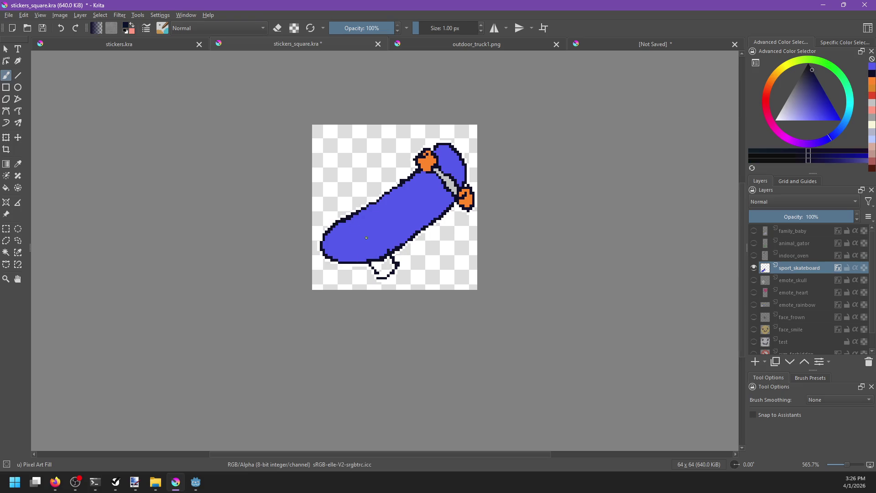
left_click_drag(512, 309, 534, 274)
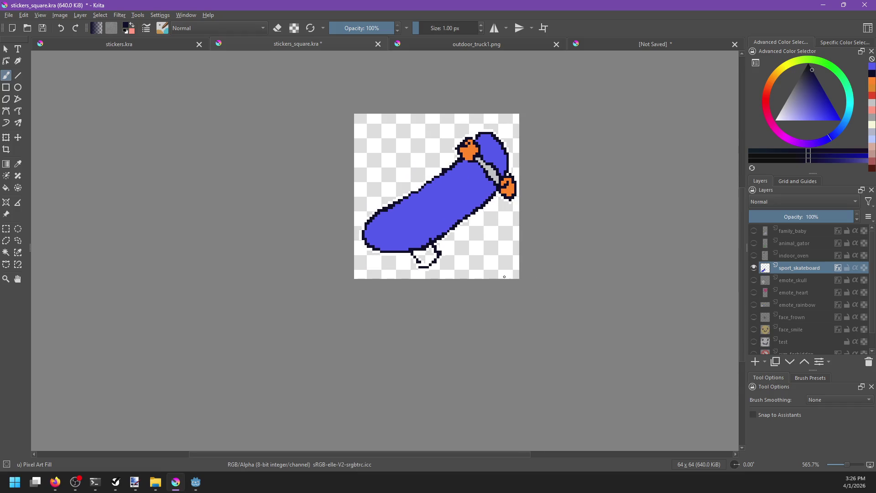
key("e")
left_click_drag(410, 261, 429, 267)
- Add Paint Layer 1 above sport_skateboard, sketch trial wheels, check the reference, and undo them
left_click(756, 361)
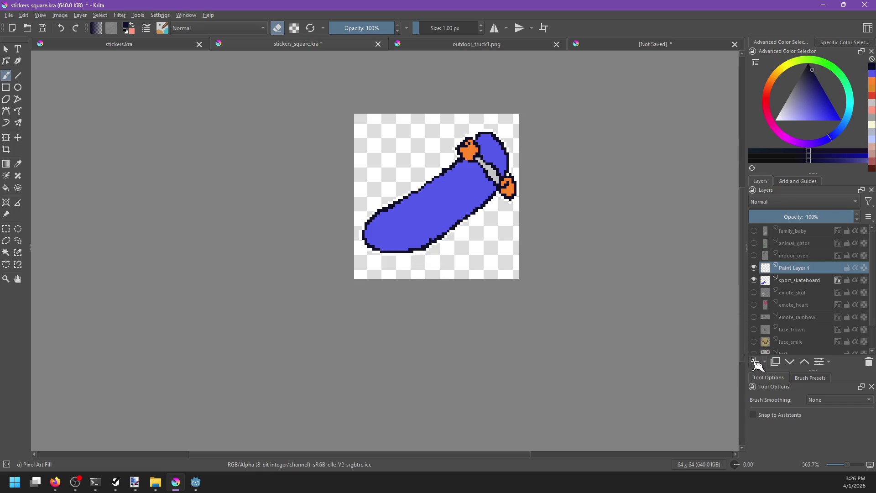
key("e")
left_click_drag(409, 258, 428, 241)
mouse_move(386, 205)
left_mouse_down()
mouse_move(392, 201)
mouse_move(399, 213)
mouse_move(386, 231)
mouse_move(400, 220)
left_mouse_up()
key("ctrl+z")
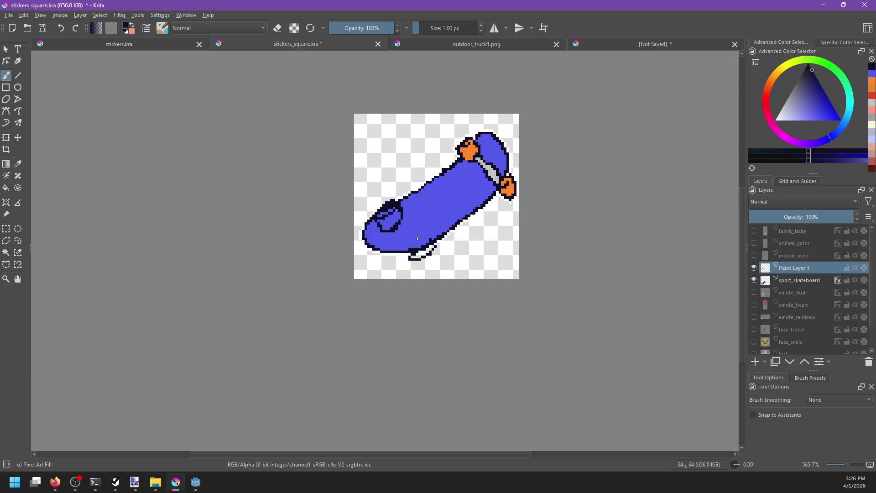
key("alt+Tab")
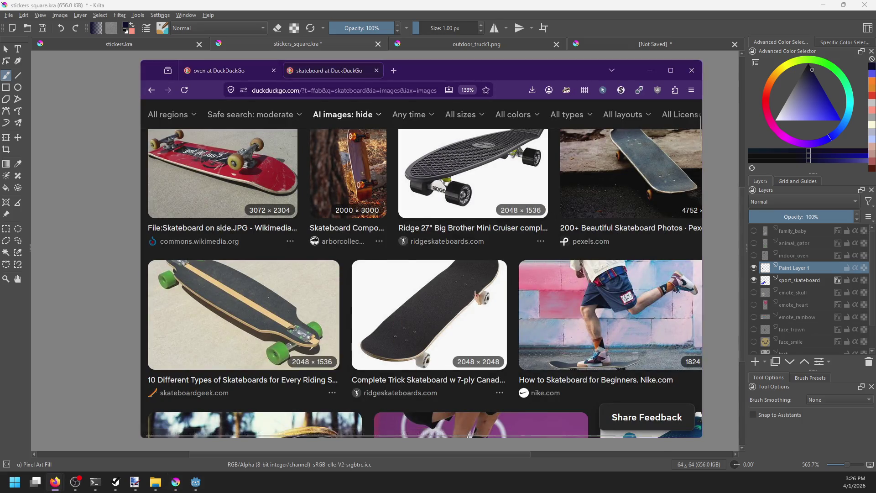
key("alt+Tab")
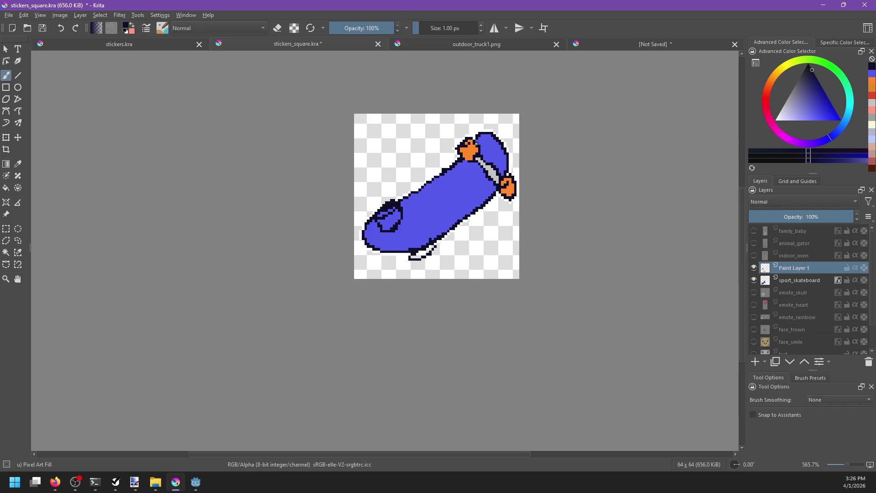
key("ctrl+z")
key("ctrl+z")
key("ctrl+z")
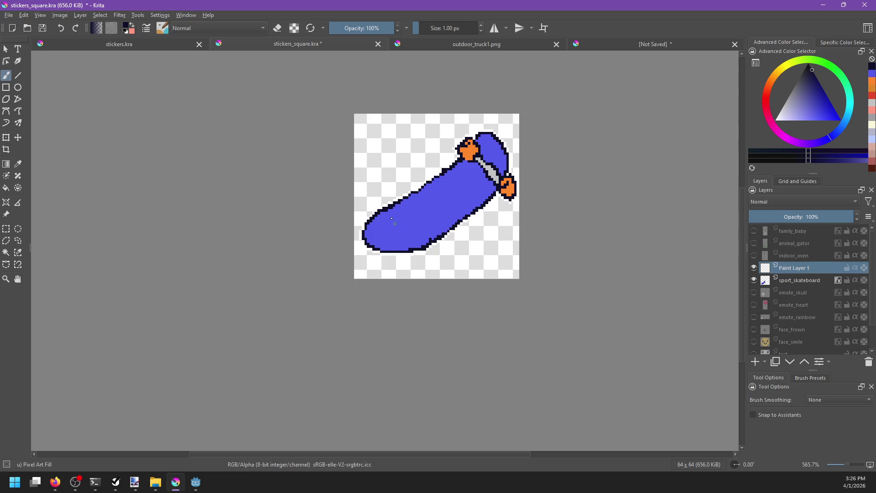
- Try dividing-line, arc and wheel-loop strokes across the board's left end, undoing each
mouse_move(380, 208)
left_mouse_down()
mouse_move(422, 271)
mouse_move(410, 250)
left_mouse_up()
key("ctrl+z")
mouse_move(389, 207)
left_mouse_down()
mouse_move(397, 213)
mouse_move(404, 205)
mouse_move(379, 223)
mouse_move(404, 214)
left_mouse_up()
key("ctrl+z")
key("ctrl+z")
key("ctrl+z")
left_click_drag(377, 203, 400, 199)
key("ctrl+z")
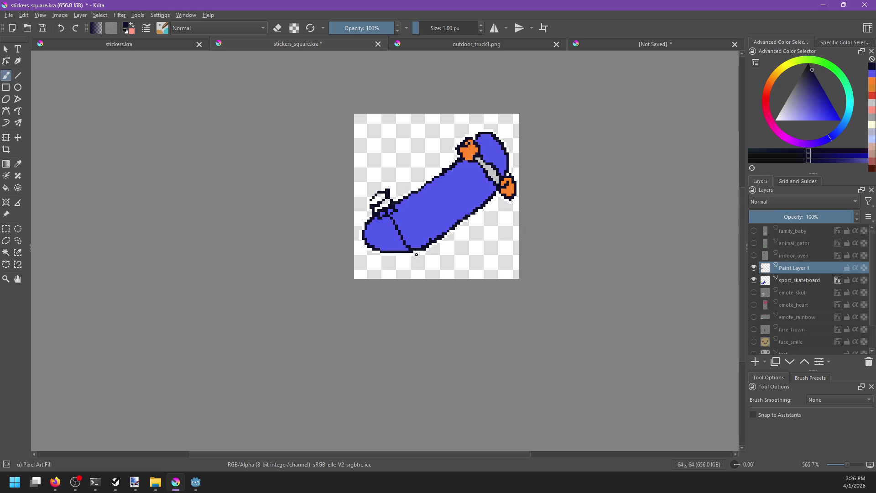
key("ctrl+z")
key("ctrl+shift+z")
key("ctrl+z")
- Draw the truck lines under and across the left end, then merge into sport_skateboard
mouse_move(395, 246)
left_mouse_down()
mouse_move(413, 246)
mouse_move(409, 264)
mouse_move(424, 253)
left_mouse_up()
key("ctrl+z")
key("ctrl+z")
left_click_drag(385, 219, 400, 244)
key("ctrl+z")
key("e")
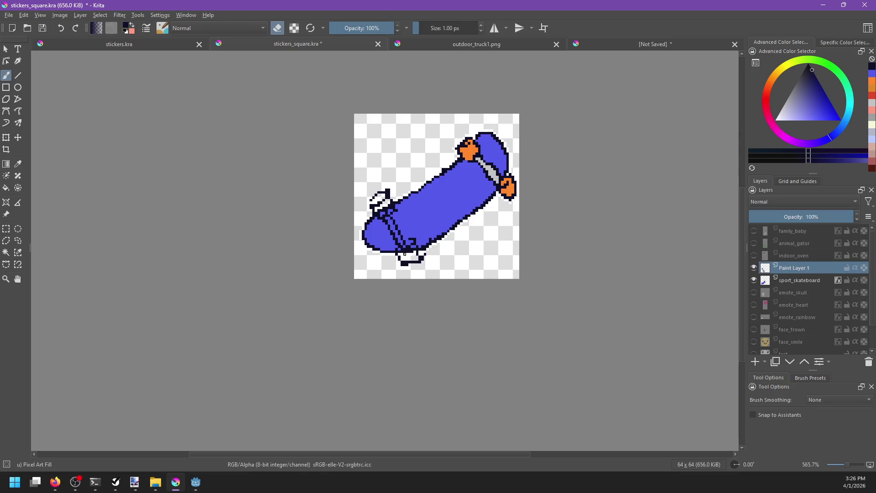
key("ctrl+e")
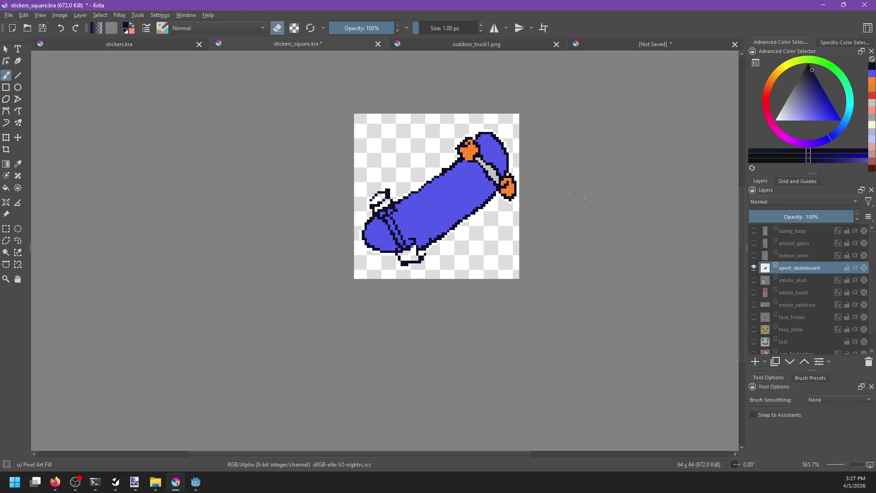
- Bring the board's lower-left end into view and inspect the sport_skateboard layer options
left_click(18, 252)
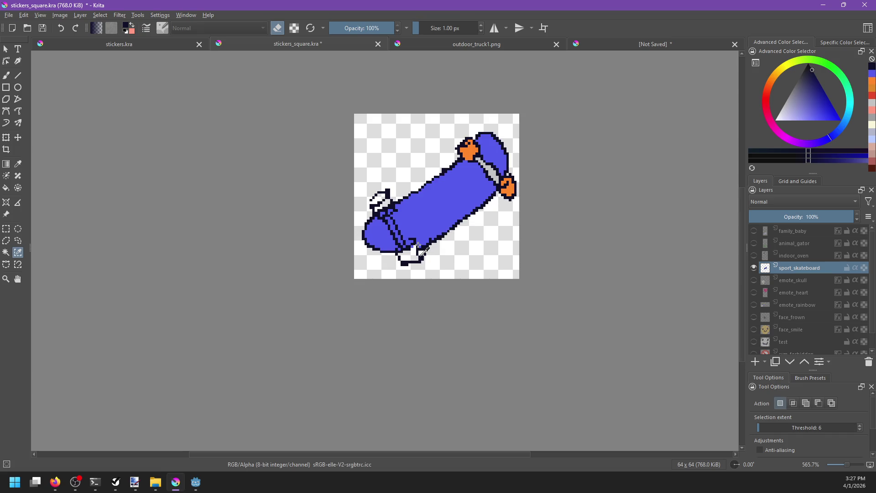
scroll(445, 274, "up", 2)
mouse_move(491, 232)
left_mouse_down()
mouse_move(510, 242)
mouse_move(494, 267)
left_mouse_up()
right_click(808, 283)
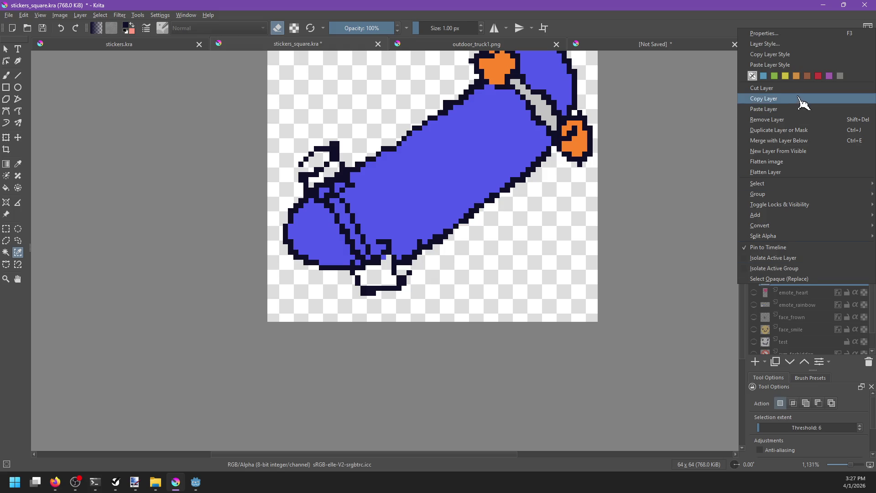
left_click(776, 55)
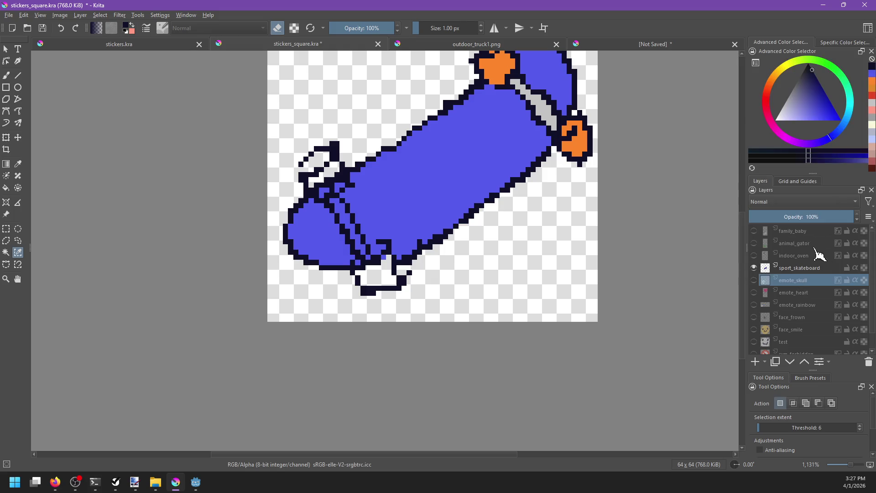
right_click(806, 269)
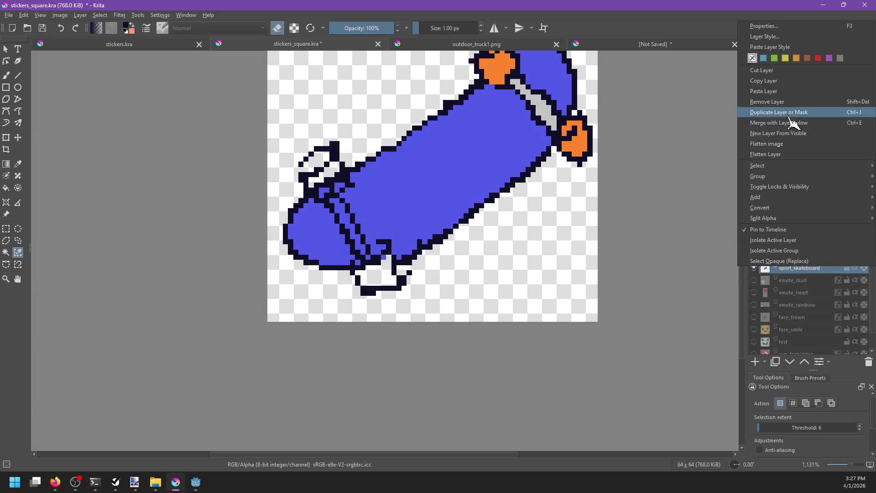
left_click(774, 58)
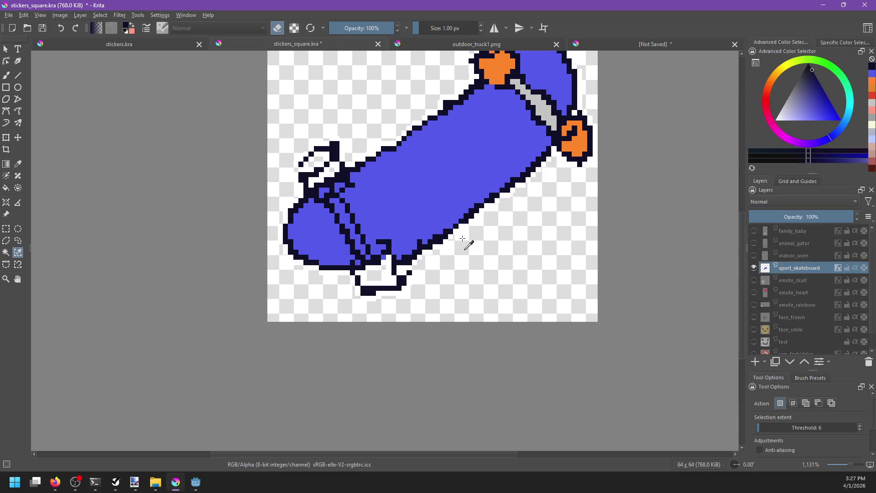
- Erase two stray blue pixels and the excess outline pixels around the left truck
key("b")
key("e")
key("e")
key("e")
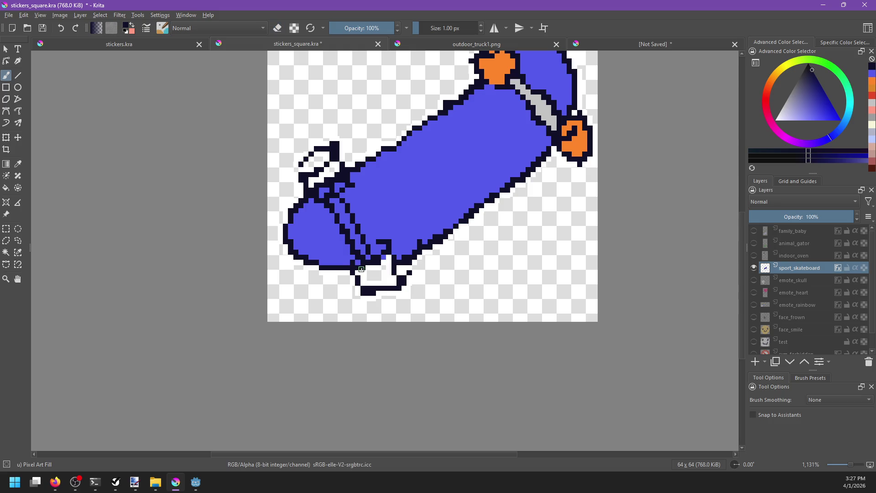
key("e")
mouse_move(373, 260)
left_mouse_down()
mouse_move(365, 261)
mouse_move(372, 251)
left_mouse_up()
key("e")
key("e")
mouse_move(316, 187)
left_mouse_down()
mouse_move(322, 194)
mouse_move(336, 179)
mouse_move(329, 192)
left_mouse_up()
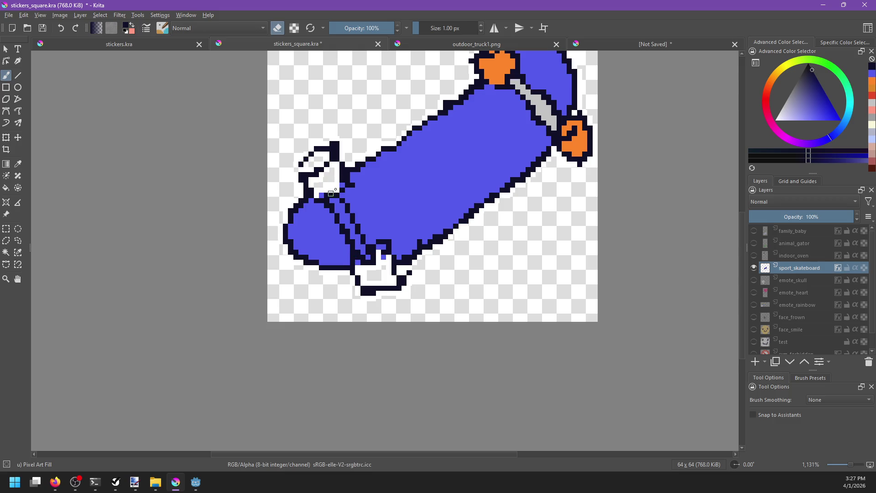
key("e")
- Fill both left-end wheels orange, including their leftover white and stray blue pixels
key("f")
left_click(497, 66, "ctrl")
left_click(315, 162)
left_click(331, 185)
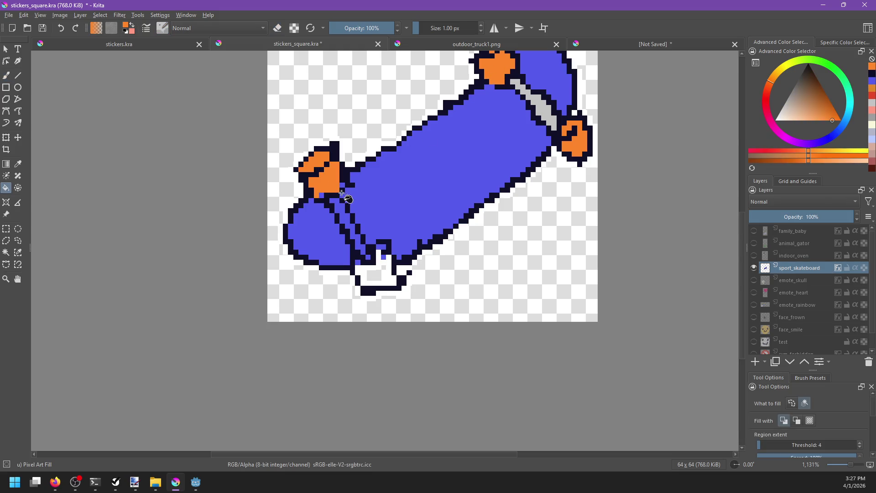
left_click(321, 195)
left_click(342, 187)
left_click(379, 284)
left_click(383, 257)
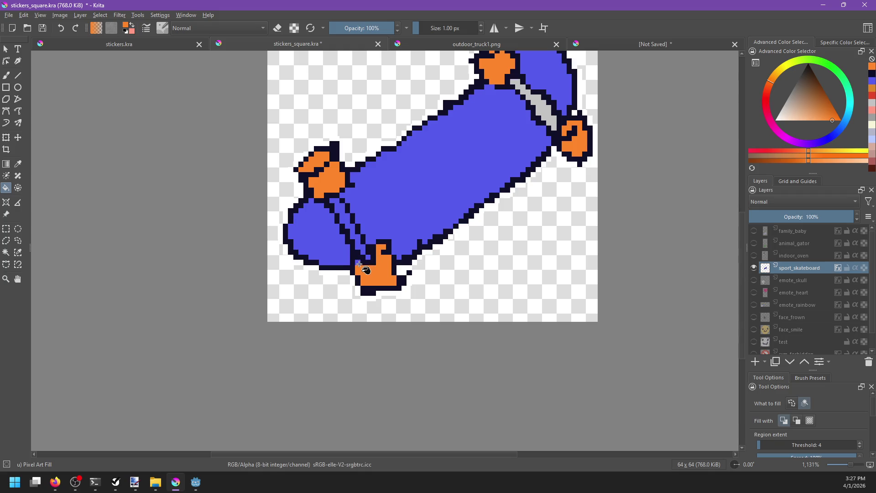
- Fill the left axle with light grey
left_click(536, 100, "ctrl")
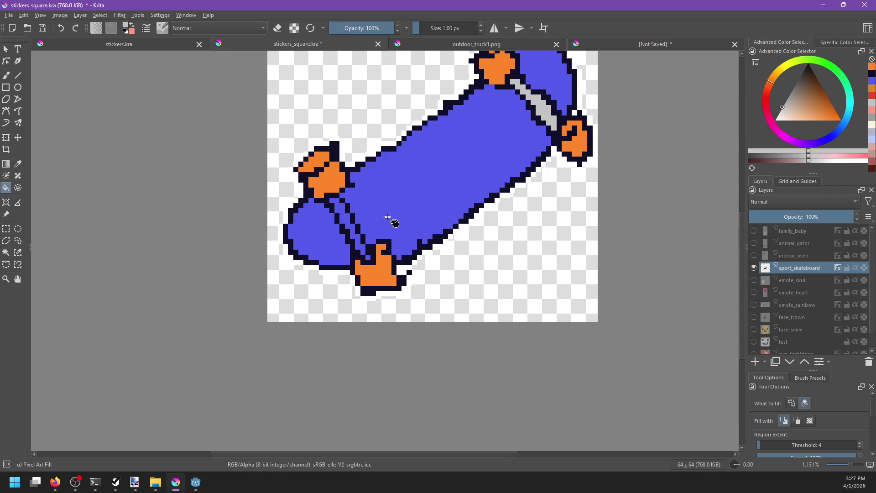
left_click(356, 228)
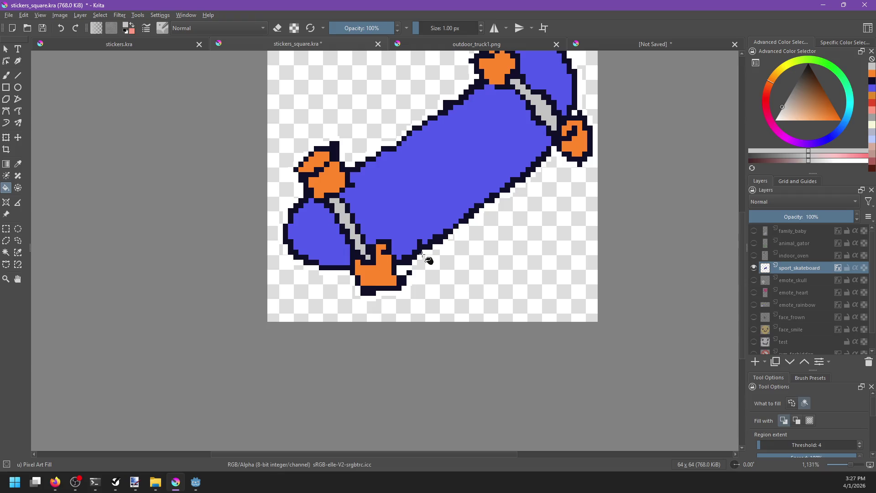
scroll(509, 201, "down", 4)
scroll(522, 188, "up", 3)
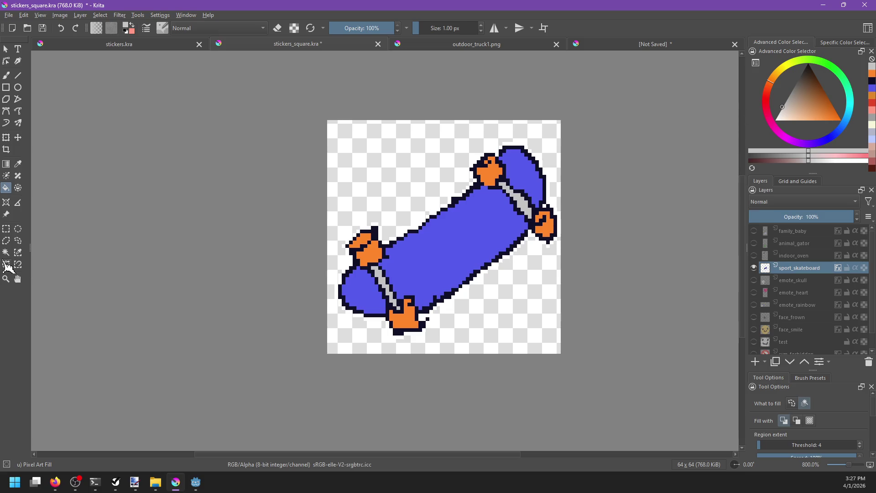
- Try a pale peach highlight on the deck, undo it, and compare against the reference images
left_click(18, 252)
key("b")
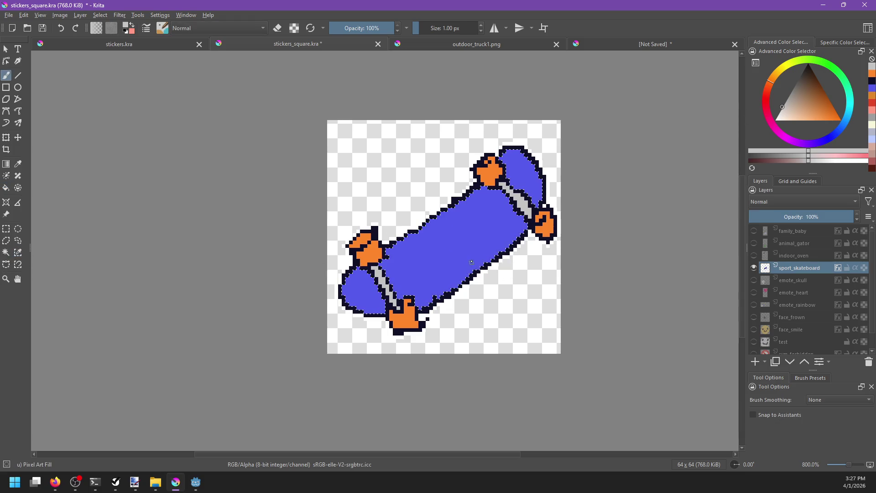
left_click(796, 116)
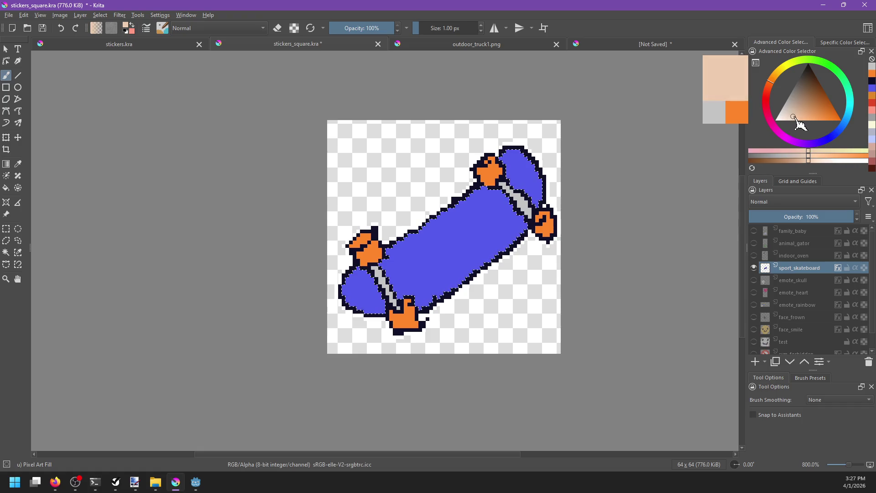
key("ctrl+z")
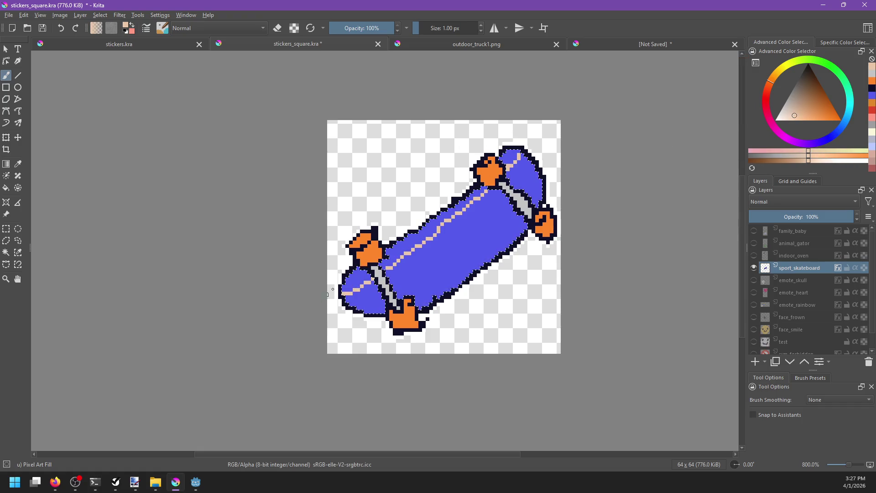
key("alt+Tab")
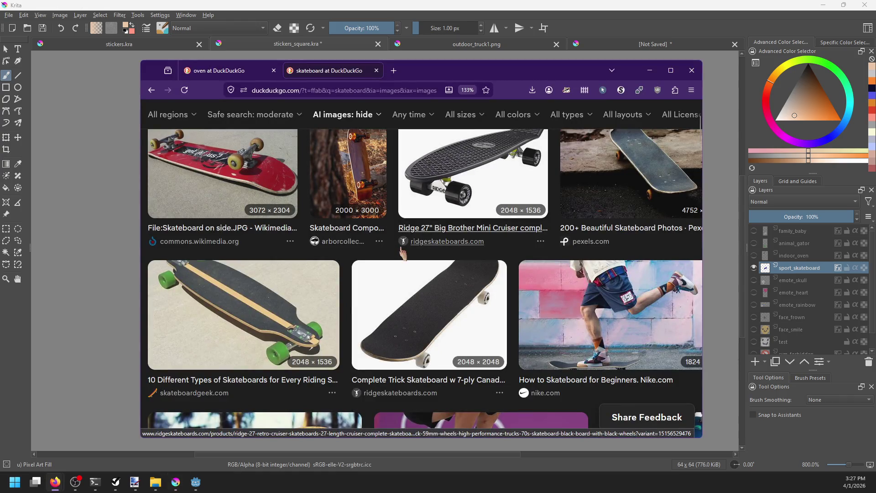
key("alt+Tab")
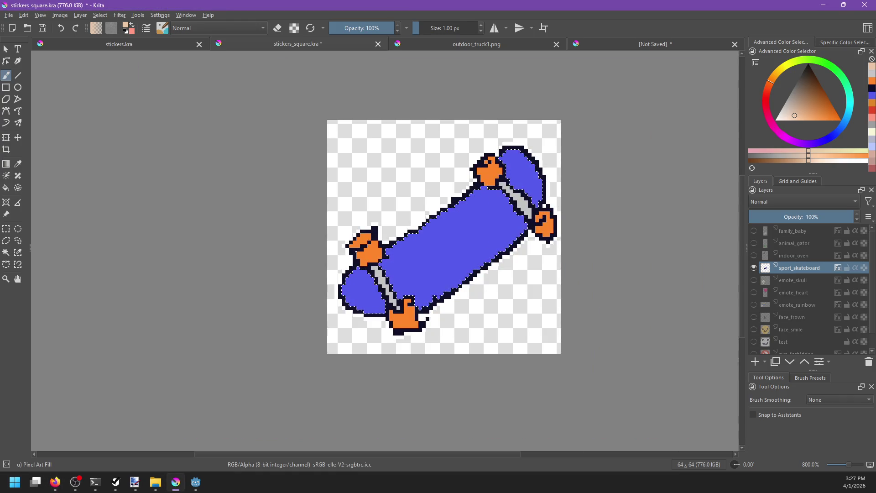
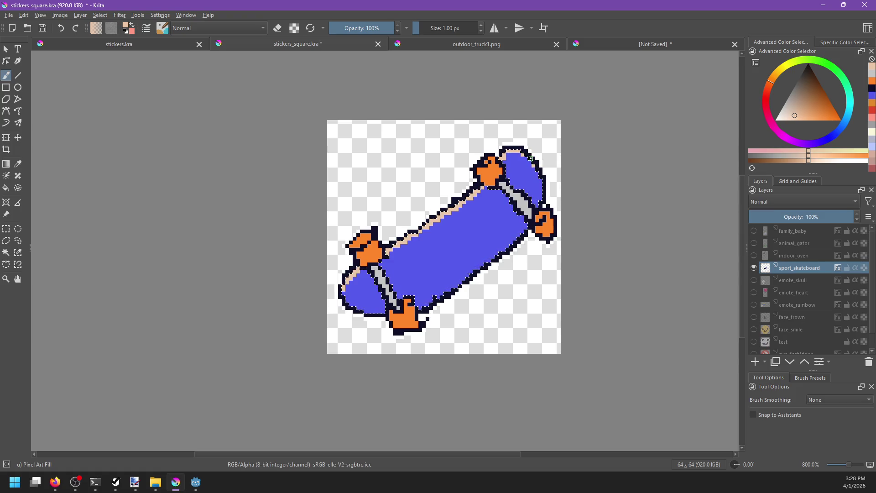
- Check the skateboard references, recentre the sticker and choose a saturated red
key("alt+Tab")
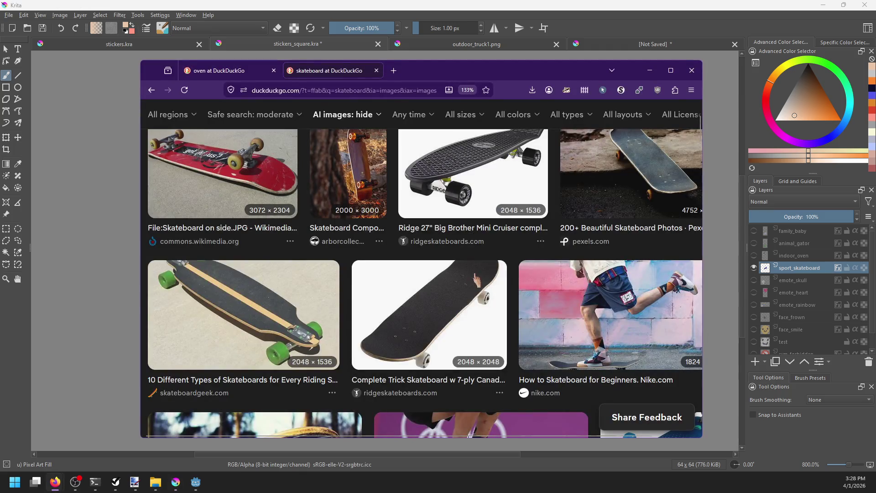
key("alt+Tab")
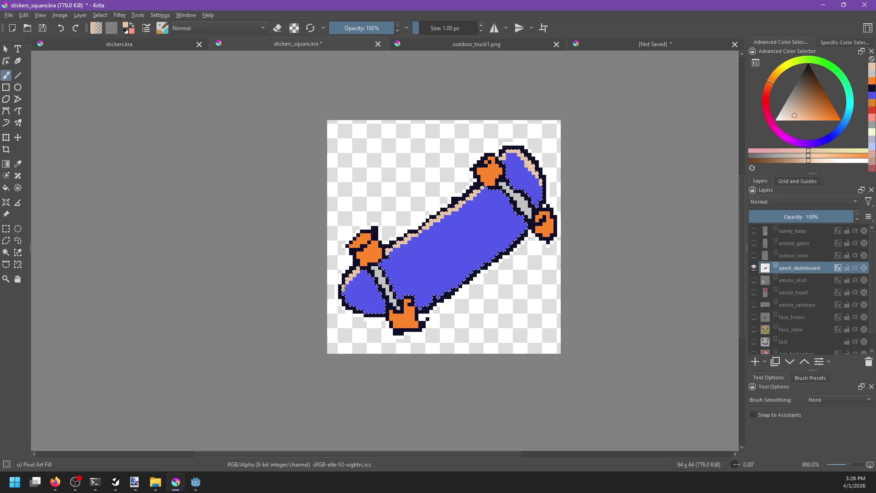
left_click_drag(520, 304, 548, 278)
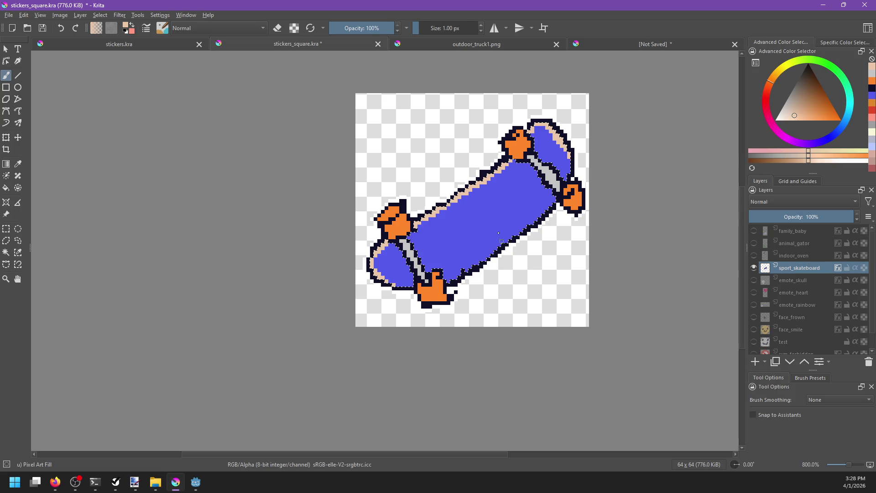
left_click(767, 109)
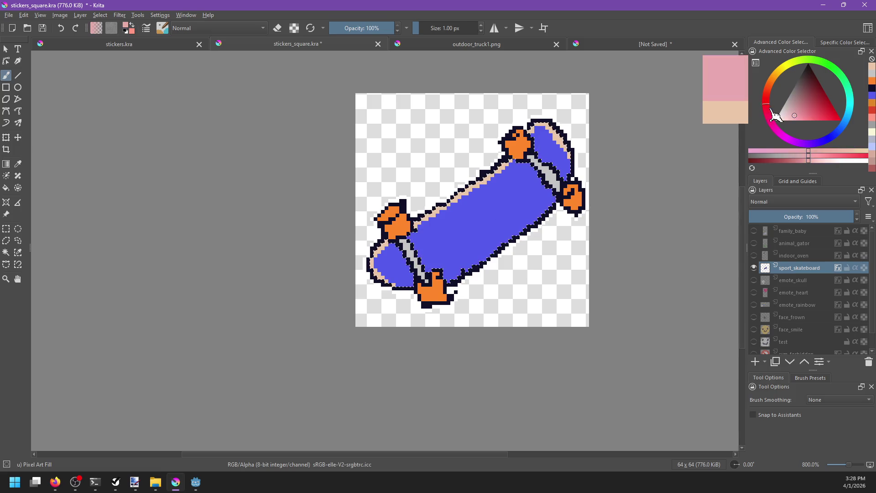
left_click_drag(812, 117, 838, 121)
- Darken the colour to deep crimson and outline the RAD! letters across the deck
left_click_drag(412, 233, 431, 263)
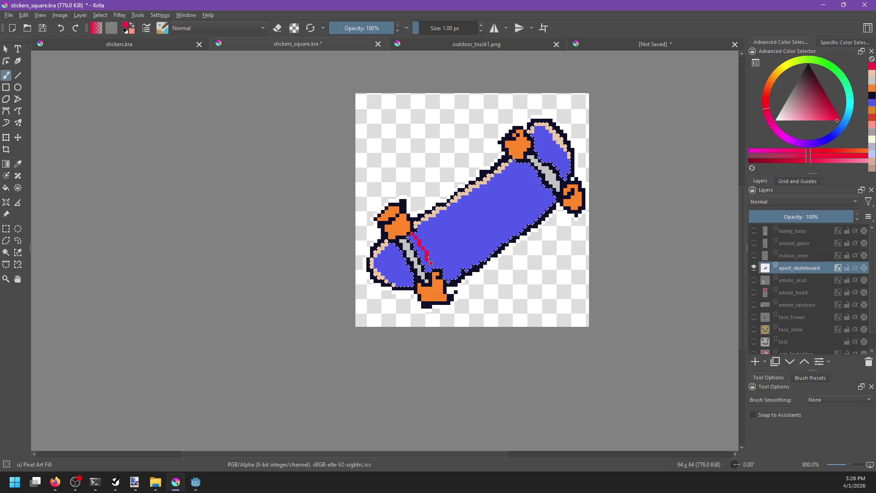
left_click_drag(833, 109, 817, 78)
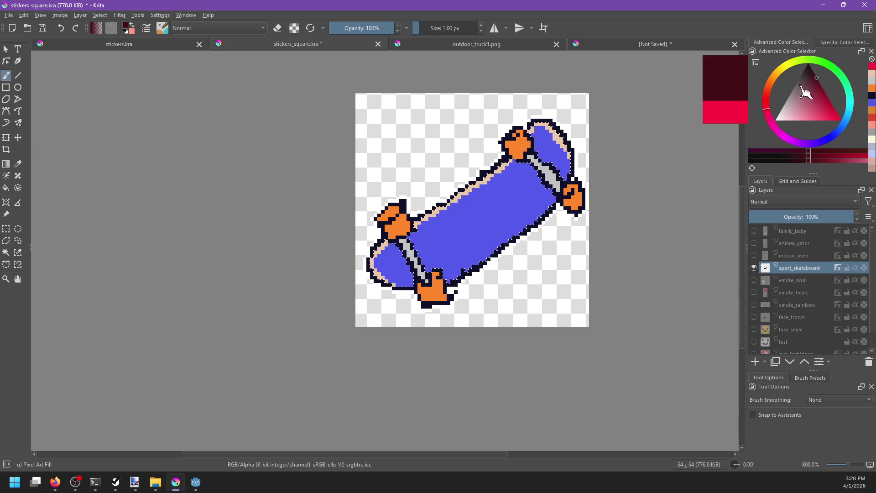
left_click_drag(427, 234, 430, 267)
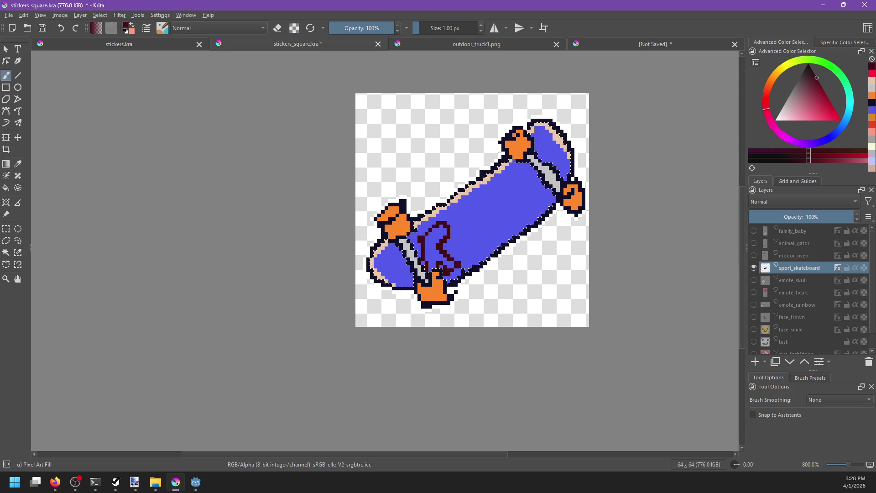
key("alt+Tab")
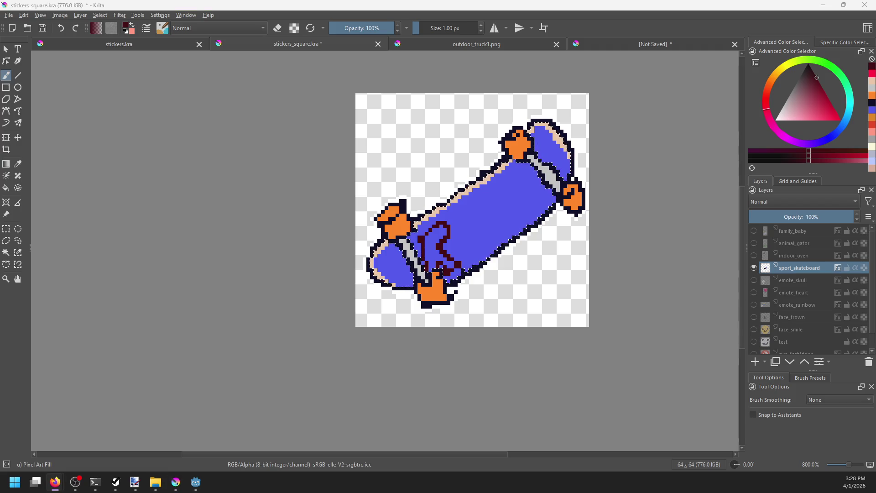
left_click(504, 6)
double_click(504, 6)
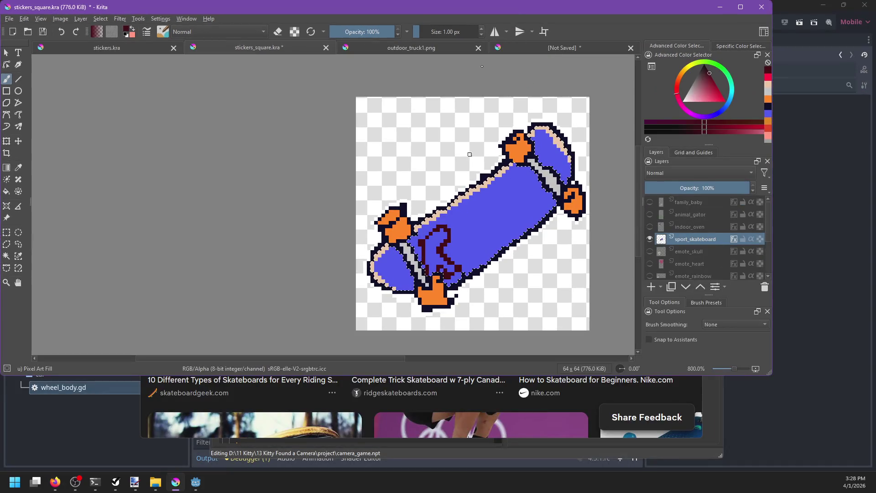
double_click(494, 9)
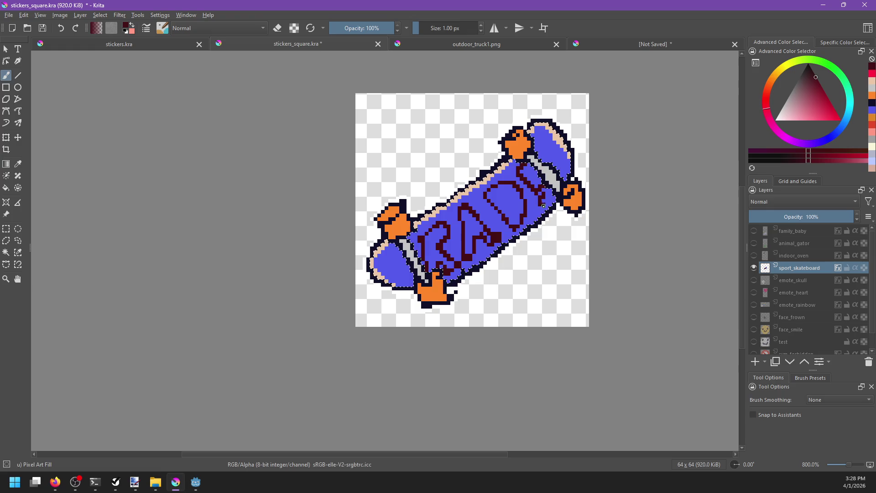
- Fill the inside of the RAD! letters with bright red using the Fill tool
key("f")
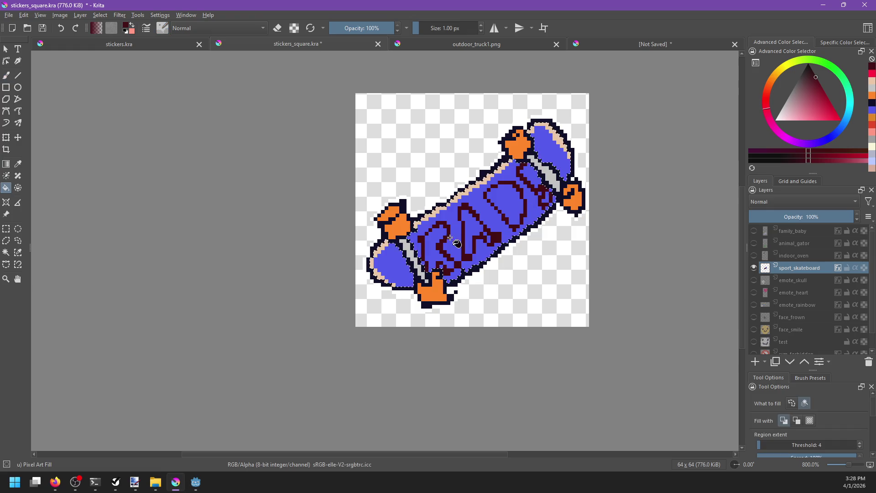
left_click(828, 115)
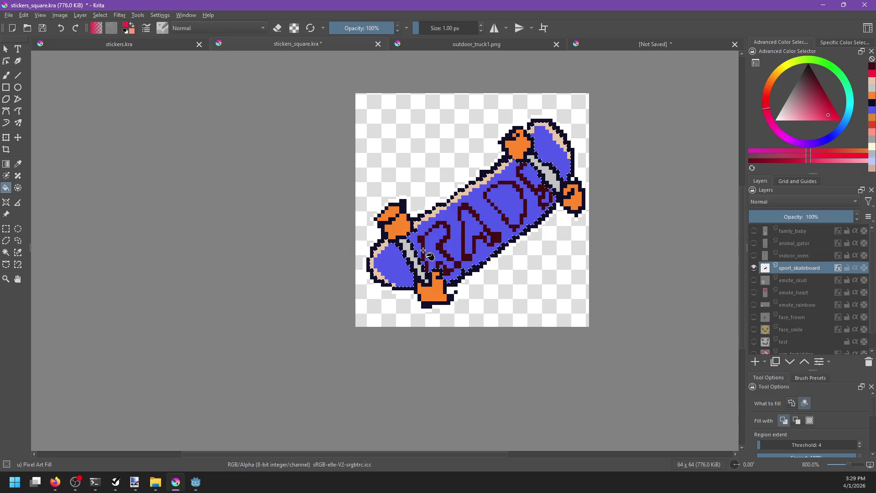
left_click(434, 235)
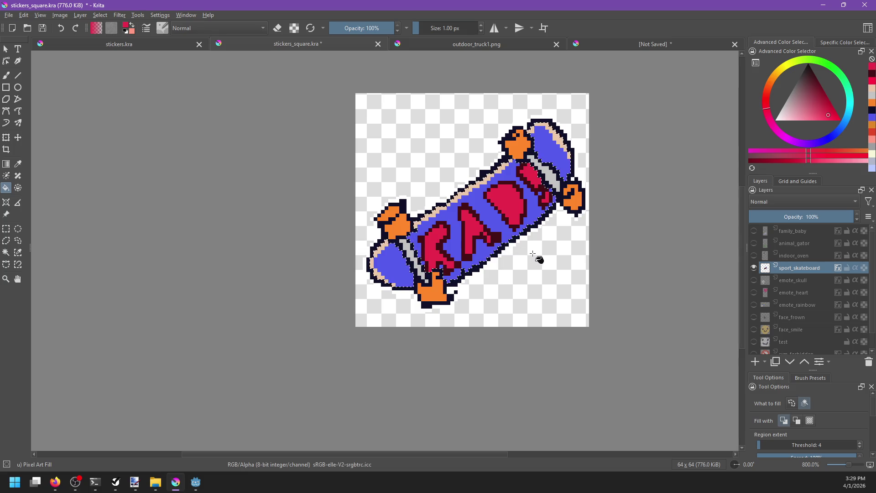
scroll(534, 254, "down", 4)
scroll(541, 265, "up", 3)
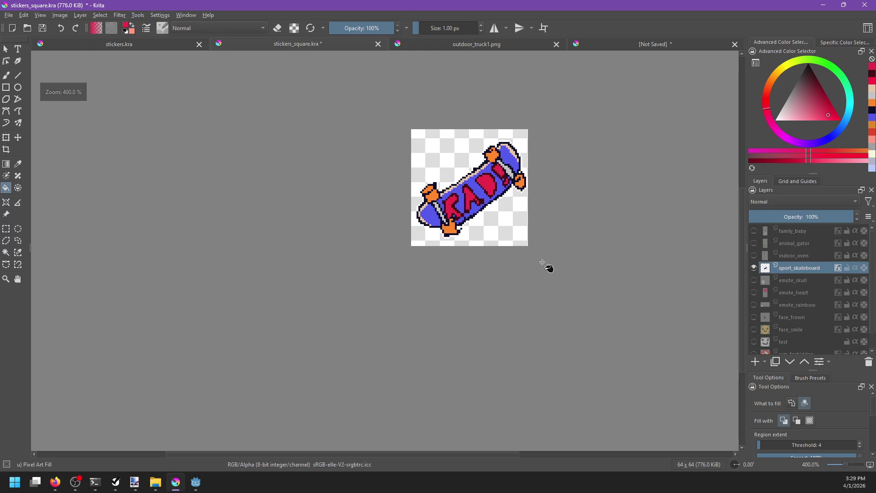
- Save the sticker and export it as sport_skateboard.png
key("ctrl+s")
scroll(530, 270, "up", 4)
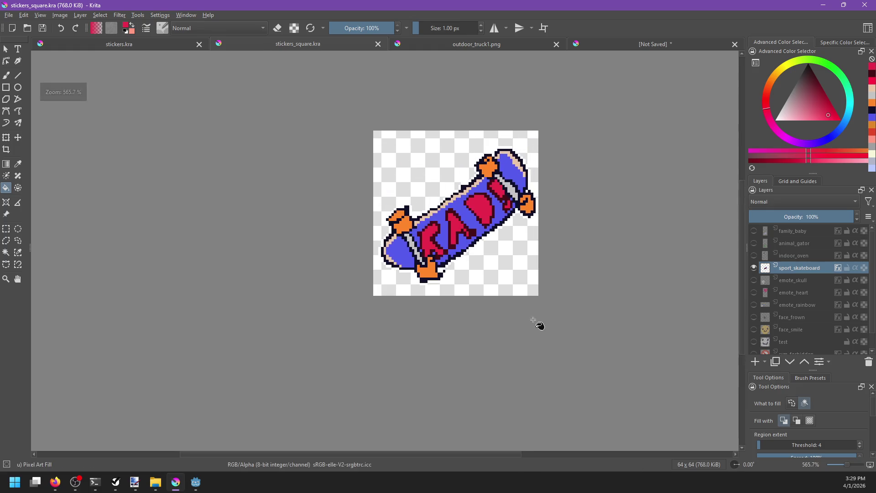
scroll(587, 401, "down", 2)
scroll(581, 368, "up", 1)
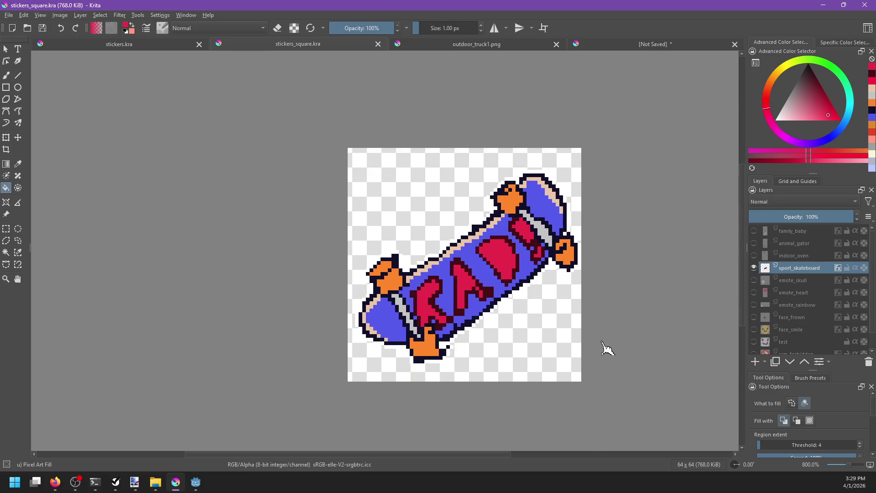
key("ctrl+shift+e")
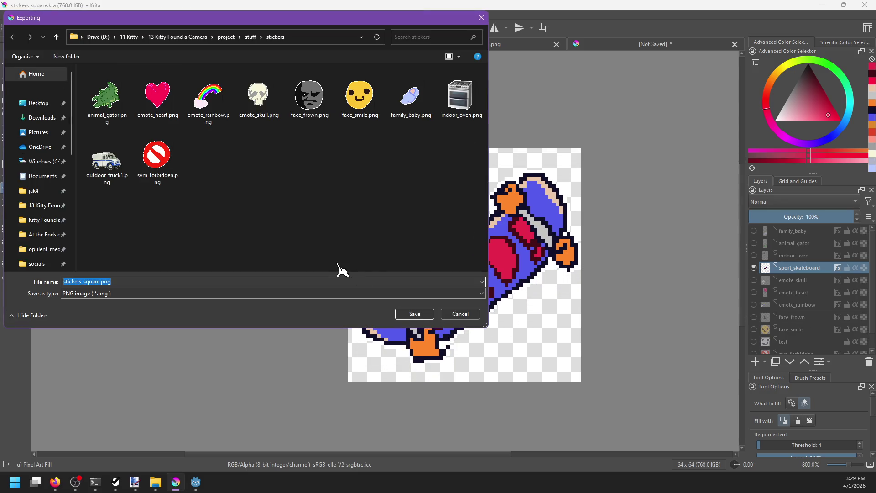
type("sport_skateboard")
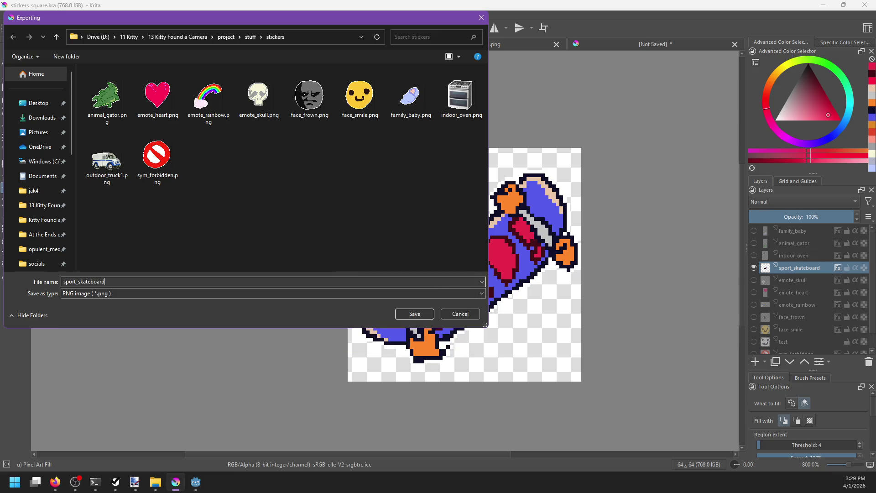
key("Return")
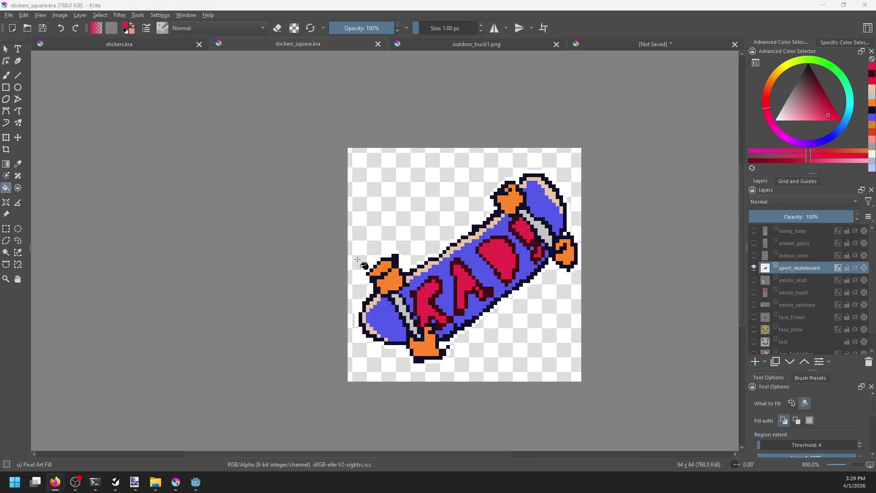
- Mark the Skateboard task as Completed in the to-do list
key("alt+Tab")
right_click(284, 249)
left_click(304, 252)
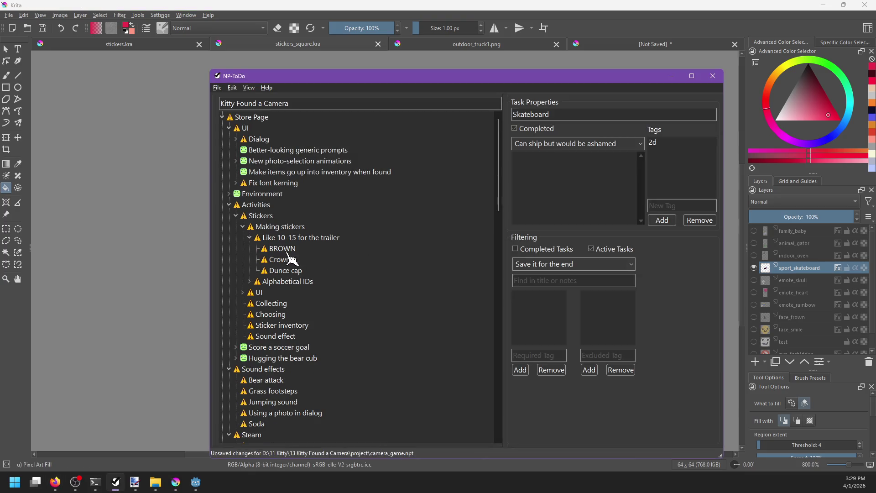
left_click(207, 303)
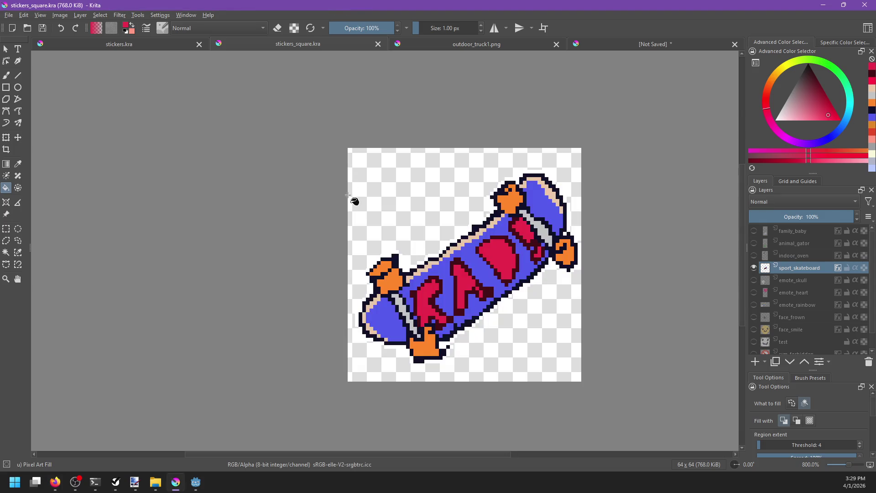
- Open soda_bottle.kra and close the unsaved stove image without saving
key("ctrl+n")
key("Return")
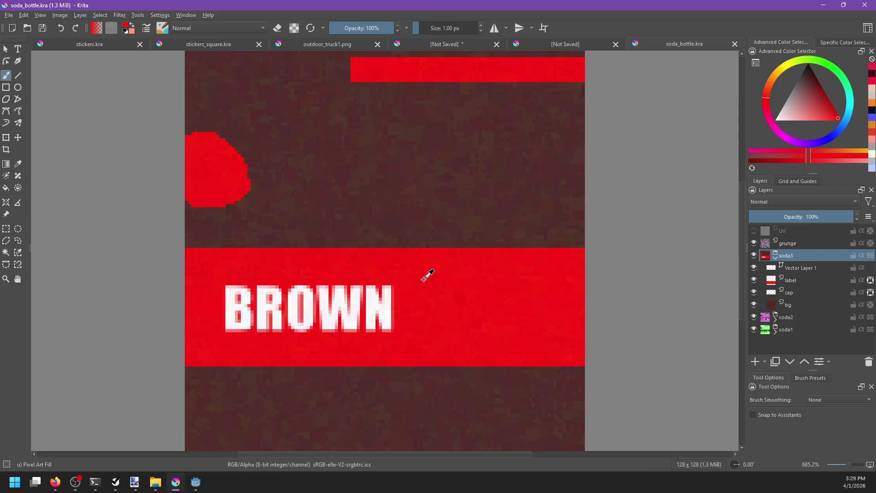
left_click(449, 45)
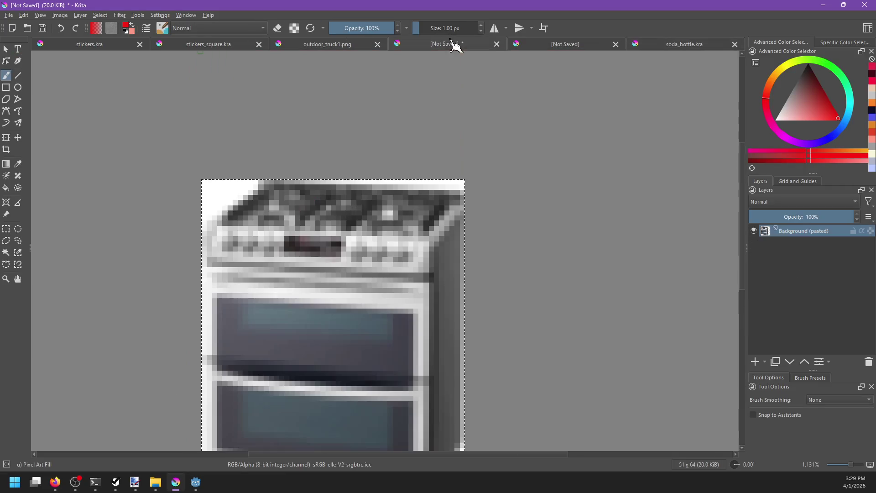
left_click(496, 44)
left_click(445, 254)
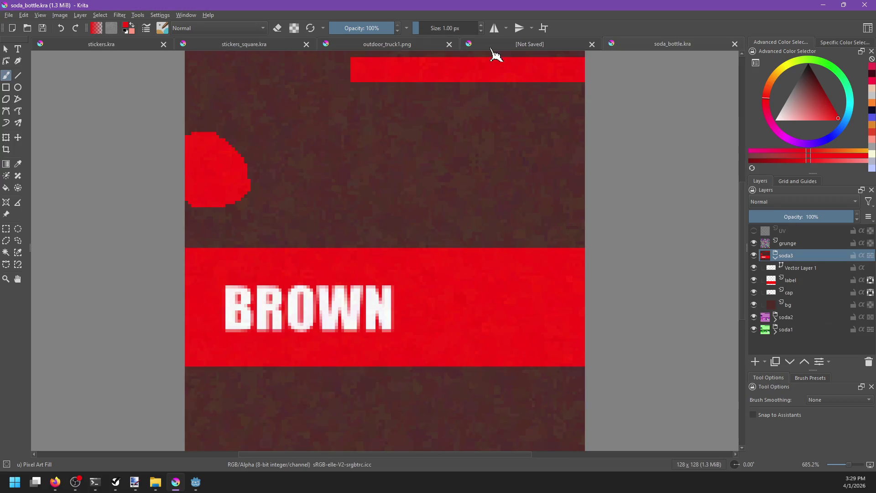
- Close the blank document and outdoor_truck1, then open new-document settings from soda_bottle
left_click(560, 43)
left_click(593, 44)
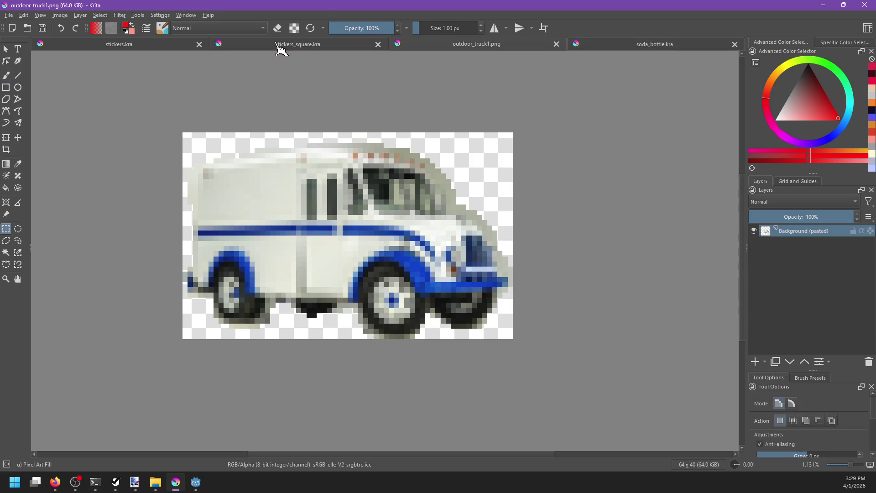
left_click(277, 46)
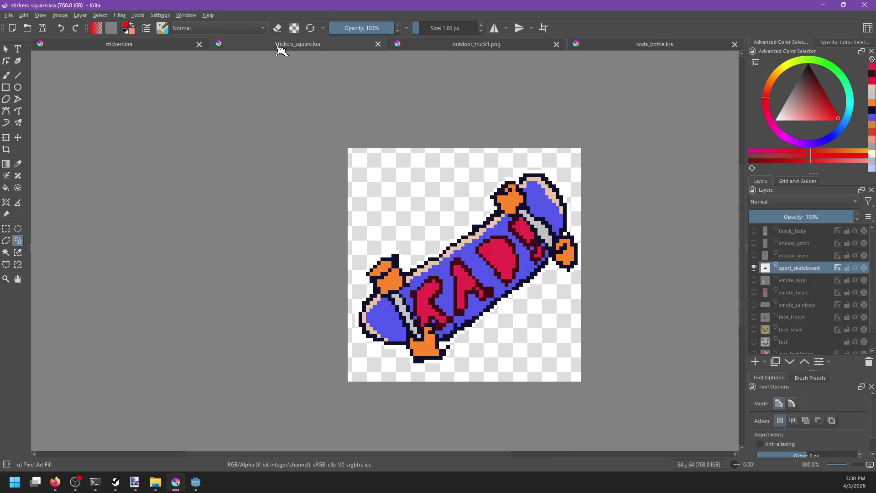
left_click(175, 52)
left_click(480, 48)
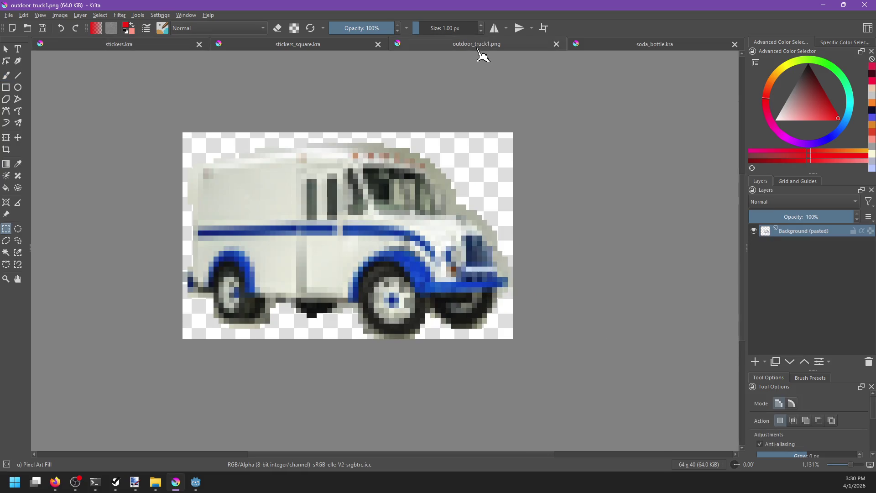
left_click(557, 44)
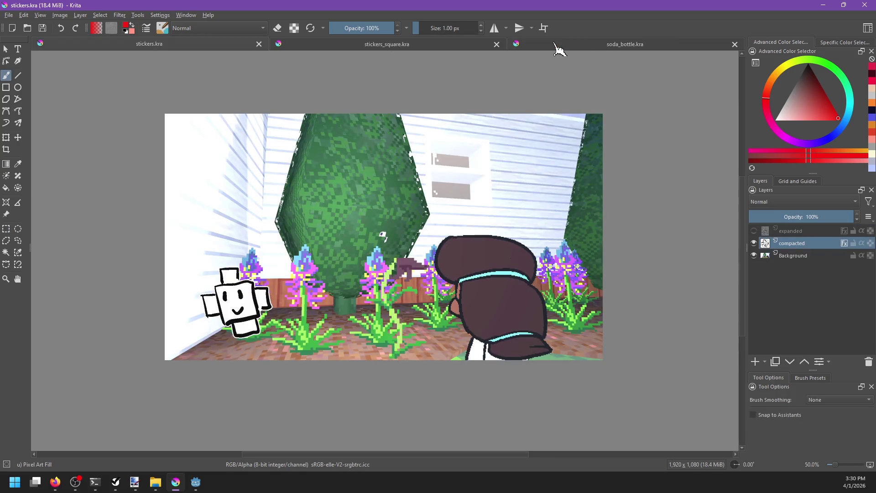
left_click(552, 46)
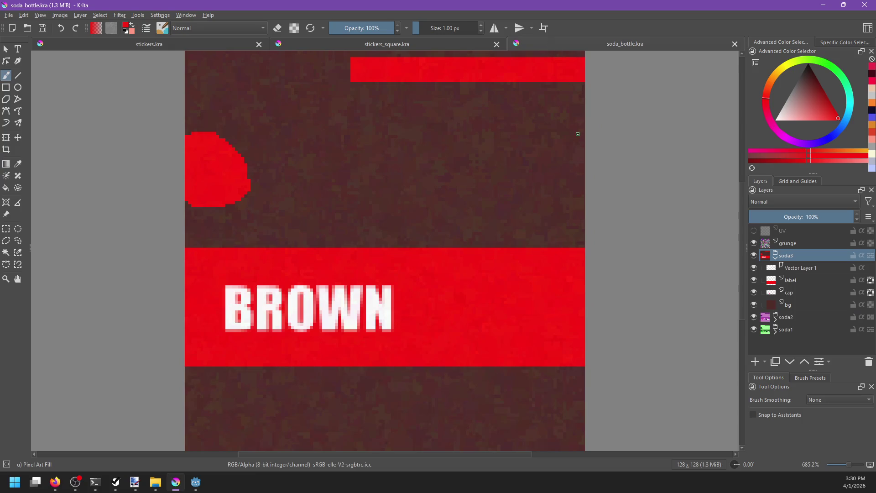
key("ctrl+n")
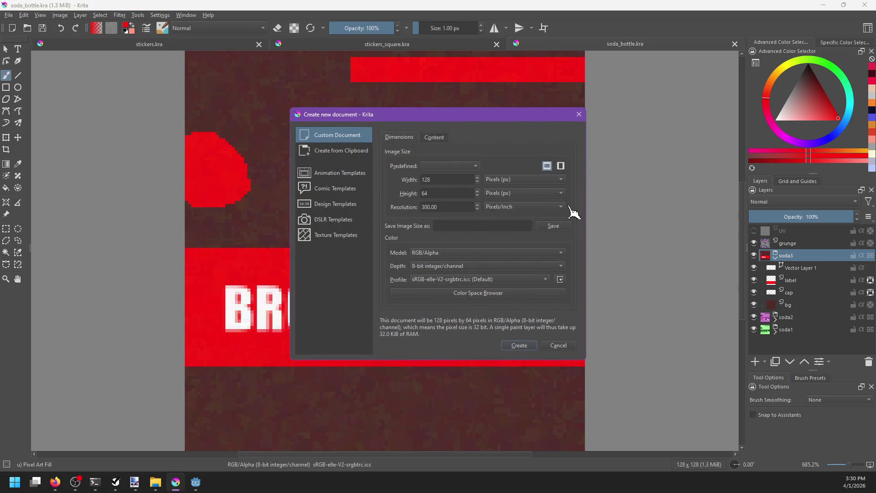
- Create the 128 × 64 document, fill the first layer red and add a second layer
key("Return")
key("shift+BackSpace")
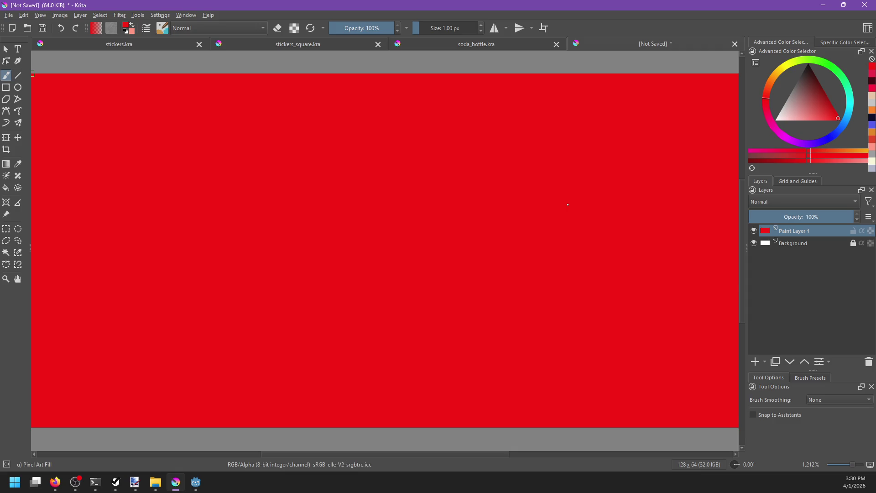
left_click(755, 361)
scroll(479, 268, "down", 2)
- Draw a text box on the red canvas in Impact font and clear its placeholder text
key("t")
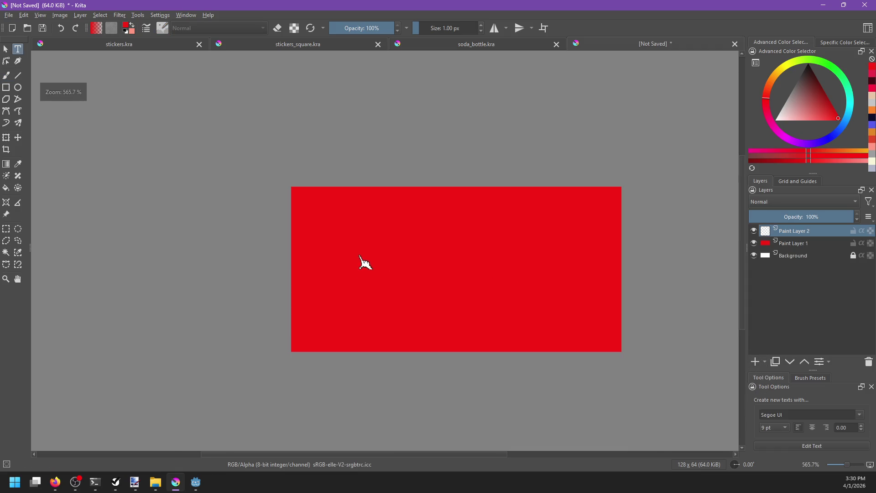
left_click_drag(320, 211, 609, 333)
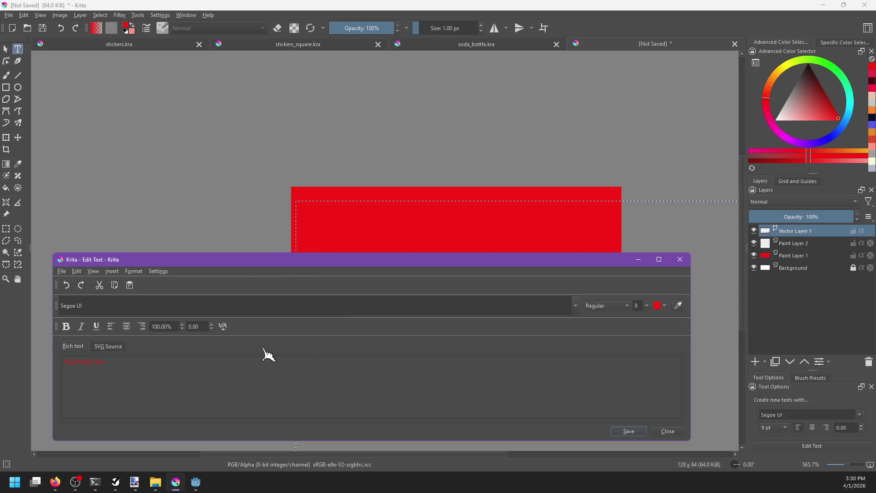
left_click(575, 306)
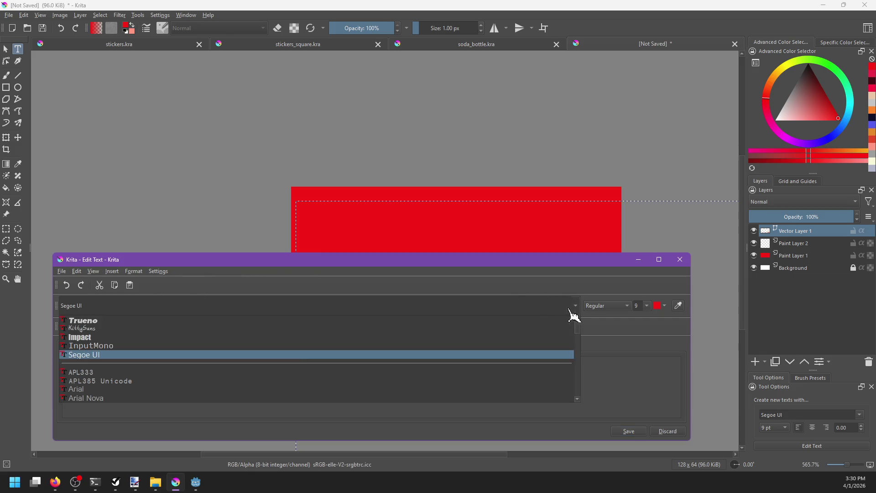
left_click(93, 338)
left_click_drag(187, 357, 37, 352)
key("BackSpace")
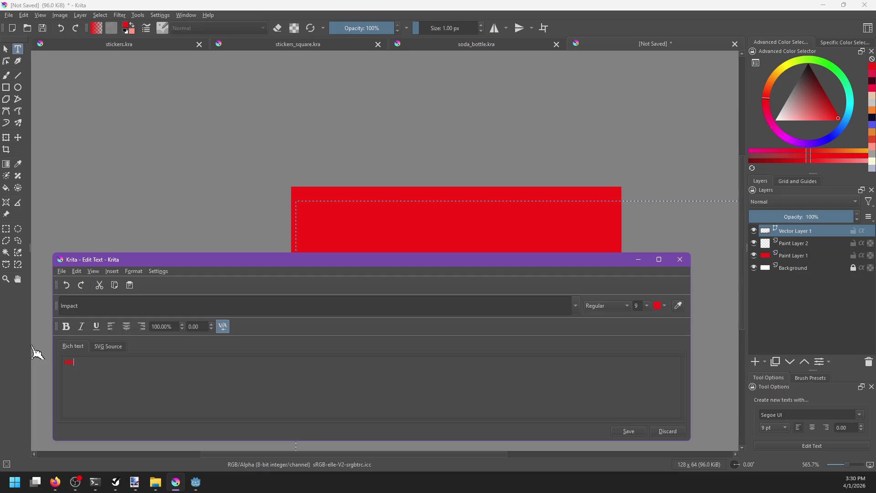
- Make the BROWN text white at size 6 and move it up on the banner
left_click(664, 306)
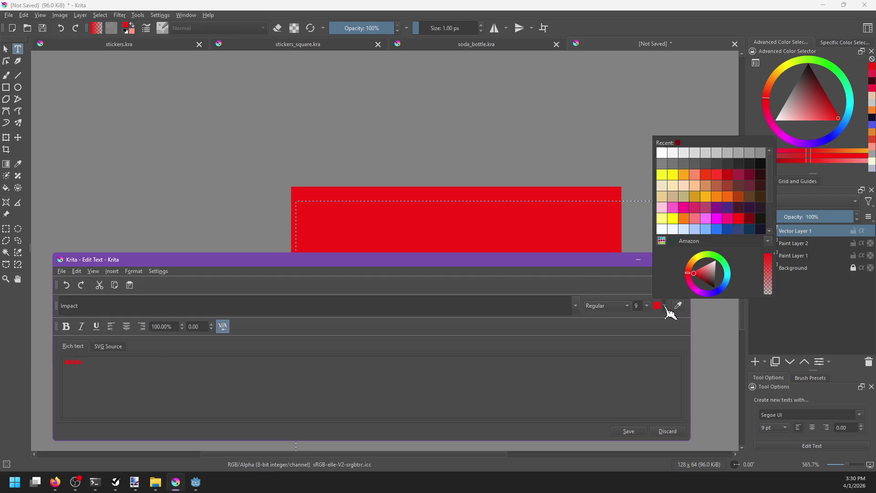
left_click(662, 152)
left_click(647, 305)
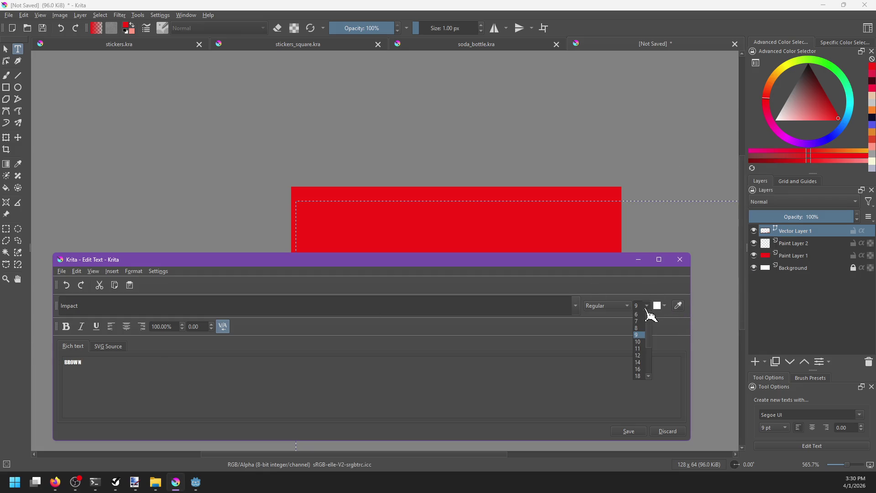
left_click(638, 315)
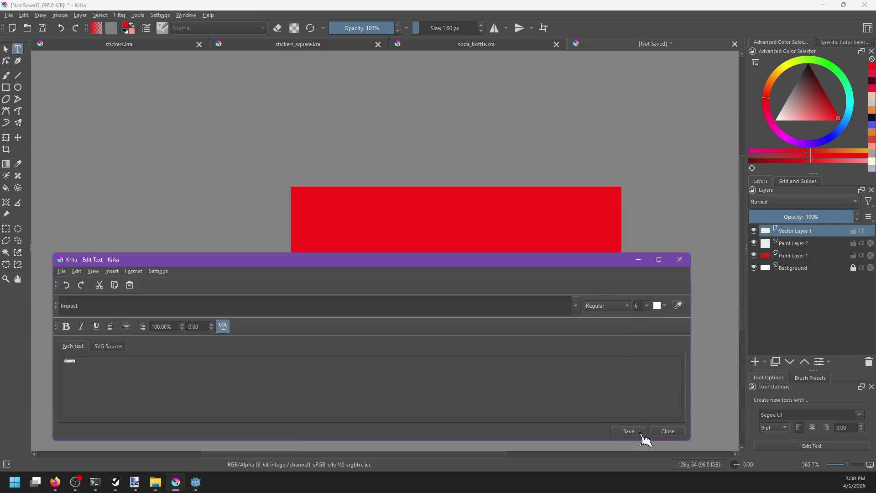
left_click(667, 431)
scroll(562, 319, "down", 2)
mouse_move(507, 331)
left_mouse_down()
mouse_move(515, 283)
mouse_move(503, 291)
left_mouse_up()
- Enlarge the BROWN text to font size 9 and centre it on the red banner
key("ctrl+alt+i")
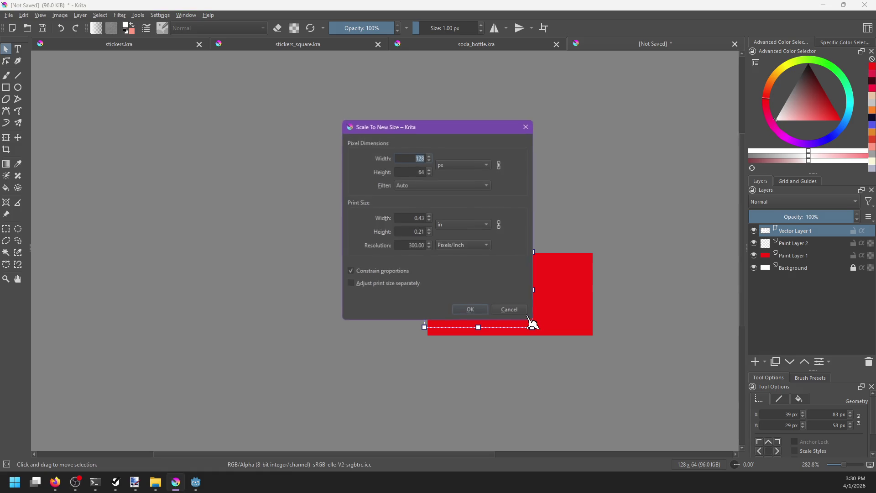
key("Escape")
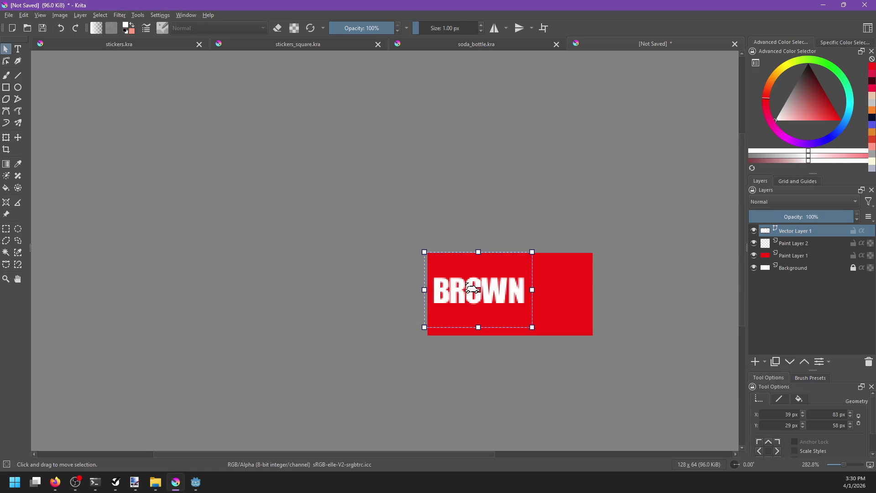
double_click(462, 294)
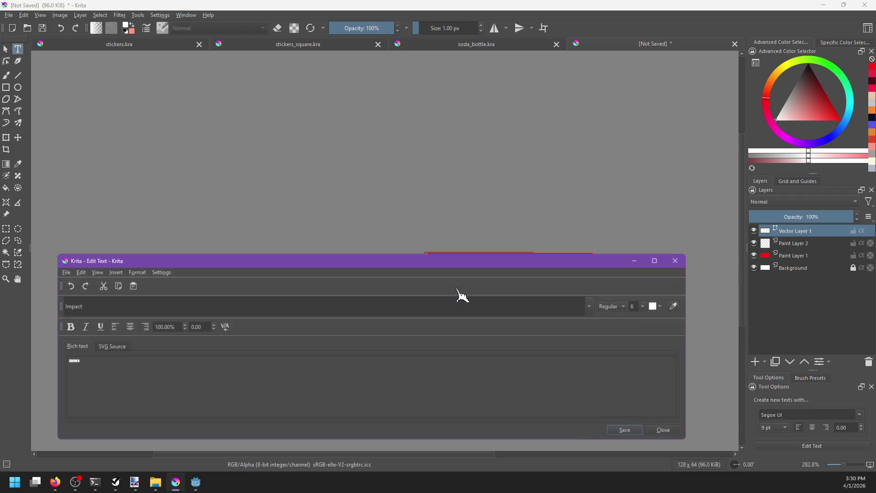
left_click(647, 306)
left_click(640, 337)
mouse_move(582, 253)
left_mouse_down()
mouse_move(616, 132)
mouse_move(617, 51)
left_mouse_up()
left_click(666, 224)
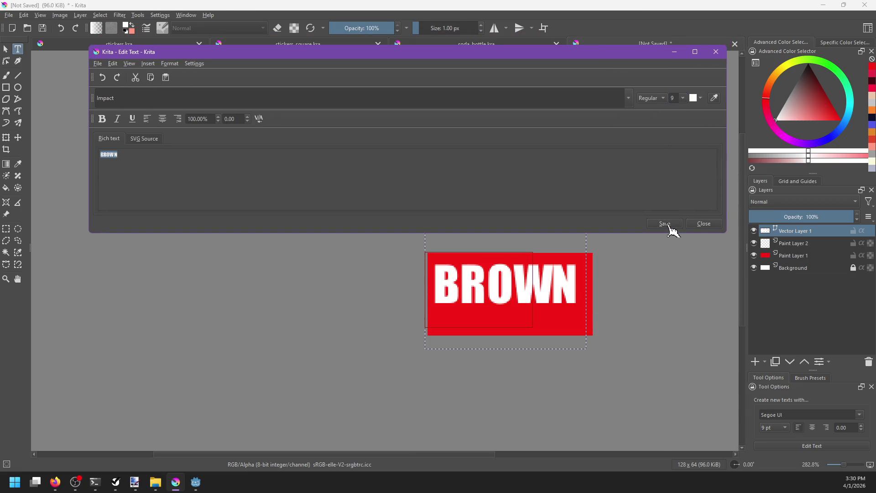
left_click(703, 223)
left_click_drag(529, 292, 532, 304)
left_click(613, 307)
scroll(612, 307, "up", 1)
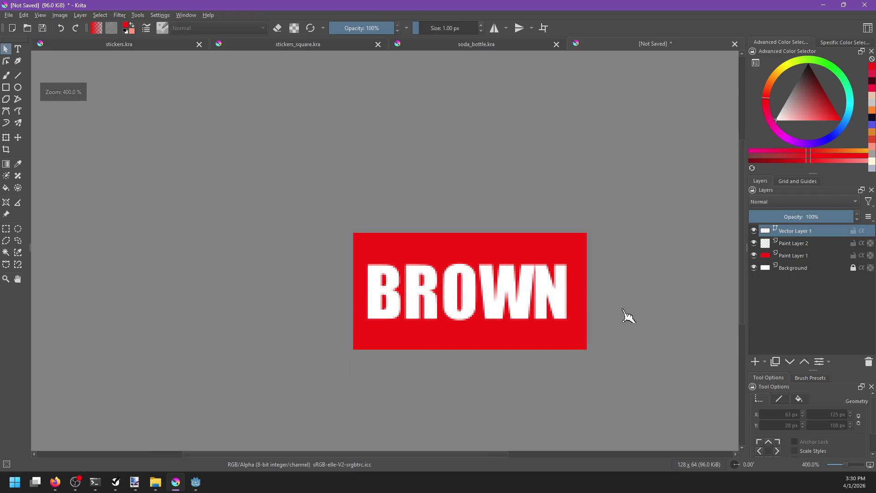
- Save the banner in JPEG format under the name brand_brown
key("ctrl+s")
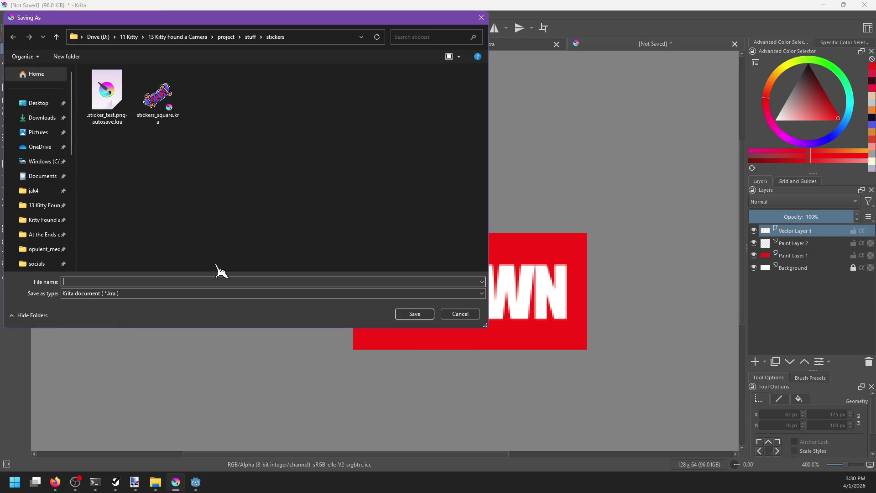
left_click(125, 294)
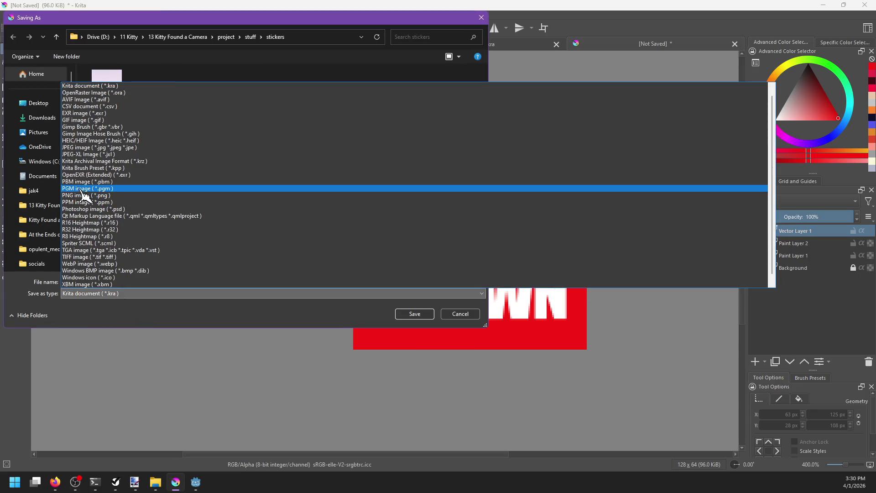
left_click(84, 148)
left_click(105, 282)
type("brand_brown")
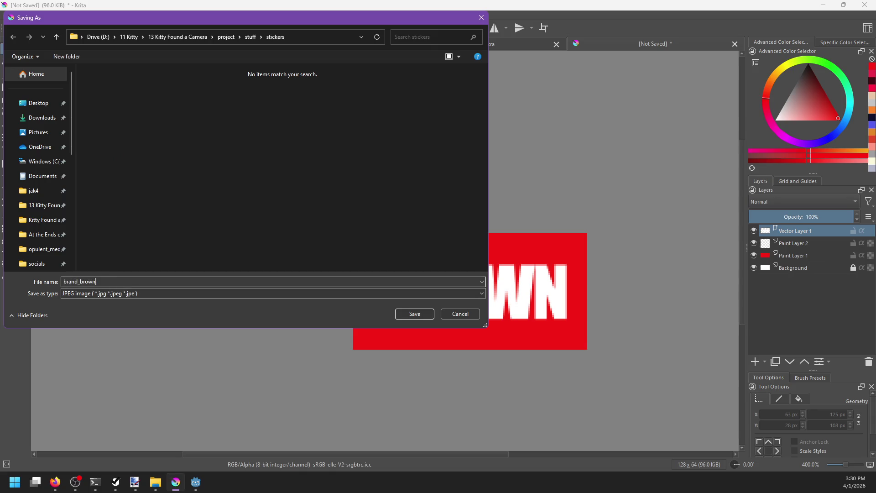
key("Return")
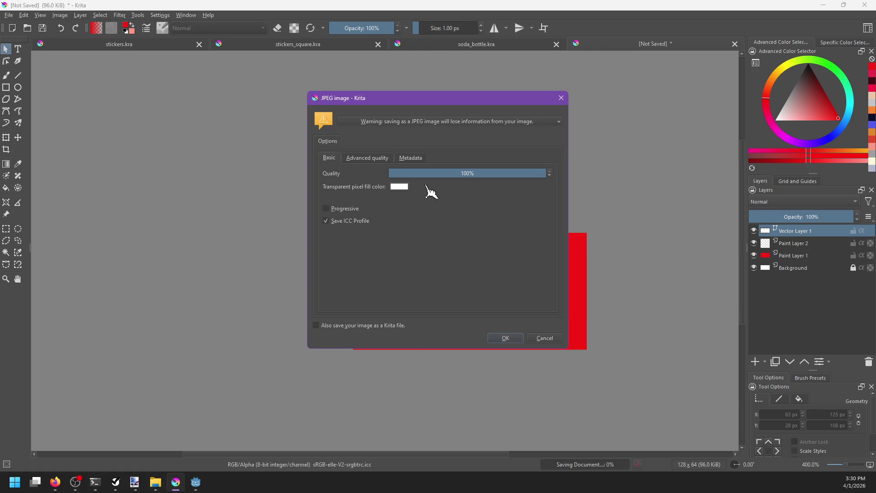
- Set JPEG quality to 0% with the smallest-file 2x2 subsampling and confirm
left_click_drag(423, 174, 358, 172)
left_click(372, 158)
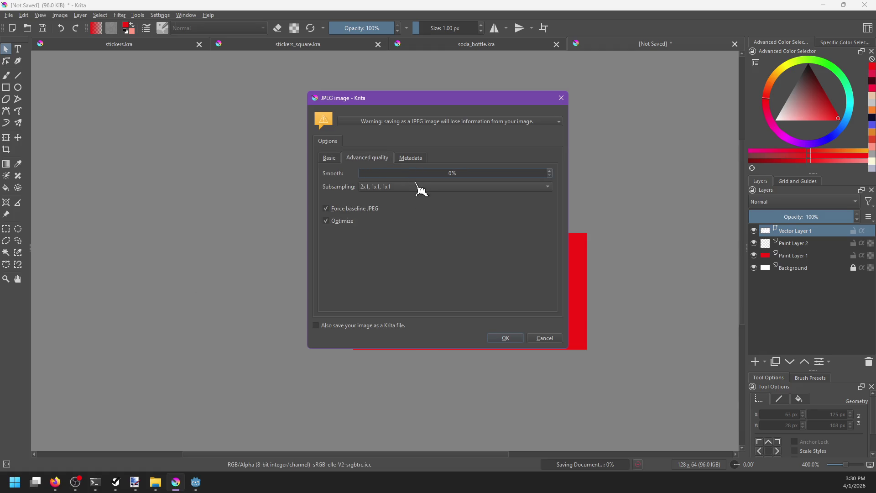
left_click(469, 187)
left_click(416, 177)
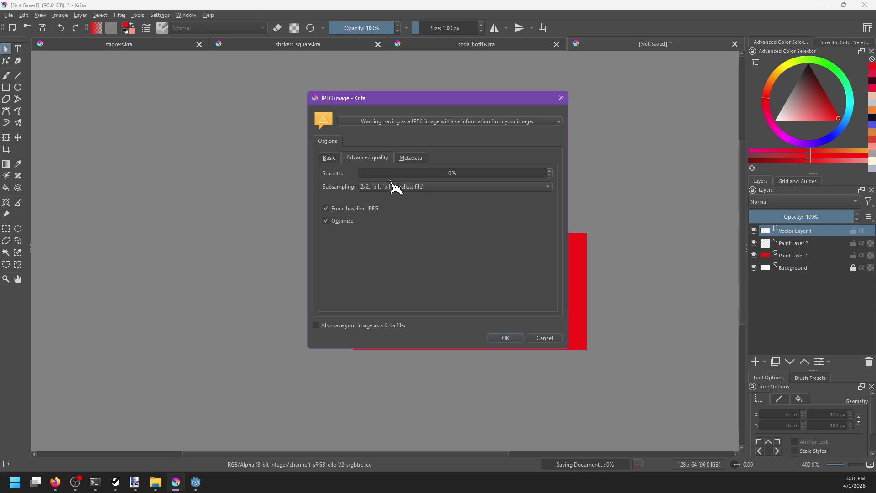
left_click(335, 159)
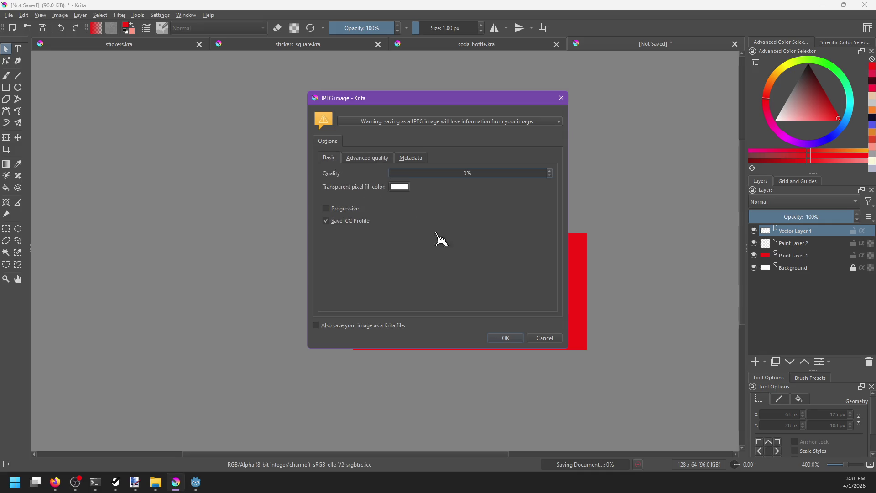
left_click(505, 340)
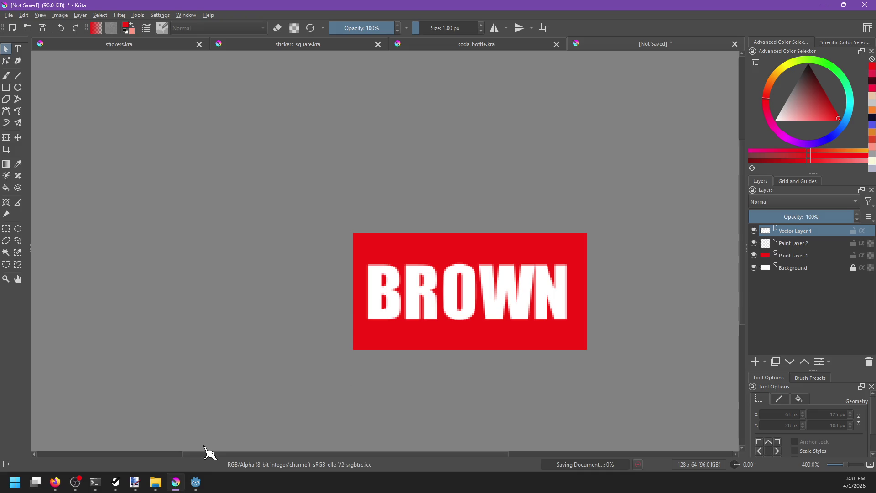
mouse_move(198, 486)
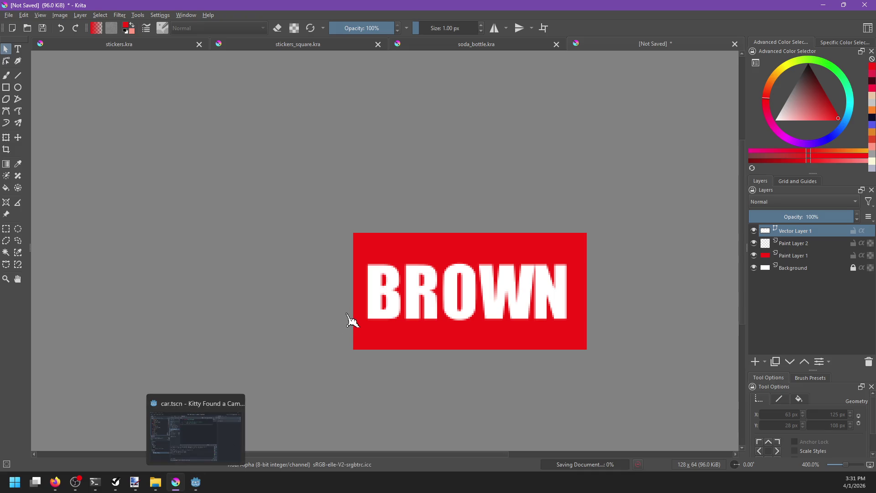
- Export a copy as brand_brown.jpg in the stickers folder
key("ctrl+shift+e")
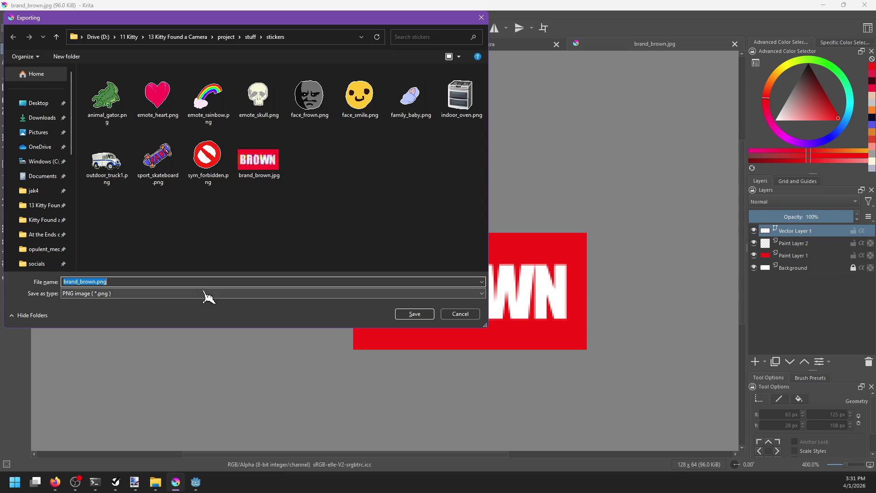
left_click(197, 282)
type("ra")
key("Return")
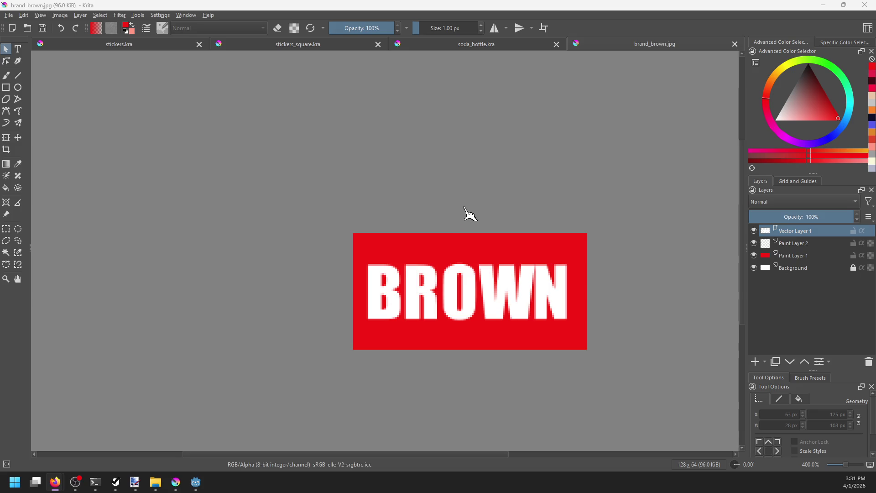
- In Godot, open the sticker_manager scene and list the stickers folder in FileSystem
key("alt+Tab")
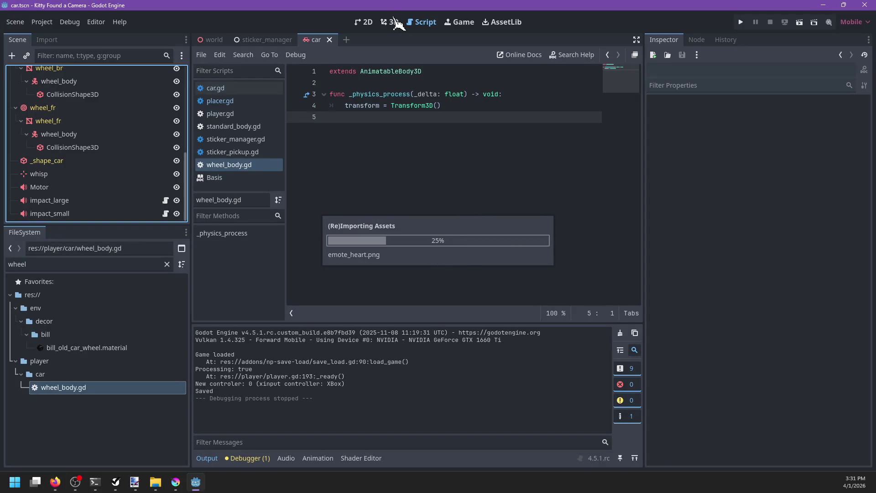
left_click(262, 40)
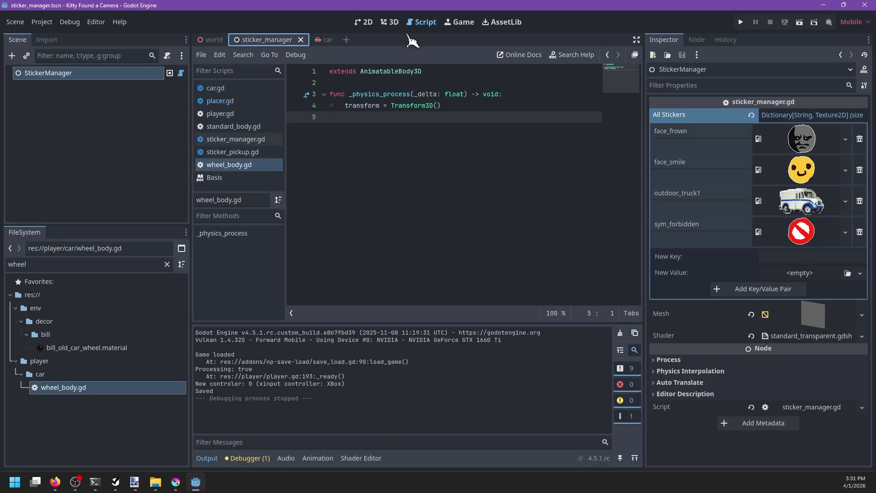
double_click(113, 265)
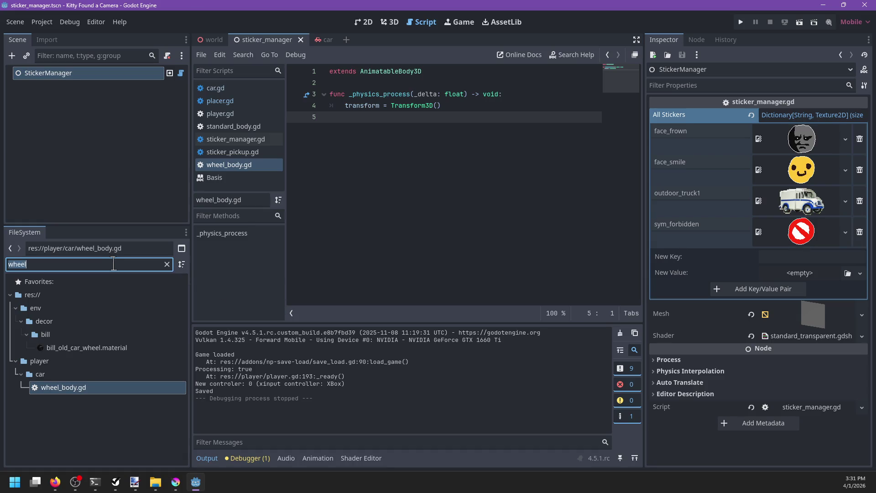
type("stic")
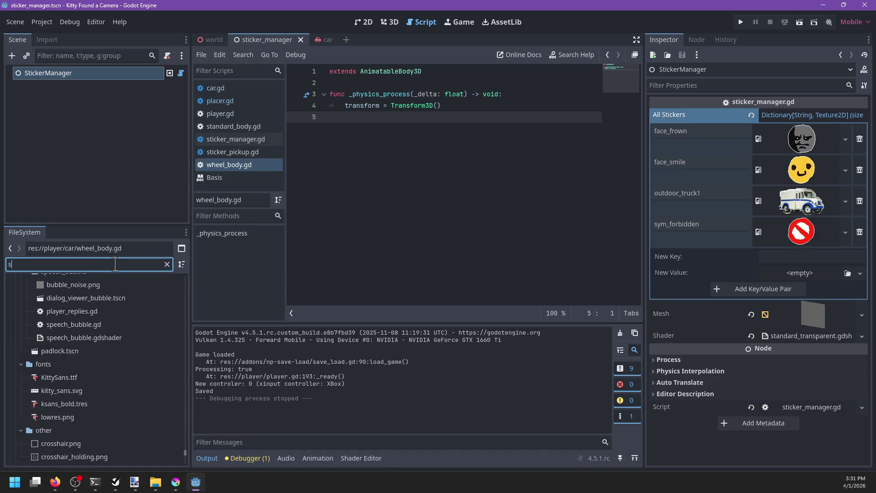
left_click(47, 402)
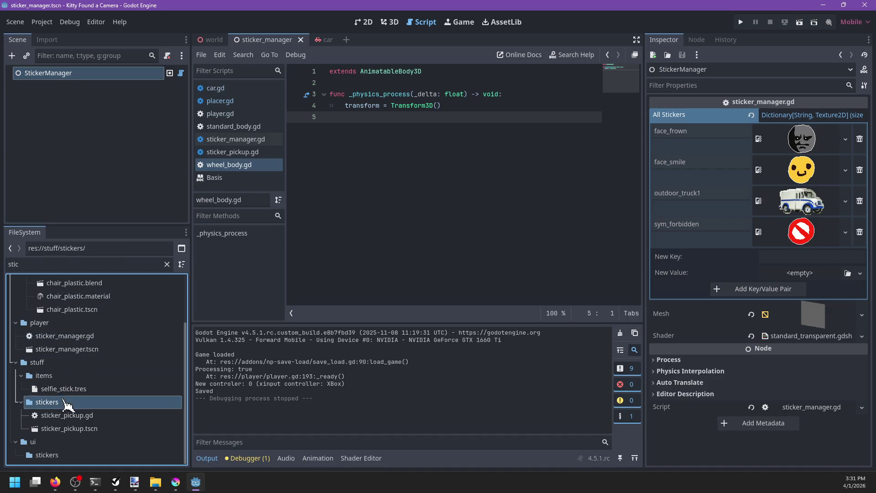
left_click(167, 264)
scroll(117, 365, "down", 5)
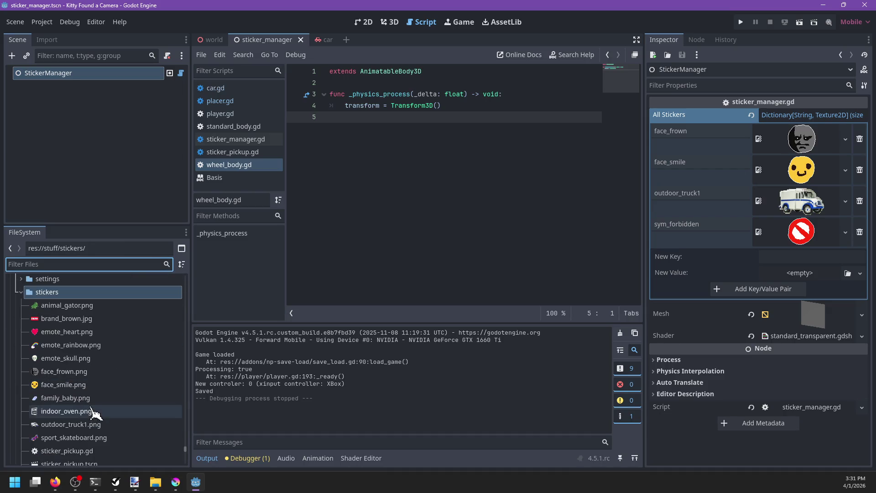
- Add animal_gator and brand_brown dictionary entries, each mapped to its sticker image
left_click_drag(89, 304, 683, 290)
left_click_drag(811, 278, 811, 278)
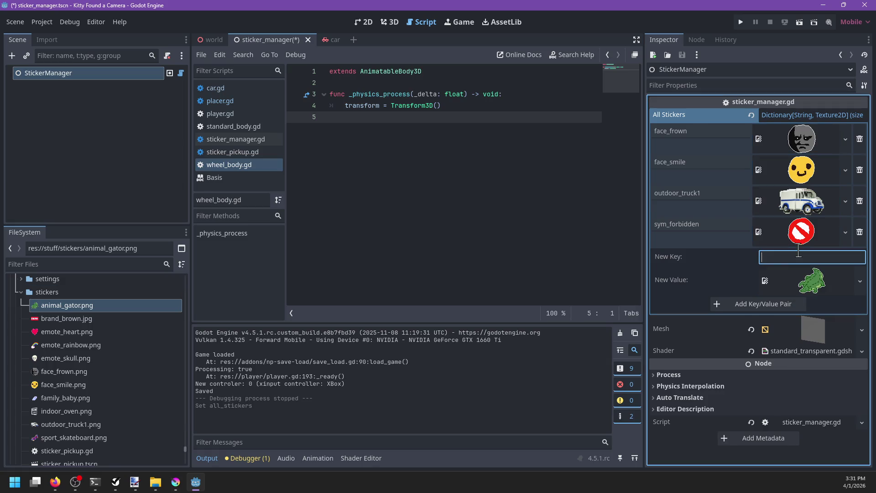
left_click(771, 256)
type("animal_gator")
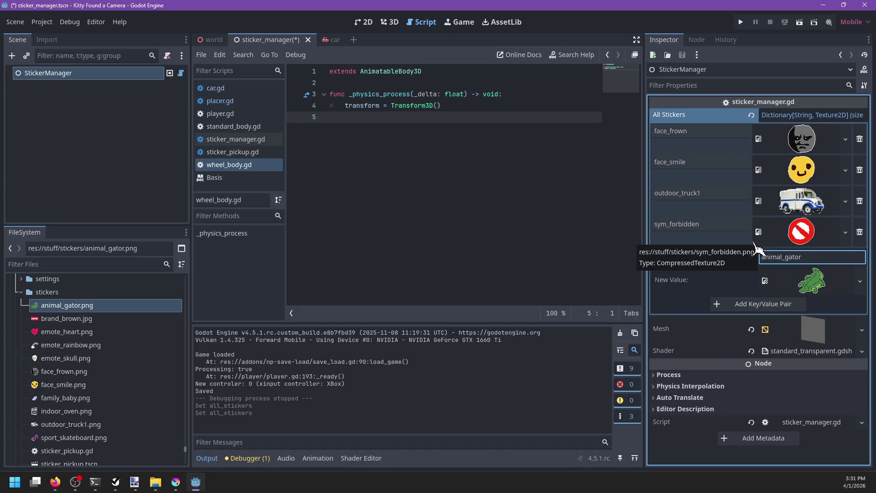
left_click(773, 304)
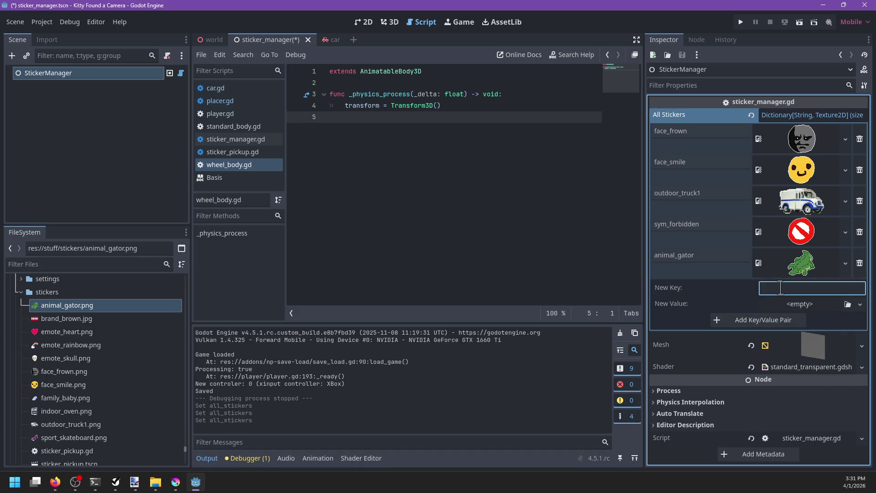
type("brand_brown")
mouse_move(85, 323)
left_mouse_down()
mouse_move(719, 335)
mouse_move(787, 312)
left_mouse_up()
left_click(776, 319)
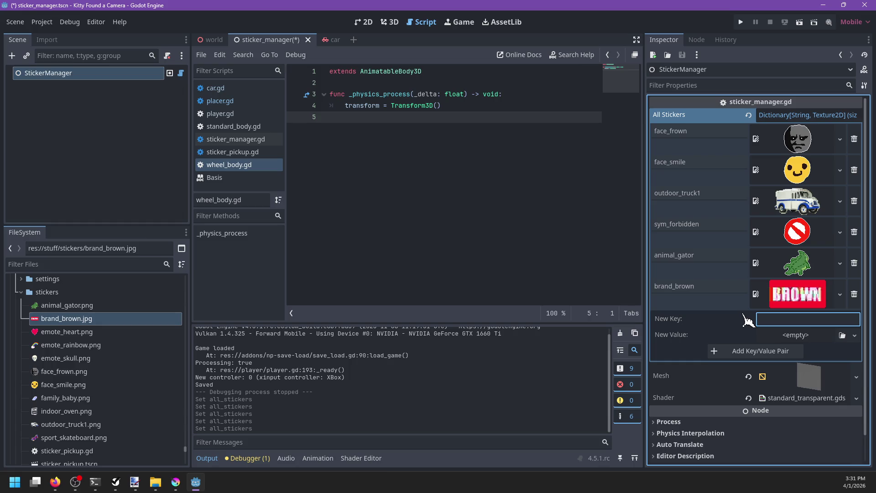
- Add emote_heart and emote_rainbow entries with their sticker images
type("emote_heart")
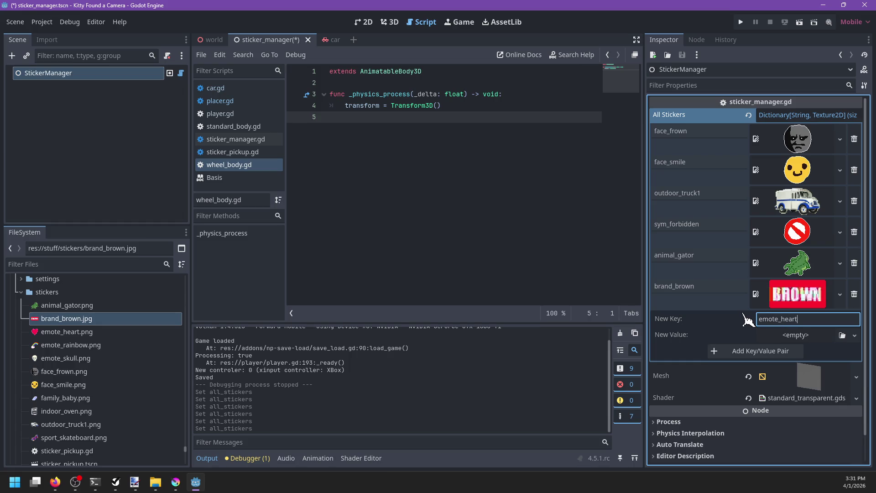
mouse_move(93, 334)
left_mouse_down()
mouse_move(745, 349)
mouse_move(796, 337)
left_mouse_up()
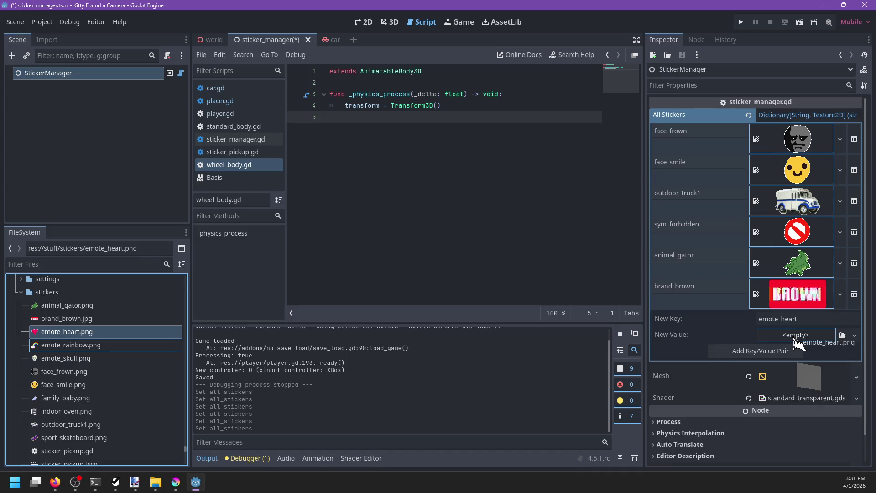
left_click(755, 368)
left_click(779, 350)
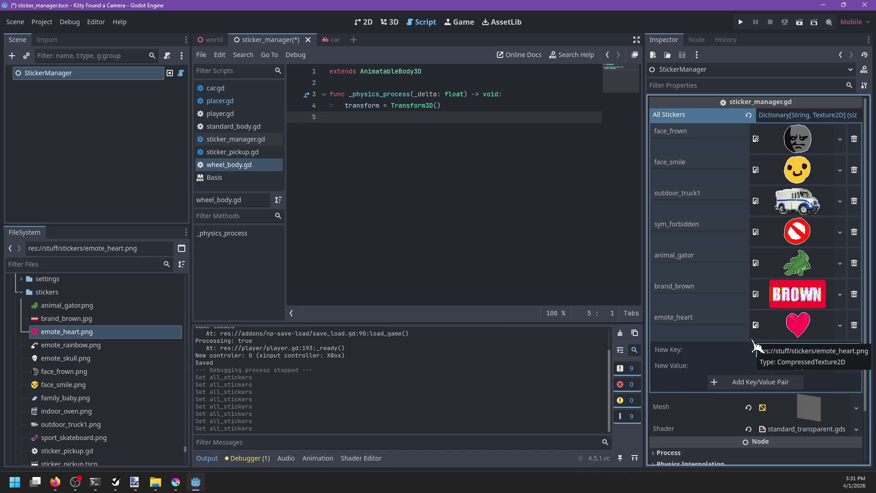
type("emote_rainbow")
mouse_move(73, 345)
left_mouse_down()
mouse_move(702, 314)
mouse_move(796, 366)
left_mouse_up()
left_click(757, 396)
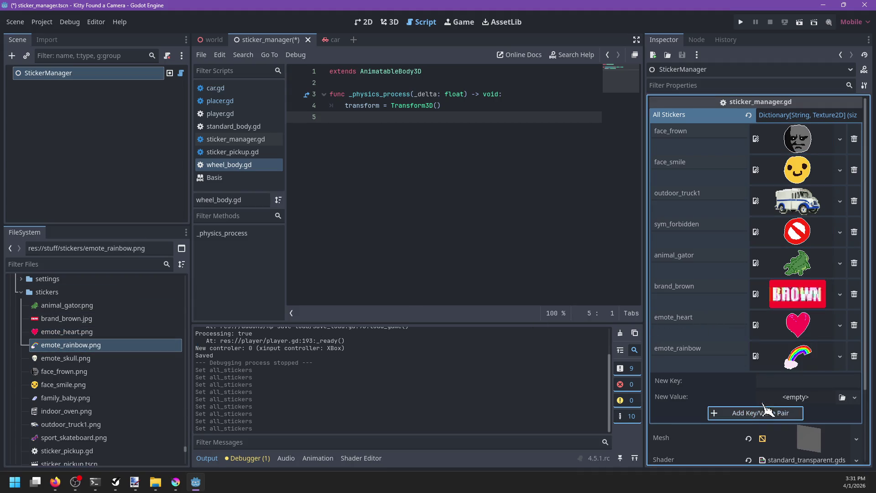
- Add emote_skull and family_baby entries with their sticker images
left_click(772, 379)
type("emote_skull")
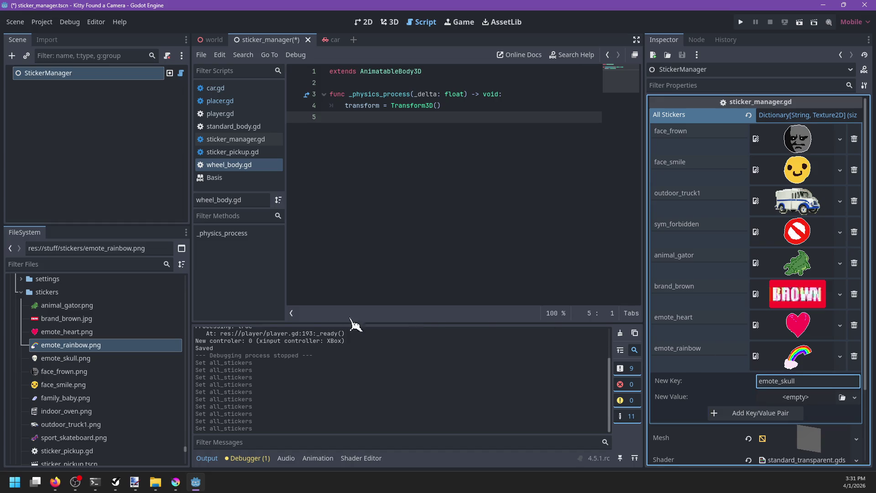
left_click_drag(82, 359, 819, 408)
left_click(774, 414)
scroll(774, 414, "down", 3)
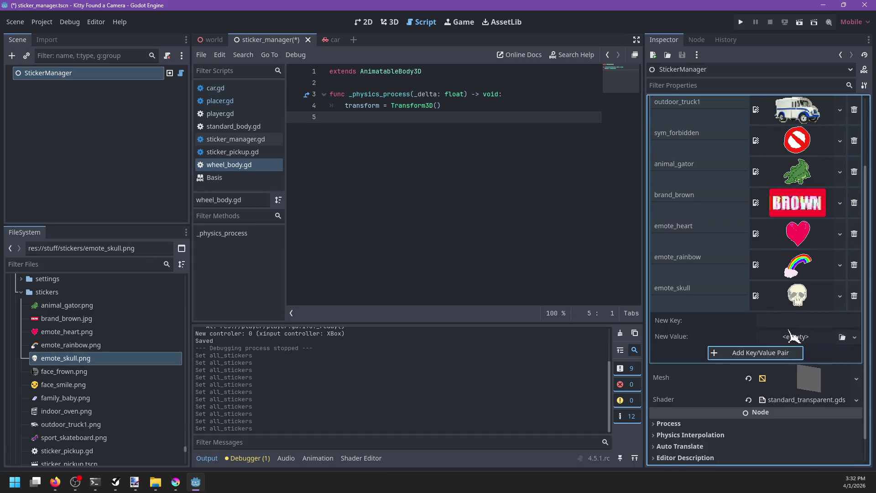
left_click(781, 321)
type("e")
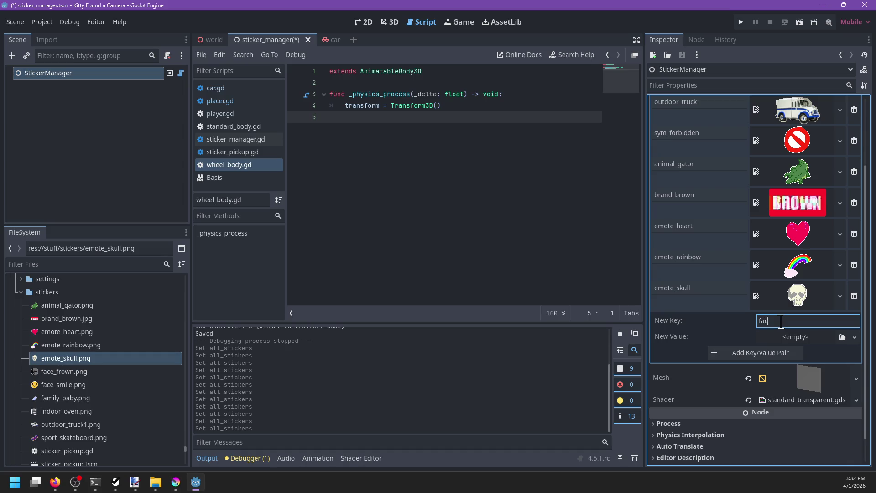
scroll(677, 312, "up", 4)
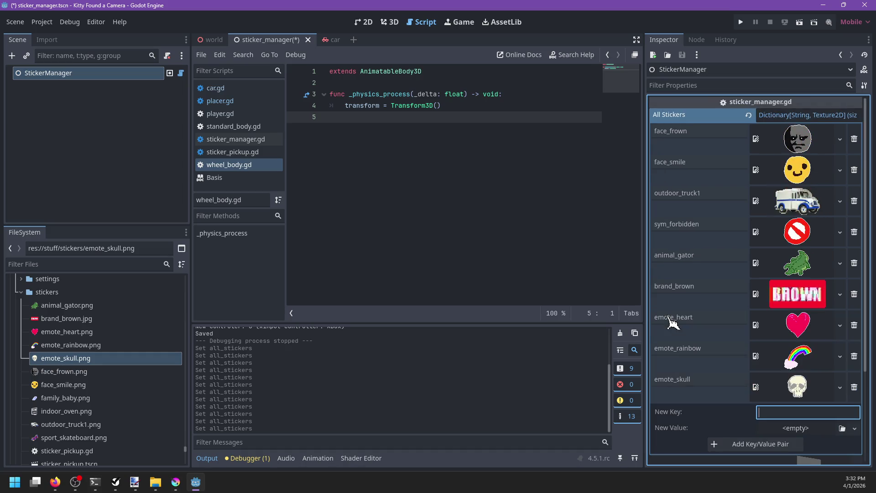
scroll(677, 312, "down", 5)
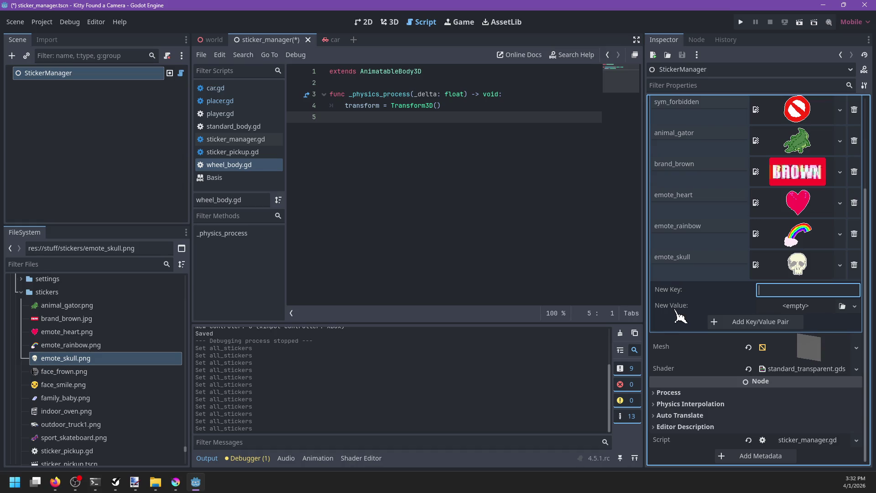
type("family_baby")
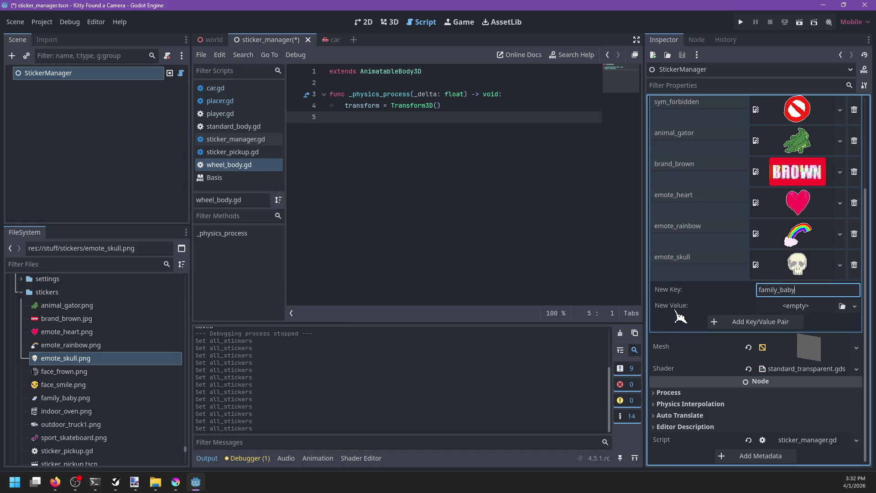
mouse_move(86, 398)
left_mouse_down()
mouse_move(788, 334)
mouse_move(794, 307)
left_mouse_up()
left_click(760, 322)
- Add indoor_oven, outdoor_truck1 and sport_skateboard entries, then save the scene
left_click(769, 319)
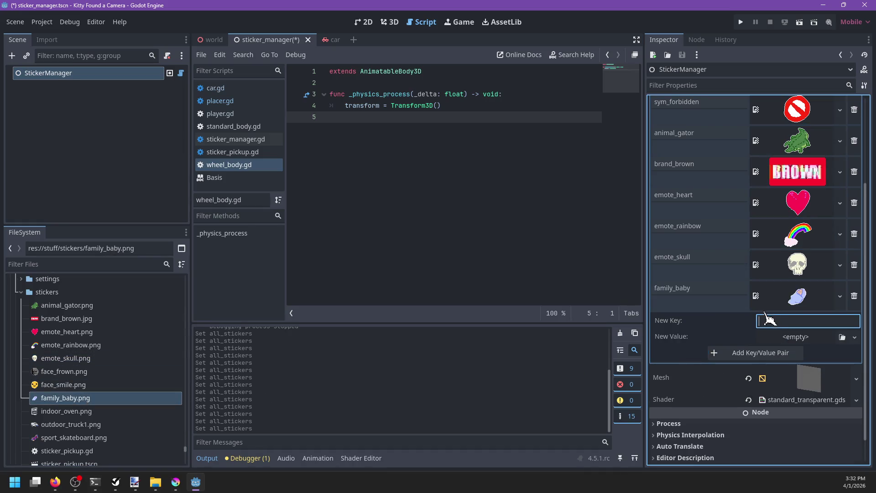
type("indoor_oven")
mouse_move(86, 413)
left_mouse_down()
mouse_move(716, 360)
mouse_move(782, 343)
left_mouse_up()
left_click(725, 366)
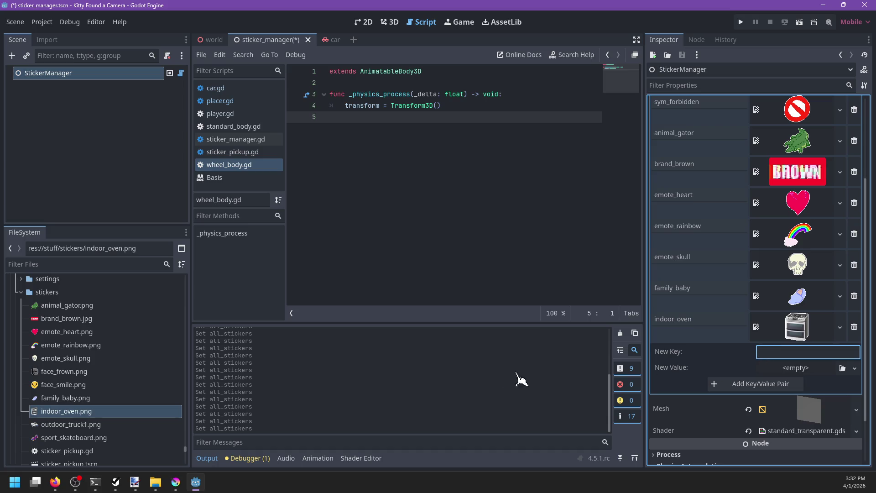
scroll(151, 413, "down", 3)
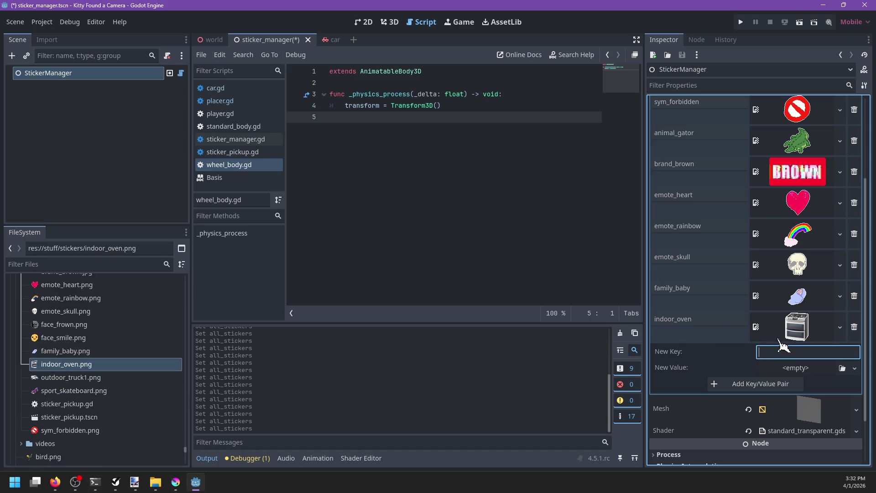
type("outdoo")
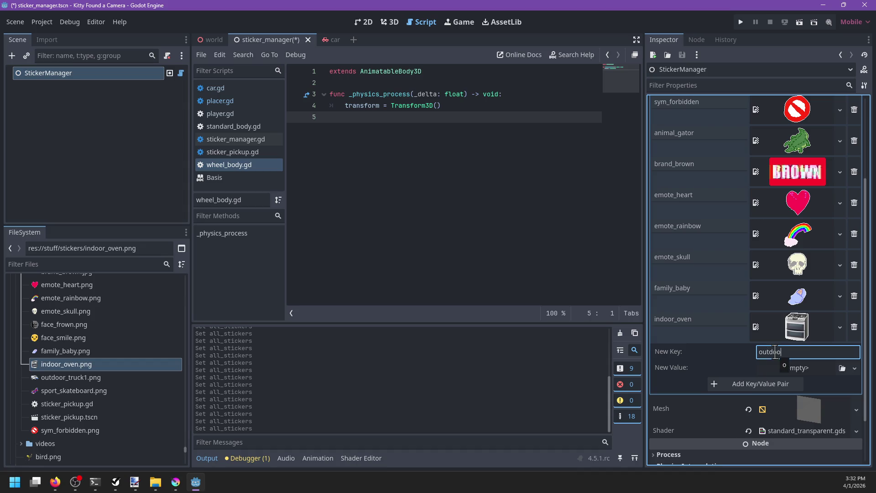
type("uck1")
scroll(774, 353, "down", 1)
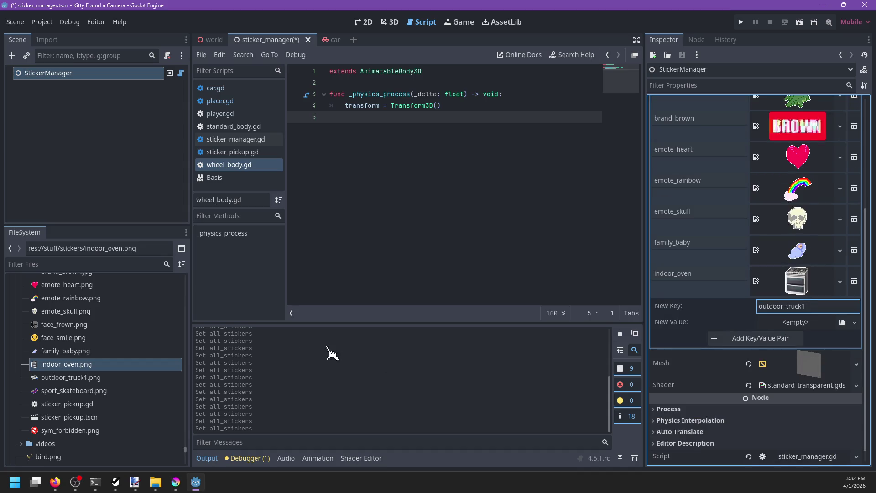
mouse_move(100, 378)
left_mouse_down()
mouse_move(788, 313)
mouse_move(794, 325)
left_mouse_up()
left_click(767, 360)
left_click(793, 308)
type("sport_skateboard")
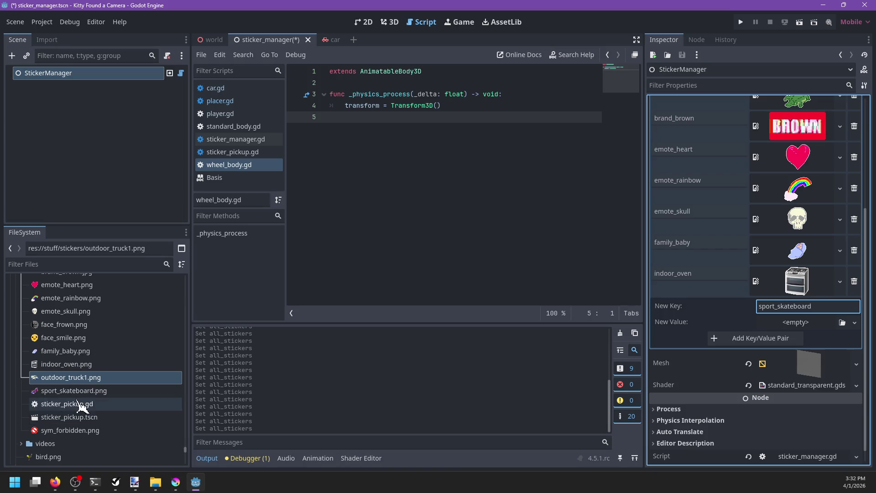
mouse_move(73, 391)
left_mouse_down()
mouse_move(84, 402)
mouse_move(844, 328)
mouse_move(818, 337)
mouse_move(807, 325)
left_mouse_up()
left_click(775, 358)
key("ctrl+s")
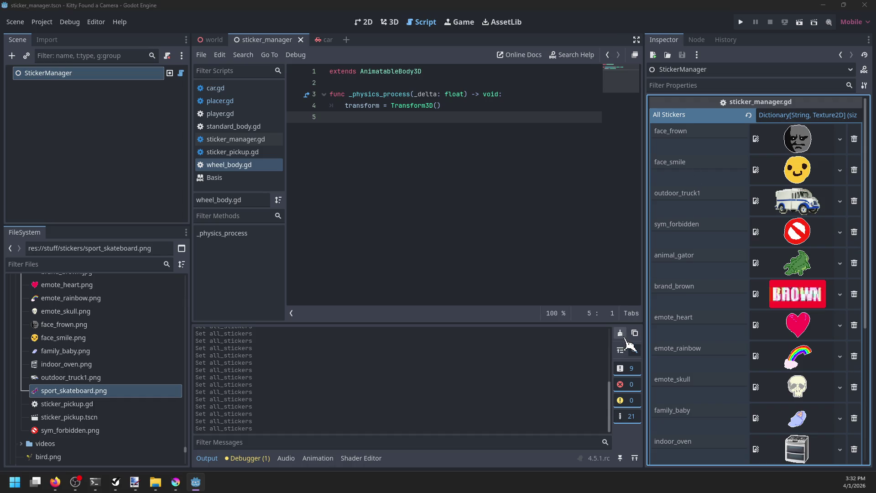
key("alt+Tab")
left_click(283, 237)
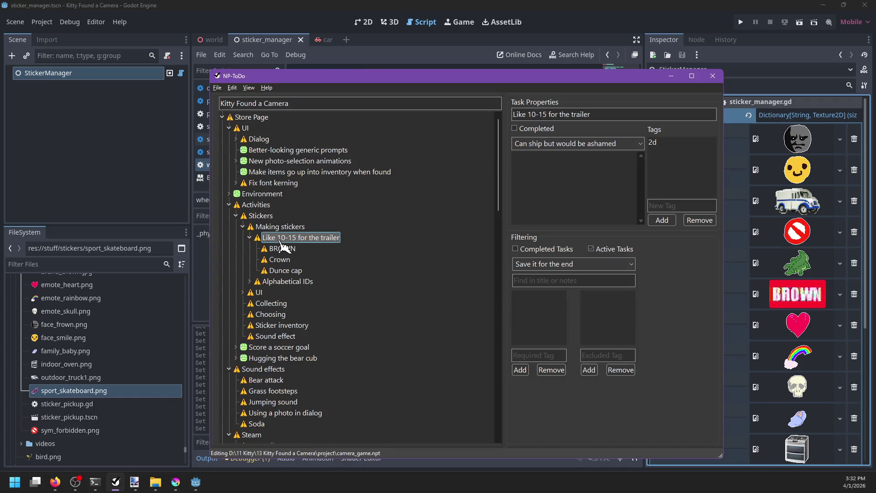
key("Insert")
type("fi")
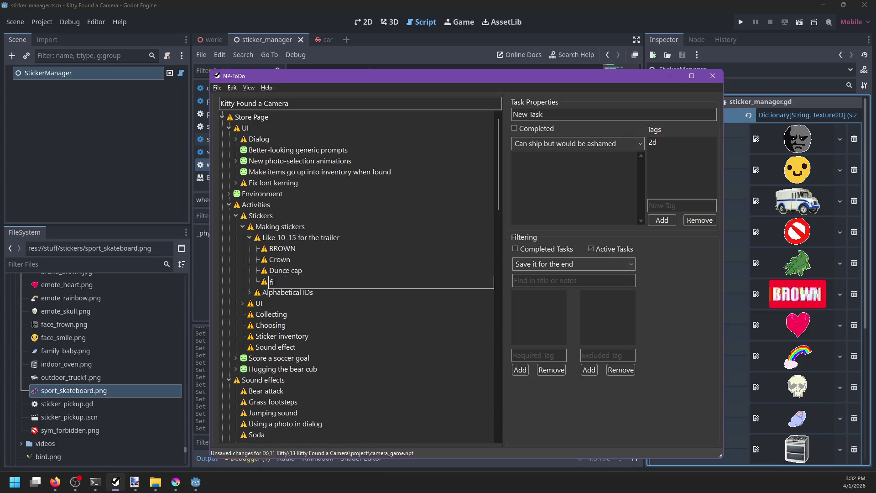
key("Return")
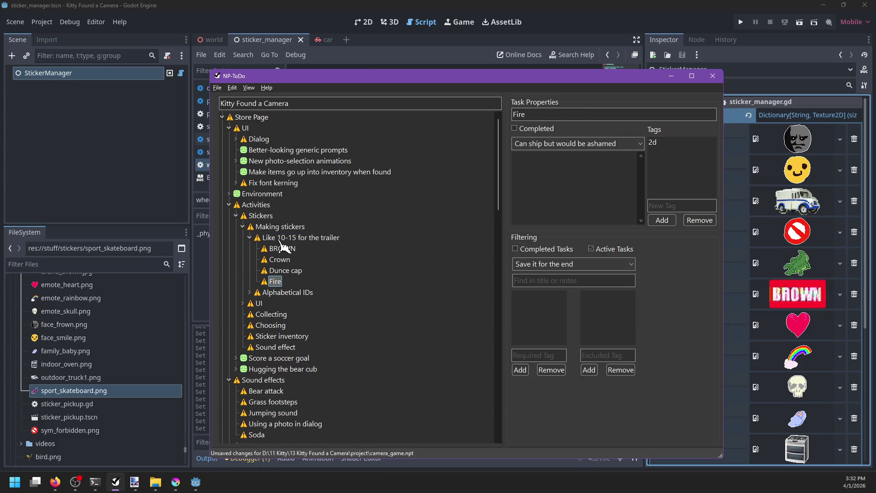
right_click(279, 249)
left_click(301, 252)
key("ctrl+s")
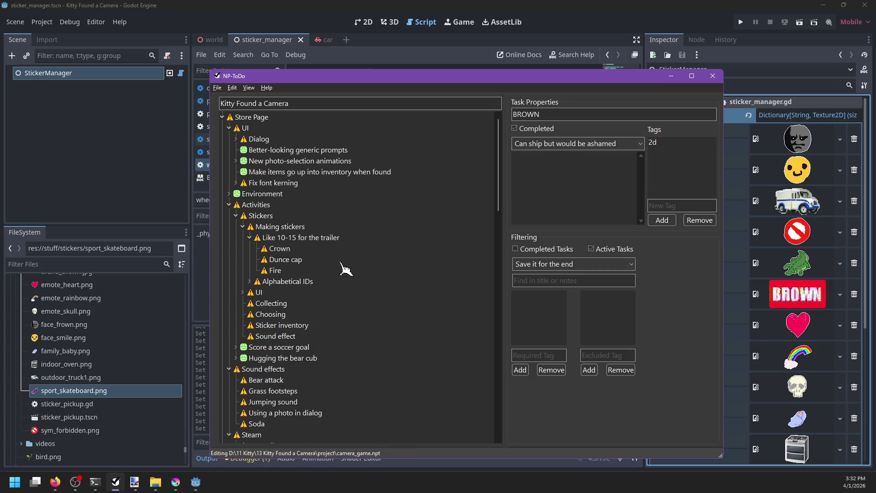
left_click(277, 271)
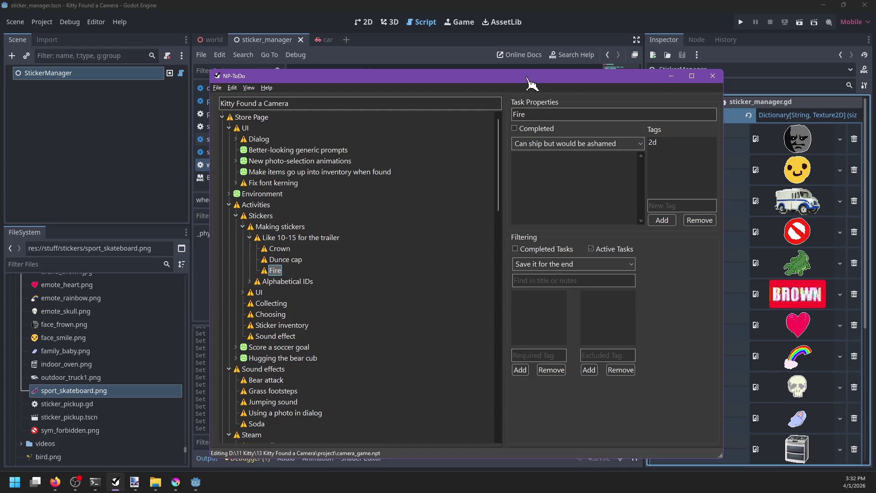
left_click_drag(529, 83, 484, 62)
scroll(810, 272, "down", 3)
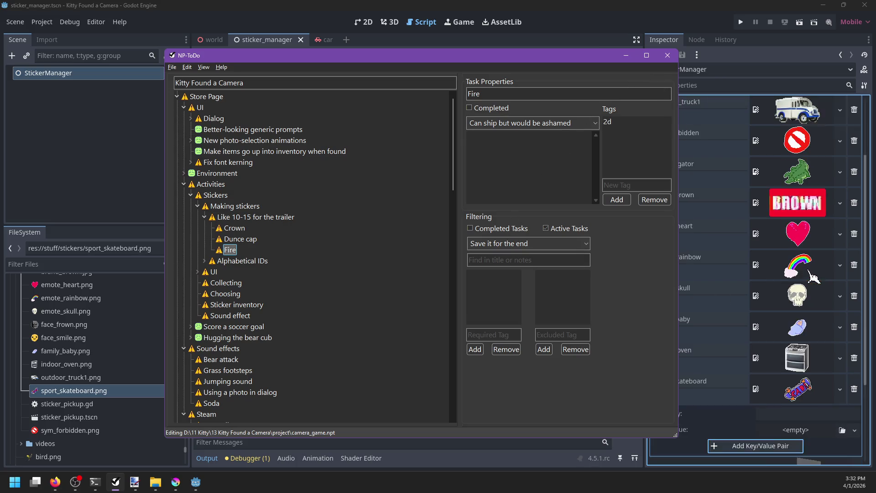
scroll(812, 275, "down", 2)
scroll(810, 277, "up", 4)
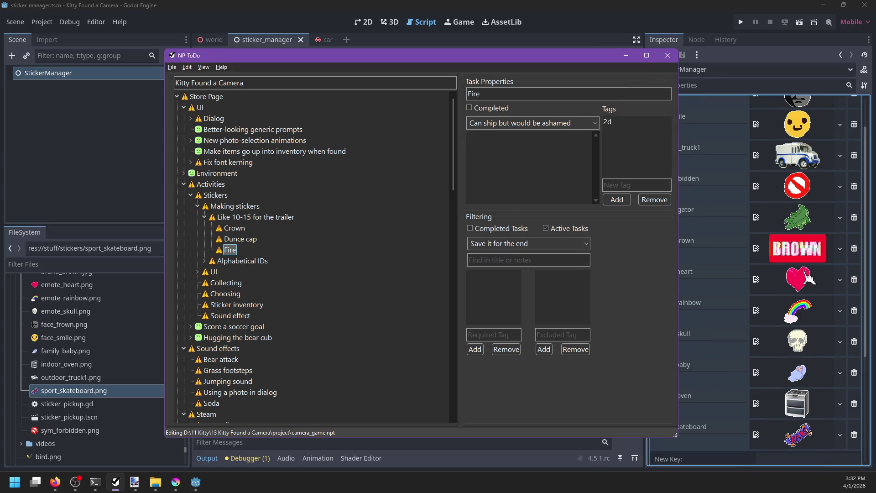
scroll(806, 277, "up", 2)
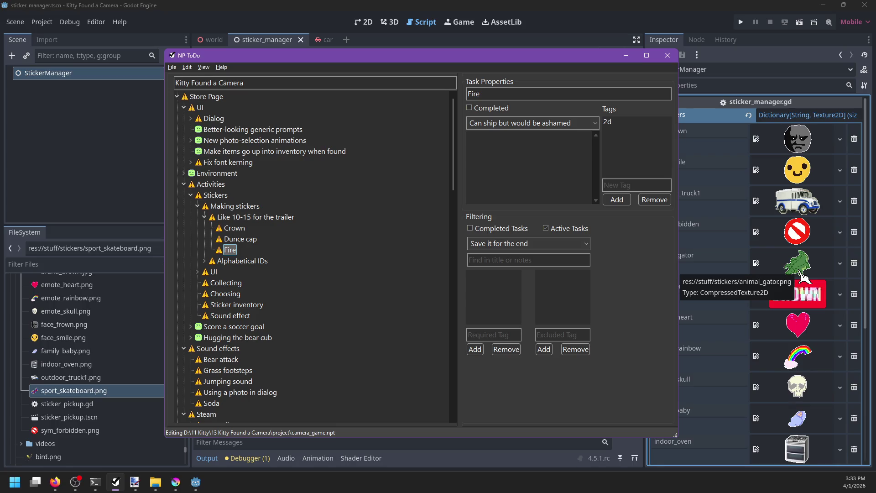
scroll(765, 248, "down", 2)
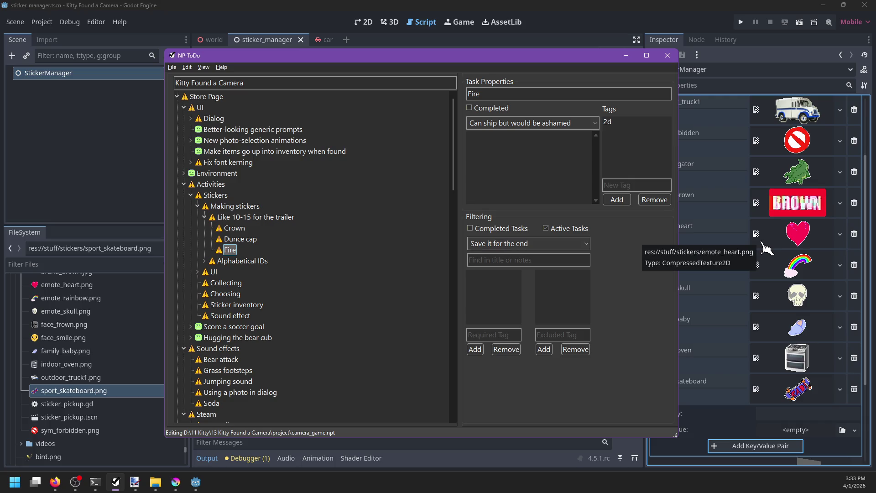
scroll(766, 249, "up", 2)
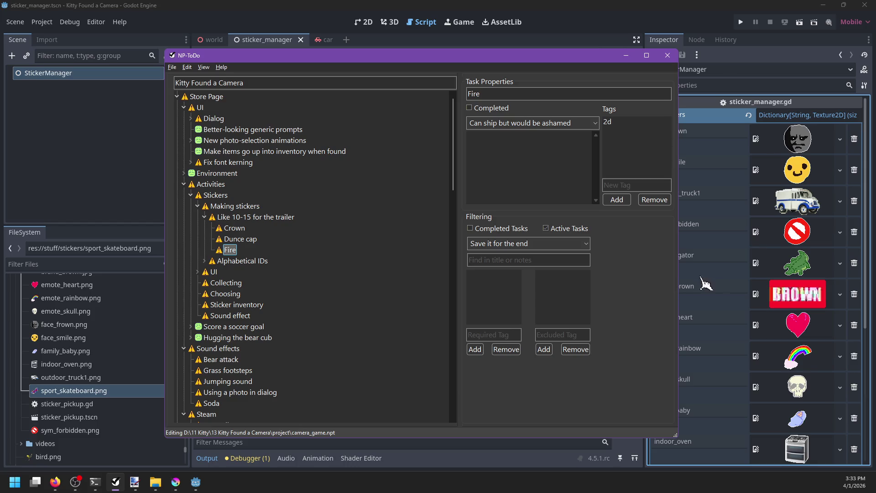
scroll(728, 276, "down", 1)
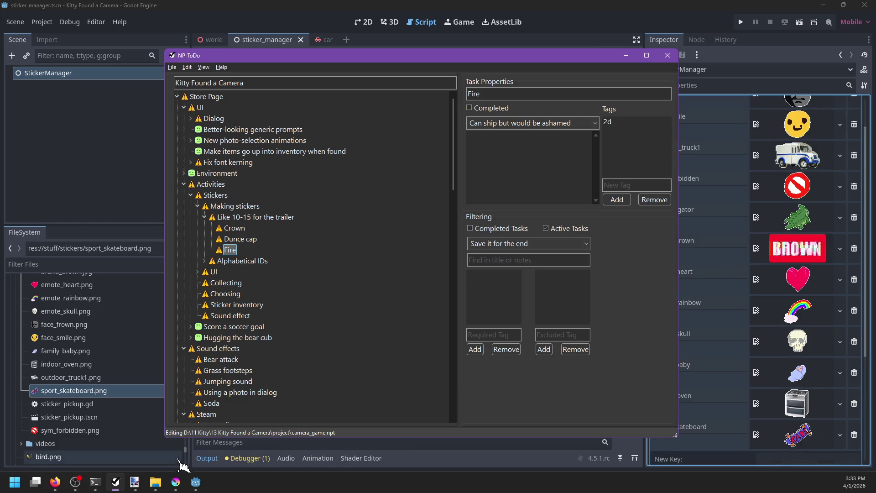
- In stickers_square.kra, duplicate the skateboard layer as hat_crown, hide the original, and clear the copy
left_click(175, 485)
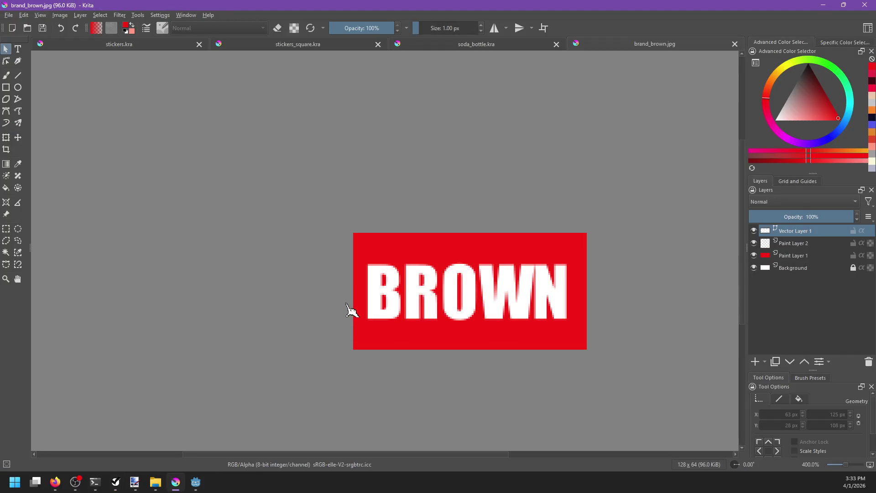
left_click(274, 50)
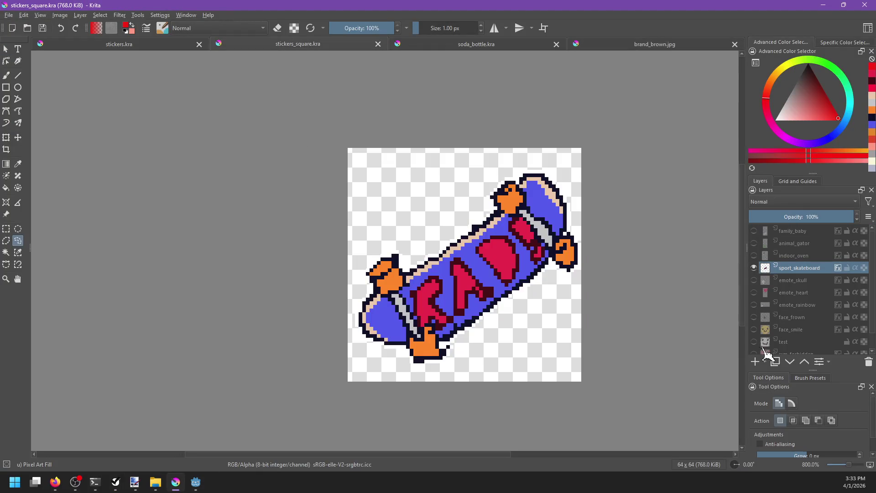
left_click(774, 361)
double_click(804, 267)
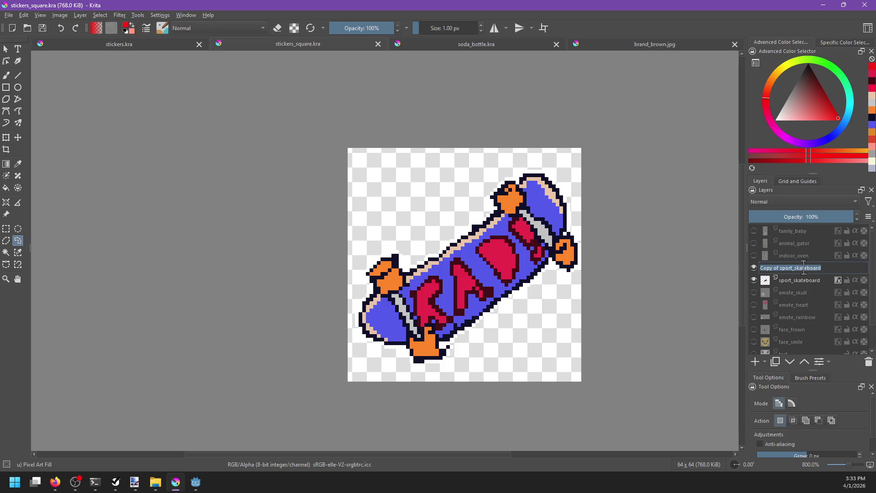
type("hat_crown")
key("Return")
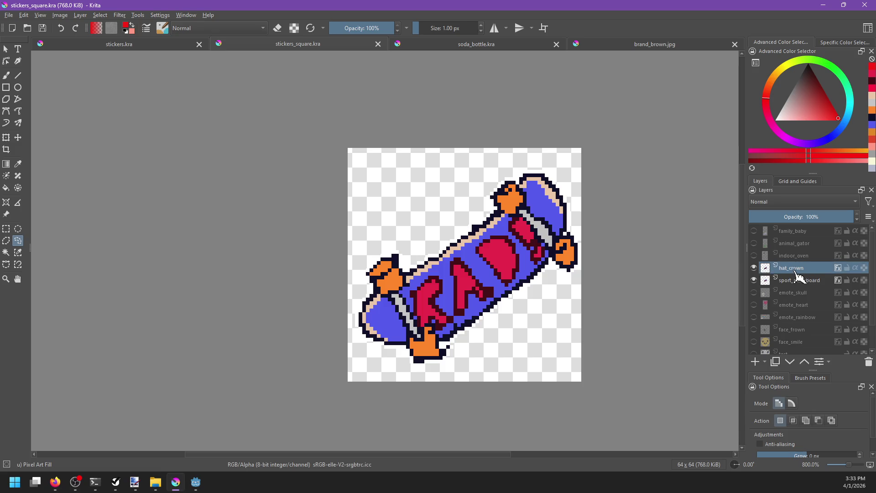
left_click(754, 280)
key("Delete")
- Set the brush colour to a warm yellow, discarding the red and yellow test strokes
key("b")
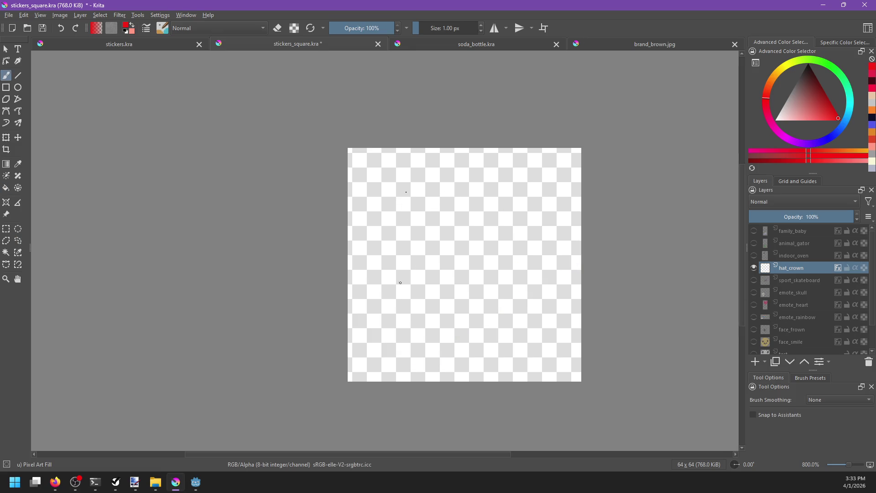
left_click_drag(405, 189, 415, 309)
key("ctrl+z")
left_click_drag(397, 222, 401, 307)
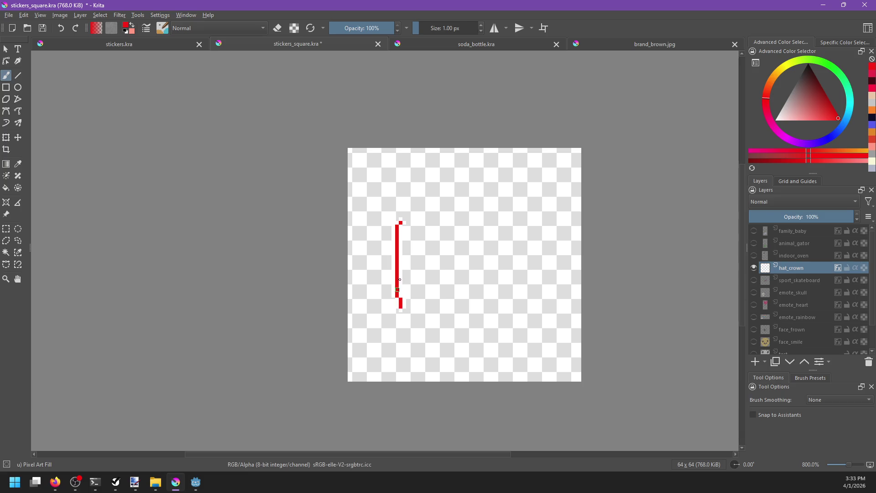
key("ctrl+z")
left_click(781, 69)
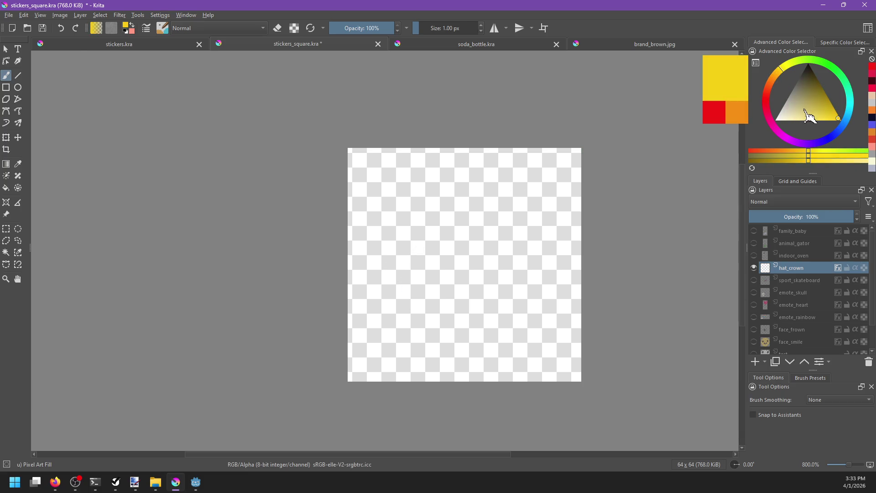
left_click_drag(824, 126, 834, 128)
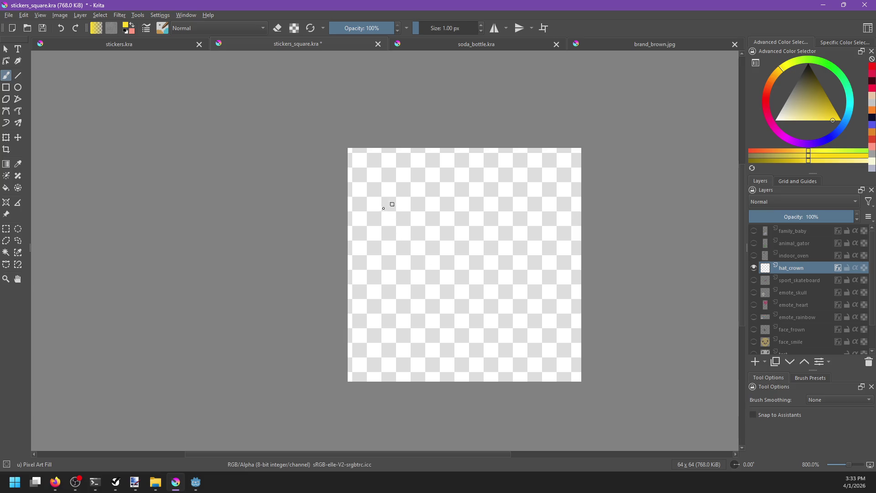
left_click_drag(392, 206, 388, 292)
key("ctrl+z")
left_click_drag(781, 69, 777, 72)
- Draw the three-pointed crown outline in yellow and bucket-fill it solid yellow
mouse_move(393, 213)
left_mouse_down()
mouse_move(396, 309)
mouse_move(481, 320)
mouse_move(511, 298)
left_mouse_up()
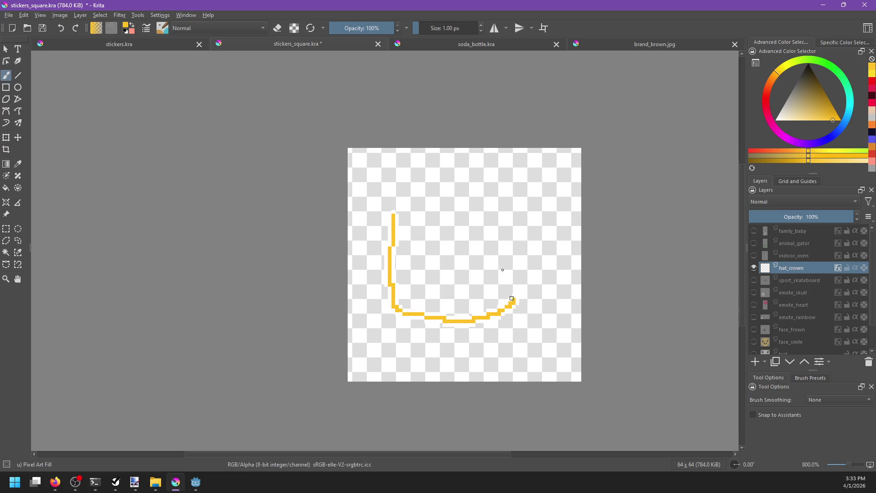
mouse_move(394, 215)
left_mouse_down()
mouse_move(400, 200)
mouse_move(414, 244)
mouse_move(434, 239)
mouse_move(446, 197)
mouse_move(465, 199)
mouse_move(459, 195)
mouse_move(444, 195)
mouse_move(474, 249)
mouse_move(502, 237)
mouse_move(508, 202)
mouse_move(509, 209)
mouse_move(520, 194)
mouse_move(513, 204)
mouse_move(524, 285)
left_mouse_up()
key("ctrl+z")
left_click_drag(524, 209, 515, 300)
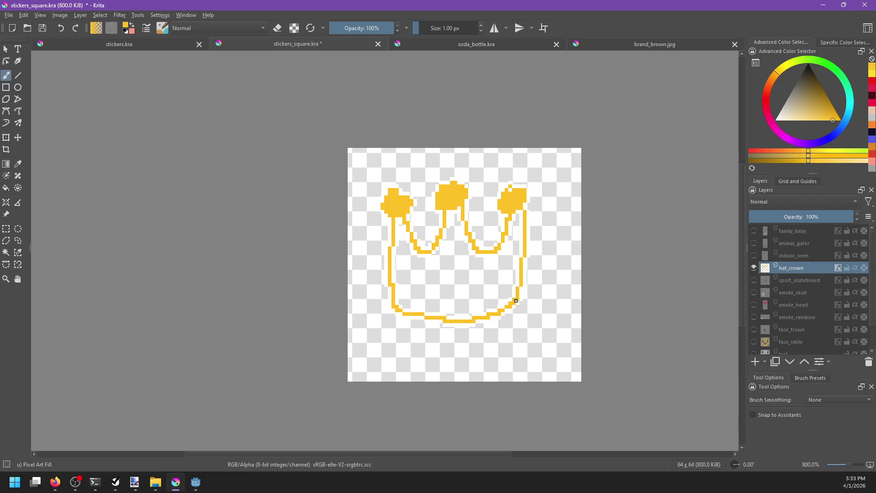
left_click(497, 285)
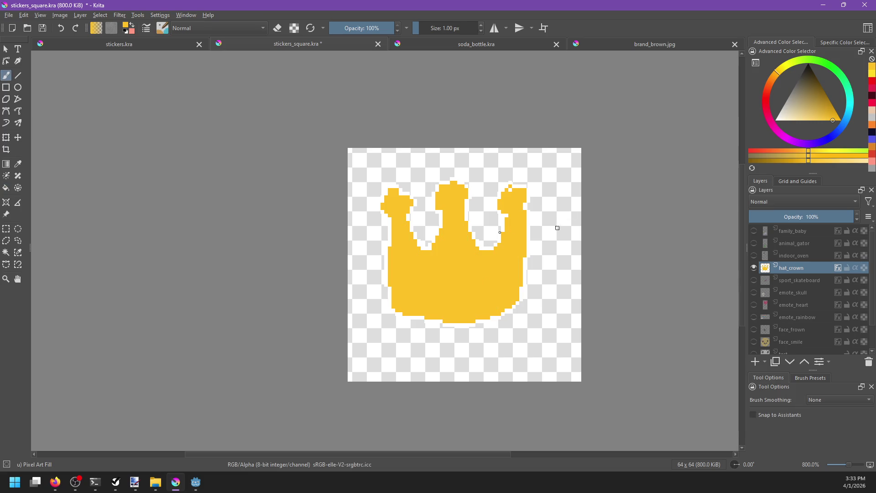
- Clean up the white gap beside the middle tip and paint a red gem in the crown's centre
mouse_move(419, 221)
left_mouse_down()
mouse_move(427, 249)
mouse_move(442, 227)
mouse_move(422, 239)
mouse_move(433, 249)
left_mouse_up()
key("ctrl+z")
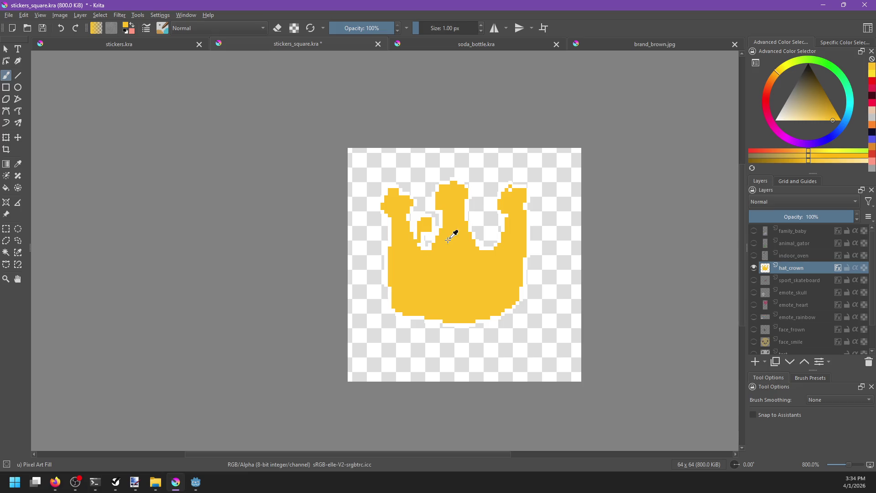
key("ctrl+z")
key("ctrl+z")
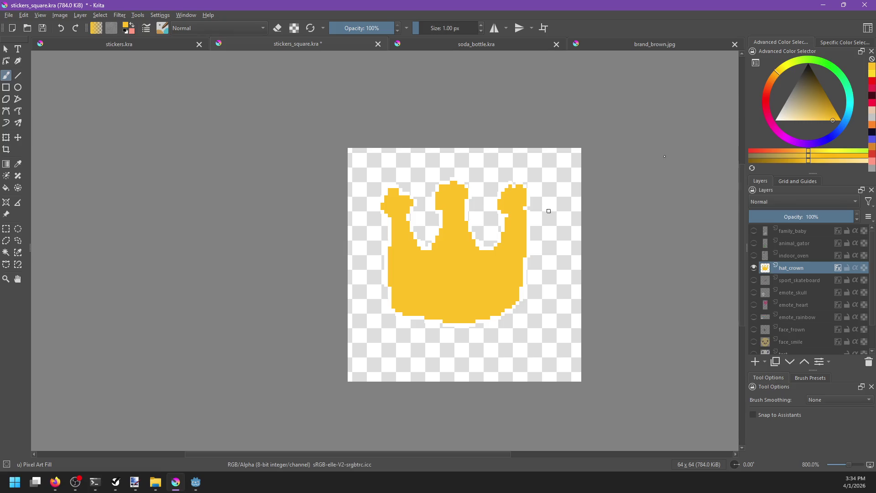
mouse_move(770, 98)
left_mouse_down()
mouse_move(774, 109)
mouse_move(770, 101)
left_mouse_up()
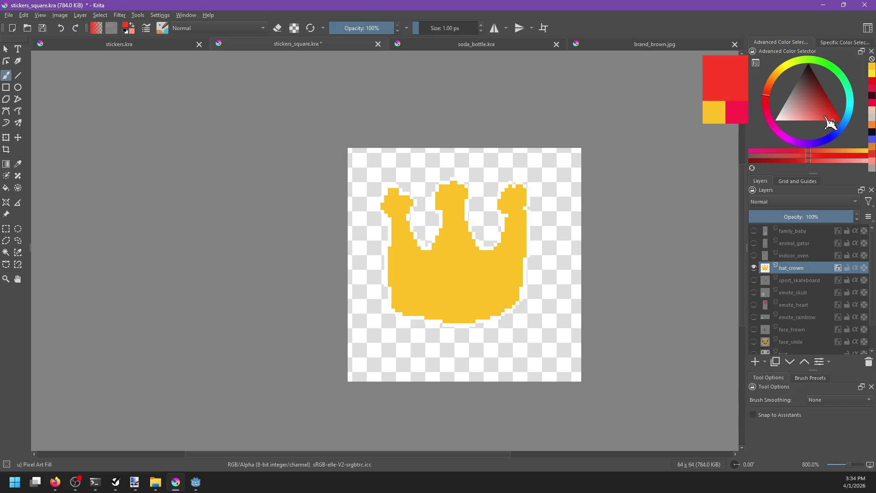
mouse_move(448, 248)
left_mouse_down()
mouse_move(450, 268)
mouse_move(454, 251)
left_mouse_up()
key("ctrl+z")
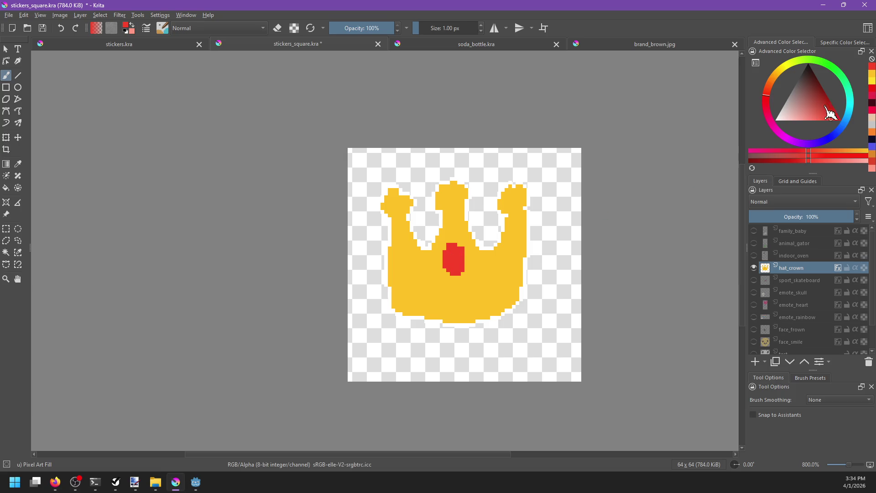
- Paint blue gems on the crown's left and right sides
left_click(828, 136)
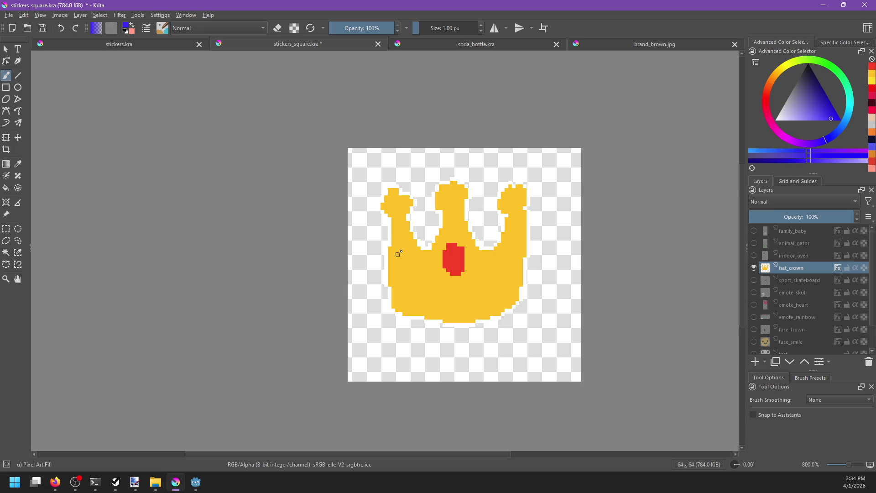
left_click_drag(398, 254, 399, 261)
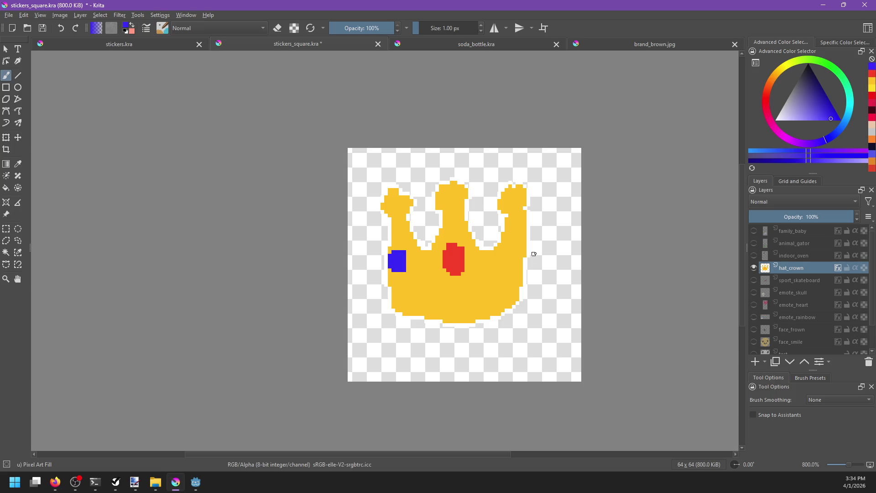
left_click_drag(521, 249, 516, 269)
key("alt+Tab")
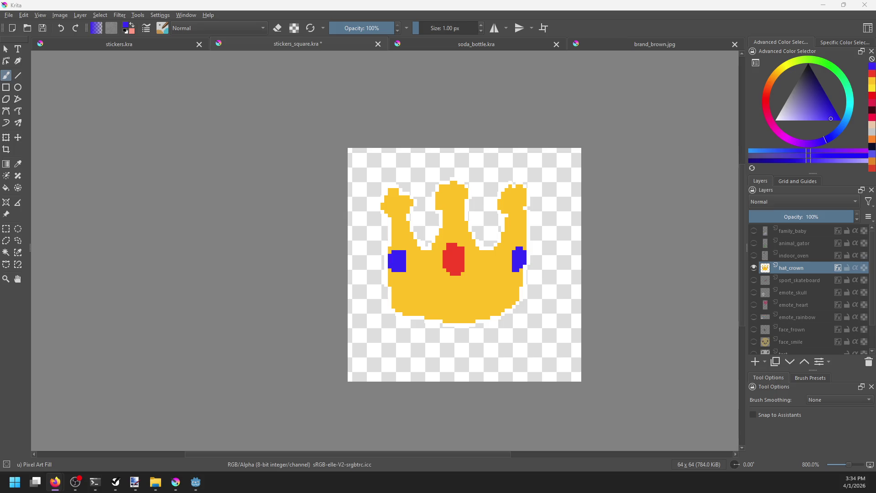
left_click(335, 9)
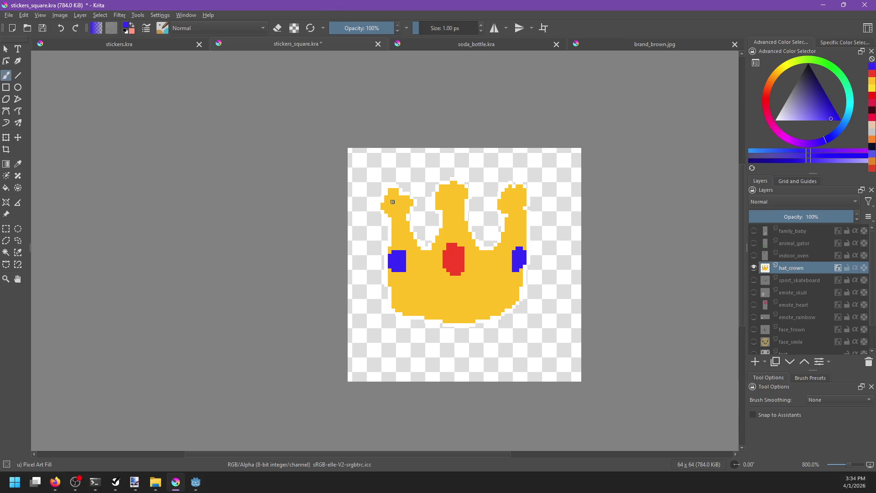
- Switch to an orange-red colour and shade the crown's left tip orange
left_click(777, 88)
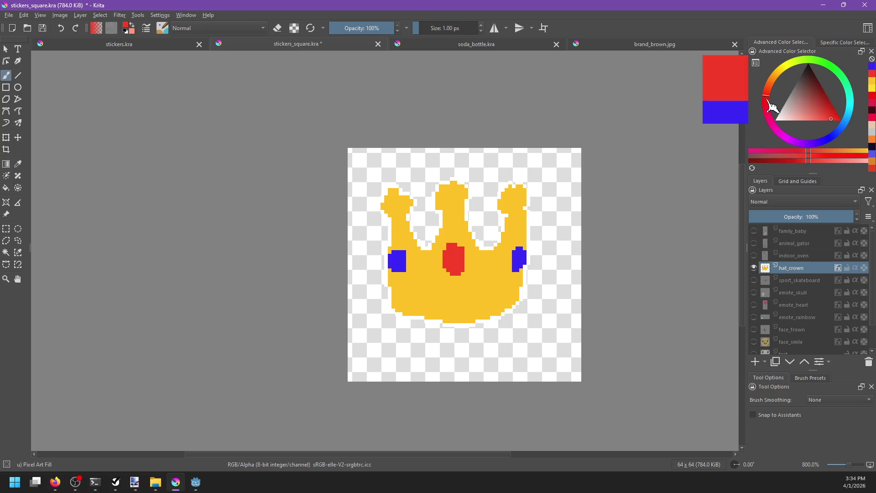
left_click_drag(817, 116, 835, 132)
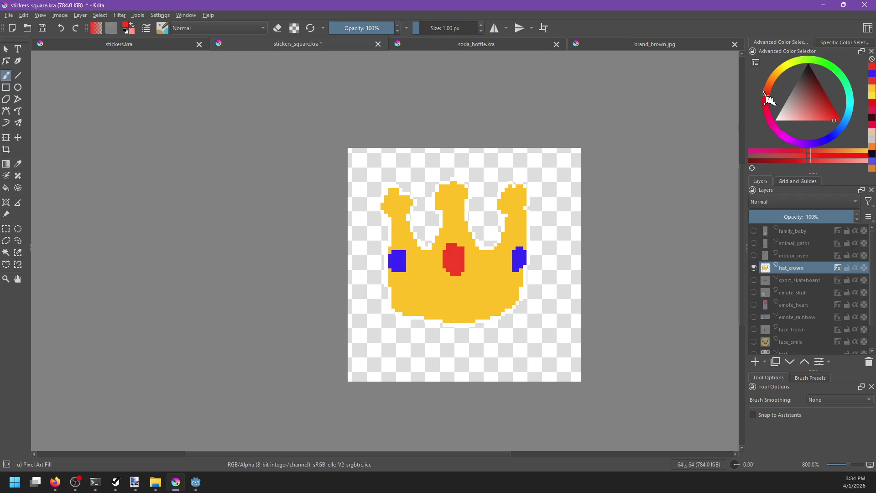
left_click(773, 91)
left_click(386, 206)
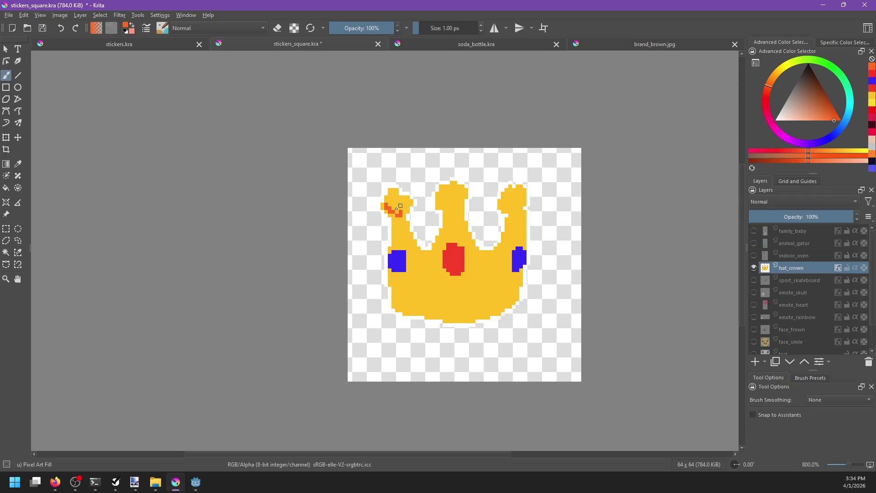
mouse_move(387, 211)
left_mouse_down()
mouse_move(395, 216)
mouse_move(393, 250)
left_mouse_up()
mouse_move(403, 209)
left_mouse_down()
mouse_move(395, 207)
mouse_move(455, 206)
mouse_move(443, 245)
left_mouse_up()
- Add curving orange shading lines down from the middle tip beside the red gem
key("ctrl+z")
mouse_move(444, 210)
left_mouse_down()
mouse_move(429, 261)
mouse_move(441, 303)
left_mouse_up()
key("ctrl+z")
left_click_drag(431, 258, 454, 320)
mouse_move(440, 275)
left_mouse_down()
mouse_move(449, 280)
mouse_move(439, 273)
mouse_move(445, 301)
mouse_move(436, 287)
left_mouse_up()
mouse_move(437, 252)
left_mouse_down()
mouse_move(439, 275)
mouse_move(401, 299)
mouse_move(406, 311)
left_mouse_up()
key("ctrl+z")
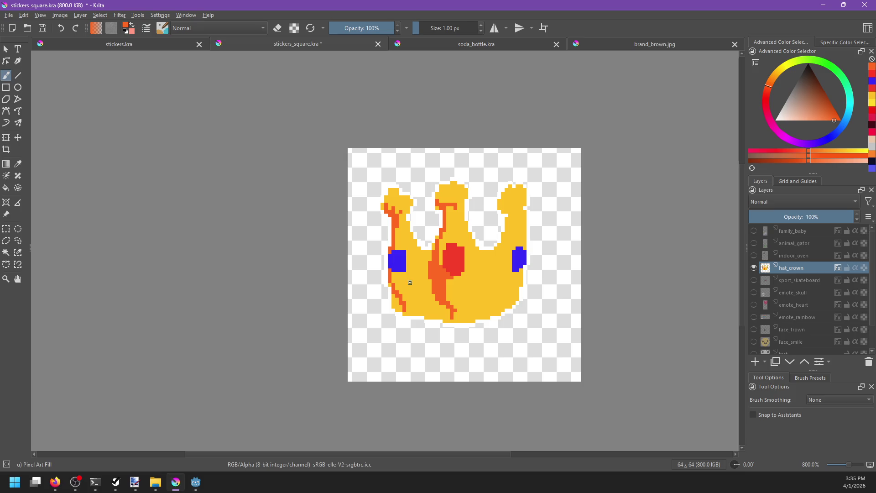
mouse_move(405, 272)
left_mouse_down()
mouse_move(428, 278)
mouse_move(418, 263)
mouse_move(432, 269)
left_mouse_up()
key("ctrl+z")
- Fill the lower-left crown area solid orange and repaint the leftover yellow patch orange
left_click(408, 291)
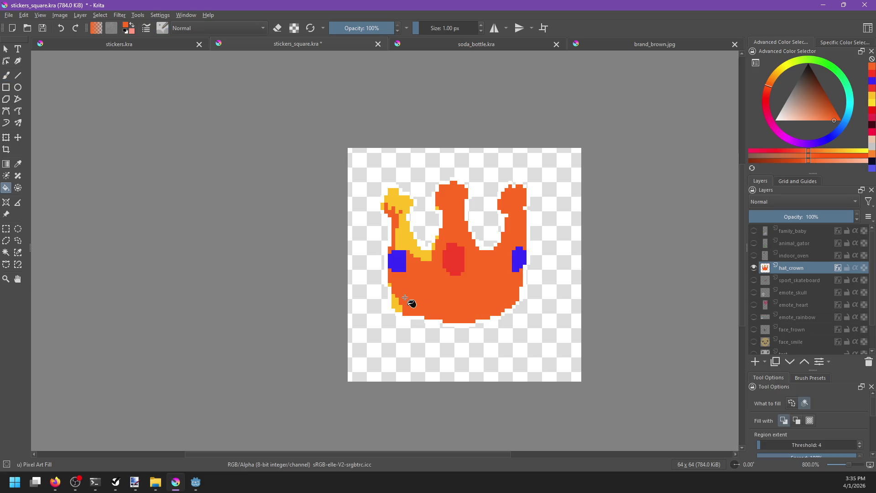
key("ctrl+z")
left_click_drag(450, 322, 447, 313)
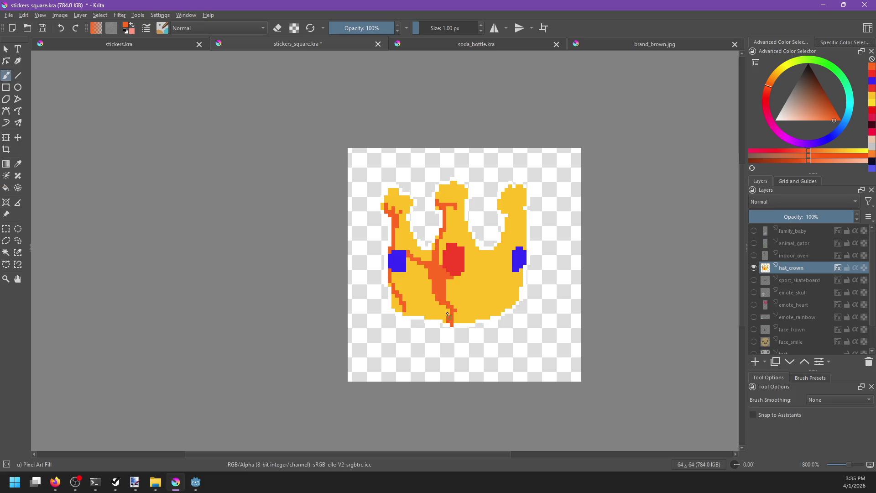
key("f")
left_click(429, 289)
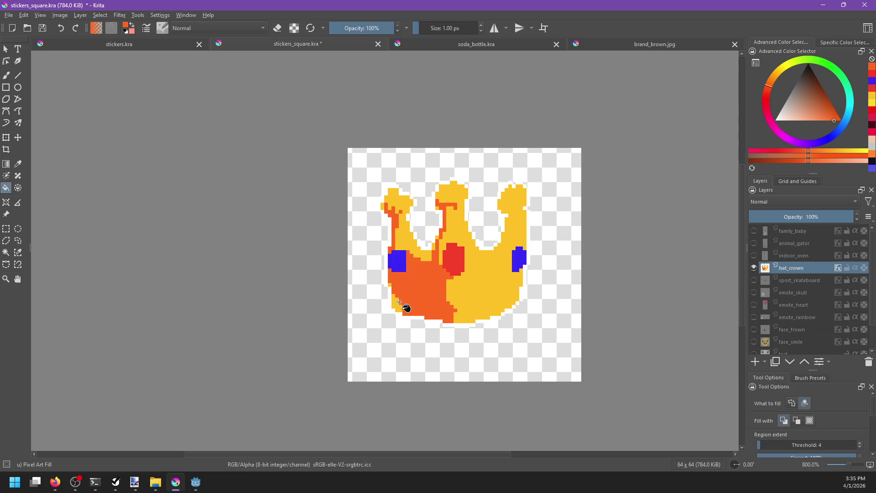
key("b")
left_click_drag(395, 305, 396, 308)
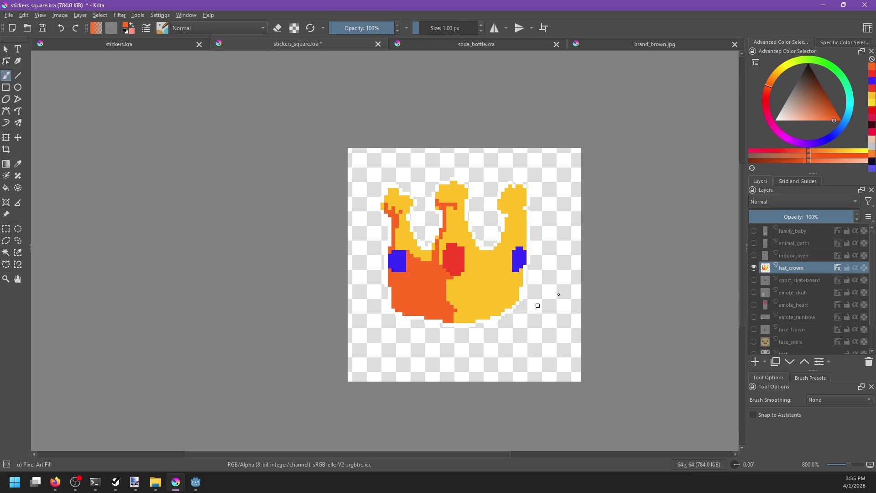
left_click(776, 120)
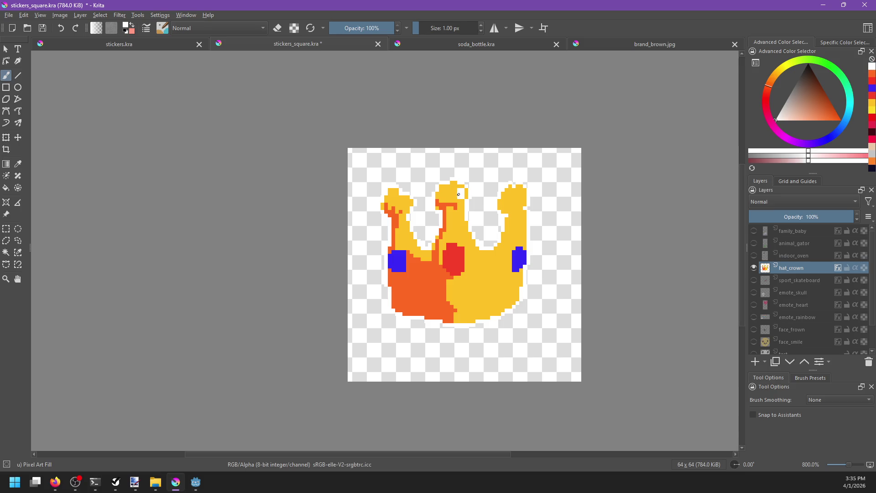
- Paint white highlights on the middle spire, the red gem and both blue gems
left_click_drag(458, 218, 476, 247)
key("ctrl+z")
key("ctrl+shift+z")
key("ctrl+z")
key("ctrl+shift+z")
left_click_drag(519, 196, 521, 192)
key("ctrl+z")
left_click(521, 256)
left_click_drag(454, 251, 458, 252)
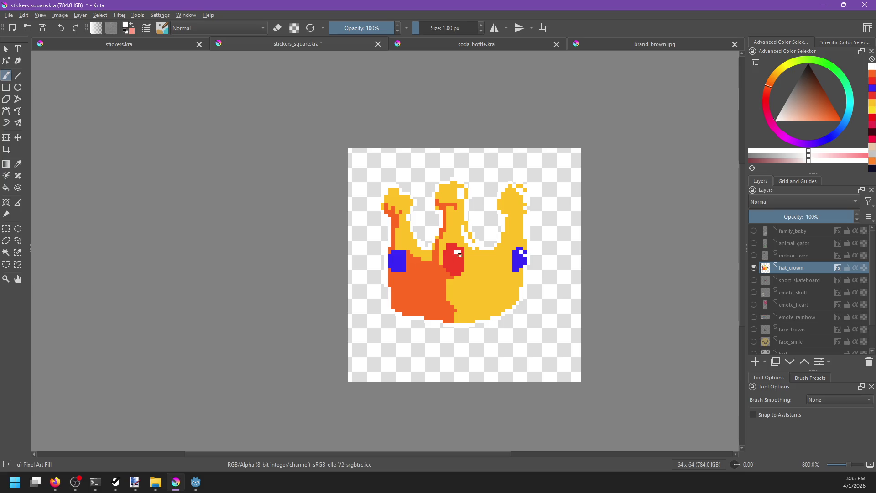
left_click_drag(400, 255, 405, 258)
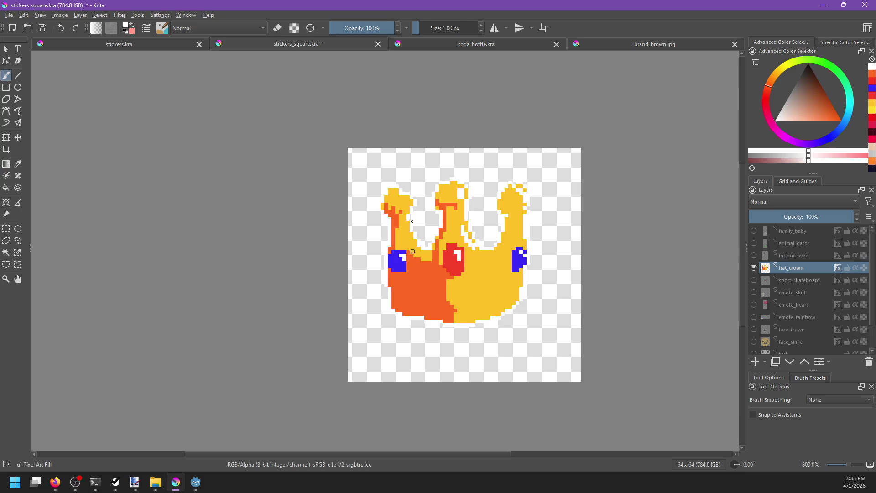
- Retouch the left and right prong tips in the crown's yellow
left_click(405, 196, "ctrl")
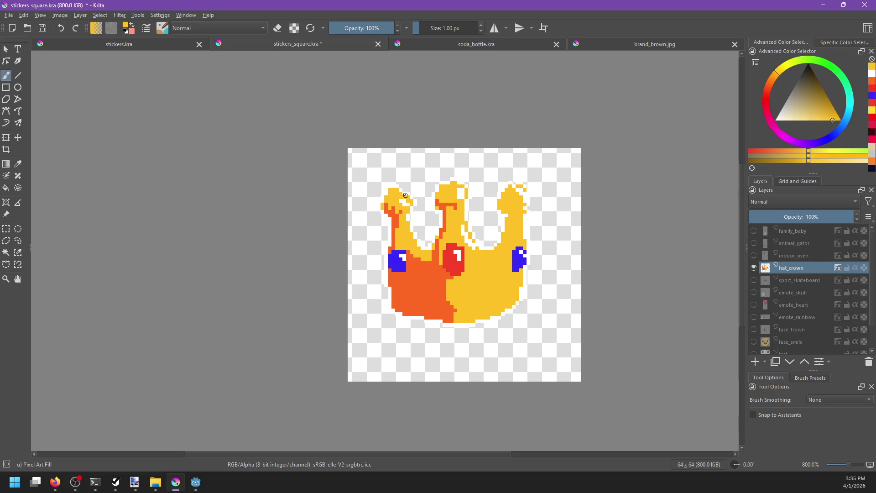
left_click_drag(405, 195, 406, 187)
mouse_move(523, 189)
left_mouse_down()
mouse_move(531, 201)
mouse_move(520, 244)
mouse_move(529, 207)
mouse_move(520, 188)
mouse_move(524, 234)
left_mouse_up()
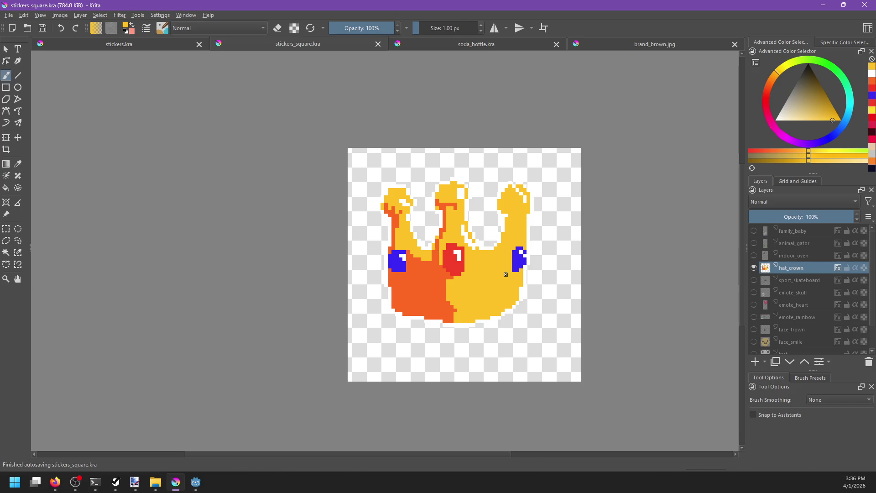
- Nudge the crown layer slightly down and to the right
scroll(469, 247, "down", 3)
scroll(511, 299, "up", 2)
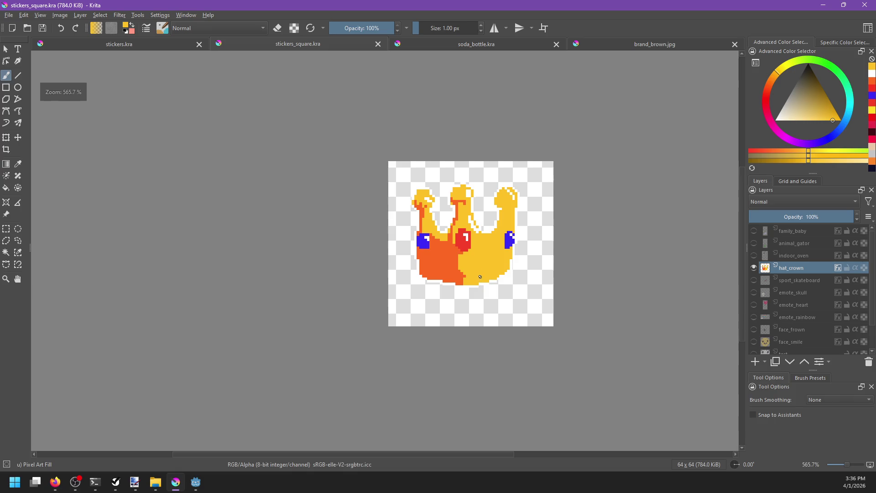
key("t")
left_click_drag(480, 258, 489, 269)
scroll(514, 296, "up", 1)
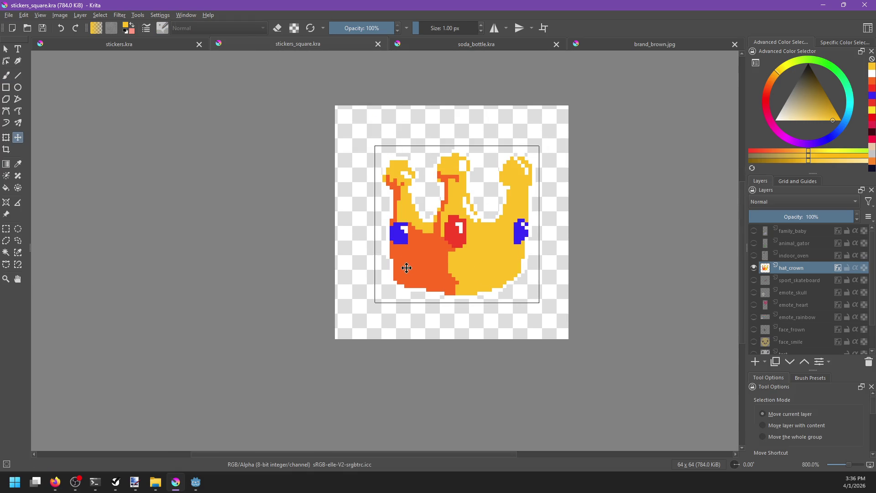
- Shade the crown's bottom edge, right notch and middle prong base in orange
key("b")
left_click(422, 264, "ctrl")
mouse_move(455, 294)
left_mouse_down()
mouse_move(498, 288)
mouse_move(472, 291)
mouse_move(518, 272)
left_mouse_up()
key("ctrl+z")
left_click_drag(458, 284, 478, 290)
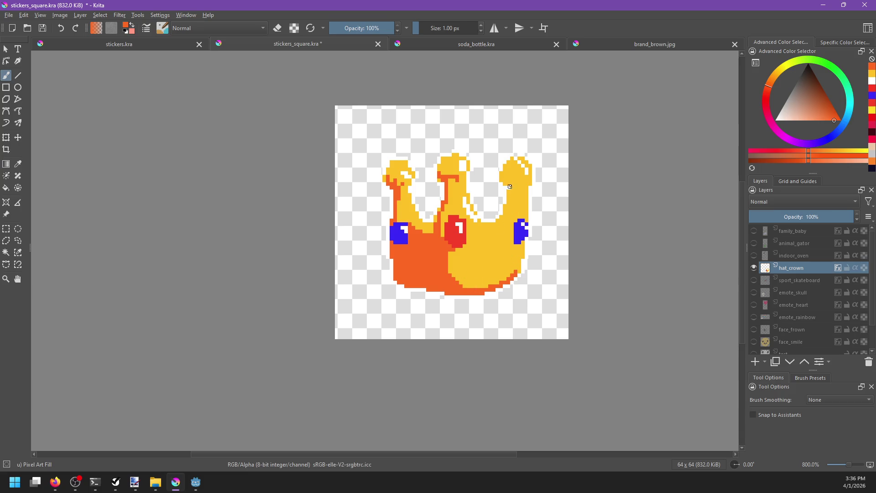
left_click_drag(510, 186, 504, 217)
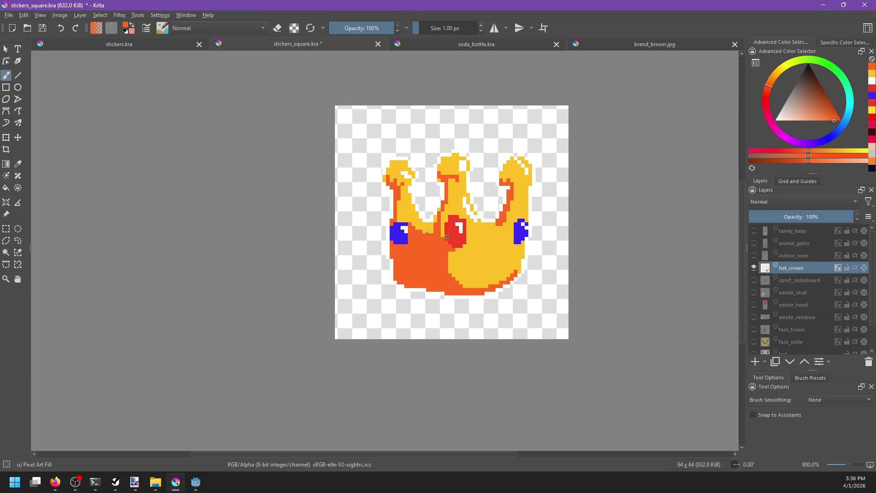
left_click_drag(434, 219, 437, 212)
left_click(436, 224)
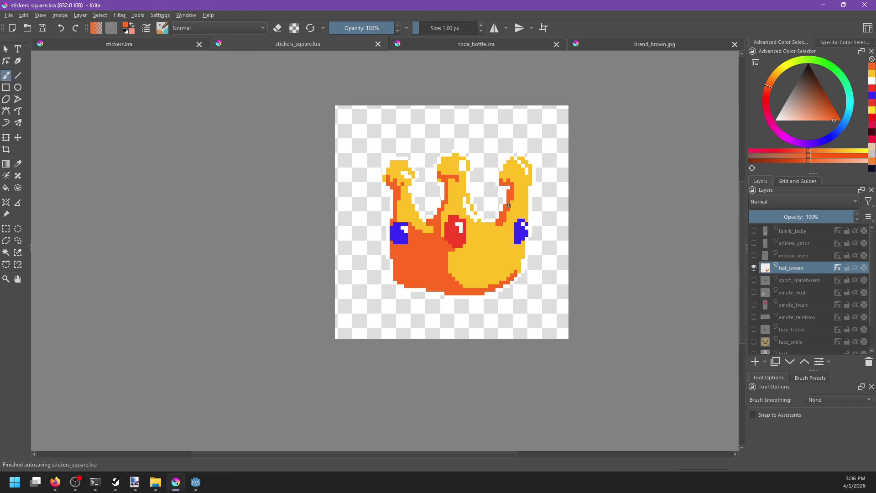
- Draw an orange band across the crown body with a small orange mark below
scroll(488, 191, "down", 6)
scroll(496, 202, "up", 5)
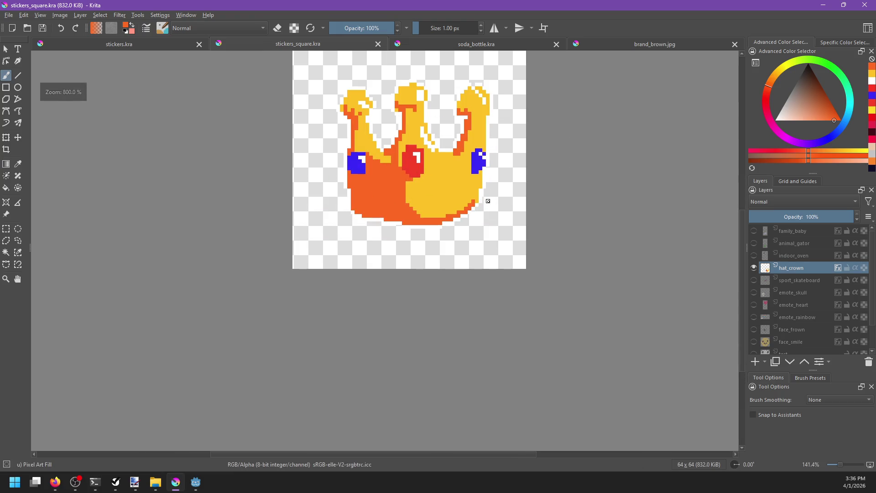
scroll(489, 258, "down", 4)
scroll(489, 258, "up", 5)
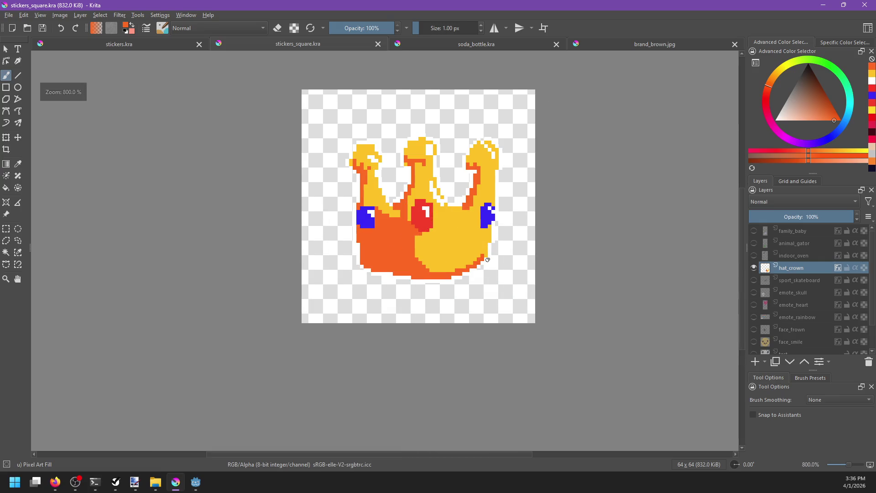
left_click_drag(419, 241, 481, 228)
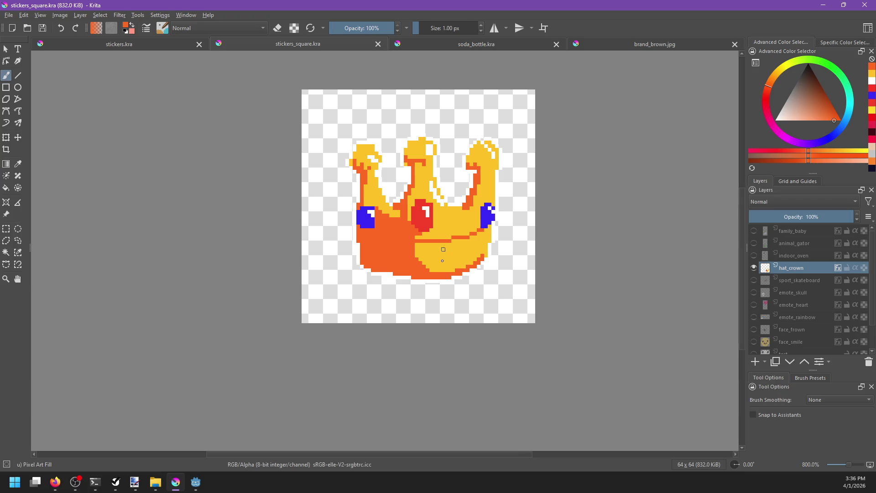
mouse_move(431, 255)
left_mouse_down()
mouse_move(437, 262)
mouse_move(469, 254)
left_mouse_up()
- Add white highlight pixels on the crown and yellow pixels on the orange area
left_click(444, 189, "ctrl")
left_click(441, 252)
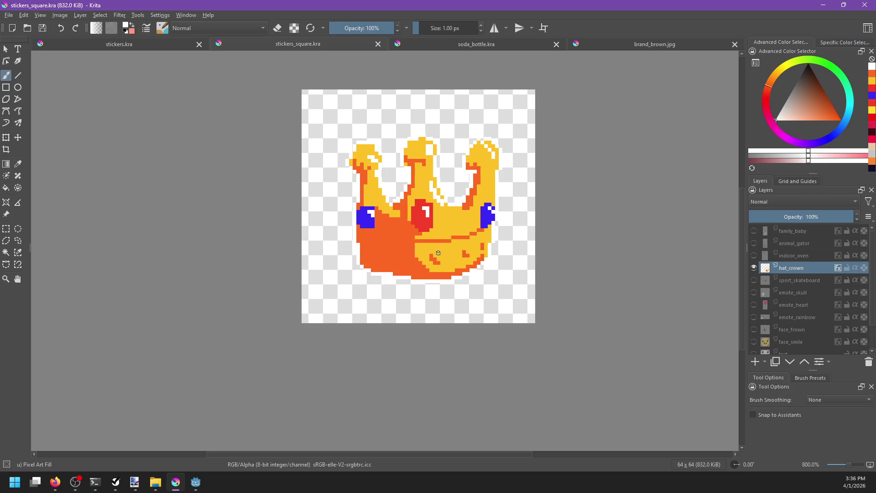
left_click(471, 248)
left_click(451, 274, "ctrl")
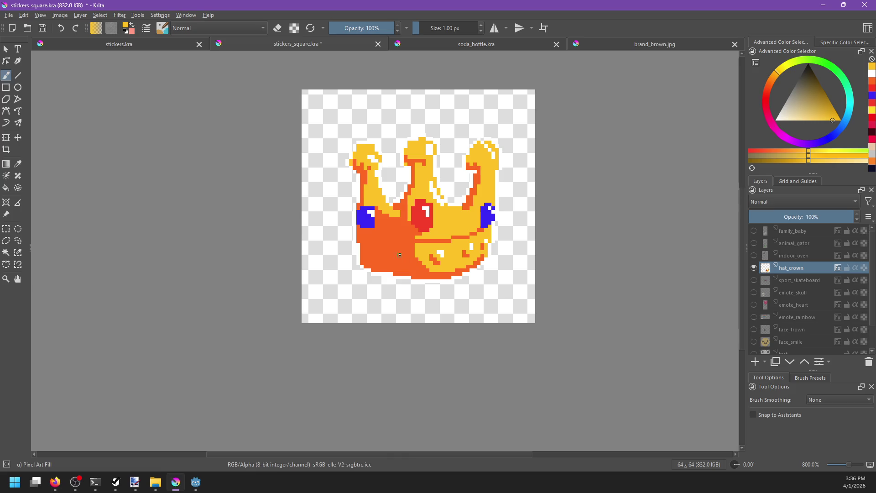
left_click(400, 254)
left_click(376, 254)
mouse_move(435, 238)
left_mouse_down()
mouse_move(374, 251)
mouse_move(387, 250)
left_mouse_up()
key("ctrl+z")
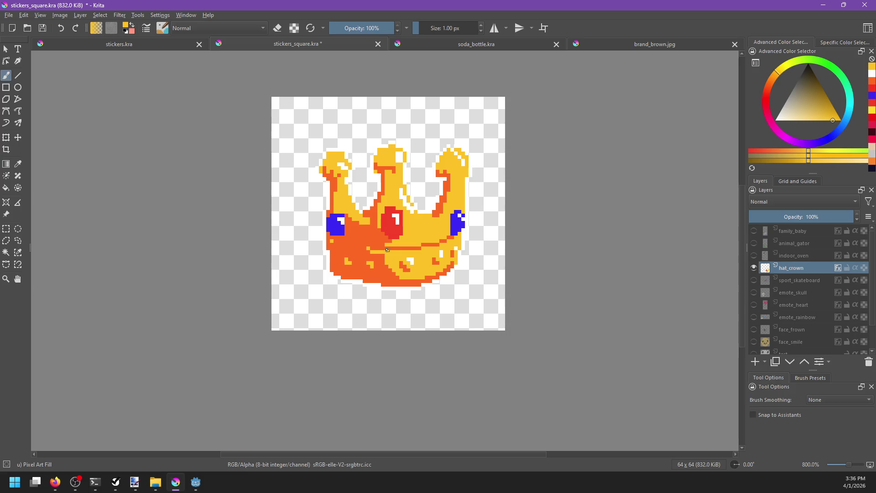
- Dot a few orange pixels on the crown's left body and add a short white vertical highlight
scroll(424, 254, "down", 6)
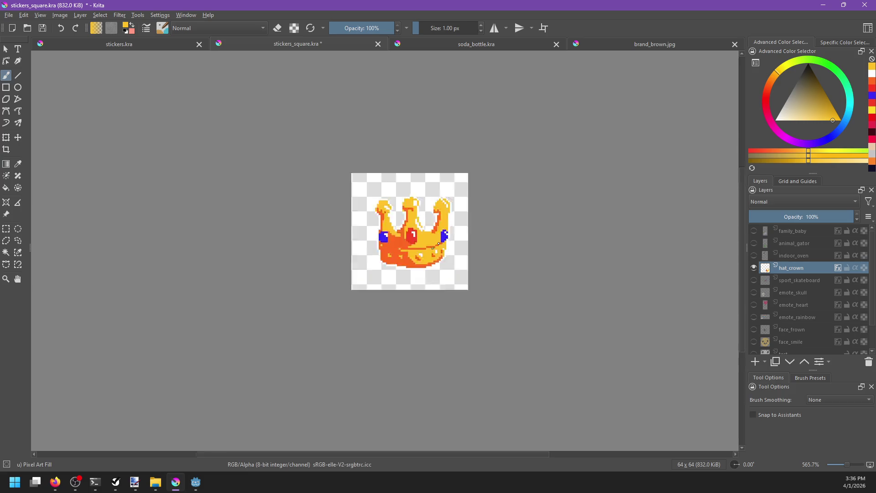
scroll(441, 243, "up", 6)
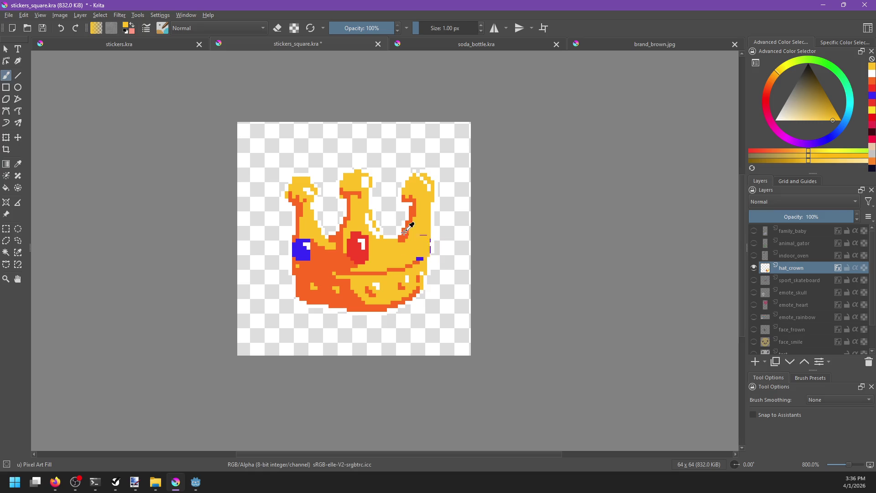
left_click(422, 265, "ctrl")
mouse_move(398, 249)
left_mouse_down()
mouse_move(389, 262)
mouse_move(400, 263)
left_mouse_up()
key("ctrl+z")
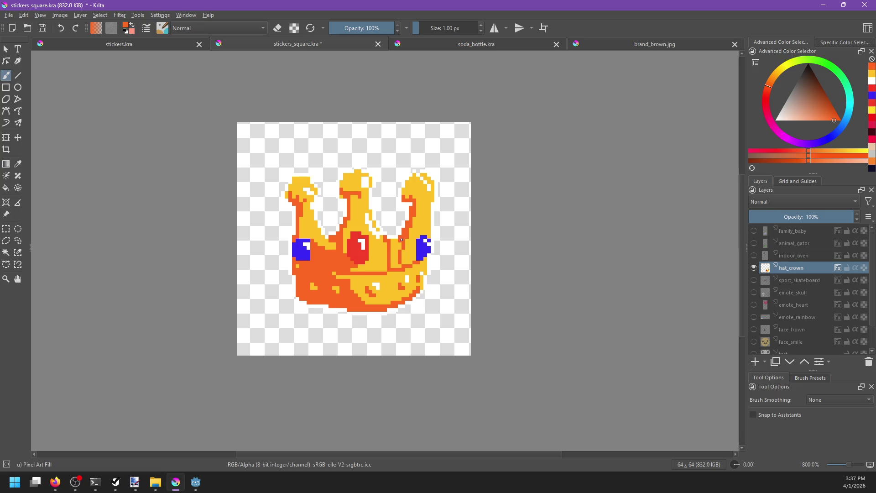
left_click_drag(322, 236, 317, 254)
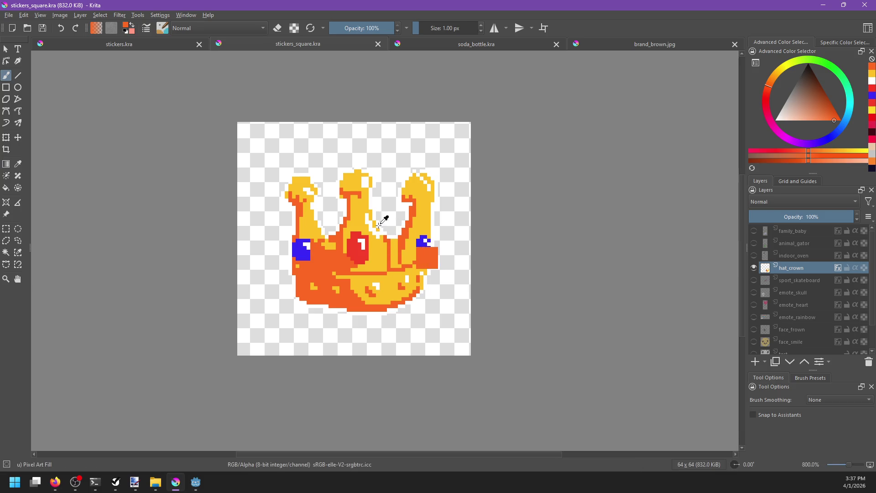
left_click(374, 225, "ctrl")
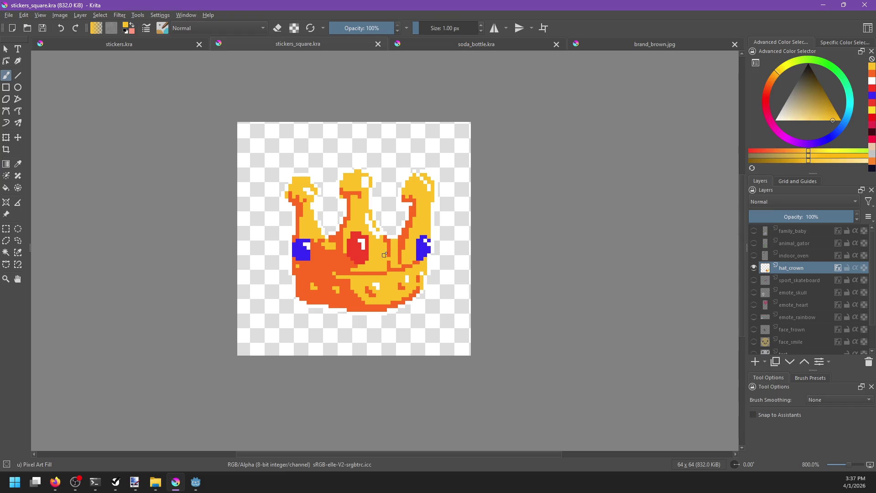
left_click(377, 229, "ctrl")
left_click_drag(386, 243, 385, 256)
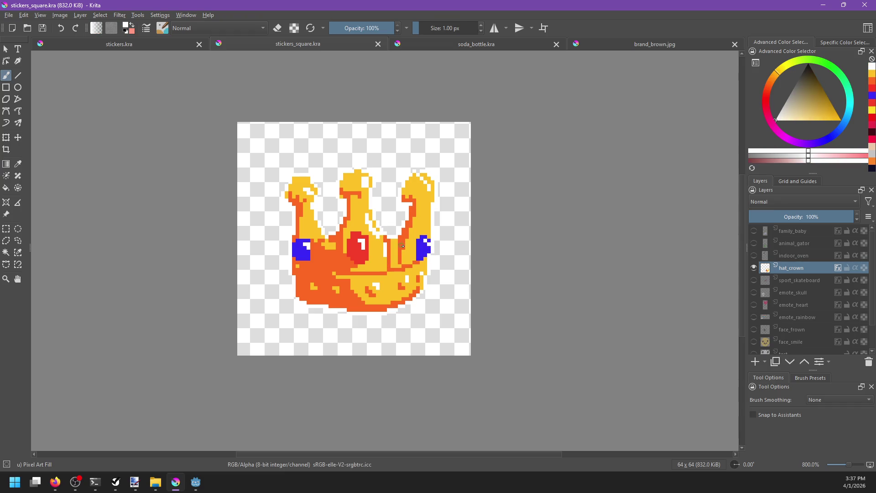
left_click(424, 225)
- Export the crown sticker as hat_crown.png, accepting the default PNG options
key("ctrl+shift+e")
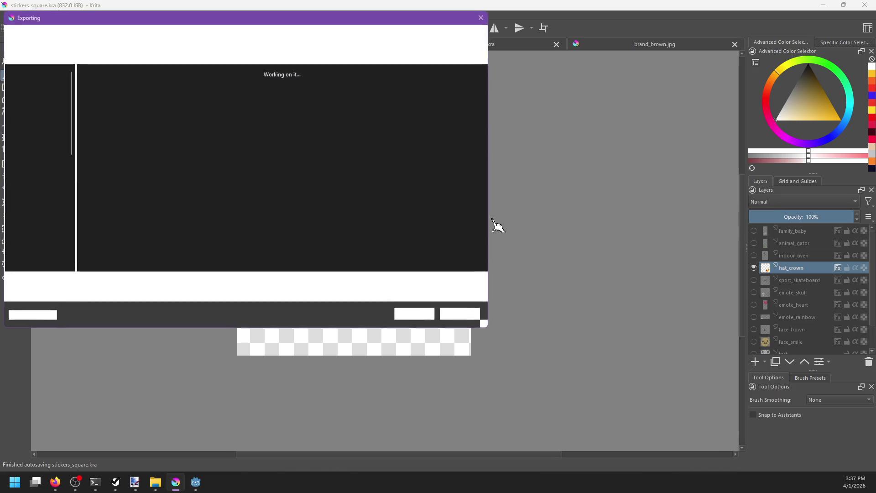
type("hat_c")
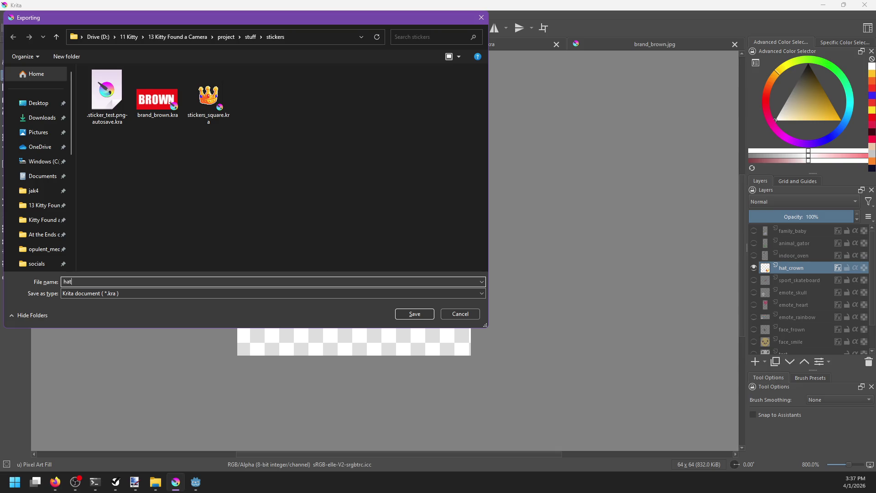
type("rown.png")
key("Return")
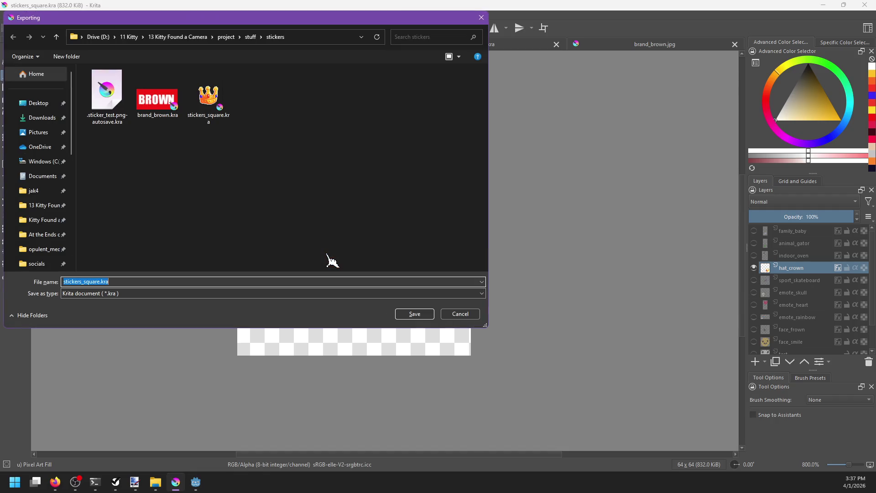
type("hat_crown.png")
key("Return")
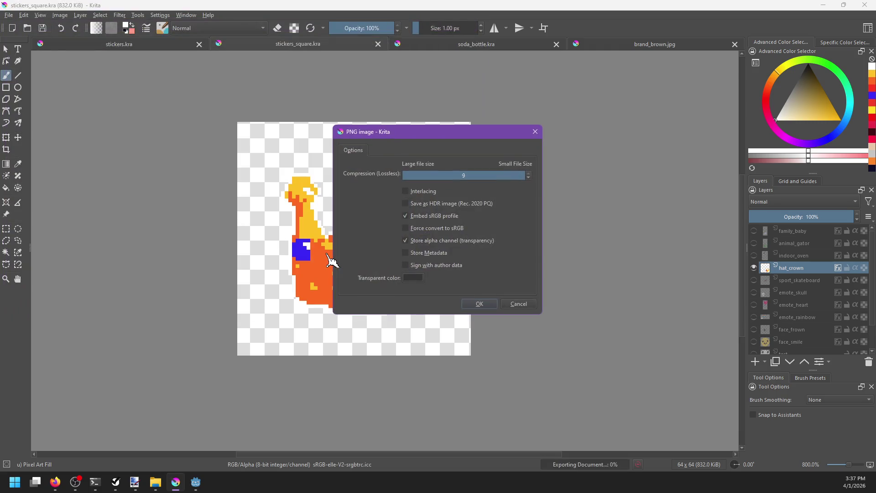
key("Return")
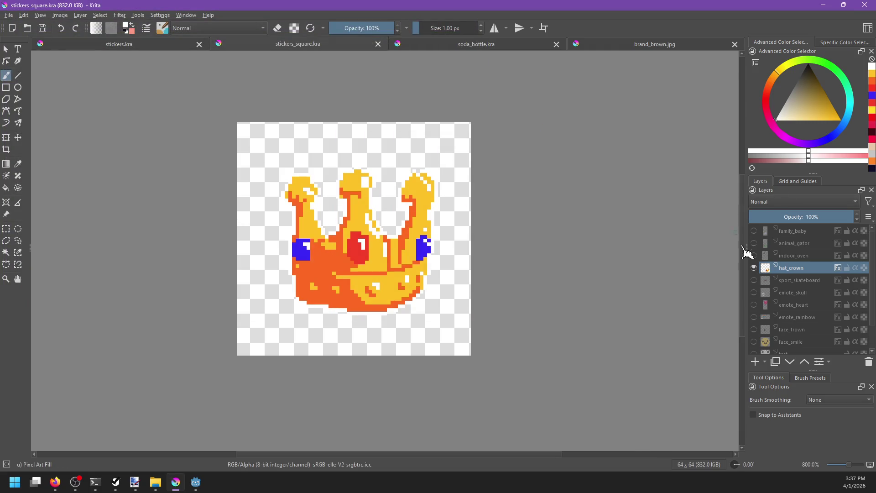
- Create a layer named hat_jester above hat_crown and hide hat_crown for a blank canvas
left_click(755, 361)
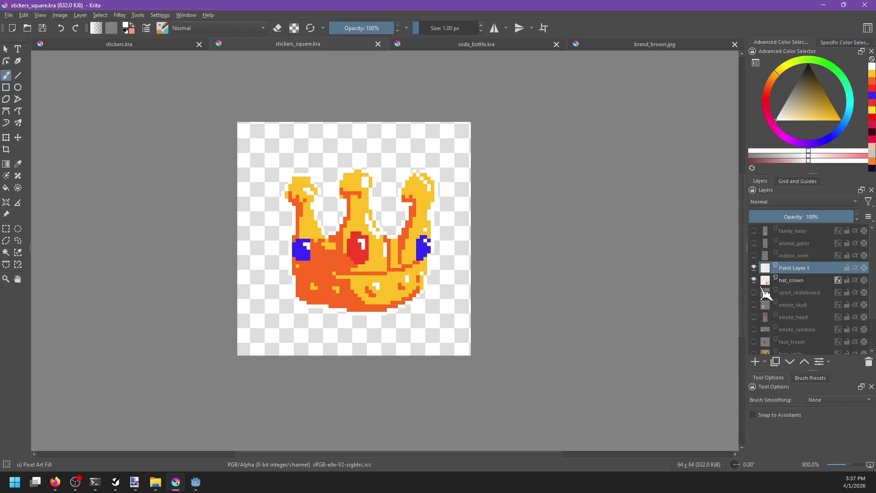
key("ctrl+z")
left_click(775, 362)
double_click(794, 268)
type("hat_dunce")
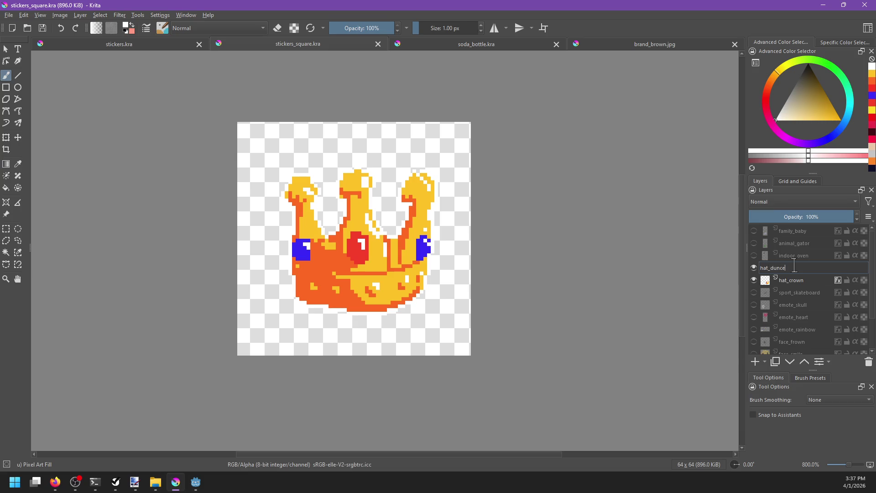
key("ctrl+a")
key("BackSpace")
type("er")
key("Return")
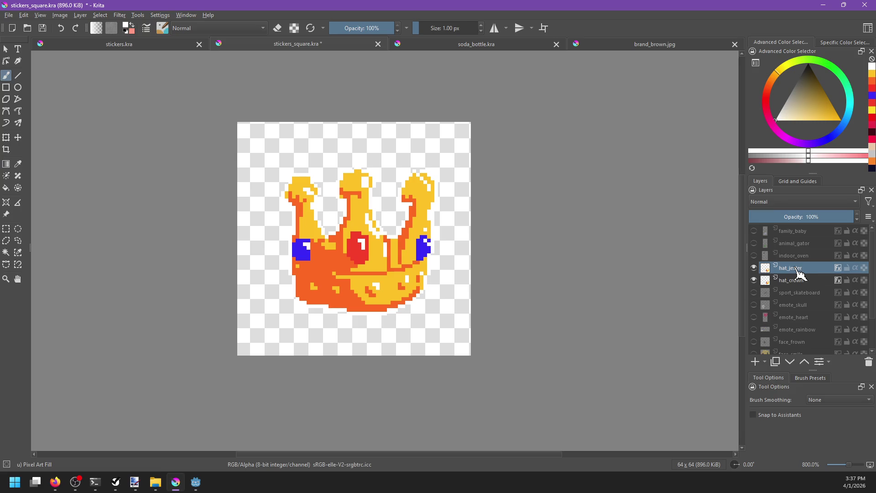
left_click(754, 280)
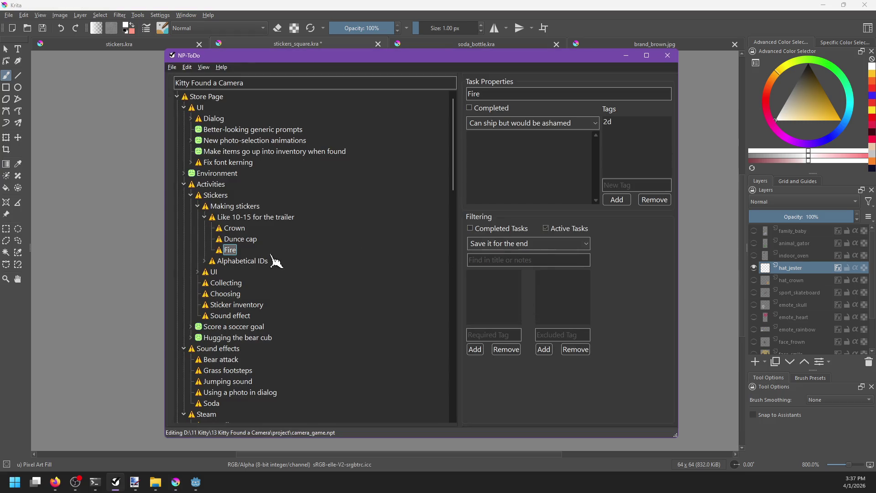
- Rename the 'Dunce cap' to-do task to 'Jester cap' and select the Crown task
left_click(248, 241)
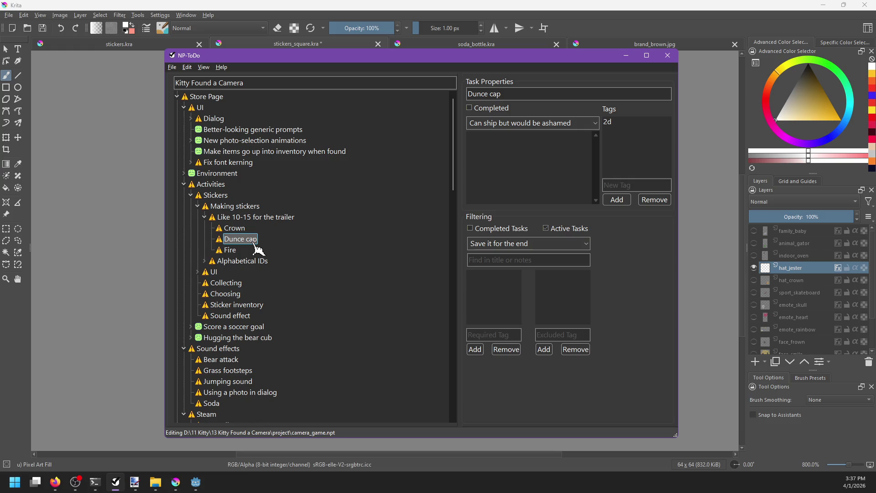
left_click(252, 239)
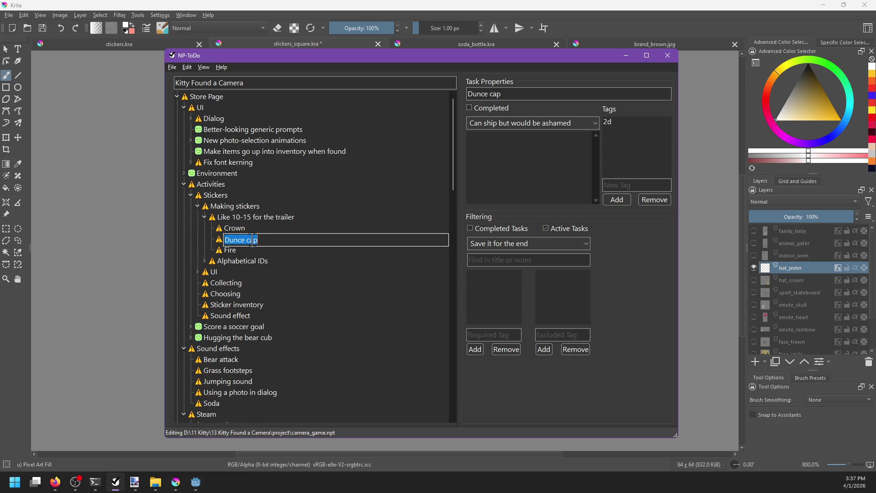
type("Jester cap")
key("Return")
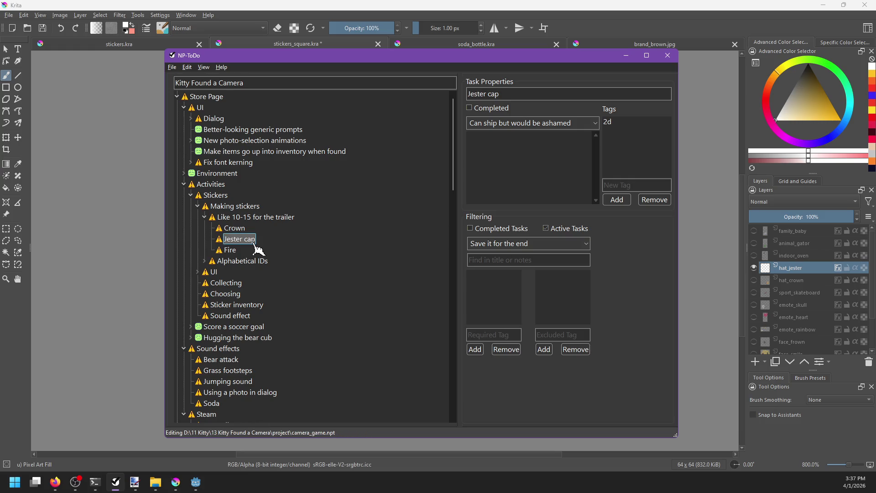
left_click(234, 230)
key("alt+Tab")
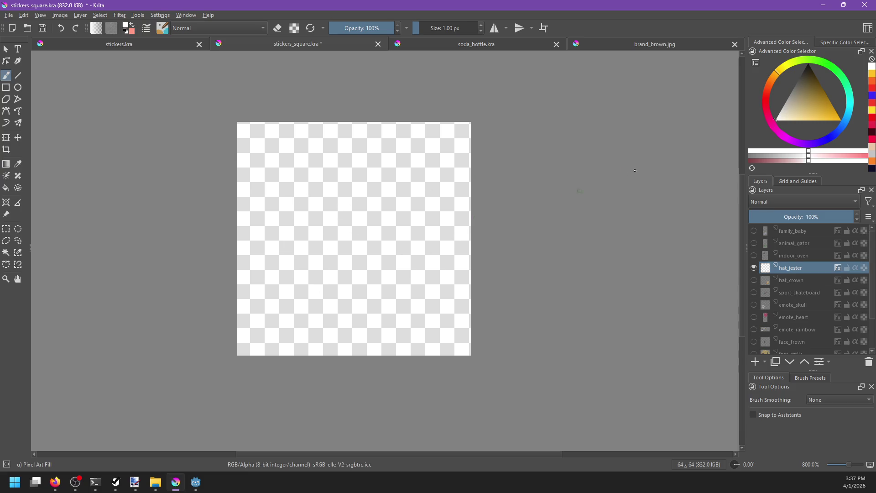
- Set the drawing colour to pure red and try a test stroke
left_click(766, 92)
left_click(817, 112)
left_click_drag(831, 117, 841, 120)
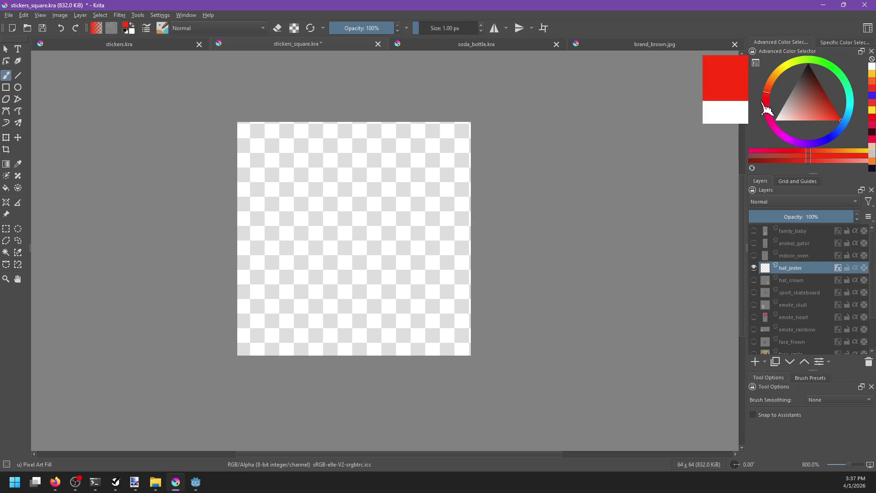
mouse_move(366, 181)
left_mouse_down()
mouse_move(403, 167)
mouse_move(459, 219)
left_mouse_up()
key("ctrl+z")
- Sketch the long red arc across the top of the cap, redoing attempts
mouse_move(309, 180)
left_mouse_down()
mouse_move(428, 169)
mouse_move(429, 256)
left_mouse_up()
key("ctrl+z")
mouse_move(337, 183)
left_mouse_down()
mouse_move(426, 254)
mouse_move(414, 264)
mouse_move(419, 244)
left_mouse_up()
key("ctrl+z")
key("ctrl+z")
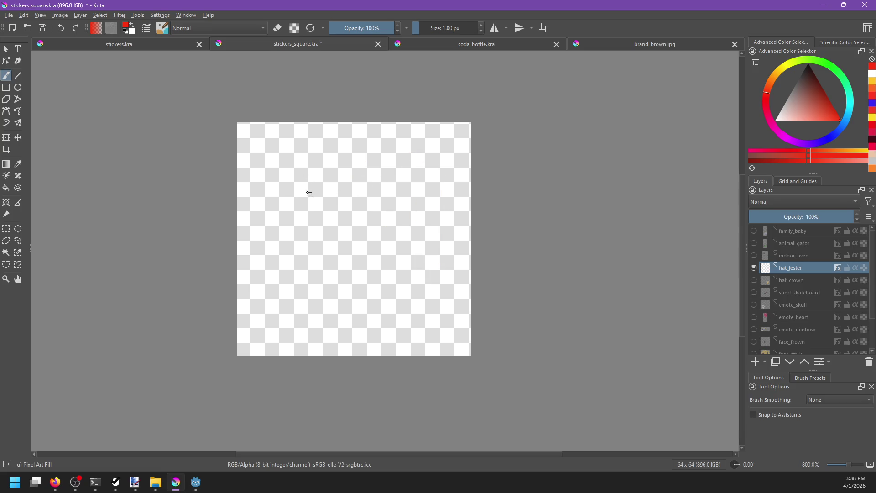
left_click_drag(294, 190, 371, 176)
key("ctrl+z")
mouse_move(315, 189)
left_mouse_down()
mouse_move(415, 142)
mouse_move(440, 194)
left_mouse_up()
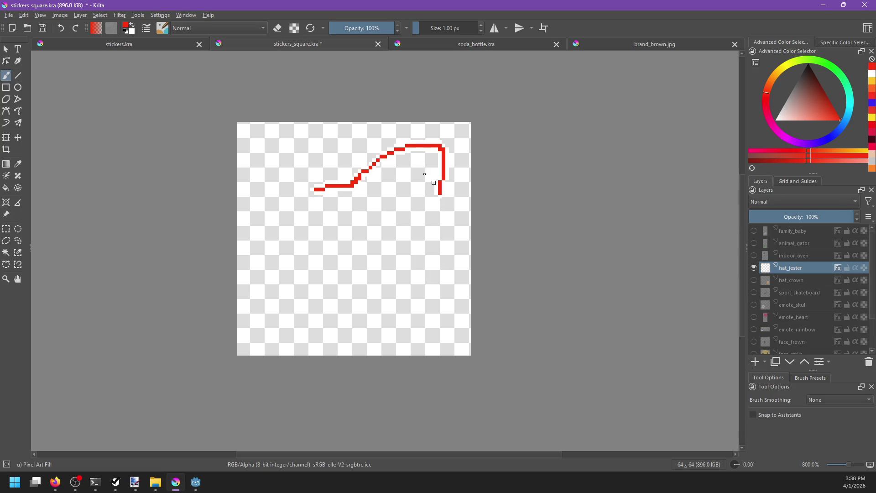
key("ctrl+z")
mouse_move(374, 181)
left_mouse_down()
mouse_move(455, 172)
mouse_move(462, 204)
mouse_move(426, 285)
left_mouse_up()
- Extend the outline down the right side and sketch the lower inner curve
key("ctrl+z")
left_click_drag(462, 202, 441, 246)
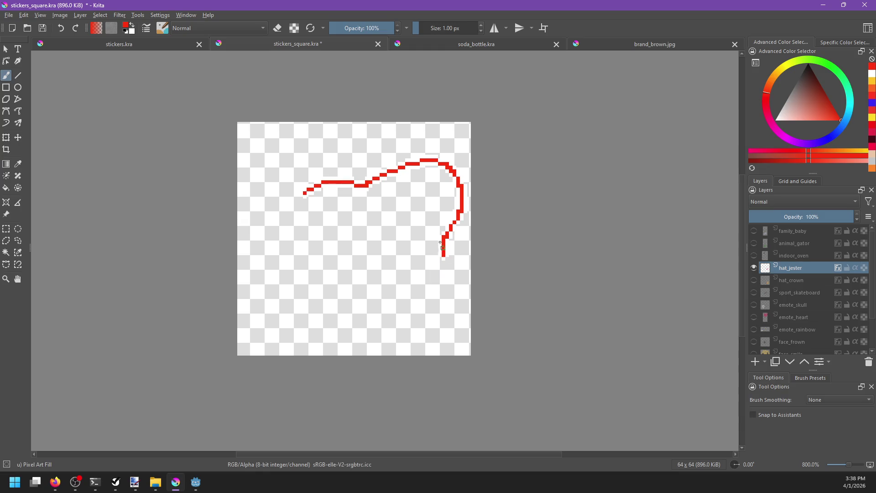
left_click_drag(292, 255, 387, 213)
key("ctrl+z")
mouse_move(299, 265)
left_mouse_down()
mouse_move(391, 237)
mouse_move(457, 194)
left_mouse_up()
key("ctrl+z")
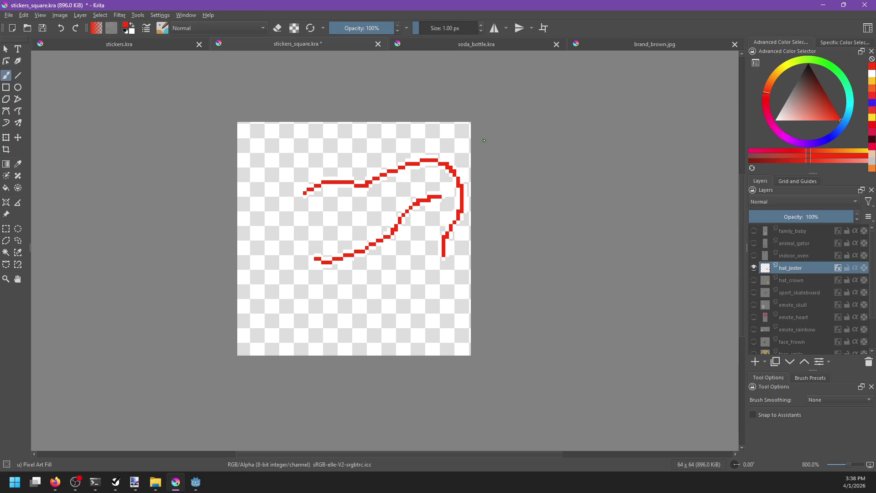
key("alt+Tab")
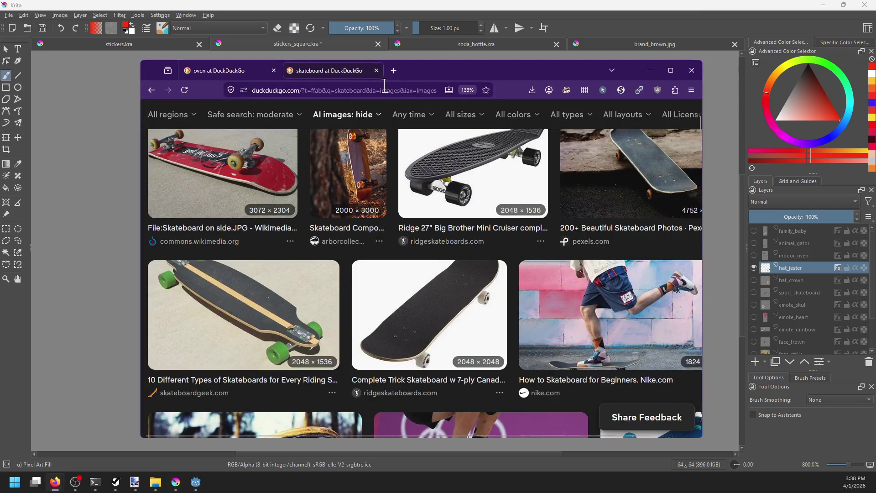
- Search the web for 'jester cap'
key("ctrl+l")
type("kekettle")
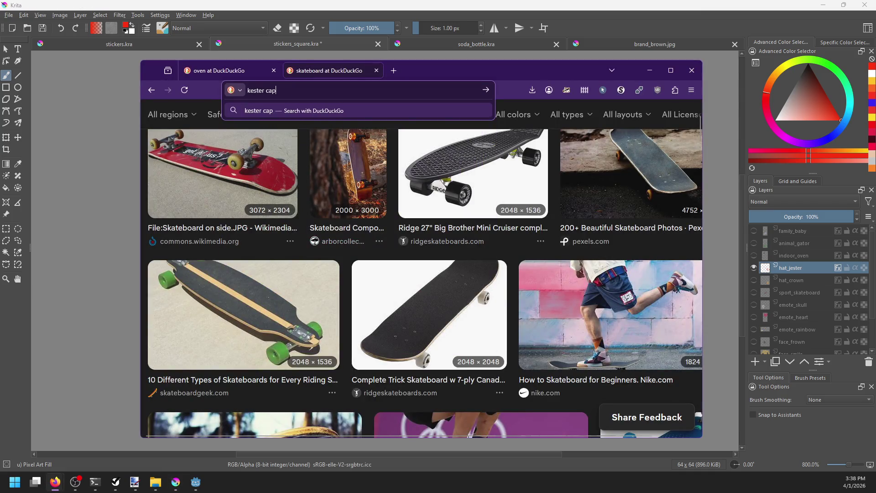
key("ctrl+a")
key("BackSpace")
type("jester cap")
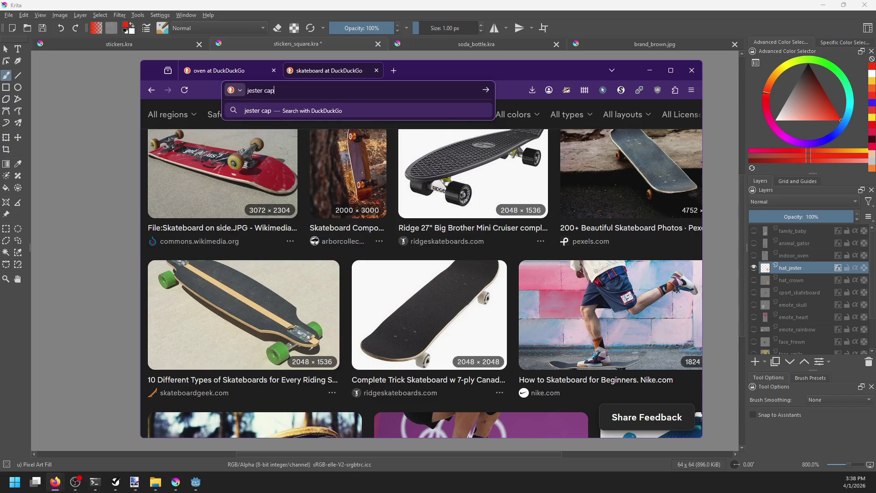
key("Return")
- Browse the image results and enlarge a black-and-red jester hat as reference
left_click(233, 156)
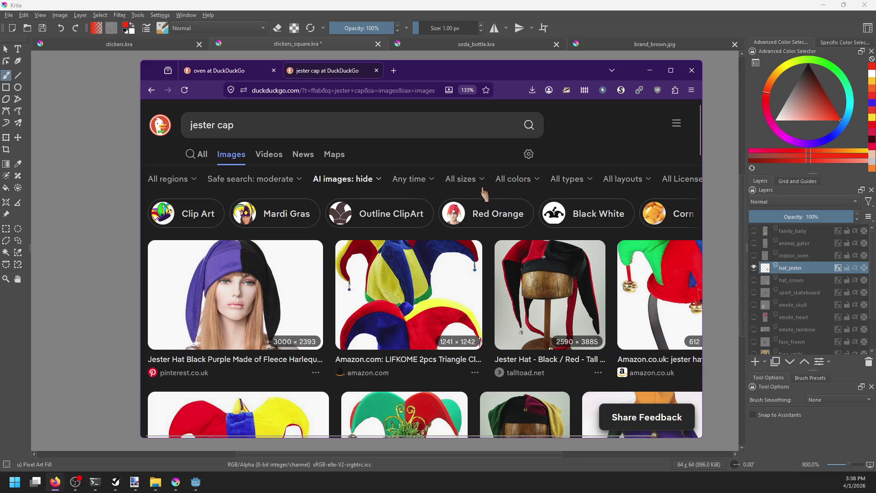
scroll(498, 194, "down", 3)
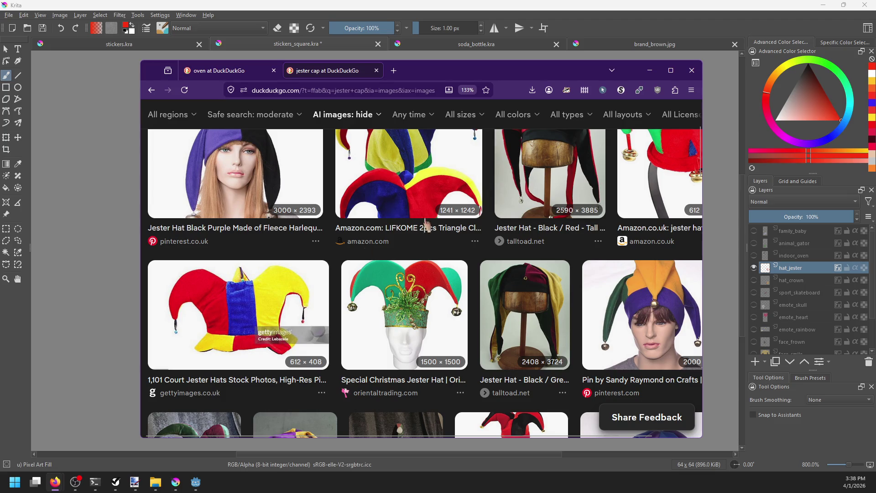
left_click(528, 180)
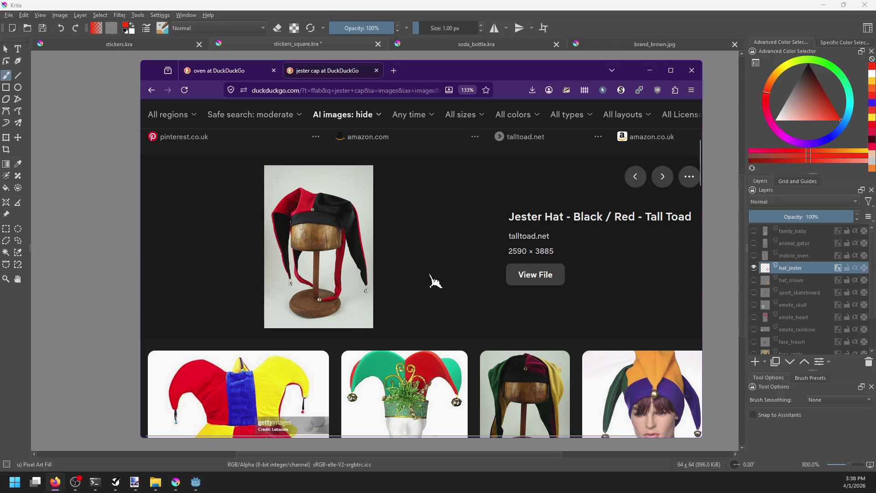
key("alt+Tab")
key("ctrl+z")
key("ctrl+z")
key("ctrl+z")
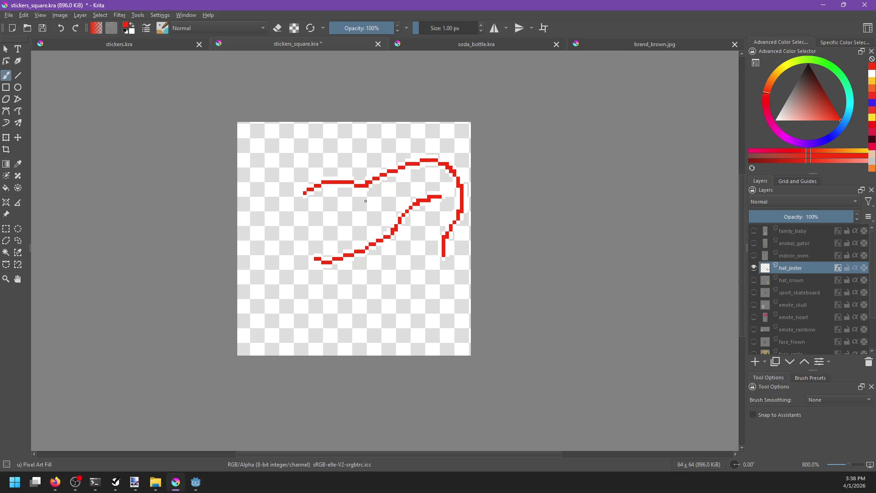
- Redraw the red arching top outline of the cap
key("ctrl+z")
key("ctrl+z")
mouse_move(303, 186)
left_mouse_down()
mouse_move(440, 154)
mouse_move(456, 210)
left_mouse_up()
key("ctrl+z")
key("ctrl+z")
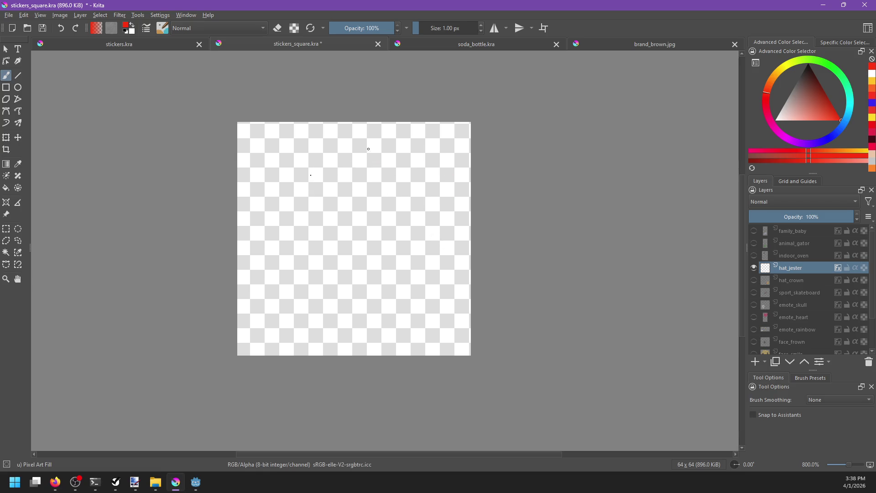
left_click_drag(305, 183, 458, 201)
mouse_move(305, 182)
left_mouse_down()
mouse_move(249, 314)
mouse_move(256, 306)
left_mouse_up()
- Sketch the cap's inner lower curve beneath the arc
key("ctrl+z")
mouse_move(296, 214)
left_mouse_down()
mouse_move(308, 234)
mouse_move(359, 238)
left_mouse_up()
key("ctrl+z")
left_click_drag(299, 207, 415, 198)
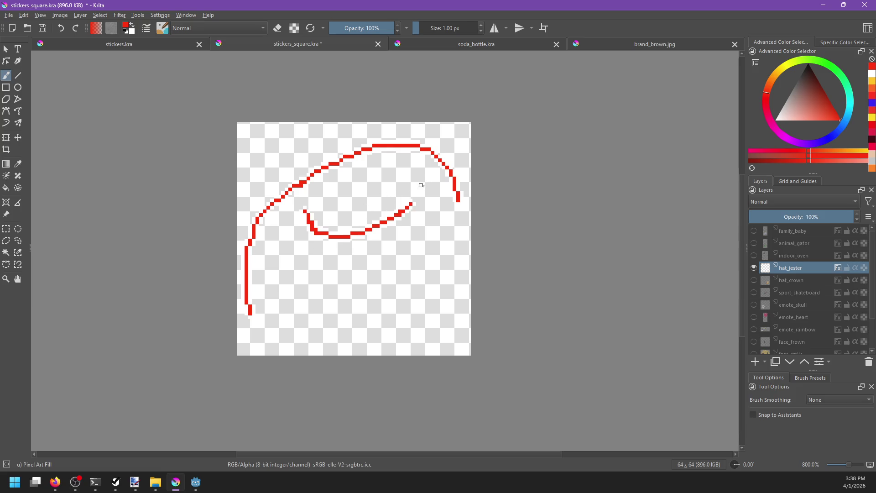
key("ctrl+z")
left_click_drag(289, 231, 385, 210)
key("ctrl+z")
mouse_move(308, 233)
left_mouse_down()
mouse_move(337, 254)
mouse_move(395, 215)
left_mouse_up()
key("ctrl+z")
mouse_move(297, 218)
left_mouse_down()
mouse_move(313, 250)
mouse_move(401, 202)
mouse_move(388, 188)
mouse_move(443, 230)
left_mouse_up()
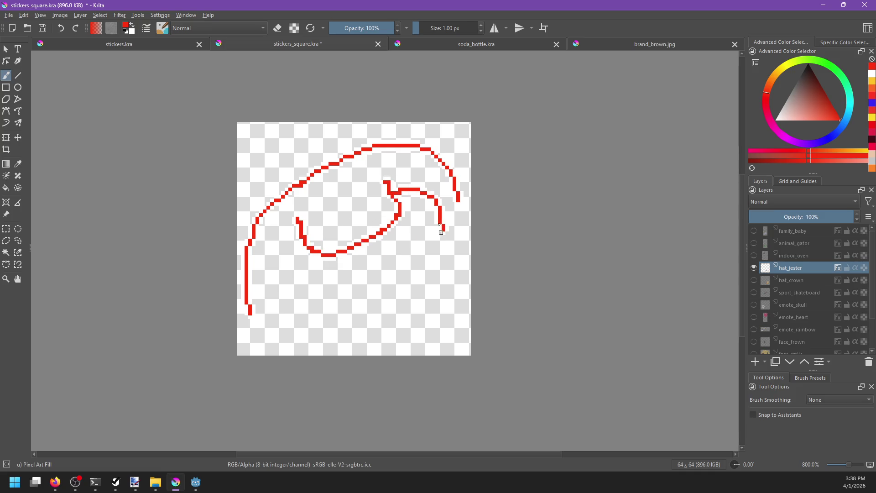
key("ctrl+z")
- Draw the right tail and outer arc down the right side to a bell loop
left_click_drag(387, 182, 438, 228)
key("ctrl+z")
left_click_drag(396, 194, 445, 260)
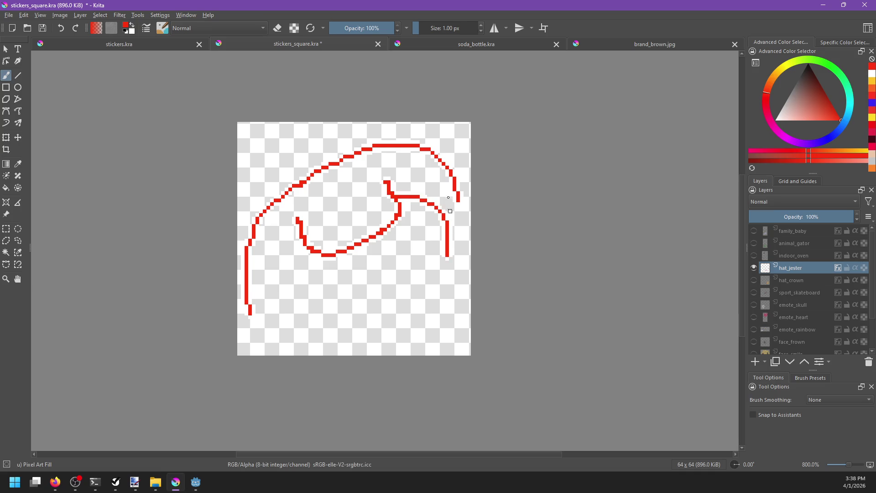
key("ctrl+z")
left_click_drag(387, 201, 429, 288)
key("ctrl+z")
mouse_move(393, 197)
left_mouse_down()
mouse_move(445, 239)
mouse_move(437, 301)
left_mouse_up()
left_click_drag(464, 200, 438, 303)
key("ctrl+z")
left_click_drag(456, 181, 432, 282)
left_click_drag(427, 209, 413, 318)
key("ctrl+z")
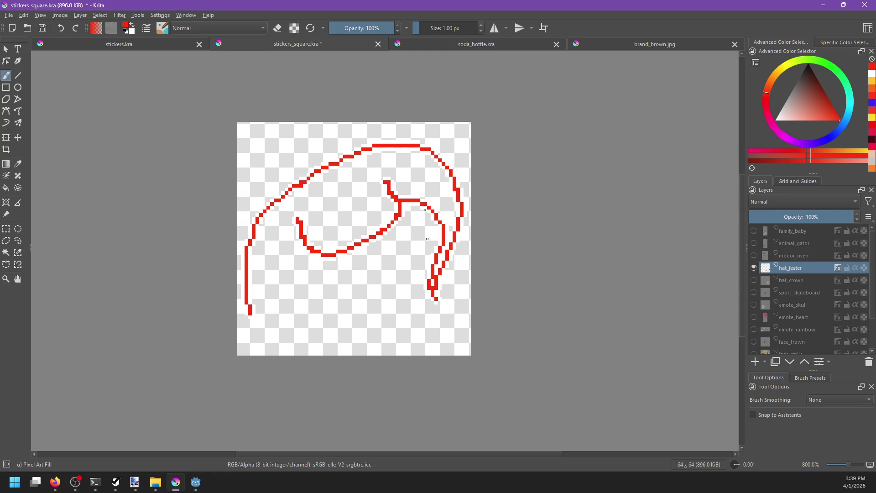
mouse_move(424, 206)
left_mouse_down()
mouse_move(441, 313)
mouse_move(445, 325)
mouse_move(457, 319)
mouse_move(449, 331)
mouse_move(462, 316)
left_mouse_up()
key("ctrl+z")
- Extend the left line downward, erase stray right-tail pixels, and add small tail-tip loops
mouse_move(249, 310)
left_mouse_down()
mouse_move(273, 348)
mouse_move(264, 347)
mouse_move(270, 340)
mouse_move(254, 344)
left_mouse_up()
key("ctrl+z")
key("ctrl+z")
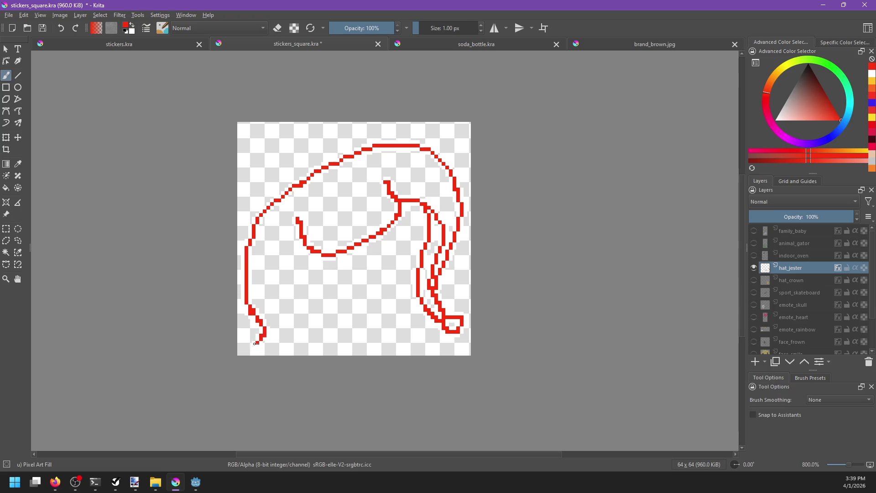
key("ctrl+z")
key("e")
mouse_move(438, 285)
left_mouse_down()
mouse_move(428, 304)
mouse_move(433, 291)
mouse_move(445, 325)
mouse_move(436, 332)
mouse_move(458, 331)
left_mouse_up()
key("e")
mouse_move(418, 292)
left_mouse_down()
mouse_move(447, 296)
mouse_move(430, 299)
left_mouse_up()
key("ctrl+z")
left_click_drag(246, 296, 258, 349)
key("ctrl+z")
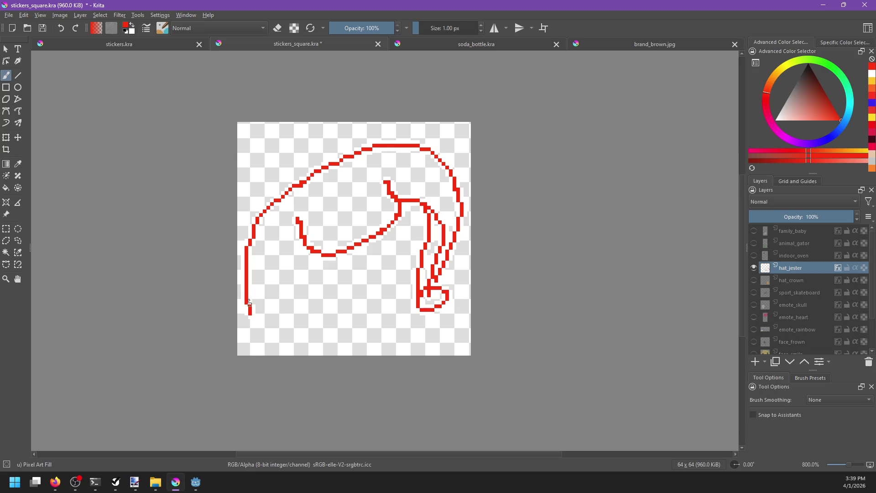
mouse_move(249, 299)
left_mouse_down()
mouse_move(263, 339)
mouse_move(278, 336)
mouse_move(292, 272)
left_mouse_up()
key("ctrl+z")
- Connect the inner curve to the left loop and draw a dividing line from the top arc
key("ctrl+z")
left_click_drag(302, 239, 273, 337)
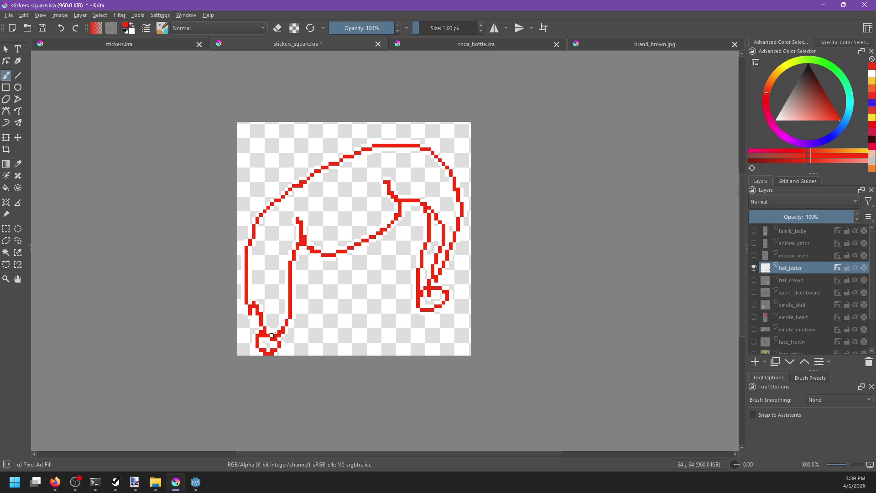
key("ctrl+z")
left_click_drag(309, 247, 275, 340)
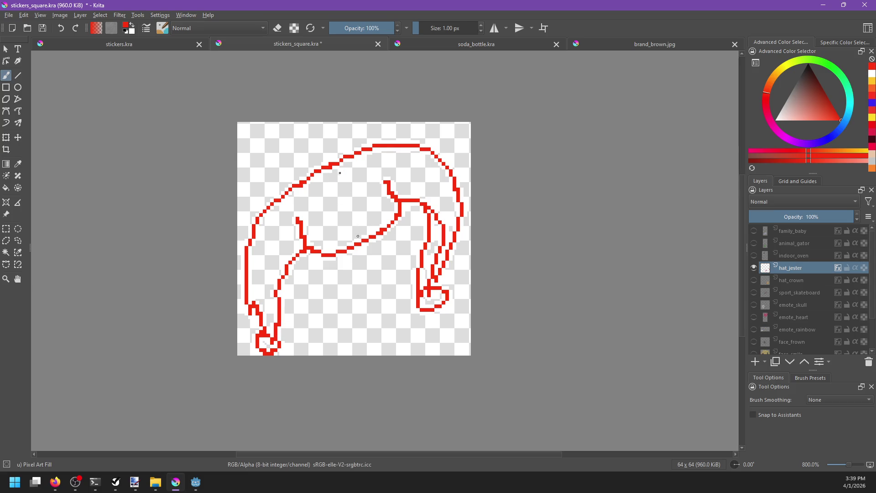
left_click_drag(327, 168, 360, 241)
key("ctrl+z")
left_click_drag(327, 168, 358, 247)
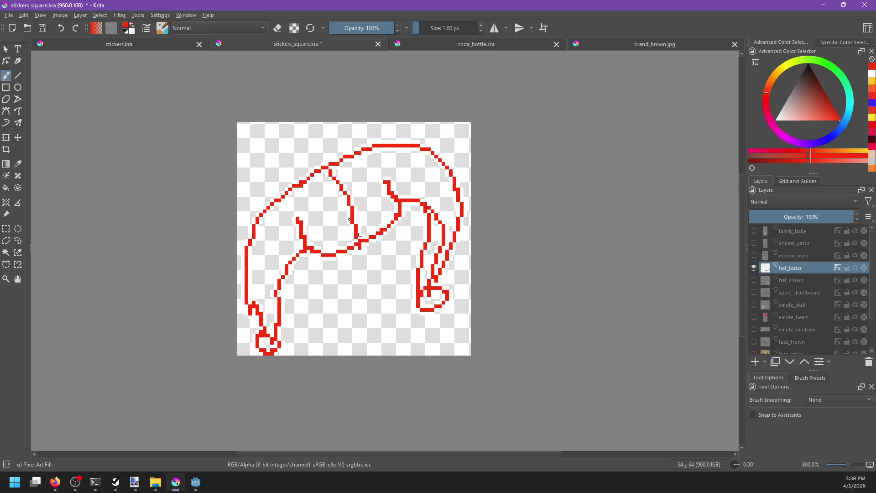
key("ctrl+z")
left_click_drag(330, 170, 358, 240)
- Fill the hat's left section with near-black dark maroon
key("f")
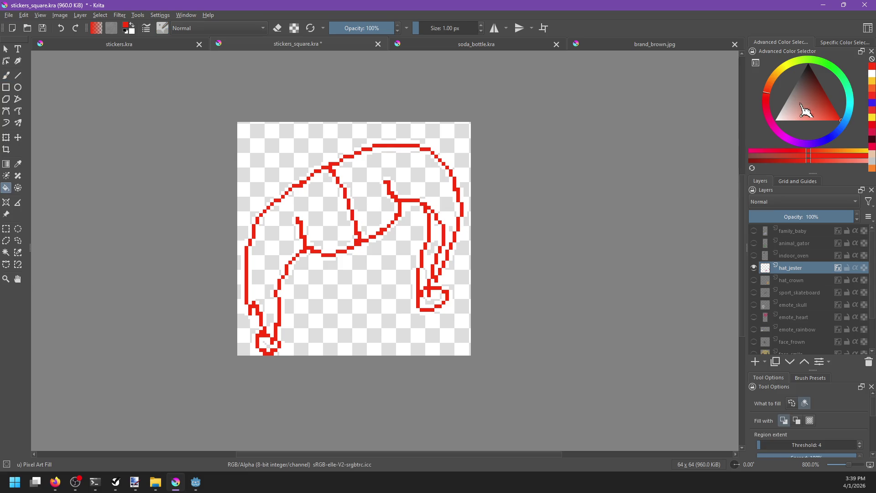
left_click(813, 72)
left_click(306, 209)
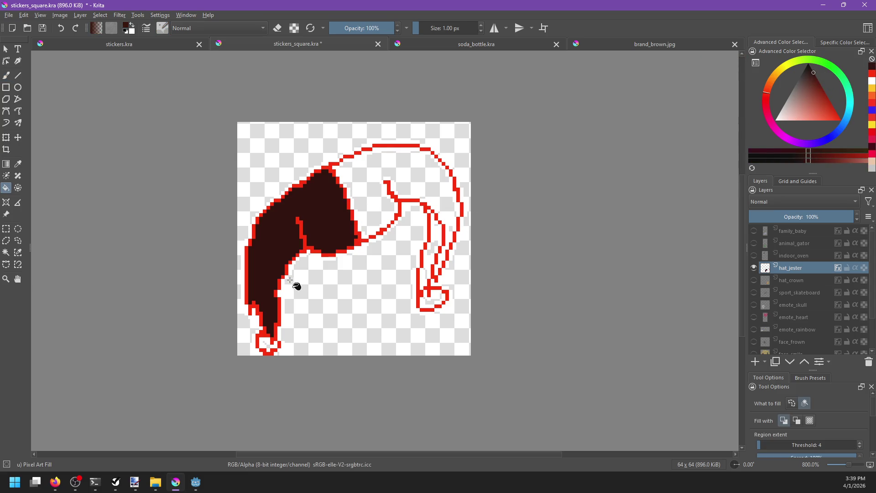
key("b")
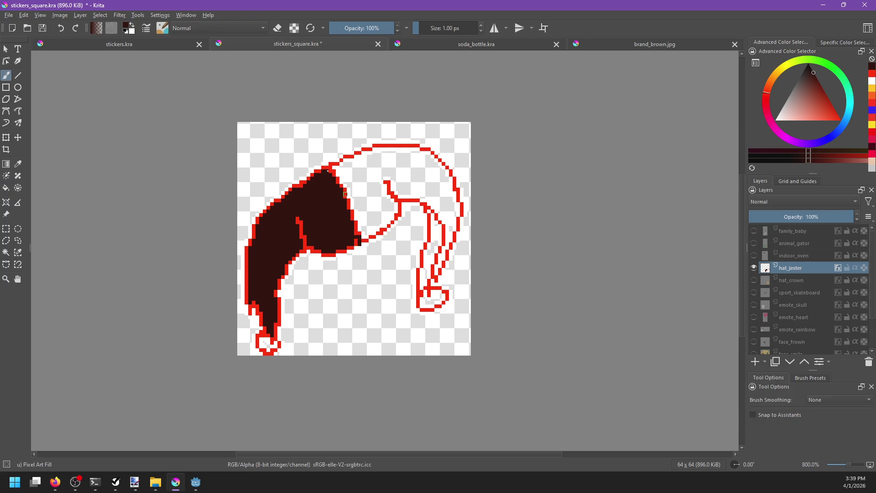
- Select the left section's red outline with Similar Color Select and darken it
key("f")
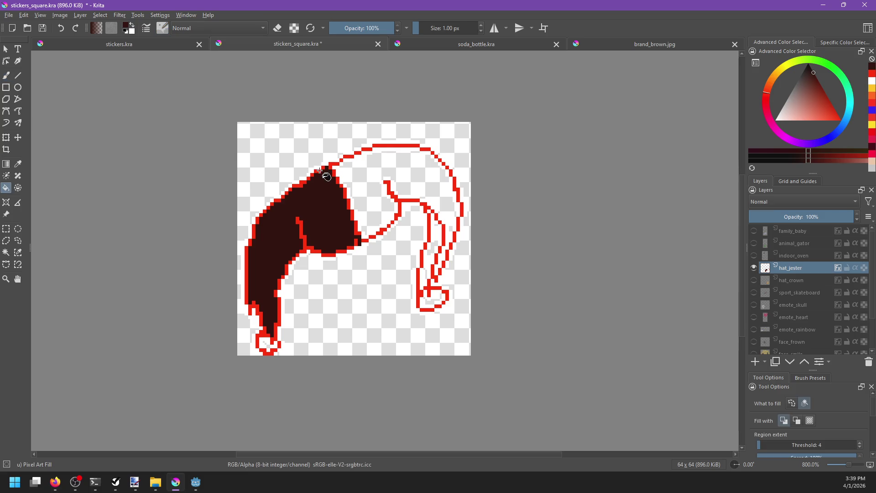
left_click(18, 253)
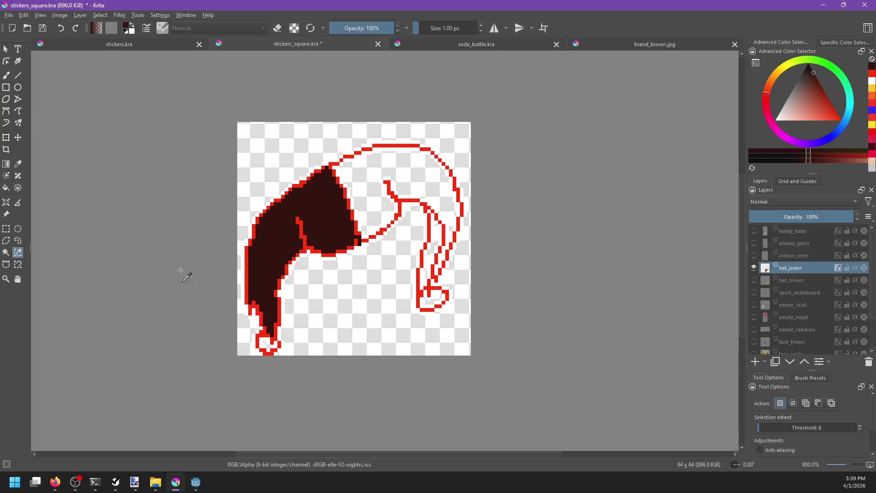
left_click(325, 254)
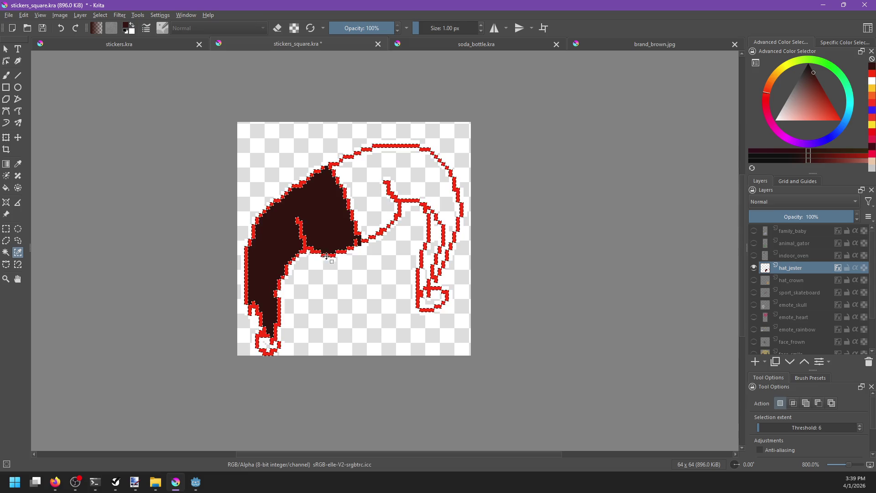
left_click(18, 240)
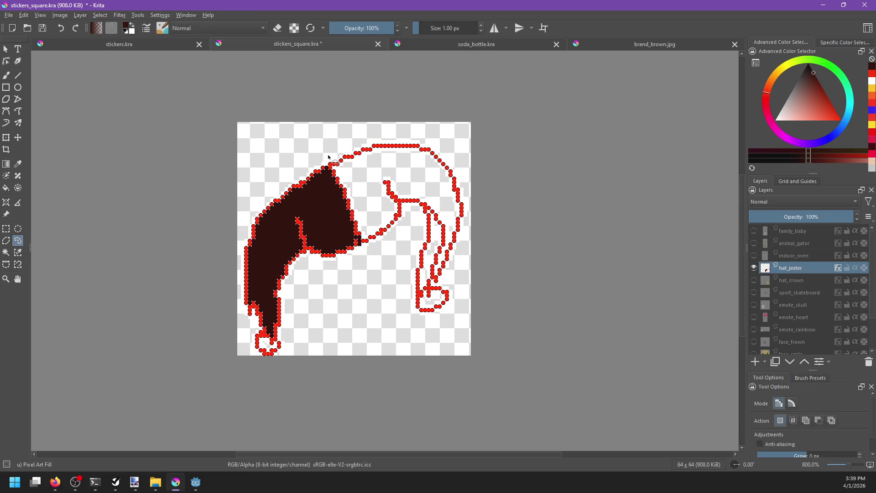
mouse_move(323, 155)
left_mouse_down()
mouse_move(351, 196)
mouse_move(362, 273)
mouse_move(602, 176)
left_mouse_up()
key("shift+Delete")
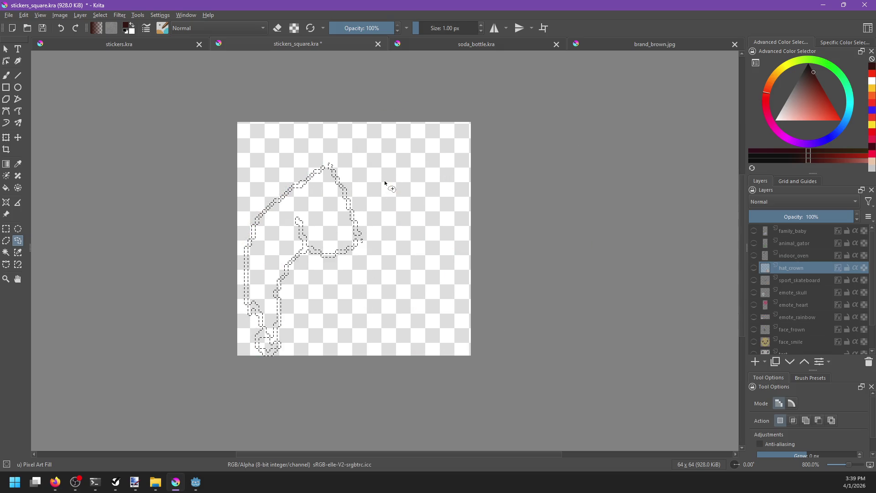
key("ctrl+z")
key("ctrl+shift+a")
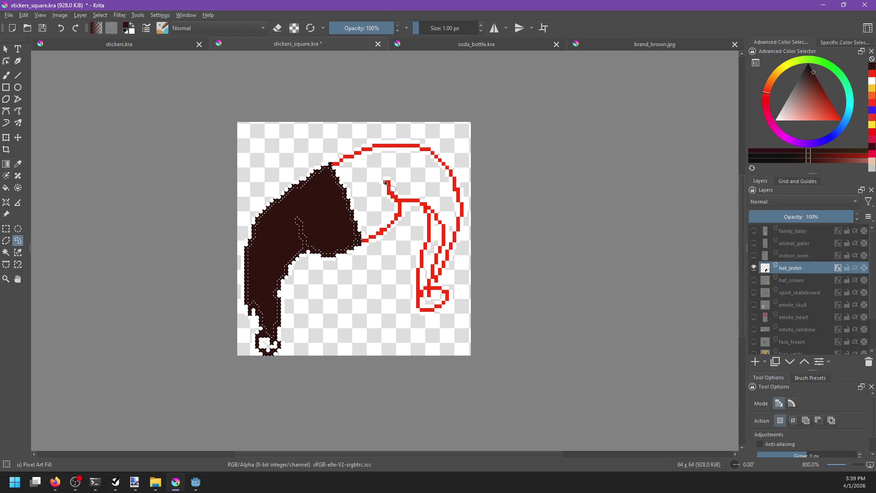
- Fill both pompoms at the tail tips orange
key("f")
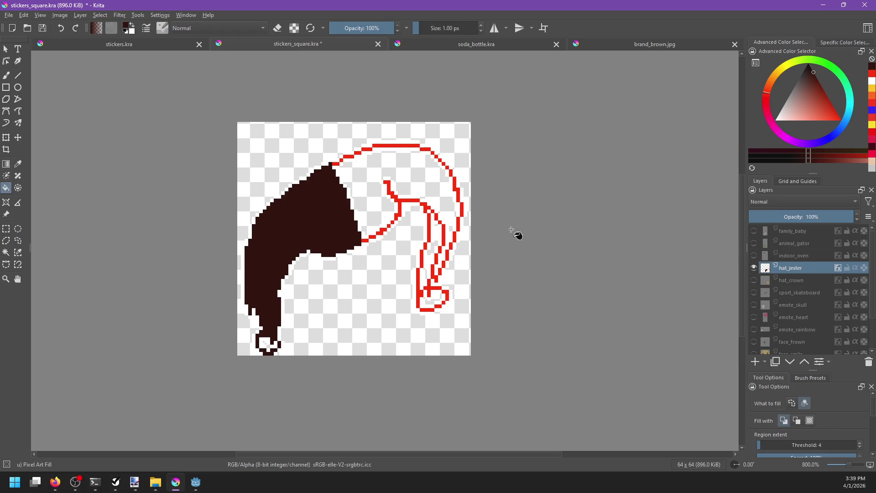
left_click(781, 68)
left_click(824, 108)
left_click(838, 121)
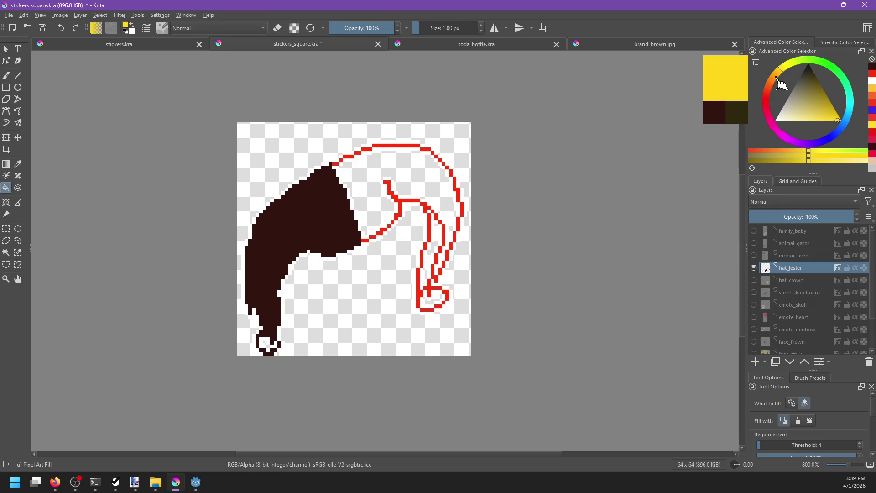
left_click(777, 73)
left_click(267, 345)
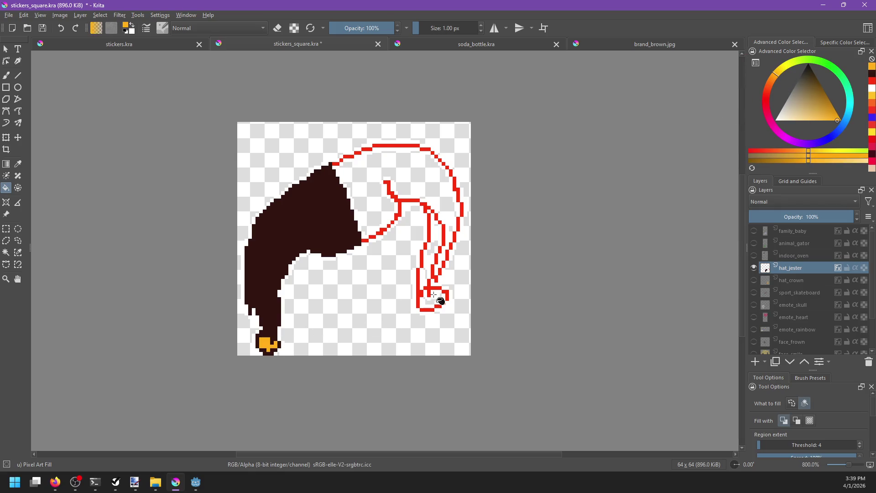
left_click(433, 299)
key("b")
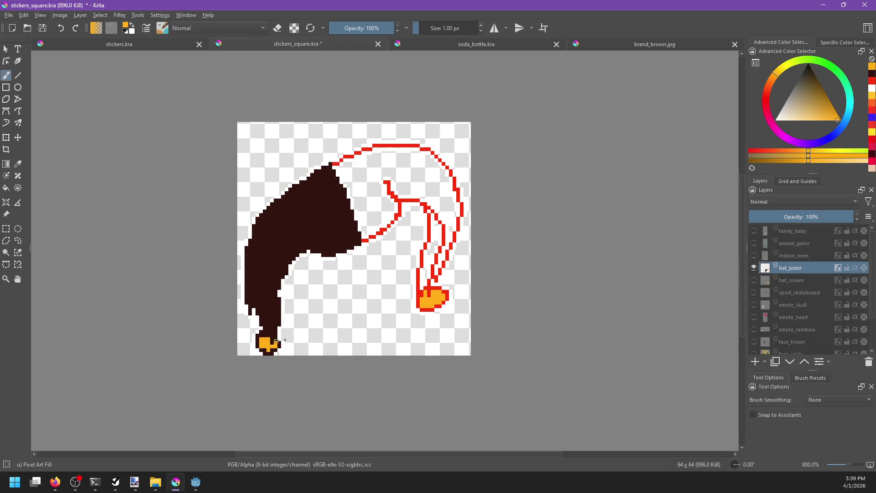
left_click_drag(383, 290, 371, 307)
left_click_drag(385, 215, 413, 242)
- Close the outline gap and fill the hat's right section red
left_click(386, 218, "ctrl")
key("ctrl+z")
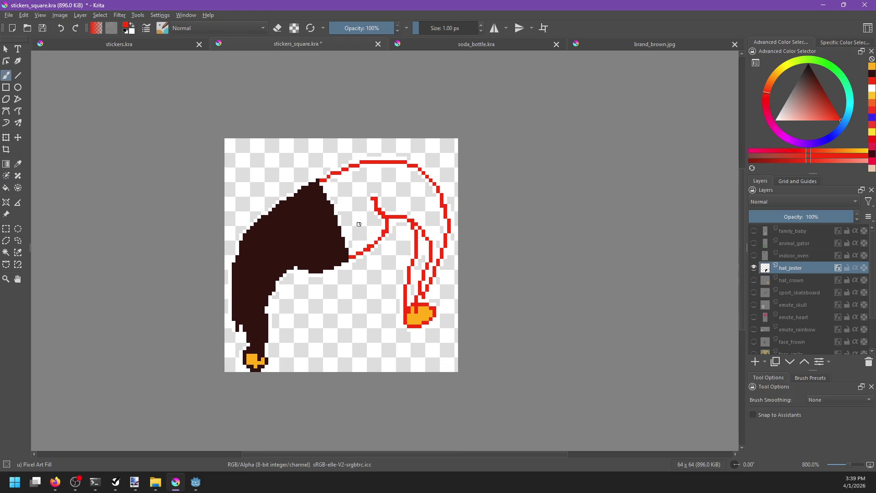
left_click(361, 224)
left_click(371, 223)
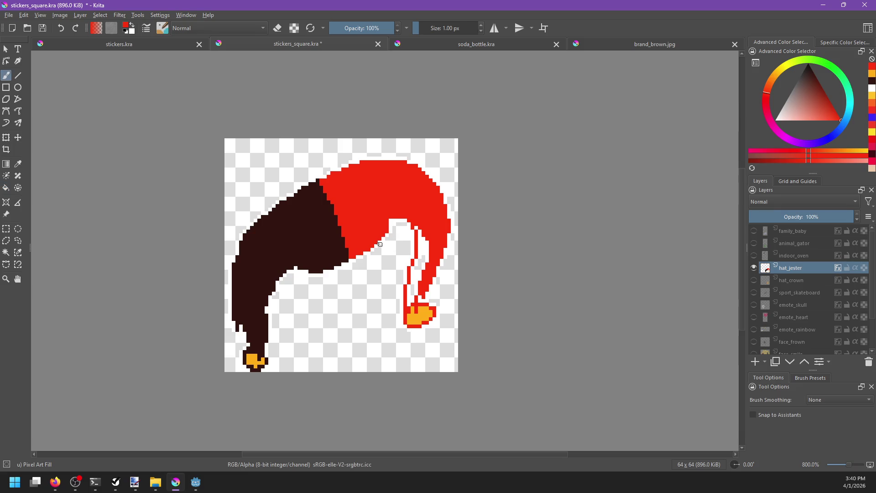
left_click(343, 237, "ctrl")
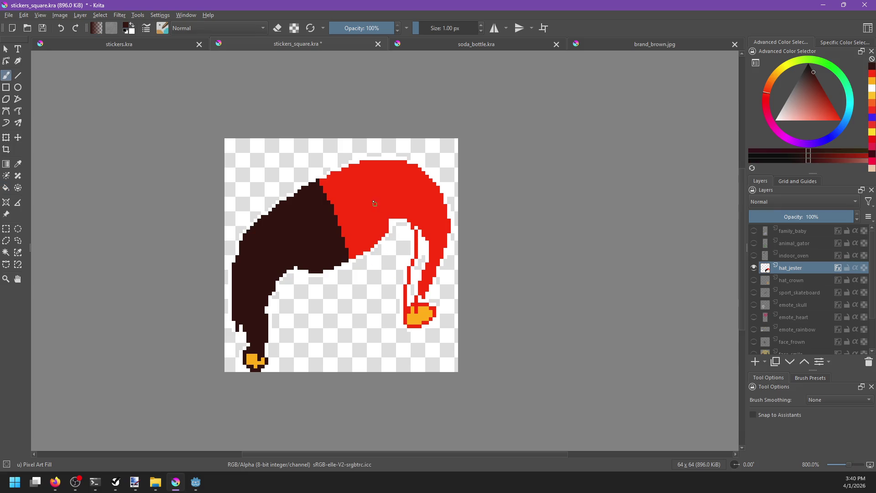
mouse_move(371, 201)
left_mouse_down()
mouse_move(392, 219)
mouse_move(388, 212)
left_mouse_up()
key("ctrl+z")
- Paint a curved red stripe across the maroon section and patch the right side red
left_click(399, 206, "ctrl")
left_click_drag(291, 253, 285, 258)
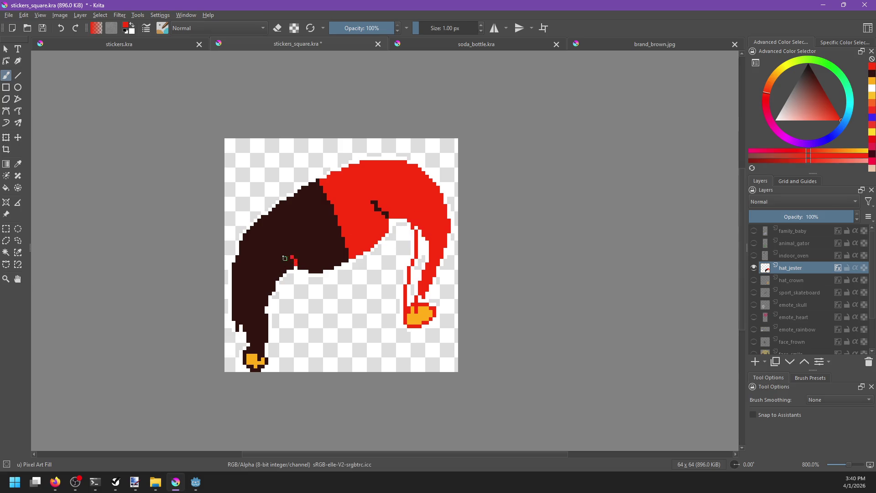
key("ctrl+z")
left_click_drag(252, 302, 289, 241)
key("ctrl+z")
left_click_drag(251, 286, 294, 263)
left_click_drag(418, 235, 411, 292)
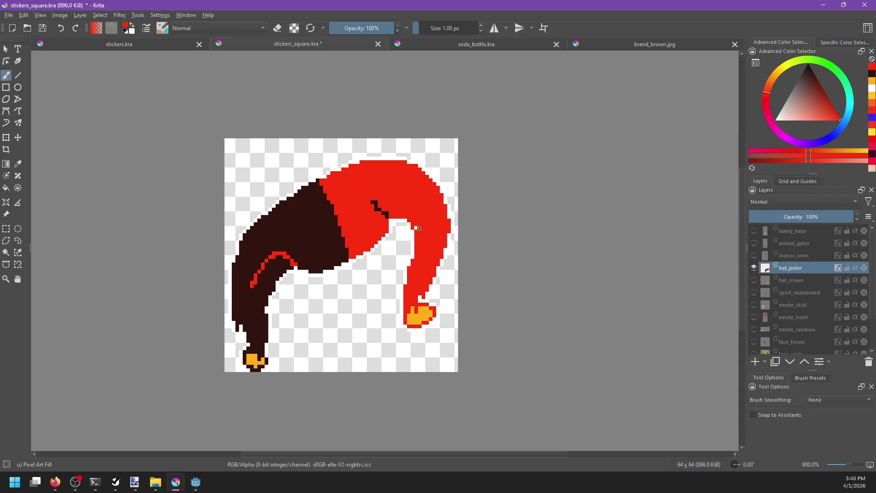
- Draw a dark maroon fold line across the red section and down the tail to the pompom
left_click(381, 204, "ctrl")
left_click_drag(378, 195, 427, 218)
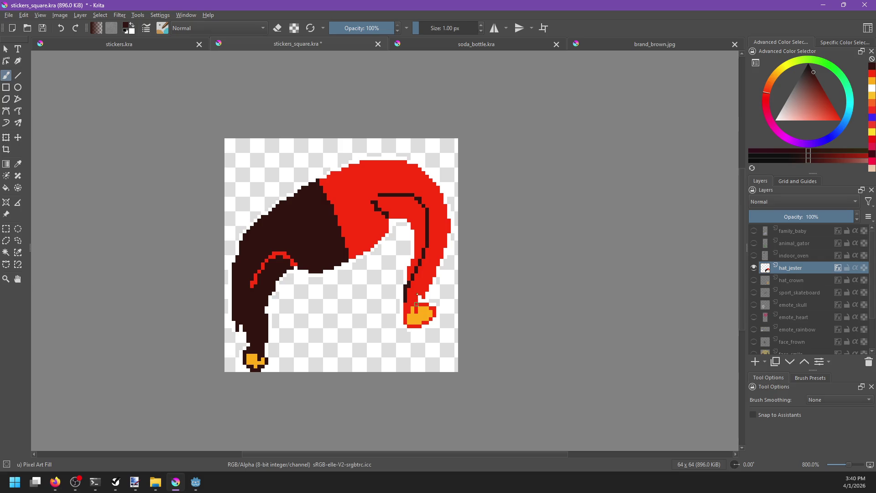
left_click_drag(427, 212, 415, 312)
scroll(352, 192, "down", 5)
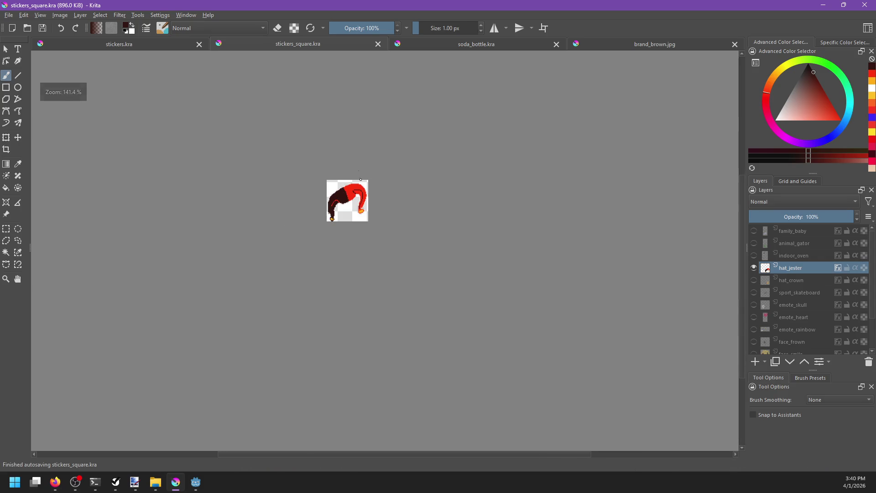
scroll(361, 179, "up", 4)
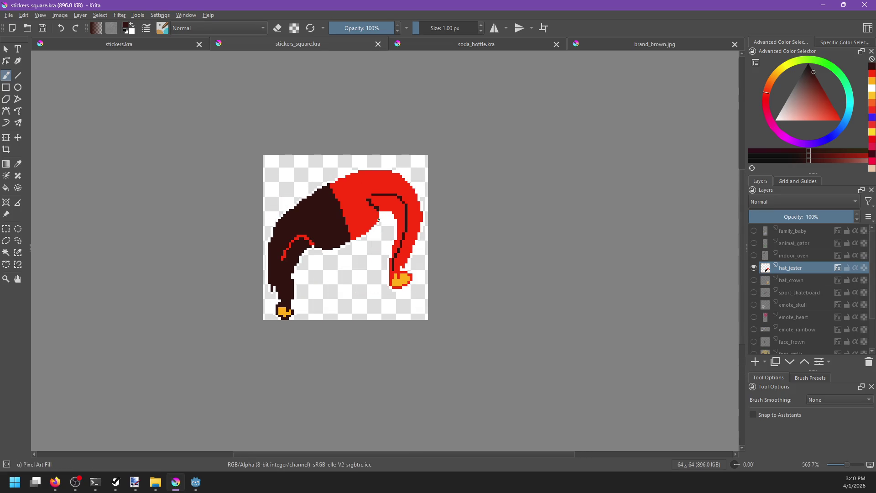
key("e")
- Export the image as hat_jester.png with default PNG options, then hide the hat_jester layer
key("ctrl+shift+e")
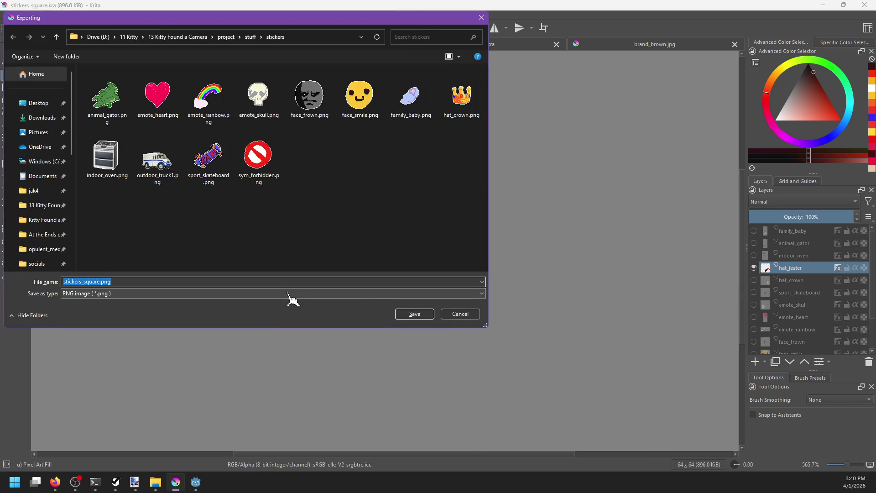
type("hat_jester")
key("Return")
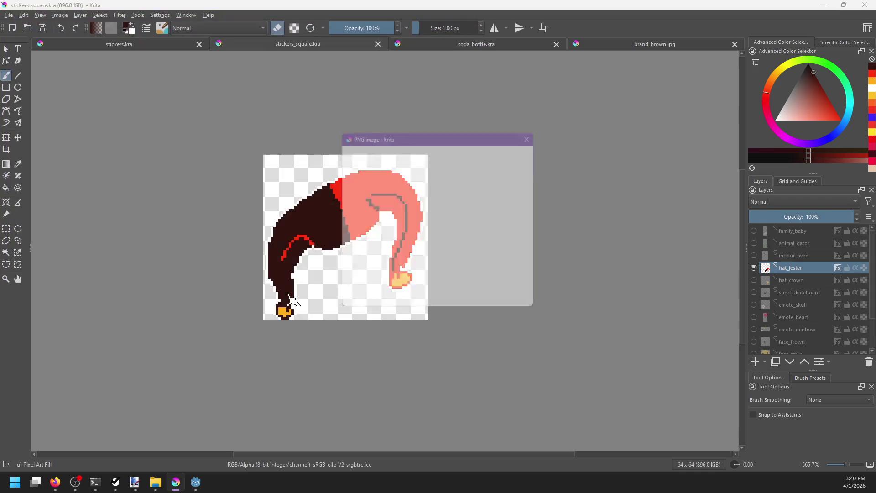
key("Return")
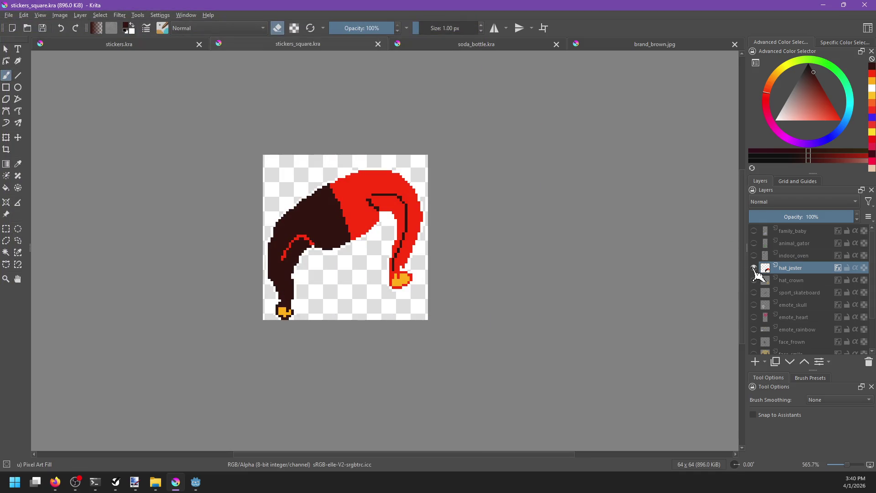
left_click(754, 267)
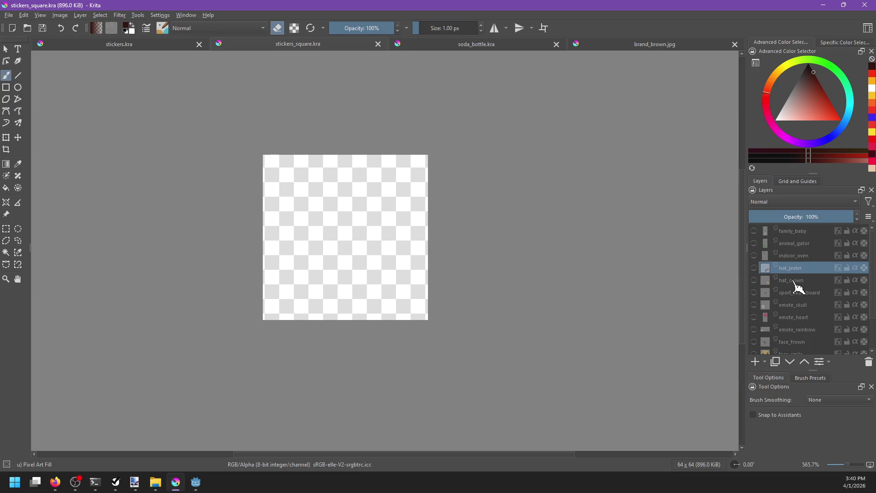
- Duplicate hat_jester, rename the copy emote_fire, and clear its copied hat pixels
left_click(776, 361)
double_click(799, 268)
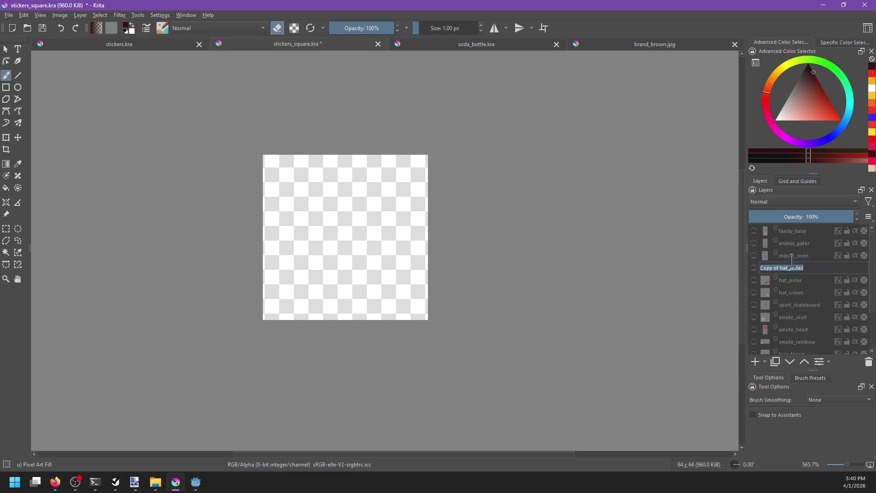
type("emote_fire")
key("Return")
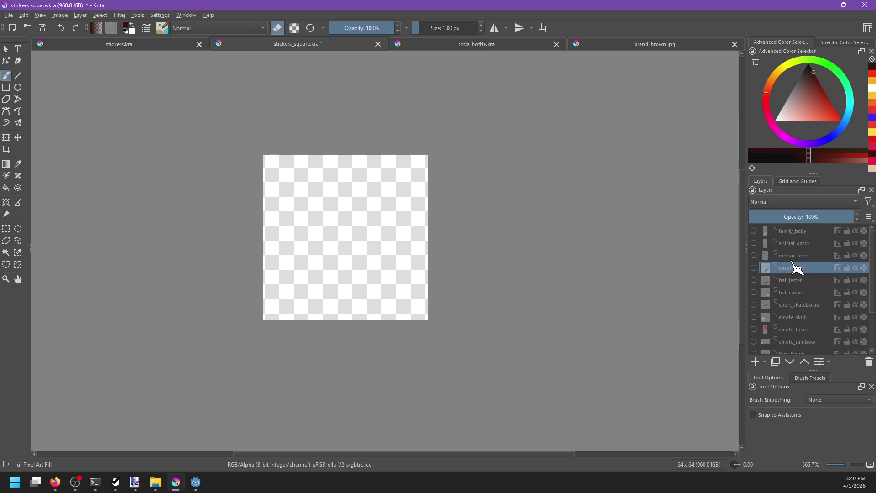
left_click(754, 268)
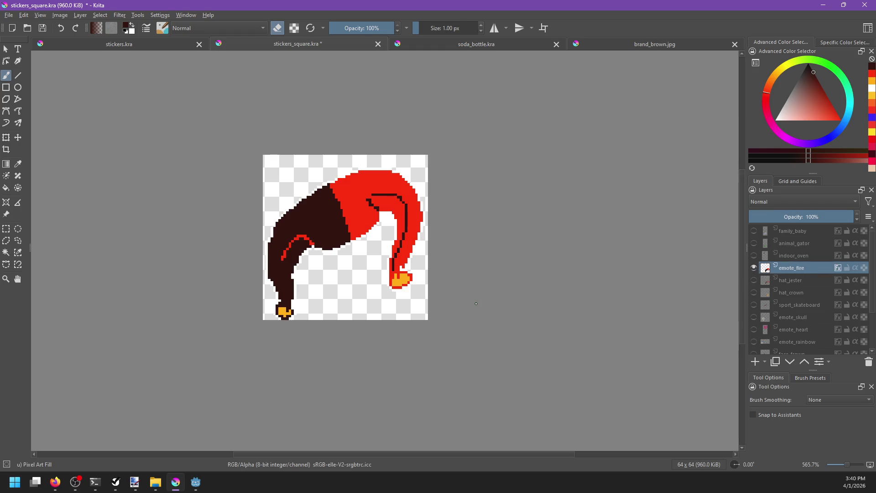
key("Delete")
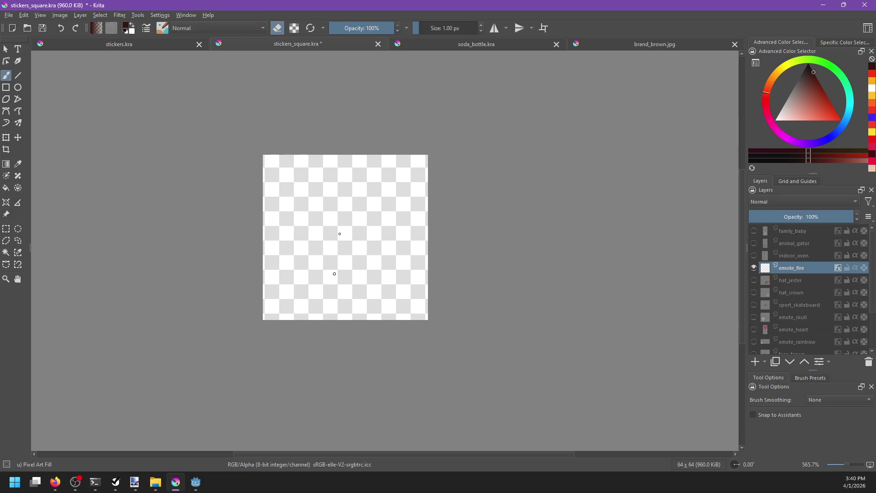
- Pick a bright orange and draw the flame outline with an inner tongue curve
left_click_drag(774, 91, 779, 76)
left_click(839, 120)
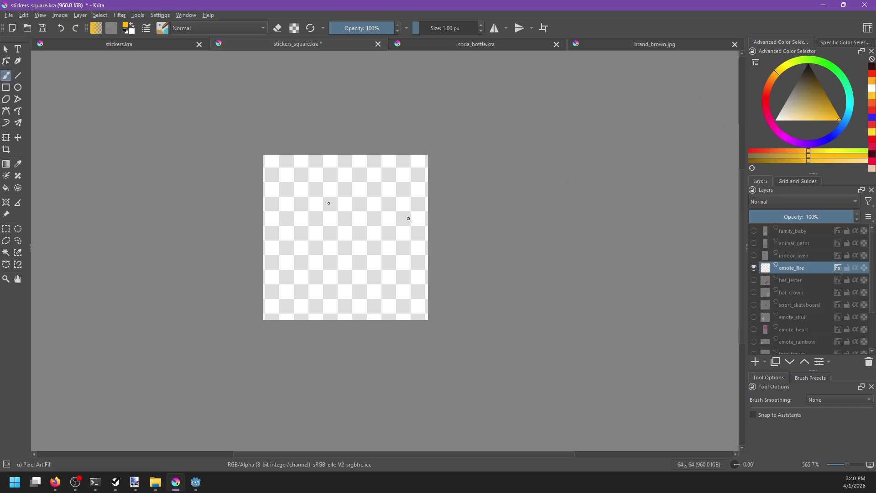
key("ctrl+z")
mouse_move(339, 170)
left_mouse_down()
mouse_move(296, 232)
mouse_move(283, 287)
left_mouse_up()
key("ctrl+z")
mouse_move(334, 168)
left_mouse_down()
mouse_move(335, 187)
mouse_move(274, 289)
mouse_move(316, 312)
mouse_move(361, 313)
mouse_move(395, 256)
mouse_move(387, 280)
left_mouse_up()
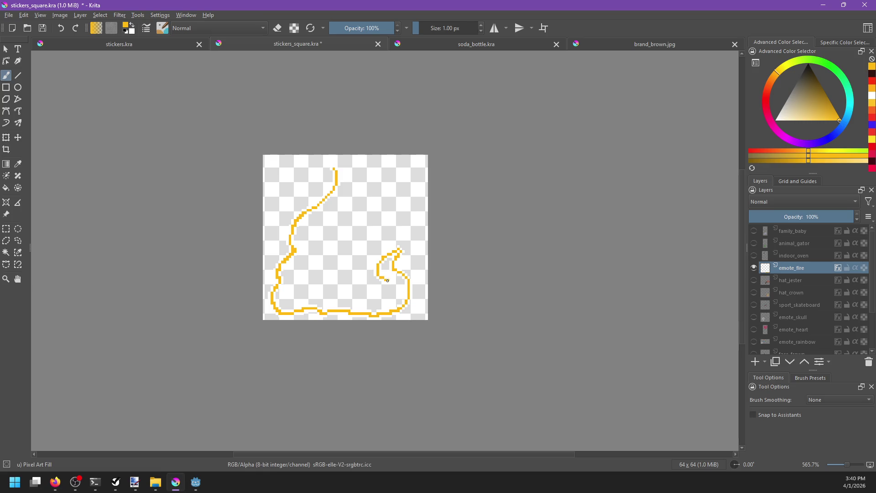
mouse_move(336, 169)
left_mouse_down()
mouse_move(365, 230)
mouse_move(383, 220)
mouse_move(376, 235)
left_mouse_up()
key("ctrl+z")
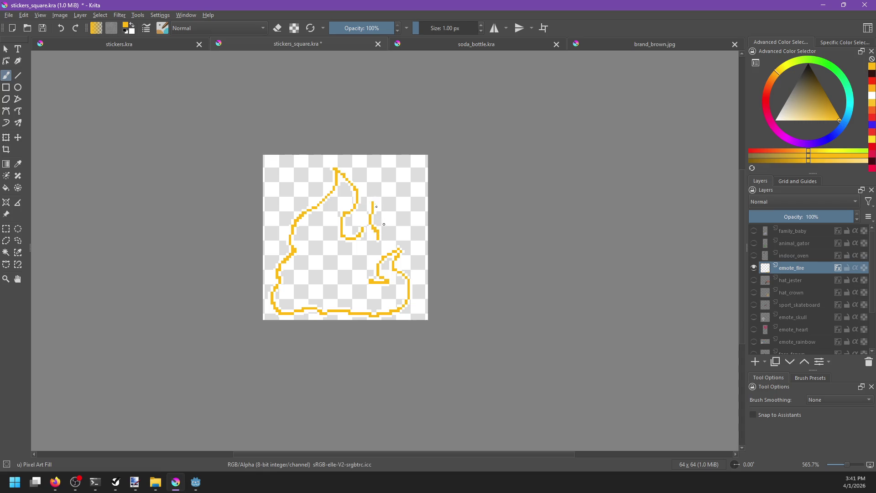
key("ctrl+z")
left_click_drag(394, 184, 382, 207)
- Bucket-fill the small flame teardrop, close the outline gaps, and fill the flame body
key("f")
left_click(385, 196)
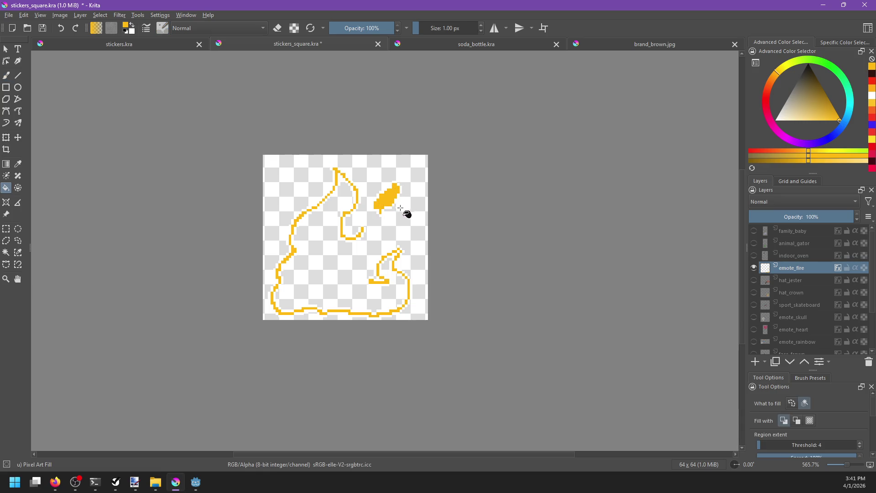
left_click(347, 259)
key("ctrl+z")
key("b")
mouse_move(372, 223)
left_mouse_down()
mouse_move(365, 256)
mouse_move(378, 265)
left_mouse_up()
key("f")
left_click(361, 267)
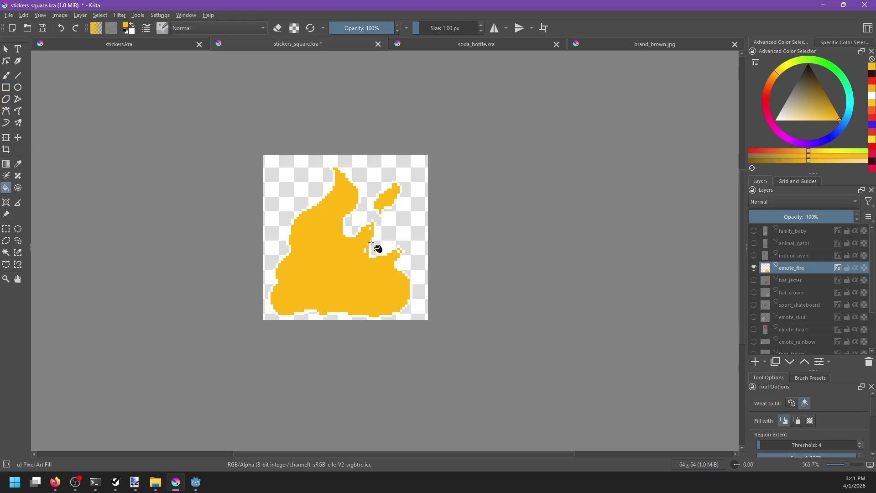
key("b")
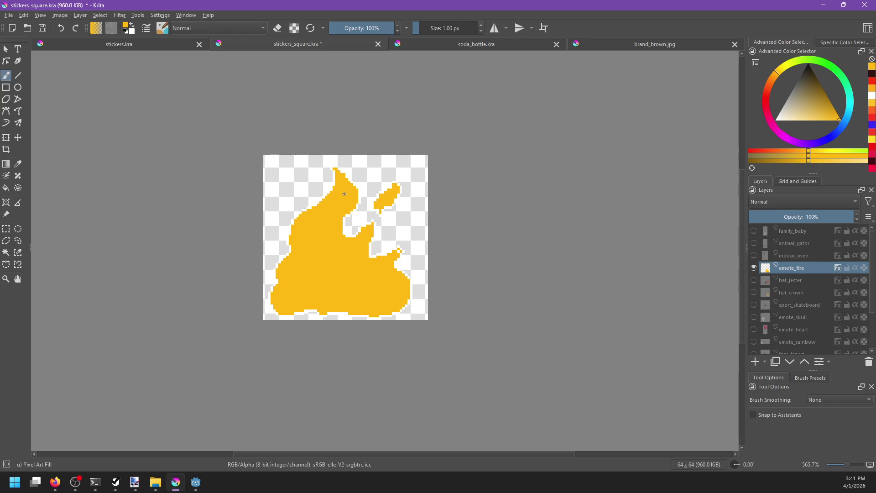
key("f")
left_click(766, 97)
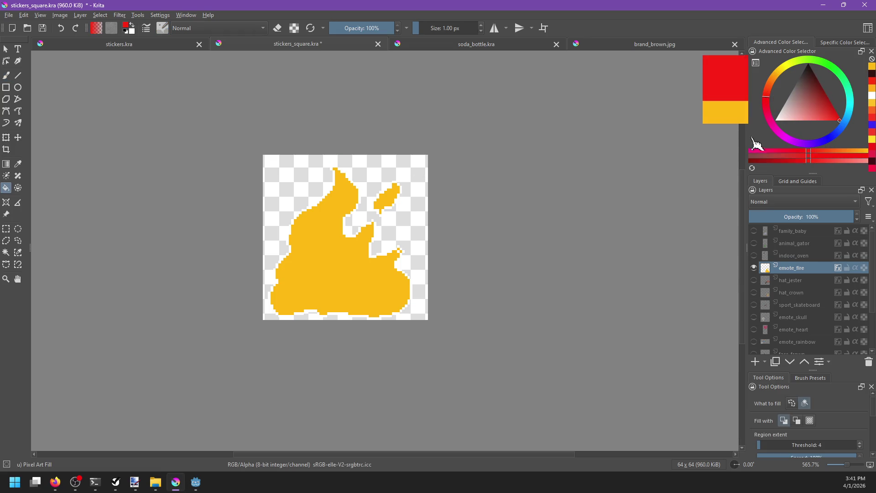
- Recolour both flames red, extend the right tongue upward, then recolour both flames orange
left_click(337, 214)
left_click(387, 196)
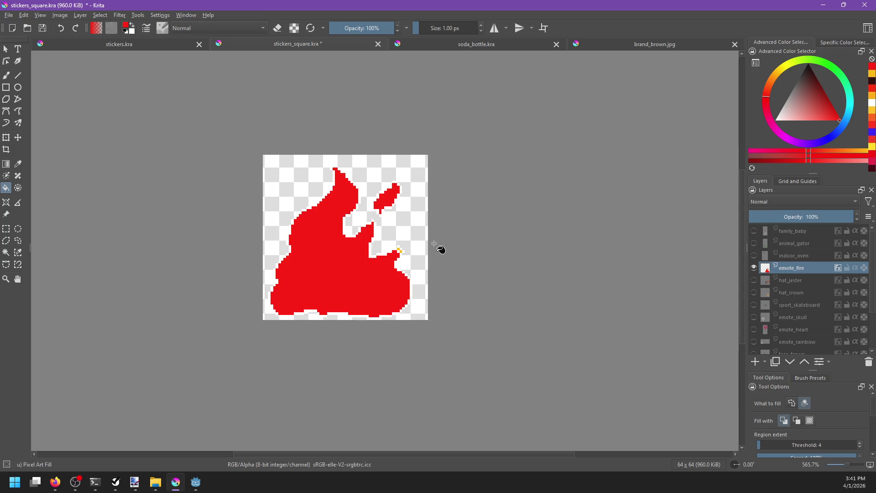
key("b")
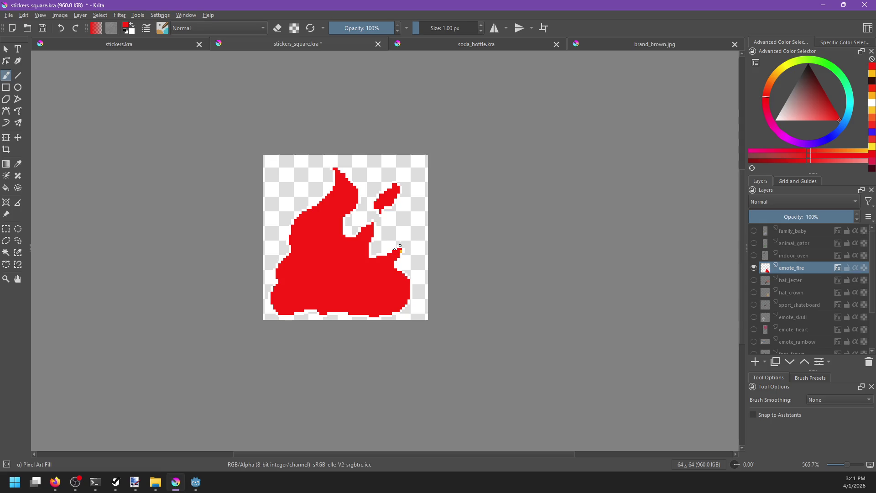
left_click_drag(401, 248, 399, 235)
key("f")
mouse_move(772, 93)
left_mouse_down()
mouse_move(770, 83)
mouse_move(777, 112)
left_mouse_up()
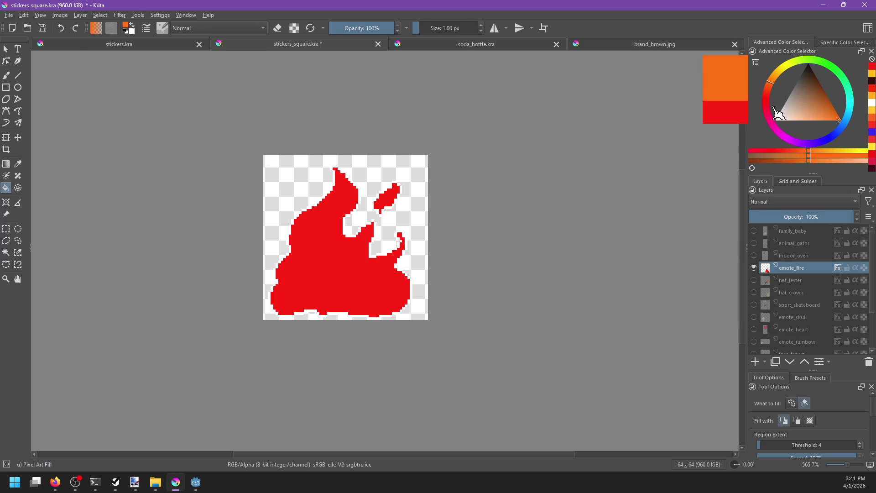
left_click(340, 285)
key("b")
key("f")
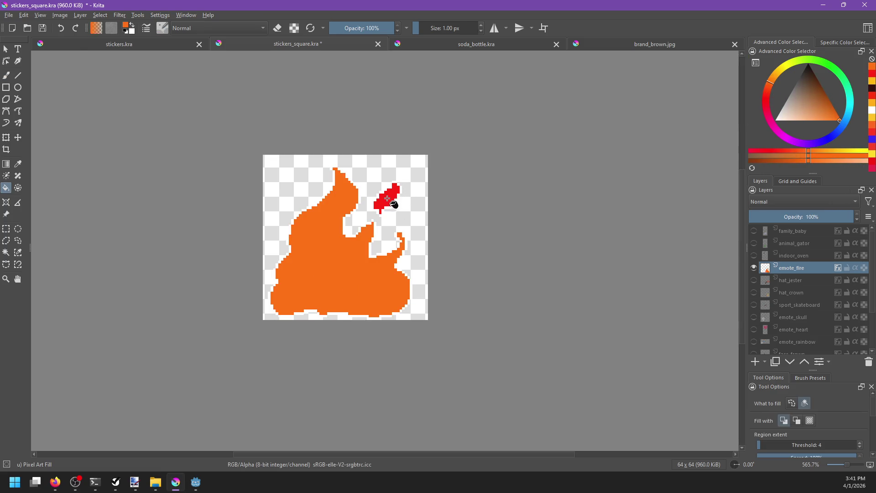
left_click(388, 199)
- Paint a second small tongue and a white inner flame, then save stickers_square.kra
key("b")
mouse_move(362, 197)
left_mouse_down()
mouse_move(372, 186)
mouse_move(361, 200)
left_mouse_up()
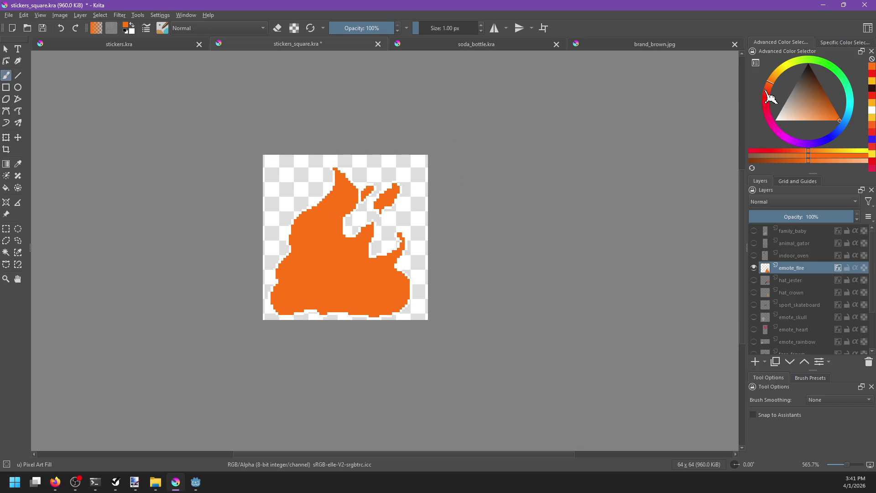
left_click(775, 122)
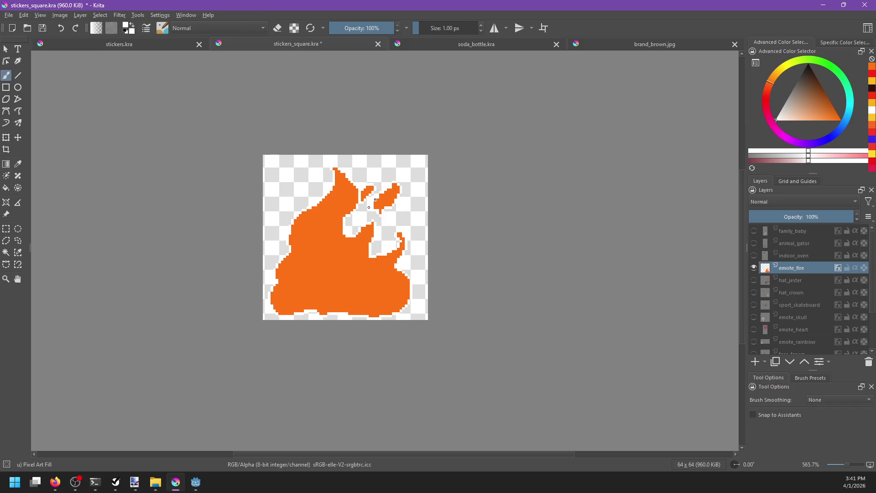
left_click_drag(368, 207, 373, 196)
mouse_move(349, 233)
left_mouse_down()
mouse_move(365, 213)
mouse_move(353, 226)
mouse_move(371, 217)
mouse_move(374, 249)
mouse_move(400, 231)
mouse_move(409, 269)
left_mouse_up()
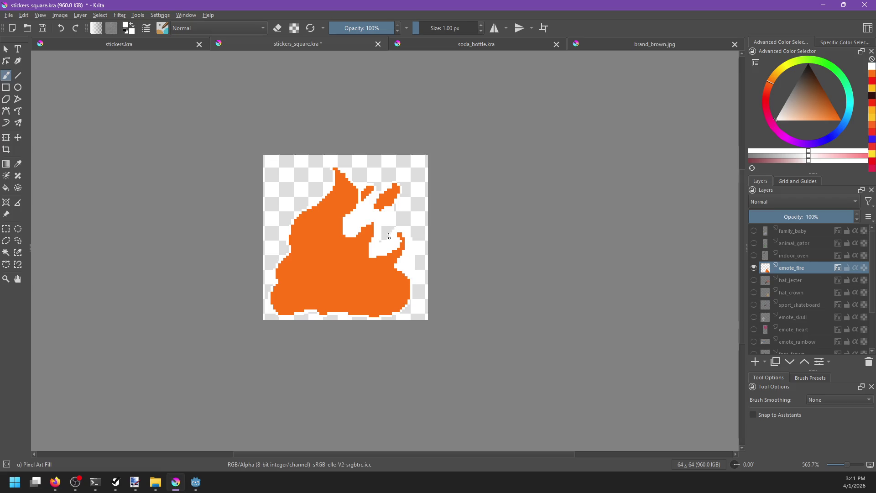
mouse_move(389, 237)
left_mouse_down()
mouse_move(389, 226)
mouse_move(383, 231)
left_mouse_up()
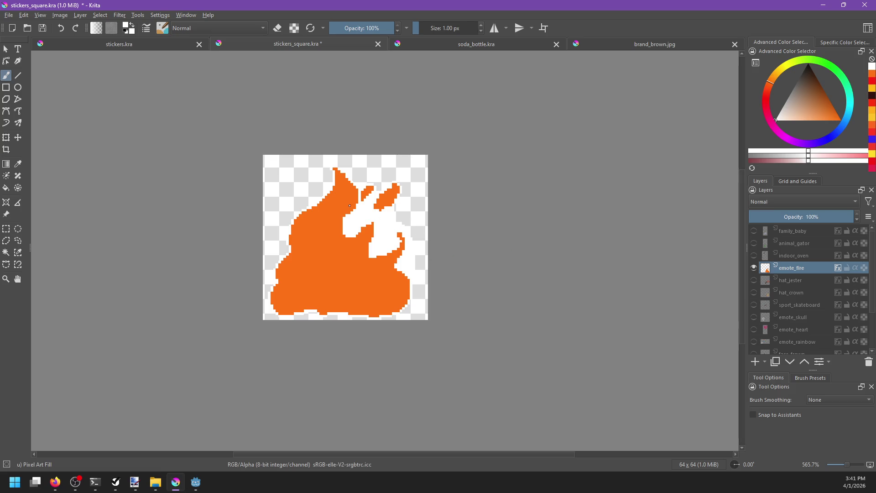
key("ctrl+s")
key("f")
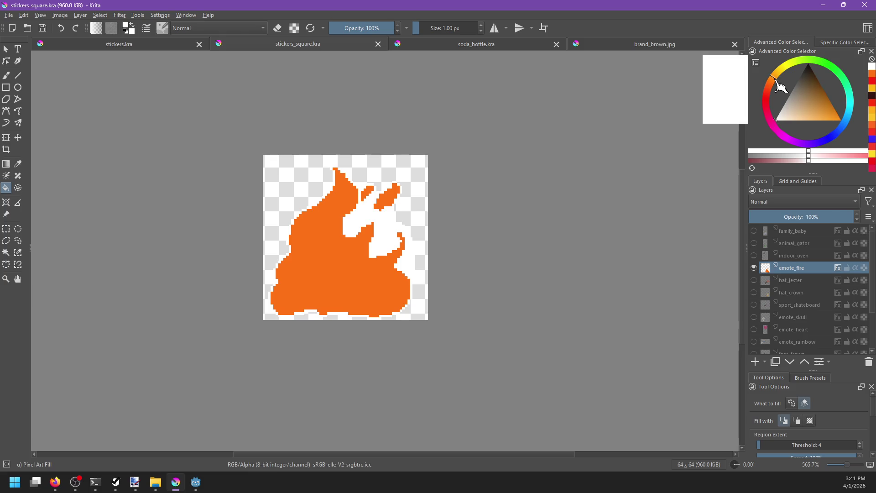
- Switch to yellow and paint a highlight down the small flame tongue
left_click(812, 120)
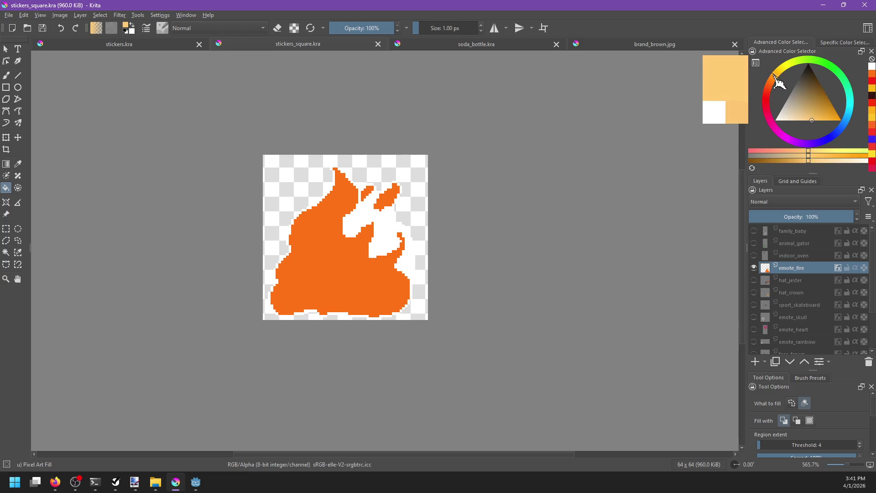
left_click(837, 120)
left_click(786, 67)
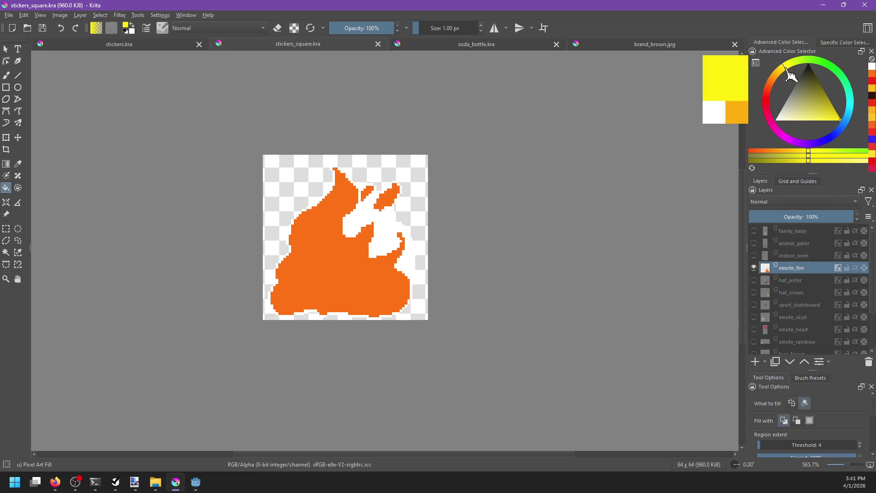
key("b")
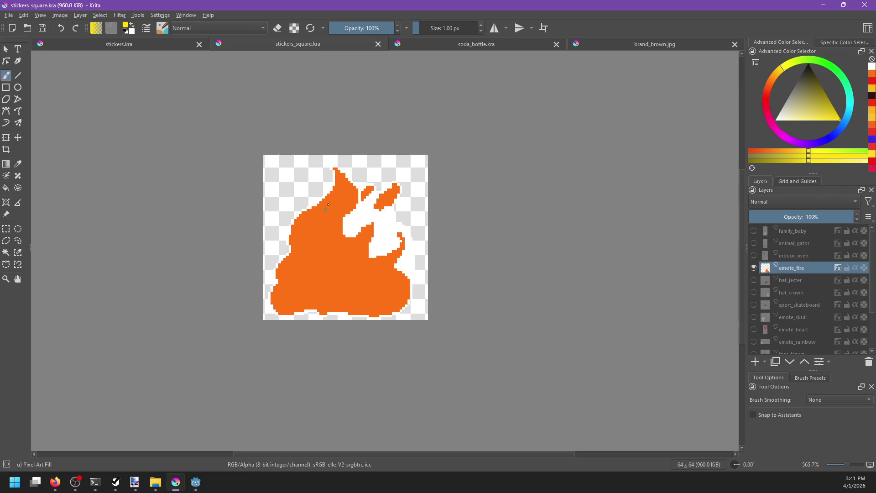
left_click_drag(337, 197, 301, 235)
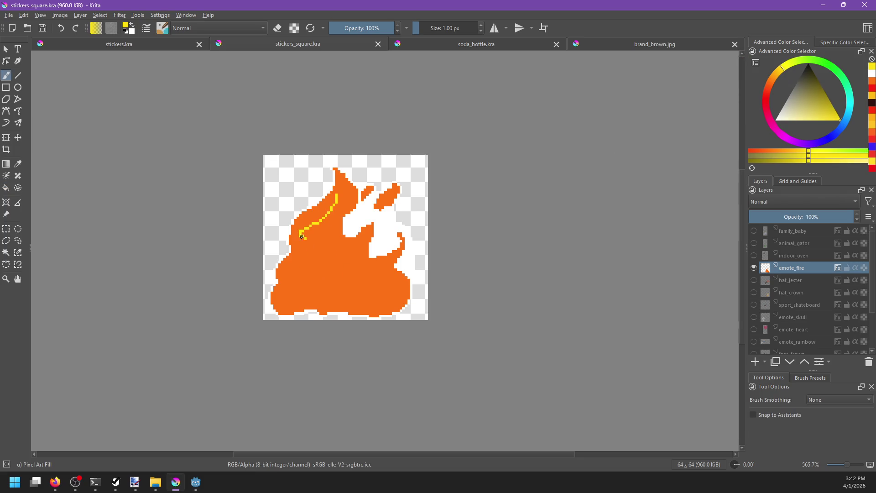
key("ctrl+z")
mouse_move(342, 183)
left_mouse_down()
mouse_move(337, 205)
mouse_move(380, 198)
left_mouse_up()
key("ctrl+z")
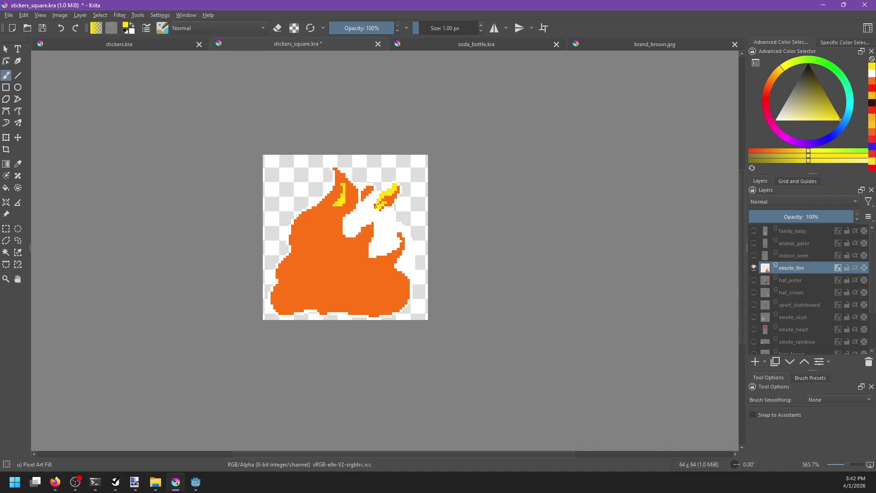
left_click_drag(365, 191, 346, 288)
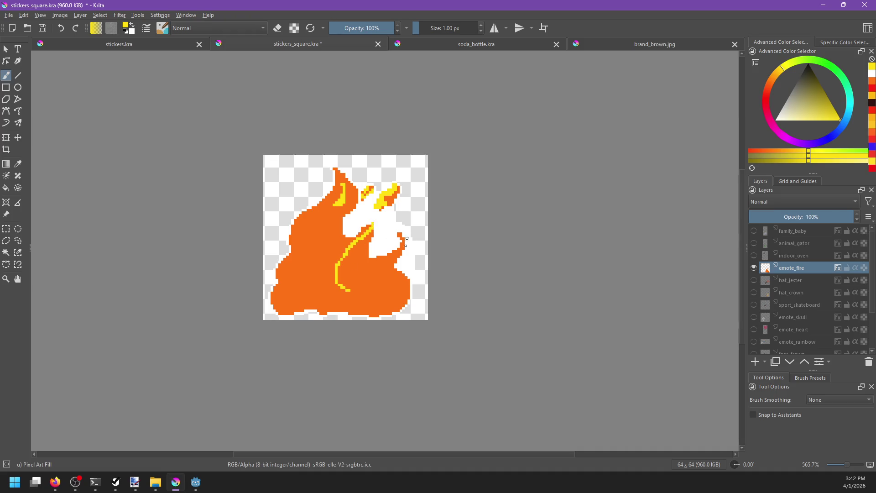
mouse_move(399, 234)
left_mouse_down()
mouse_move(402, 243)
mouse_move(367, 276)
mouse_move(367, 297)
left_mouse_up()
key("ctrl+z")
mouse_move(392, 258)
left_mouse_down()
mouse_move(374, 293)
mouse_move(389, 295)
mouse_move(397, 273)
mouse_move(383, 300)
mouse_move(396, 275)
mouse_move(394, 294)
left_mouse_up()
key("ctrl+z")
key("ctrl+z")
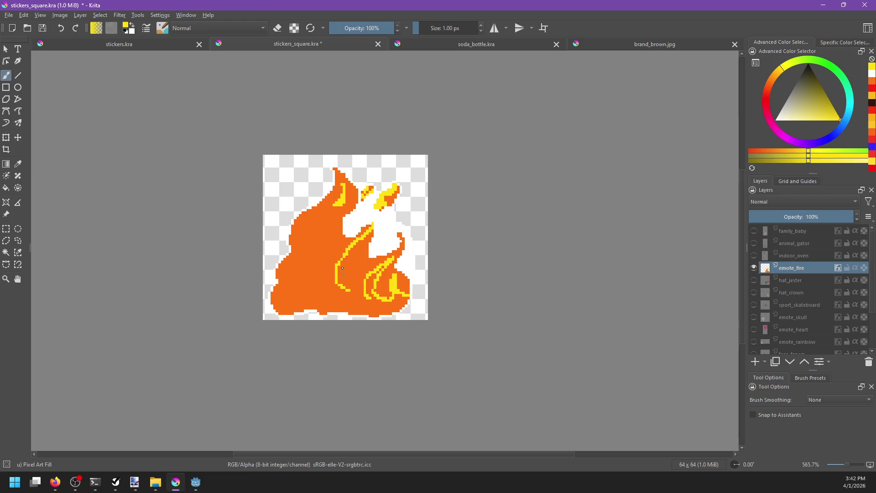
- Paint yellow lines through the flame's middle and along its bottom to enclose the core
mouse_move(370, 232)
left_mouse_down()
mouse_move(346, 267)
mouse_move(363, 273)
mouse_move(357, 250)
left_mouse_up()
left_click(353, 254)
key("ctrl+z")
mouse_move(358, 243)
left_mouse_down()
mouse_move(346, 281)
mouse_move(354, 283)
mouse_move(341, 272)
mouse_move(348, 283)
left_mouse_up()
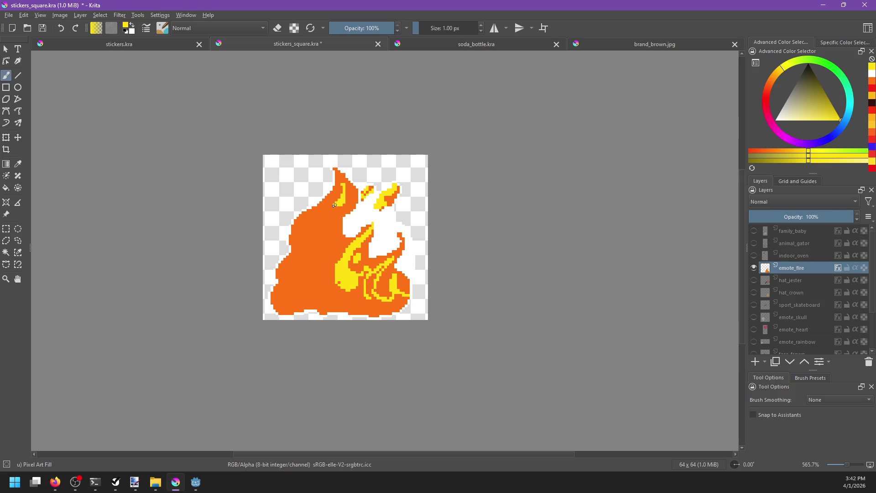
mouse_move(330, 210)
left_mouse_down()
mouse_move(304, 263)
mouse_move(319, 213)
mouse_move(299, 236)
mouse_move(303, 257)
mouse_move(281, 297)
mouse_move(324, 294)
left_mouse_up()
key("ctrl+z")
key("f")
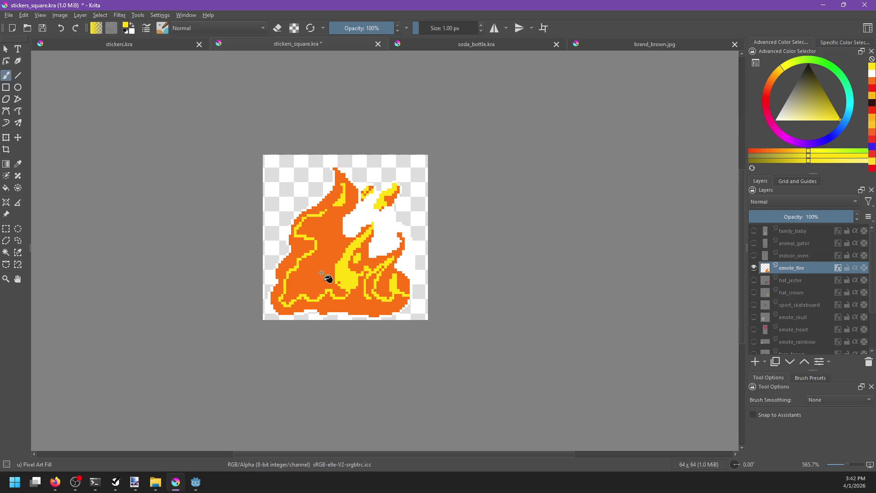
left_click(333, 283)
key("ctrl+z")
key("b")
left_click_drag(343, 305, 386, 301)
mouse_move(326, 209)
left_mouse_down()
mouse_move(329, 235)
mouse_move(338, 231)
mouse_move(349, 251)
left_mouse_up()
key("ctrl+z")
- Fill the enclosed flame core, bottom band and lower-right area yellow
key("f")
left_click(339, 261)
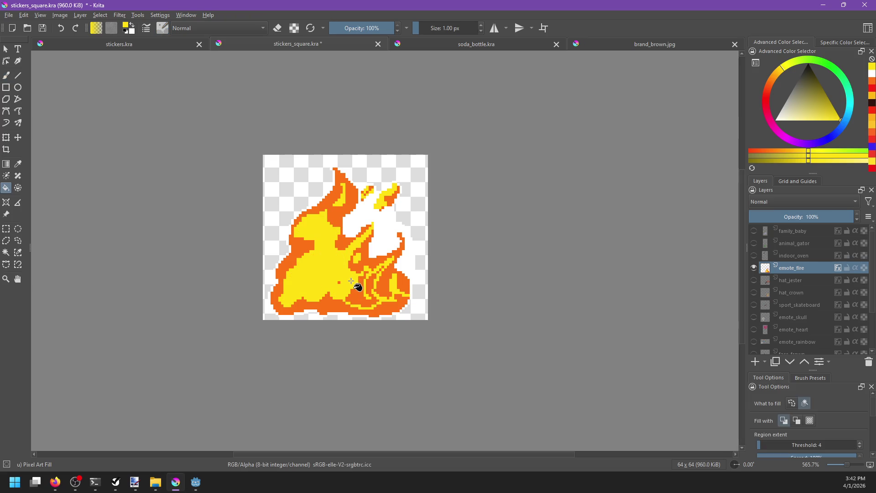
key("b")
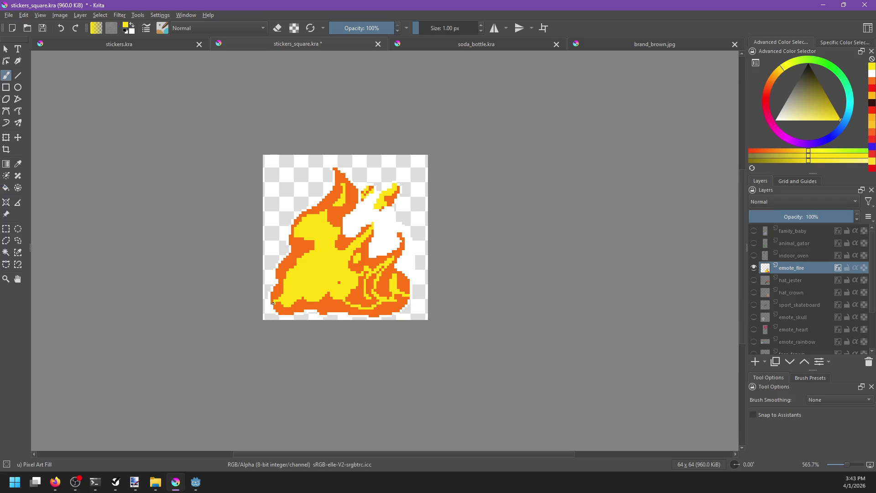
key("f")
left_click(340, 315)
left_click(363, 301)
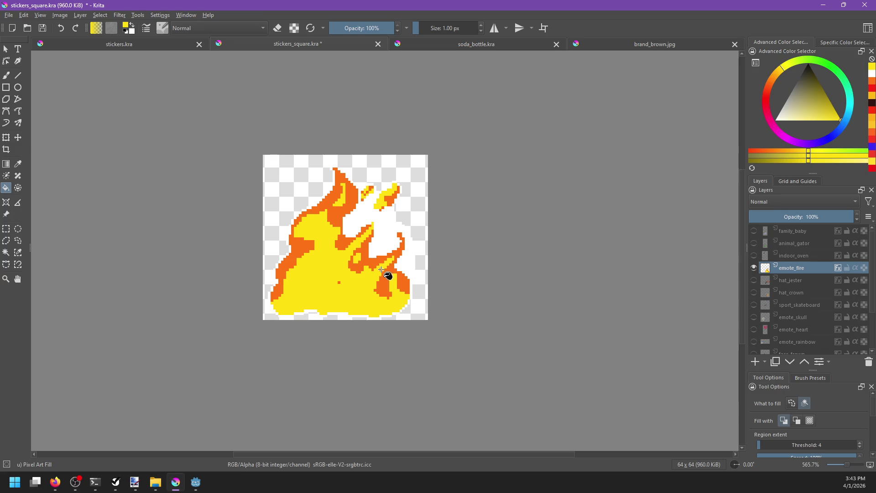
- Switch to white and paint wavy highlight lines across the flame's lower yellow body
key("b")
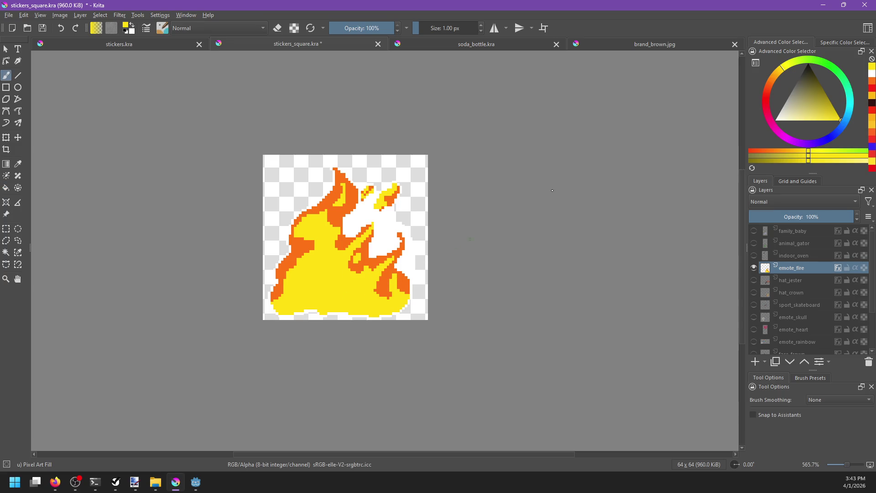
left_click(775, 120)
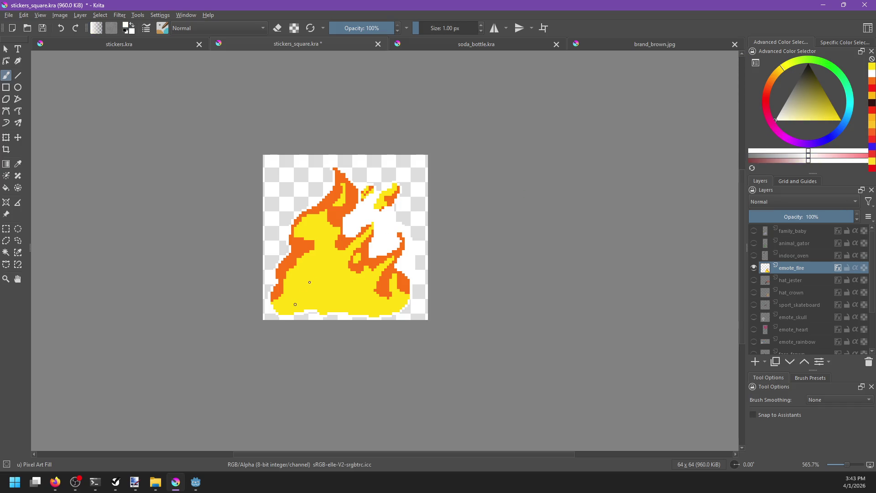
key("ctrl+z")
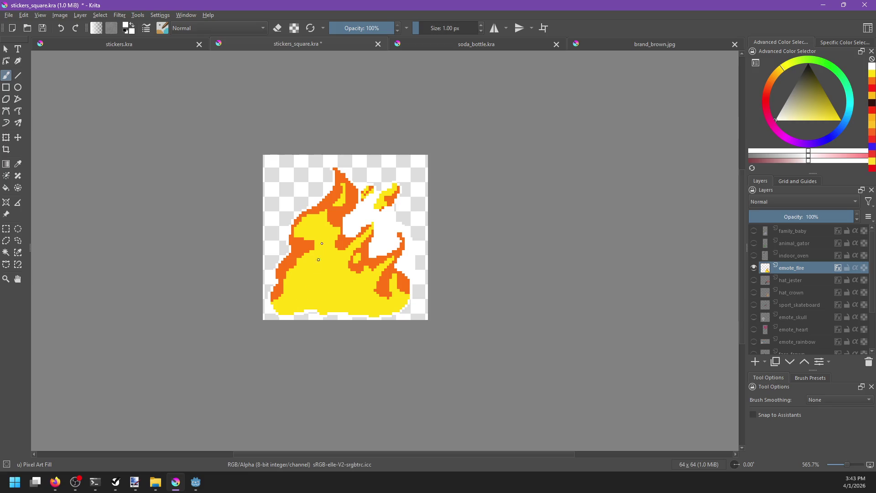
mouse_move(315, 222)
left_mouse_down()
mouse_move(322, 231)
mouse_move(308, 230)
left_mouse_up()
mouse_move(347, 255)
left_mouse_down()
mouse_move(329, 269)
mouse_move(361, 276)
left_mouse_up()
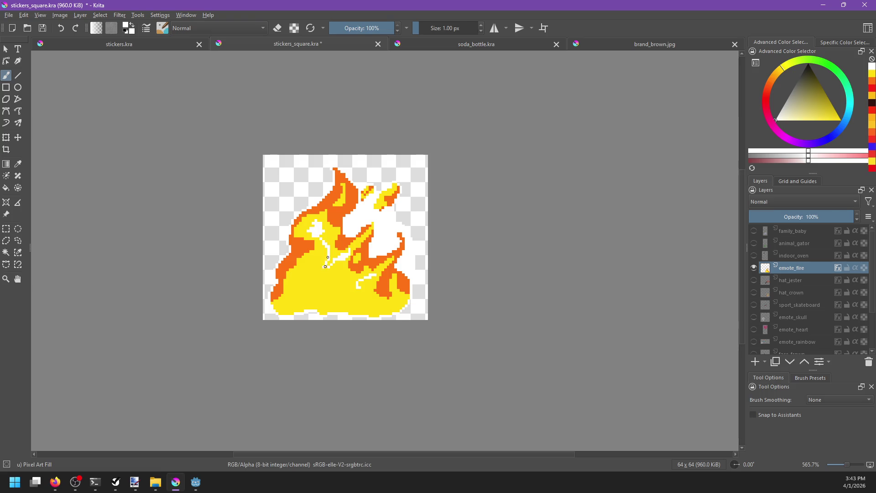
left_click_drag(317, 234, 323, 250)
mouse_move(314, 258)
left_mouse_down()
mouse_move(289, 287)
mouse_move(291, 308)
left_mouse_up()
mouse_move(314, 259)
left_mouse_down()
mouse_move(327, 297)
mouse_move(317, 308)
mouse_move(329, 288)
mouse_move(359, 287)
mouse_move(393, 307)
mouse_move(294, 307)
left_mouse_up()
- Fill three lower yellow patches of the flame with white
key("f")
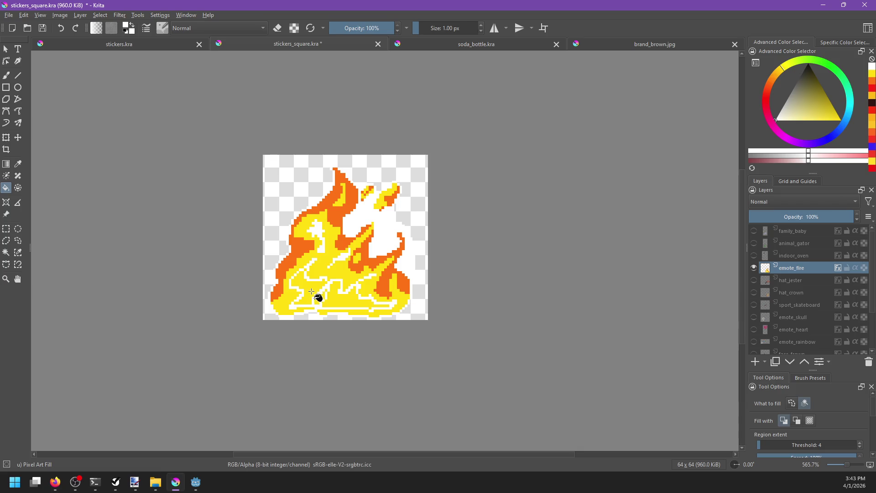
left_click(312, 289)
left_click(344, 299)
left_click(321, 297)
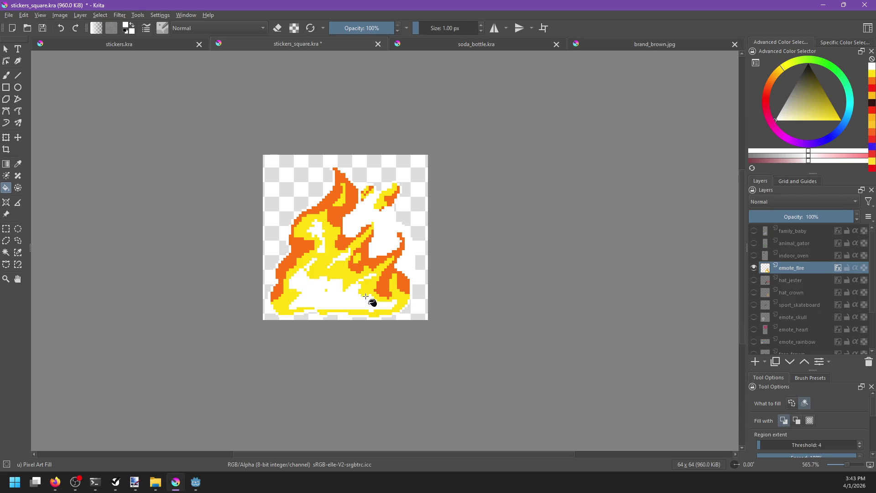
- Touch up the flame's bottom edge with sampled orange and yellow pixels
key("b")
left_click(375, 263, "ctrl")
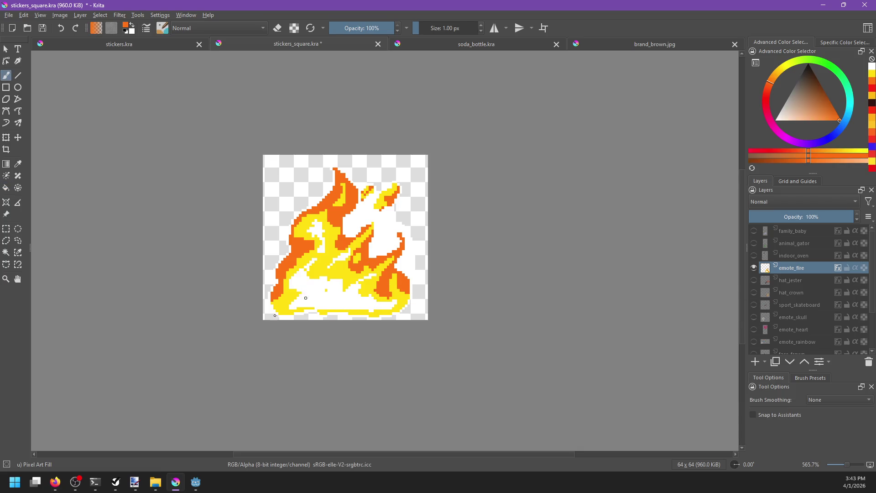
mouse_move(272, 301)
left_mouse_down()
mouse_move(285, 313)
mouse_move(383, 315)
mouse_move(408, 292)
mouse_move(396, 307)
left_mouse_up()
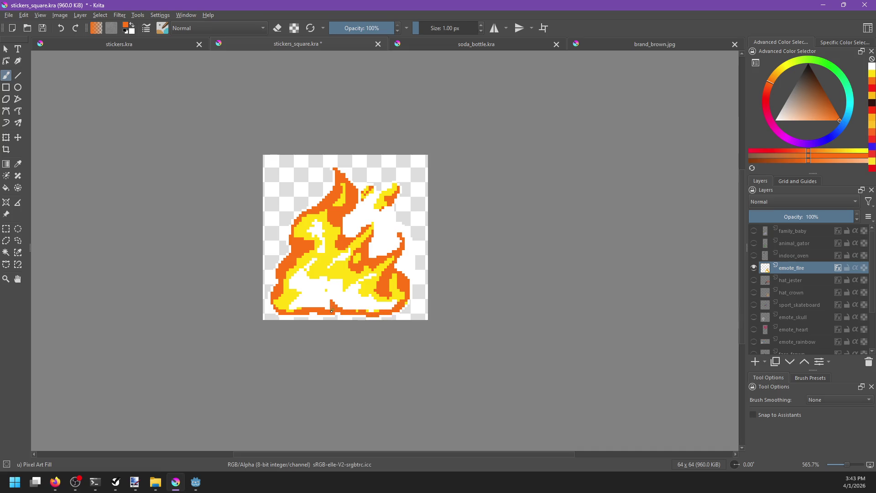
left_click(283, 305, "ctrl")
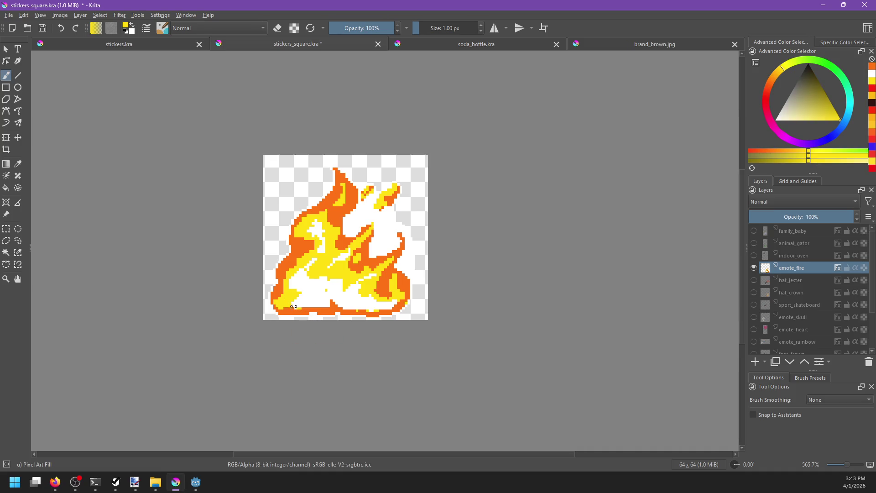
left_click_drag(294, 307, 358, 298)
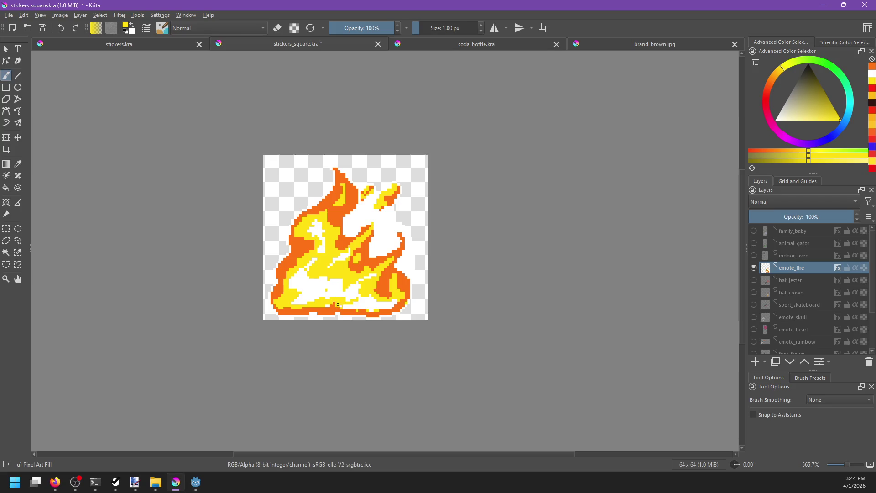
left_click_drag(360, 307, 398, 299)
left_click(355, 310, "ctrl")
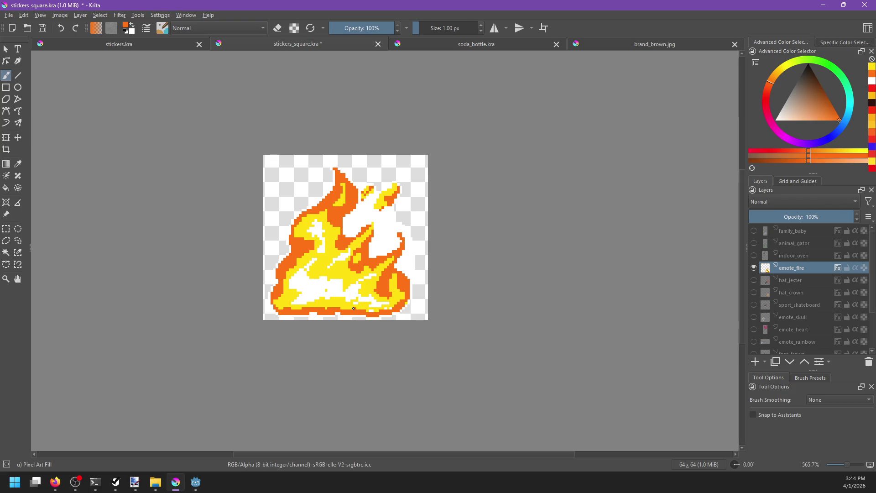
left_click_drag(355, 310, 325, 306)
- Save the document and export the flame as emote_fire.png
key("ctrl+s")
key("ctrl+shift+e")
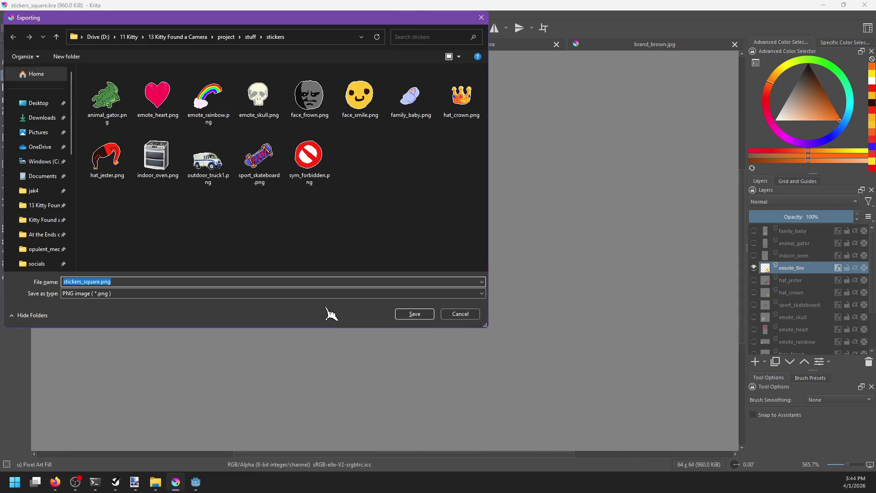
type("emote_fire")
key("Return")
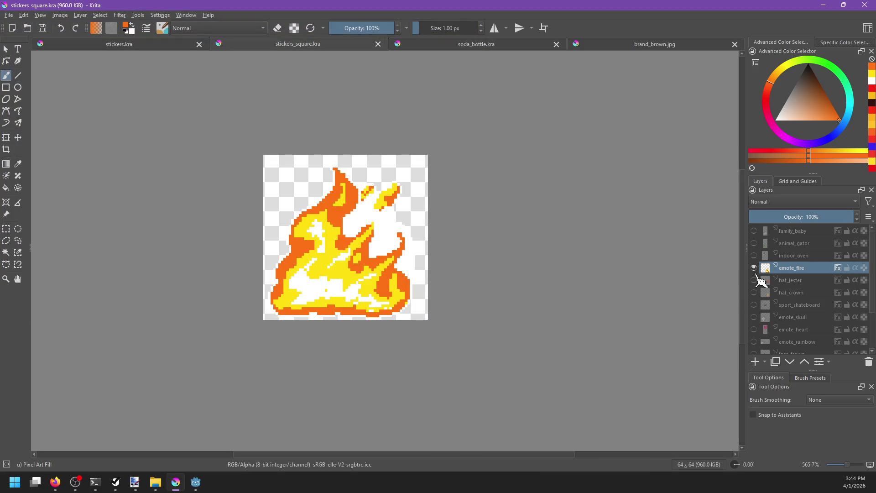
- Hide the emote_fire layer, save again, and close Krita
left_click(754, 267)
key("alt+Tab")
key("alt+Tab")
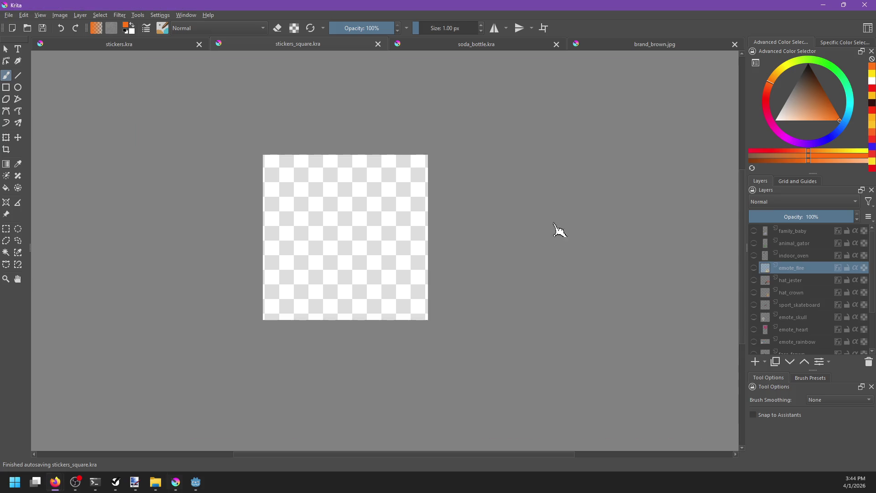
key("ctrl+s")
left_click(863, 7)
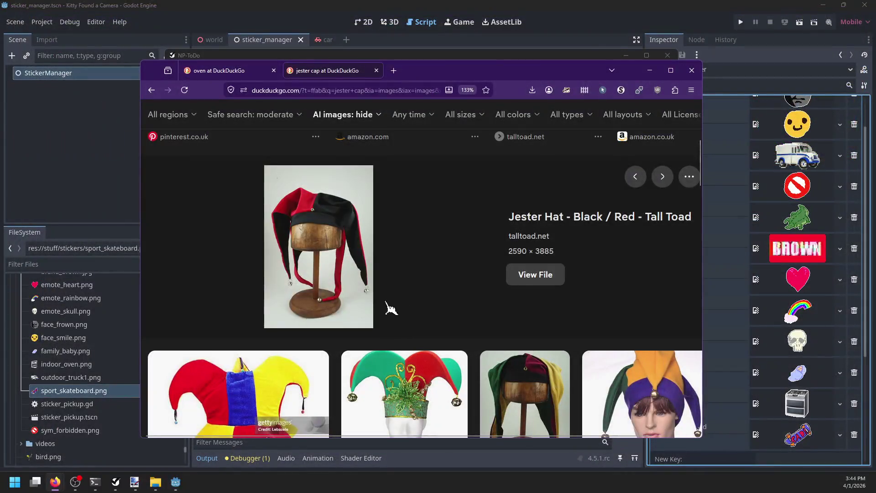
- Add an emote_fire key with emote_fire.png as its value to the sticker dictionary
left_click(527, 8)
scroll(719, 242, "down", 5)
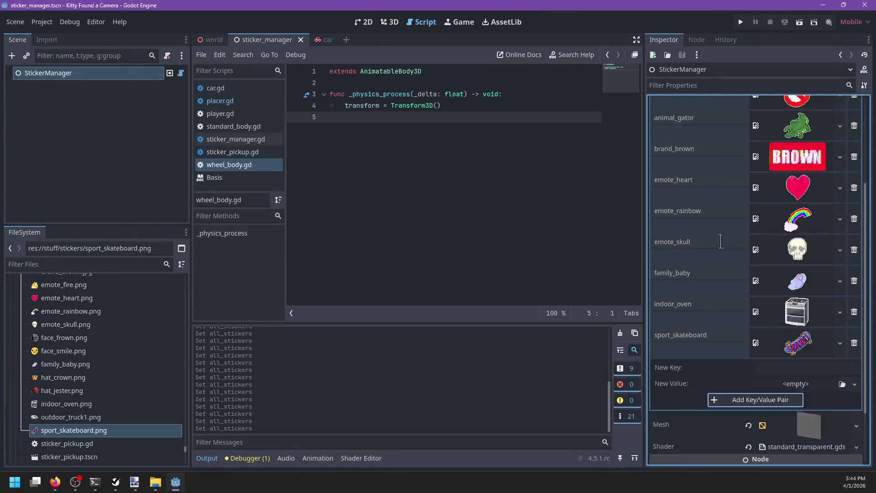
left_click(797, 289)
type("emotye")
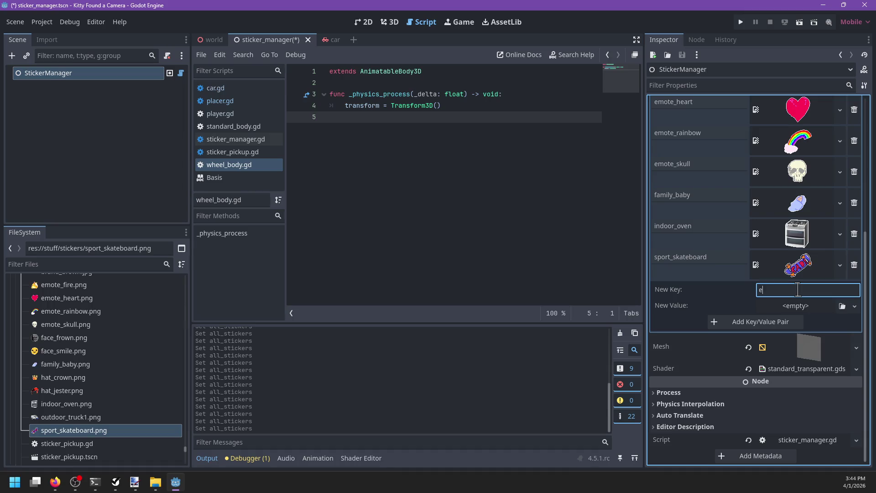
key("BackSpace")
key("BackSpace")
key("BackSpace")
type("emote_fire")
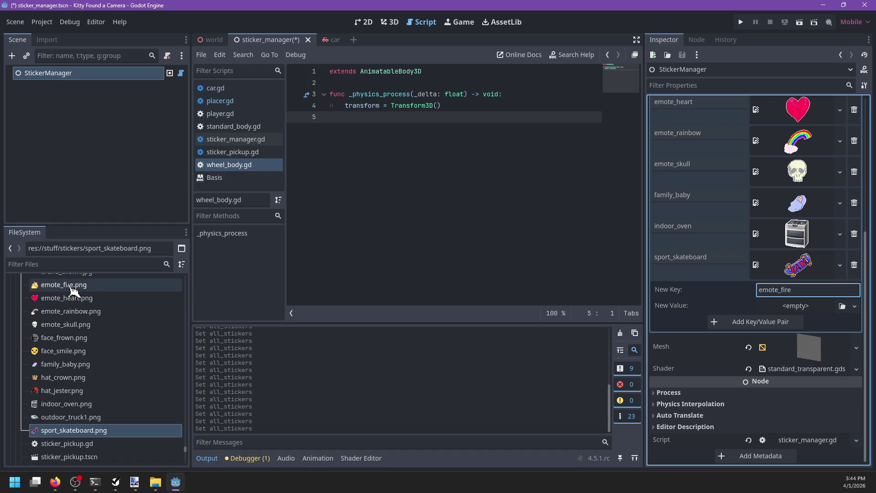
mouse_move(70, 287)
left_mouse_down()
mouse_move(690, 304)
mouse_move(785, 314)
left_mouse_up()
left_click(772, 336)
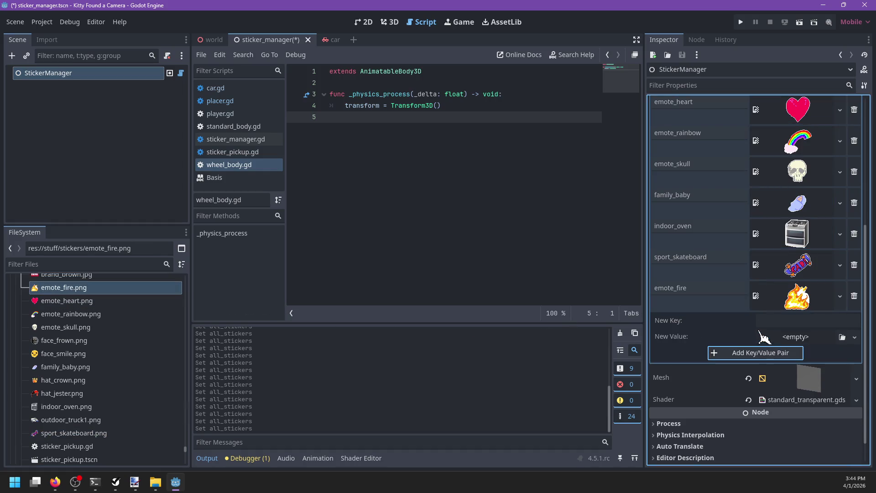
- Add a hat_crown entry with hat_crown.png as its texture
scroll(100, 332, "up", 3)
scroll(95, 336, "down", 2)
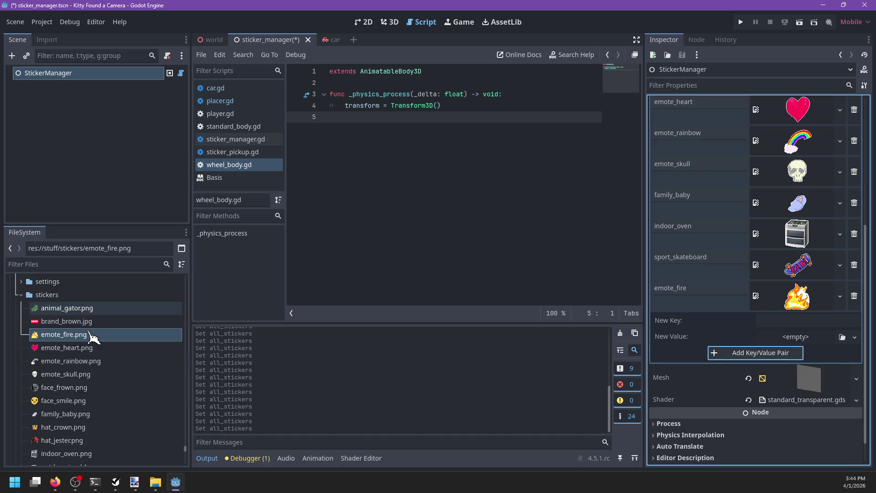
scroll(93, 337, "down", 5)
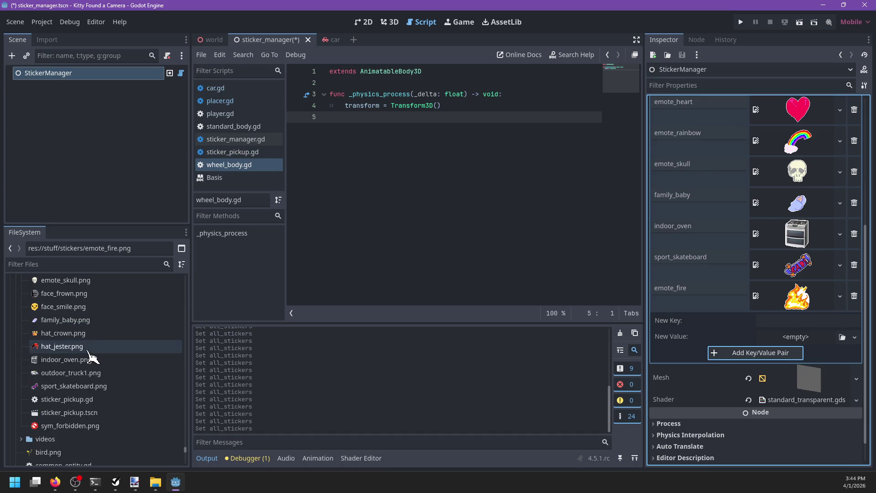
left_click(796, 337)
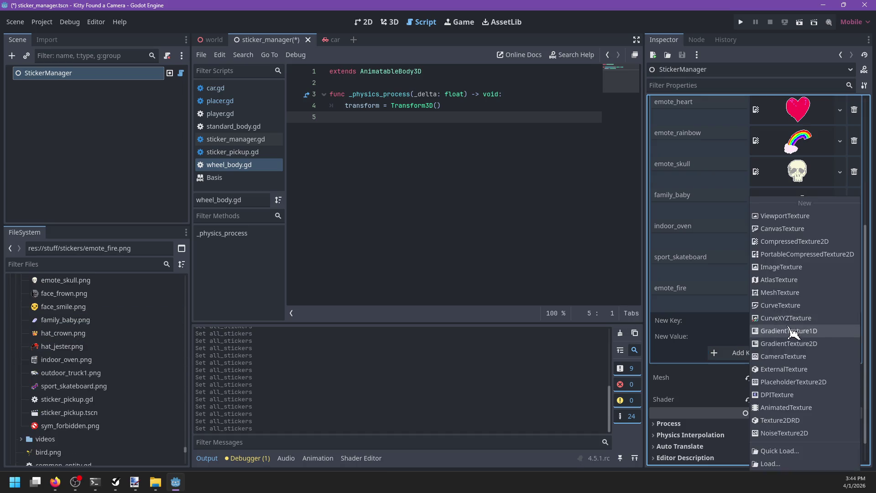
left_click(784, 319)
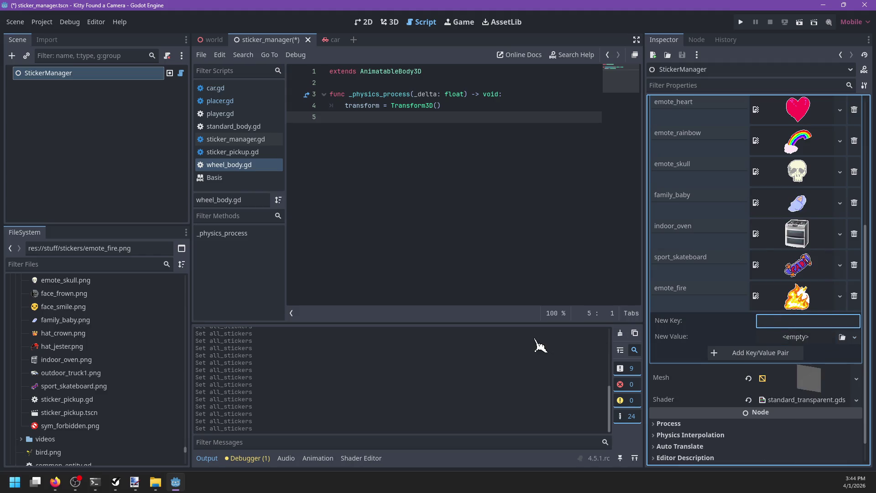
type("hat_crown")
left_click(110, 333)
left_click_drag(124, 349, 796, 338)
left_click(753, 368)
- Add a hat_jester entry with hat_jester.png and save the scene
left_click(784, 348)
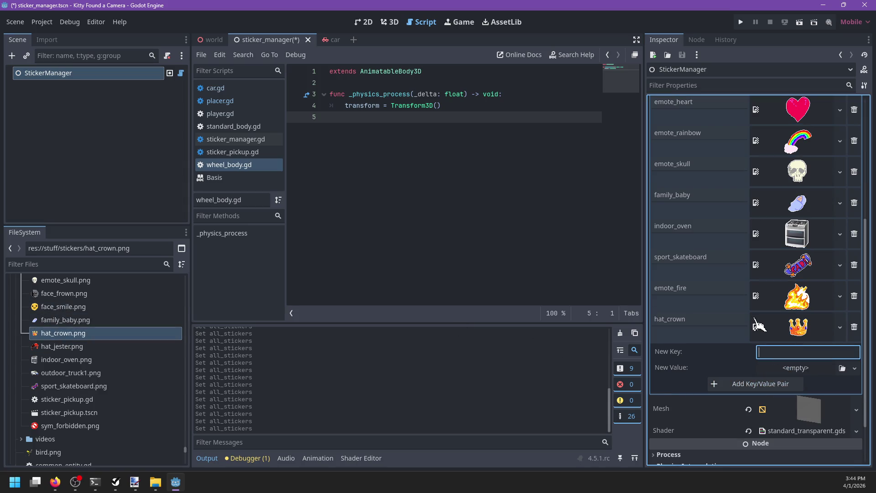
type("hat_jest")
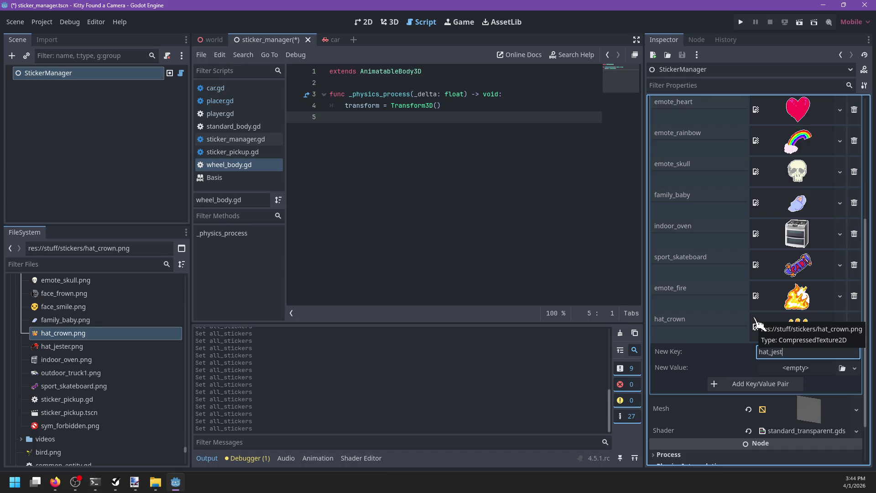
type("er")
left_click_drag(663, 379, 795, 367)
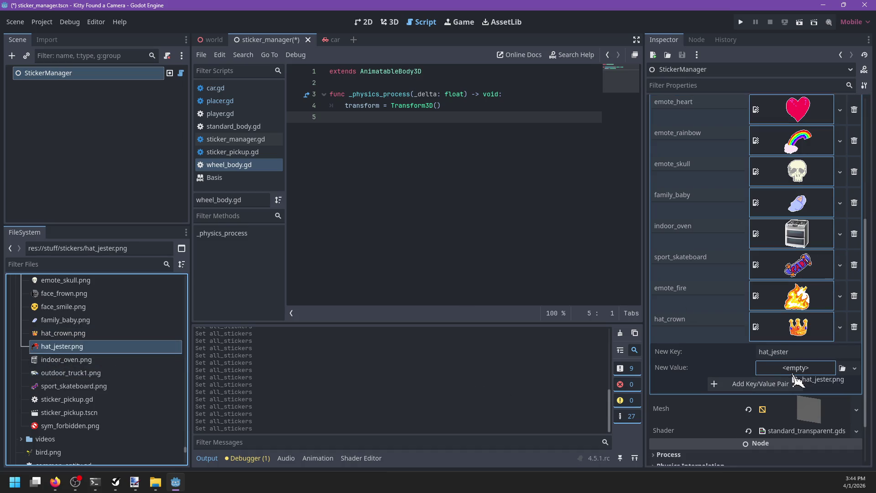
left_click(771, 400)
key("ctrl+s")
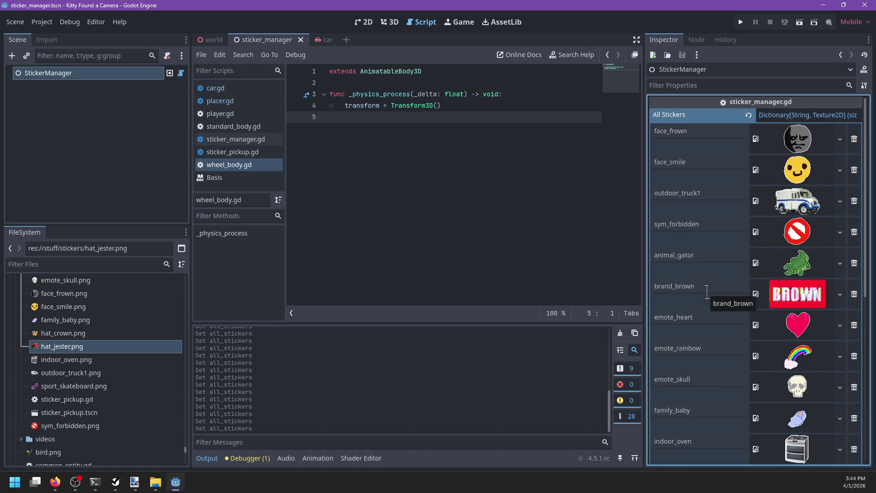
scroll(694, 280, "down", 3)
scroll(694, 281, "down", 5)
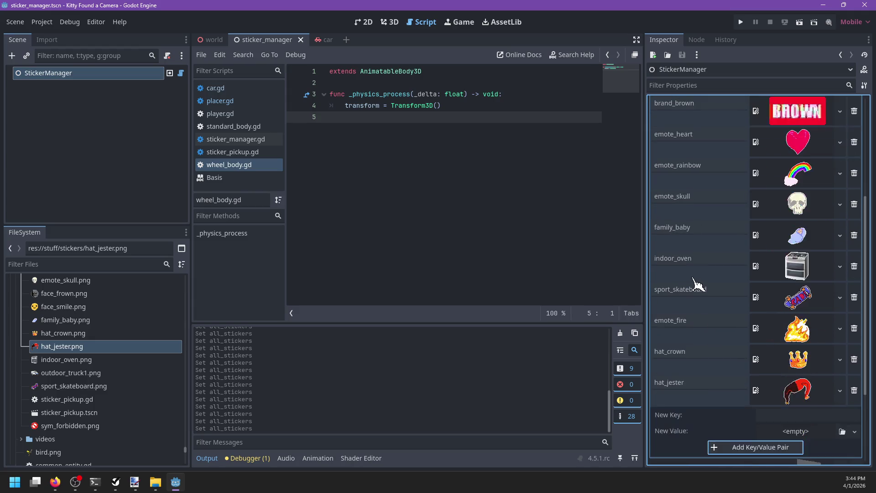
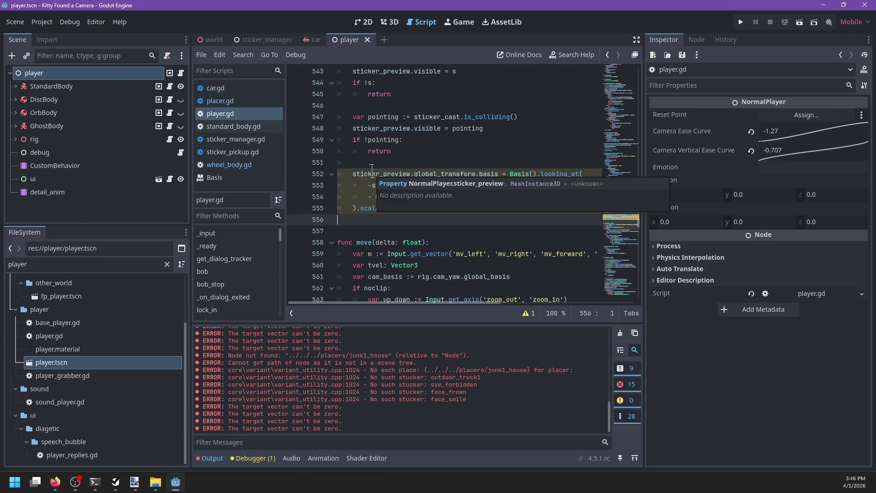
- Go to line 552 in player.gd and check the static-call warning details
left_click(356, 174)
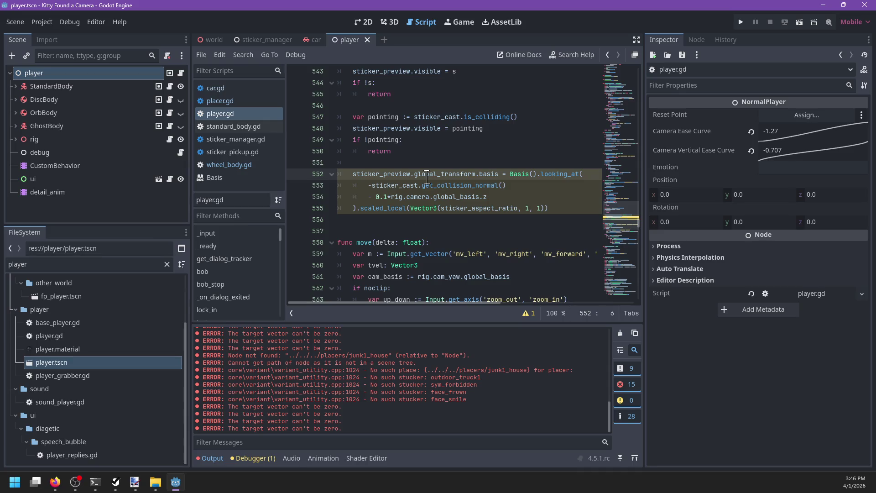
key("Down")
key("Down")
key("Down")
key("ctrl+Right")
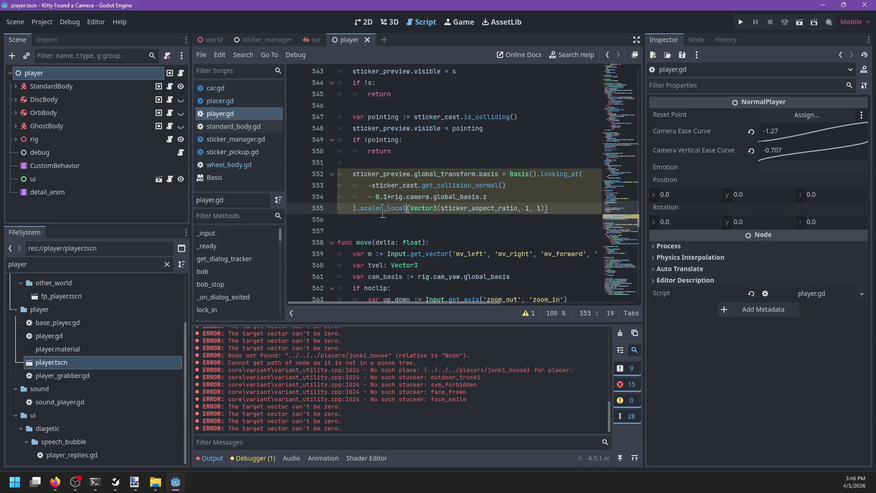
scroll(382, 213, "up", 2)
scroll(365, 212, "down", 1)
left_click(353, 208)
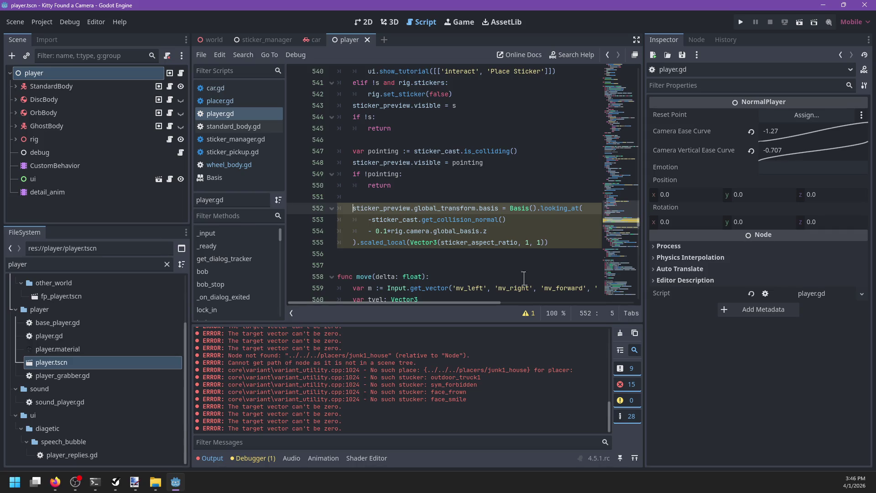
left_click(529, 313)
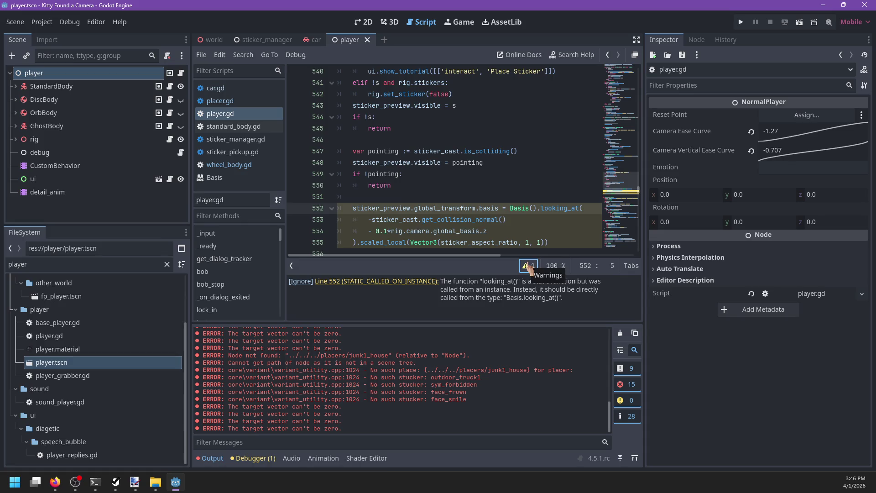
- Delete the () after Basis on line 552, save player.gd, and switch to PowerShell
left_click(541, 209)
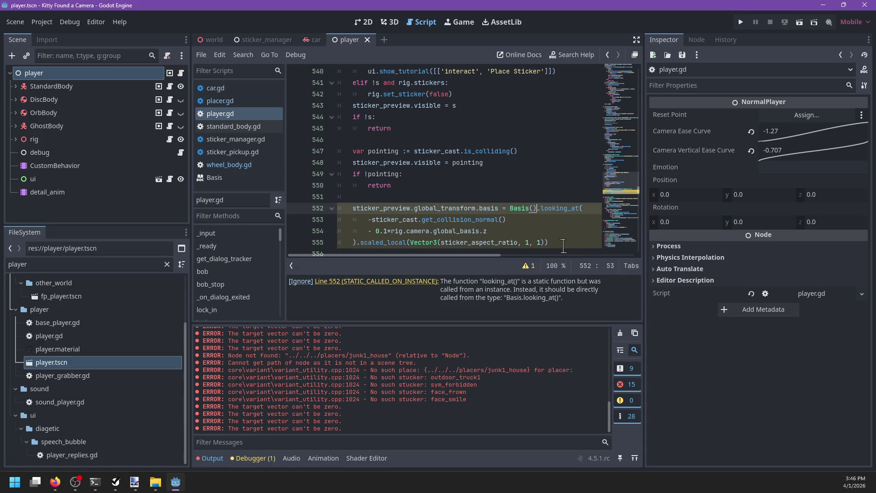
key("BackSpace")
key("BackSpace")
key("ctrl+s")
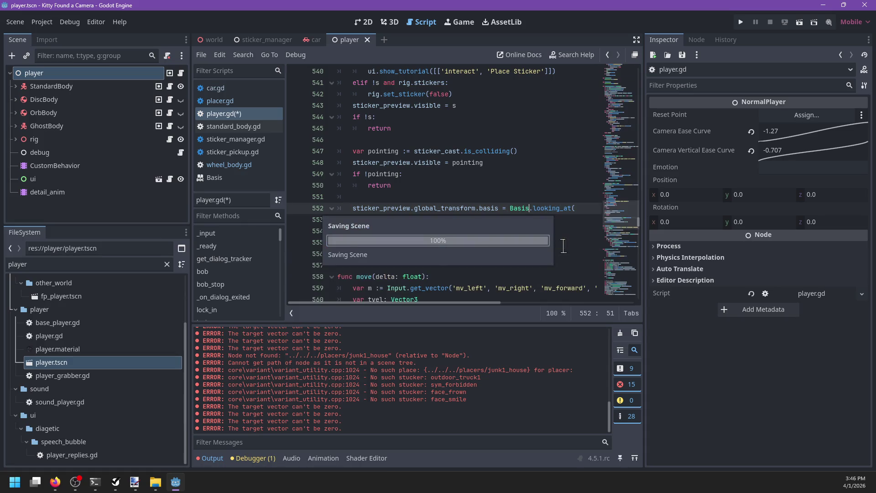
left_click(103, 485)
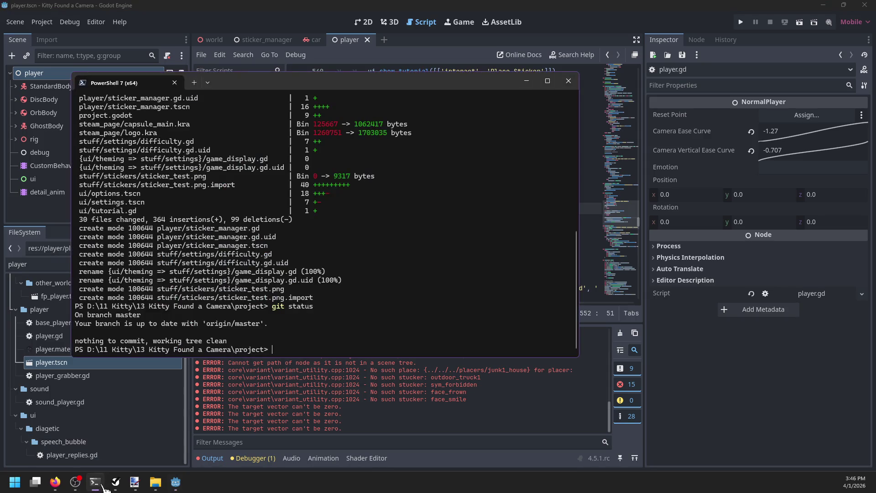
- Check git status and stage all project changes with git add
type("git status")
key("Return")
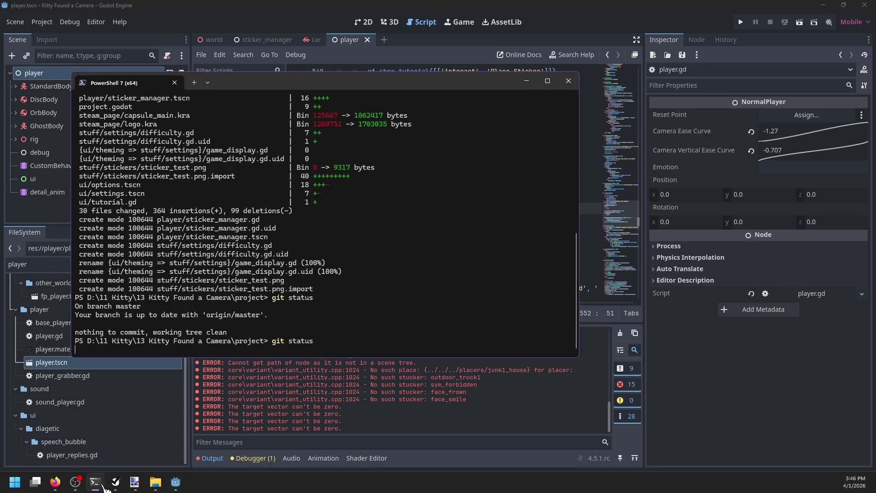
type("git add .")
key("Return")
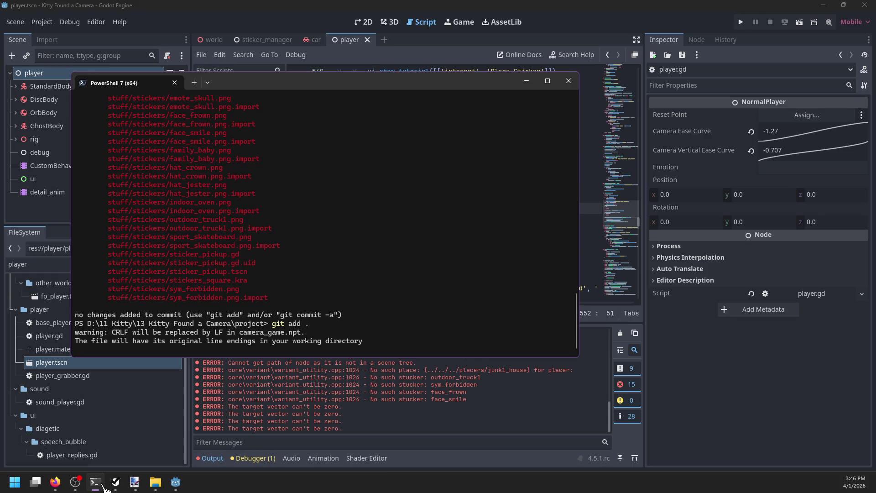
- Commit as "Starting work on multiple stickers, drew the ones for the trailer" and push
type("git commit -")
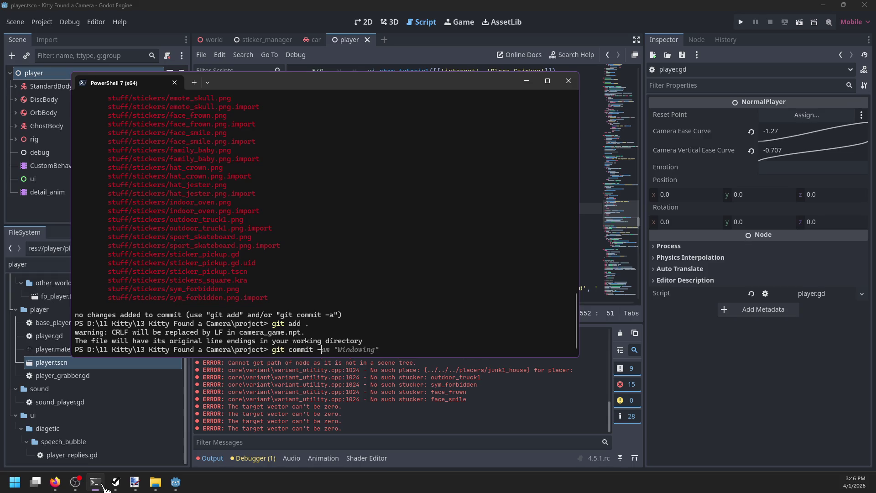
type("m \"Starting wor")
type("k on multipe ")
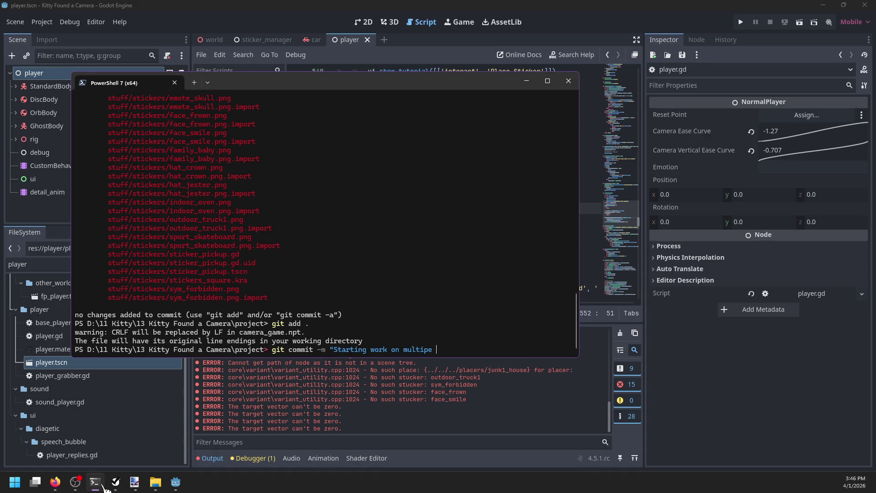
type("le stickers")
type(", drew the ones f")
type("or the trailer\"")
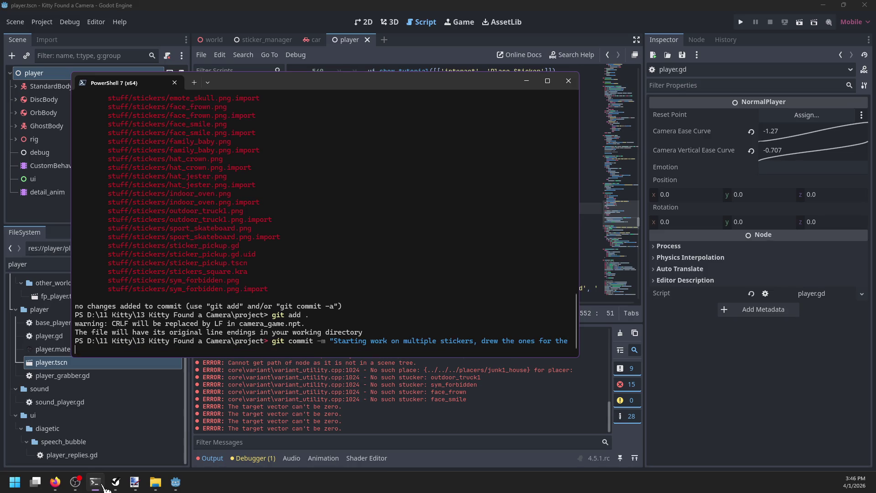
key("Return")
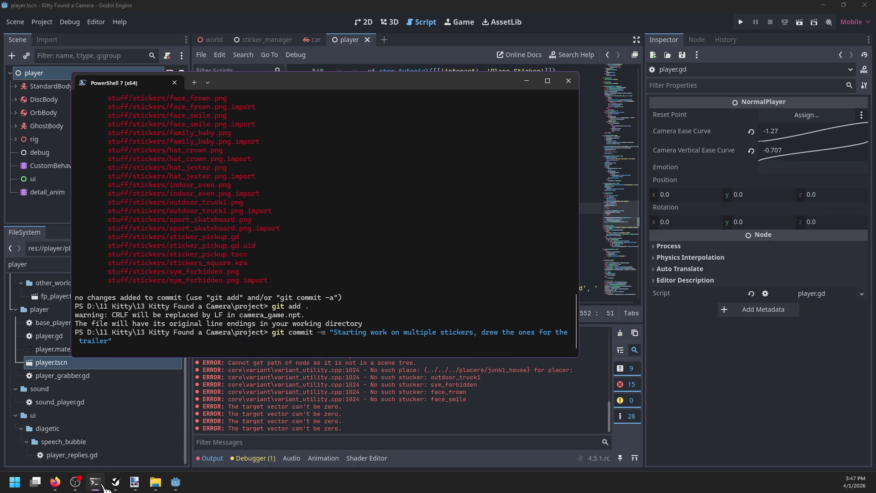
type("git push")
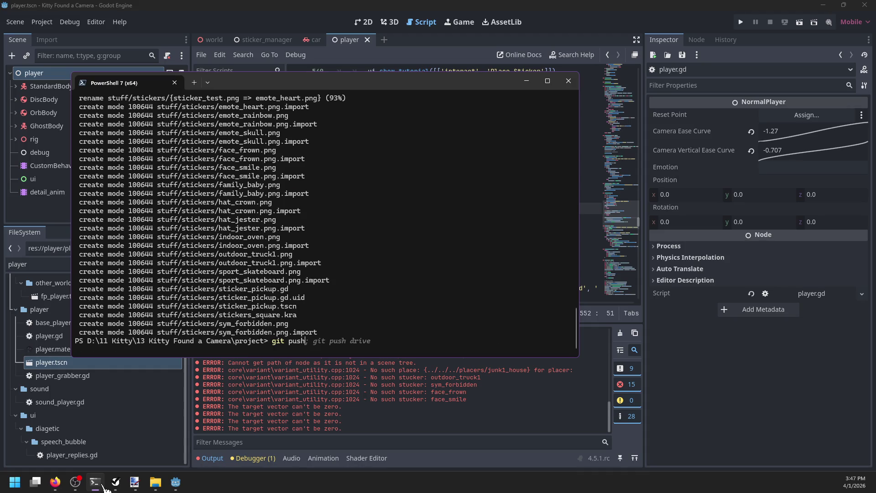
key("Return")
- Return to Godot and open the ui scene for editing
left_click(218, 7)
left_click(390, 22)
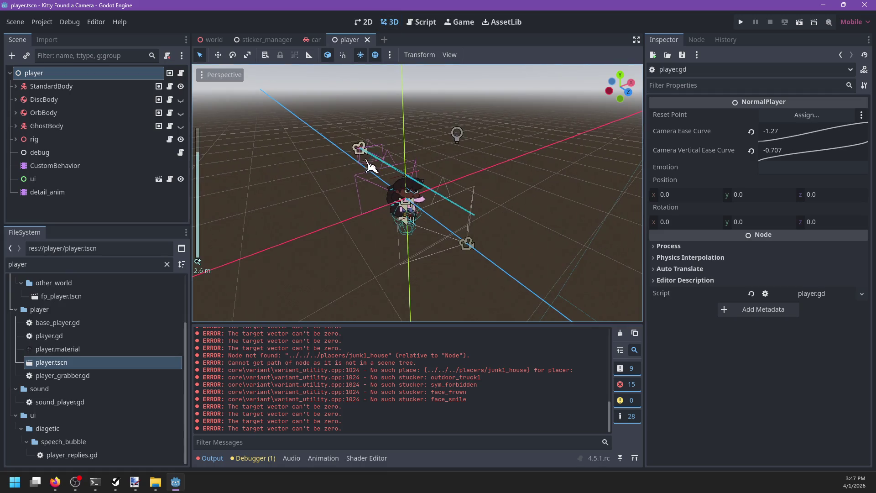
left_click(158, 179)
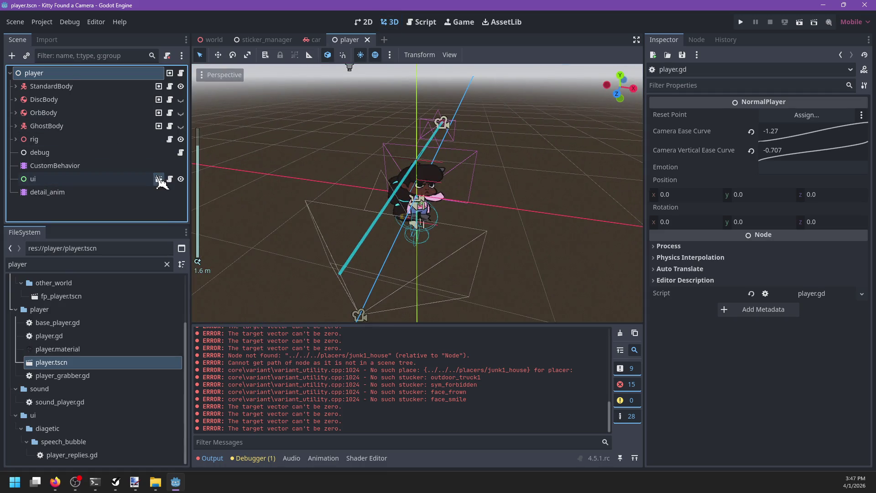
scroll(375, 201, "up", 1)
scroll(80, 178, "down", 3)
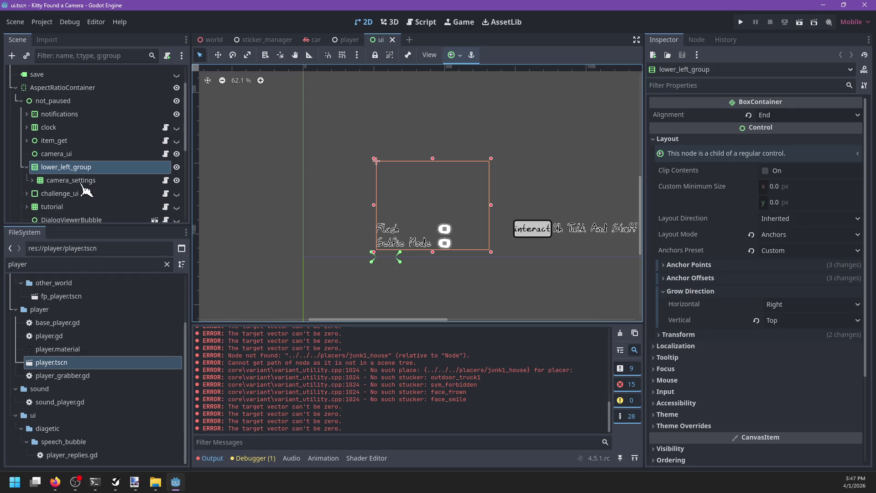
- Add a VBoxContainer named stickers under lower_left_group, placed above camera_settings
key("ctrl+a")
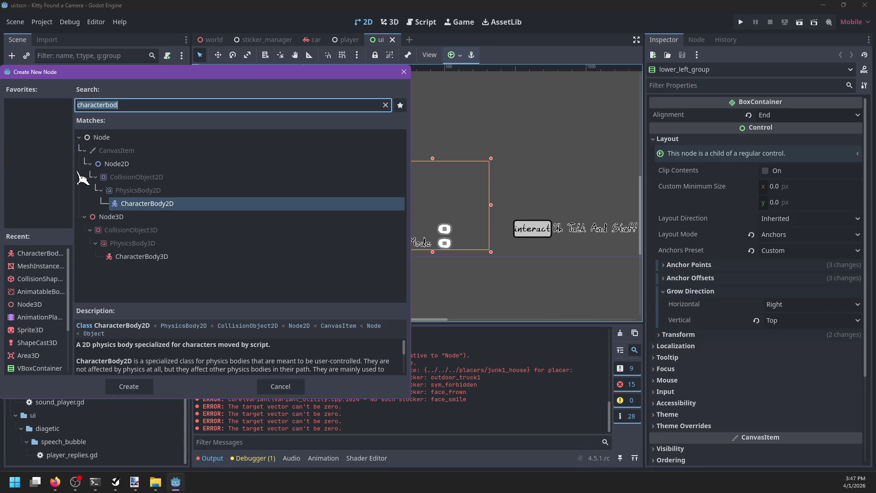
type("vbox")
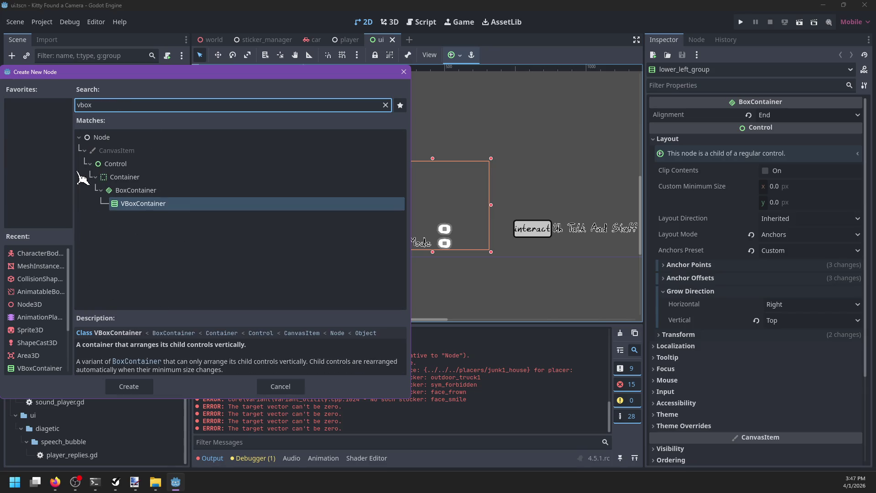
key("Return")
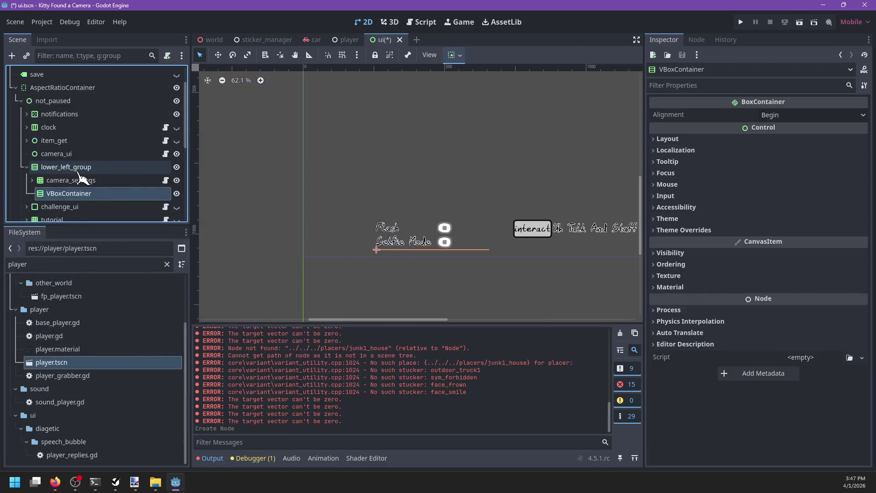
left_click(75, 191)
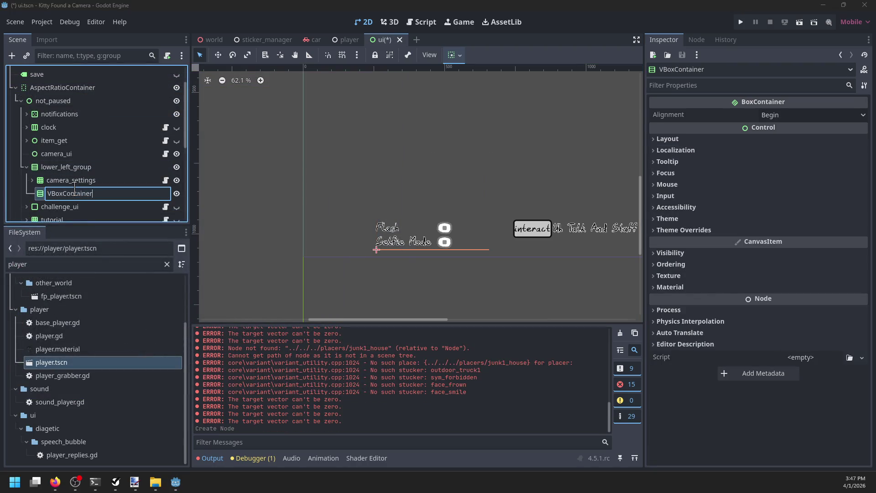
key("ctrl+a")
key("BackSpace")
type("tickers")
key("Return")
left_click_drag(75, 192, 80, 183)
- Add a TextureRect and, above it, a Label reading "Placing Stickers" under stickers
key("ctrl+a")
type("text")
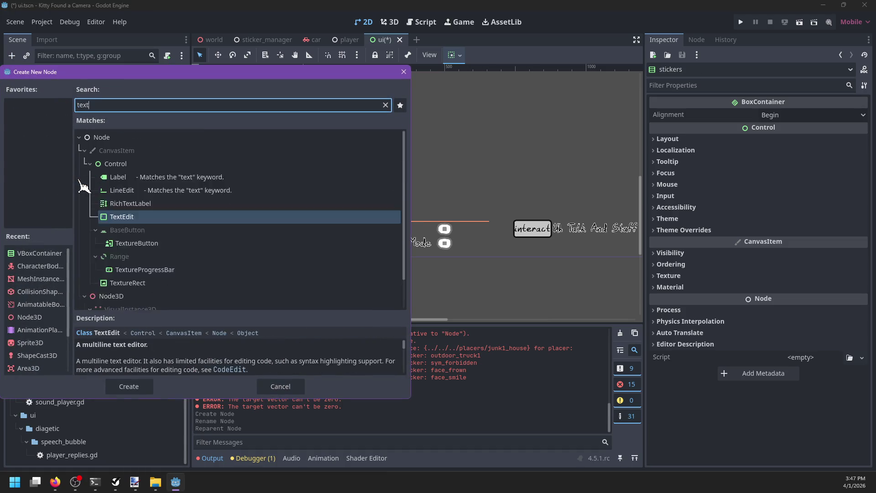
type("ure")
key("Return")
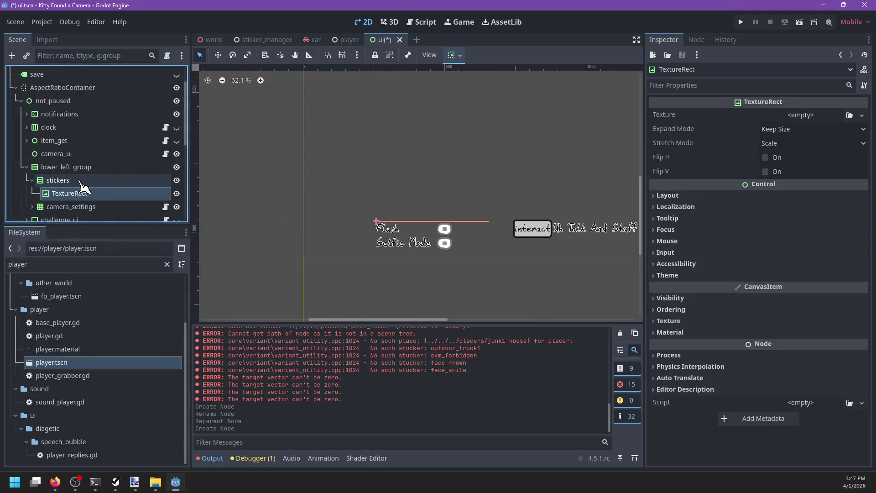
key("ctrl+a")
type("label")
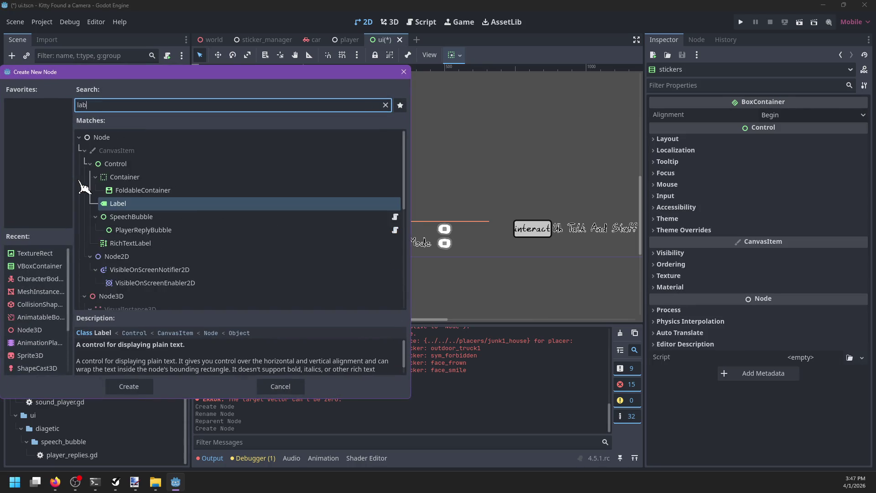
key("Return")
mouse_move(85, 192)
left_mouse_down()
mouse_move(86, 200)
mouse_move(85, 190)
left_mouse_up()
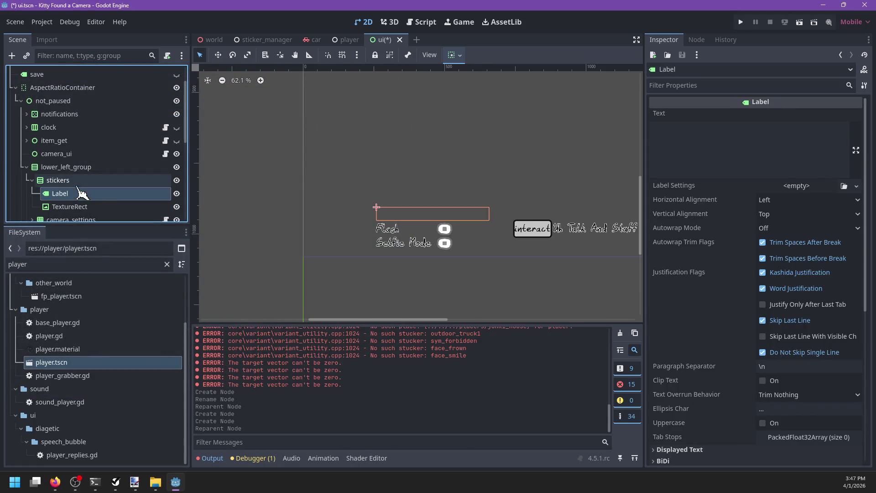
left_click(738, 159)
type("Placing Stic")
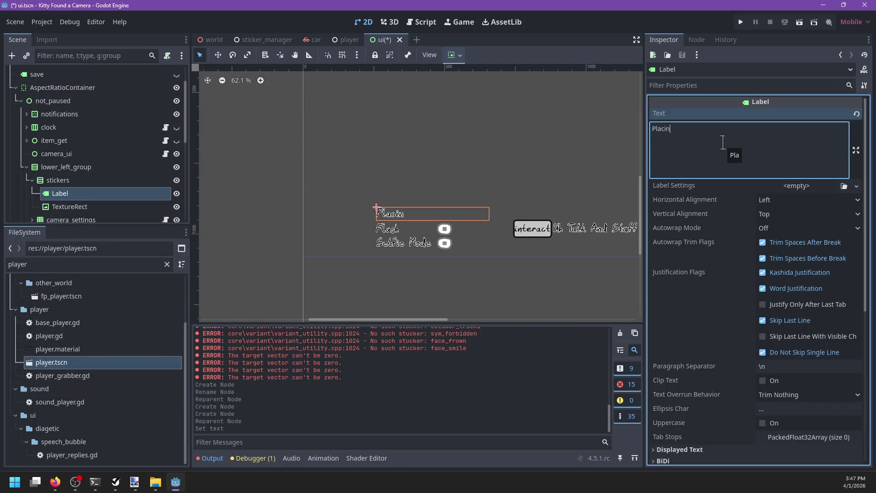
type("kers")
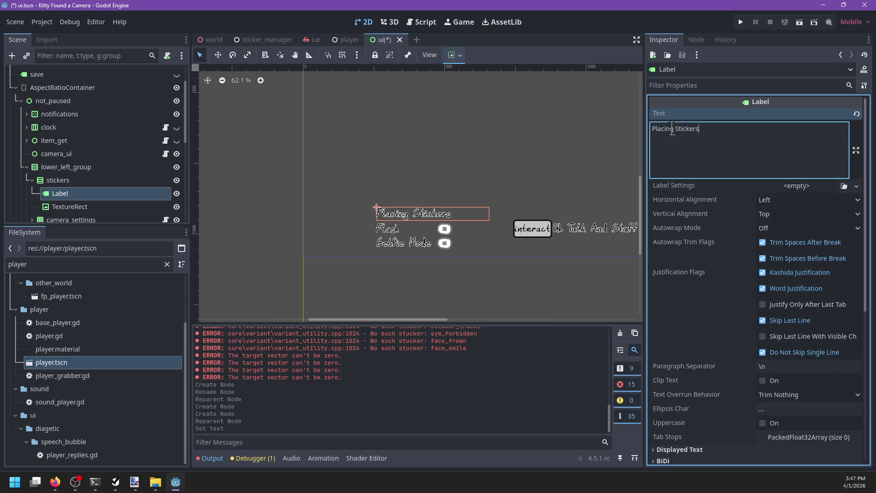
- Assign sym_forbidden.png as the TextureRect's texture
left_click(123, 208)
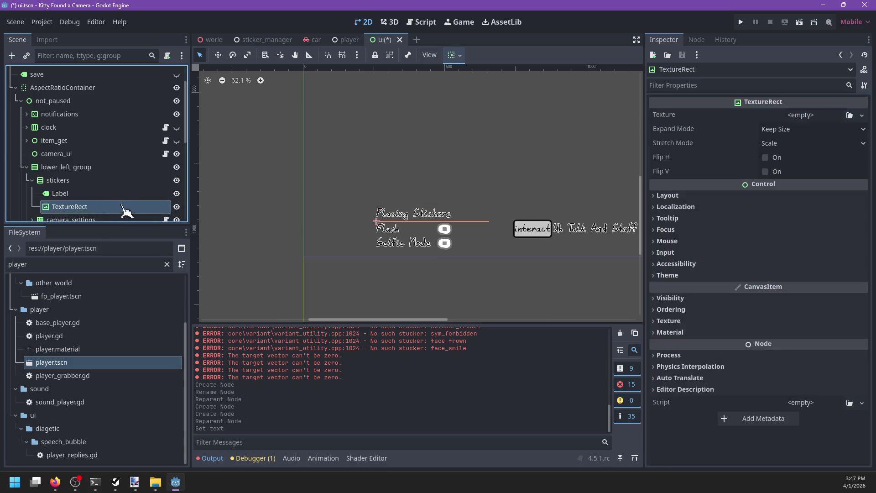
left_click(819, 115)
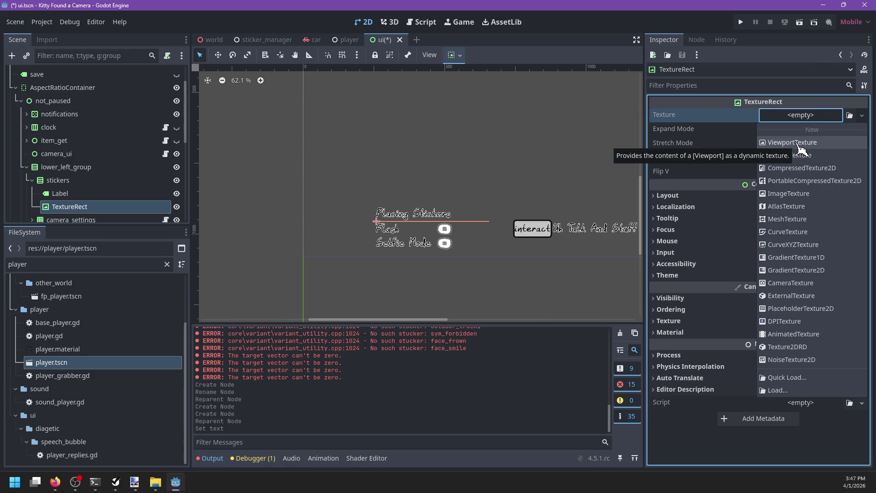
key("Escape")
left_click(110, 264)
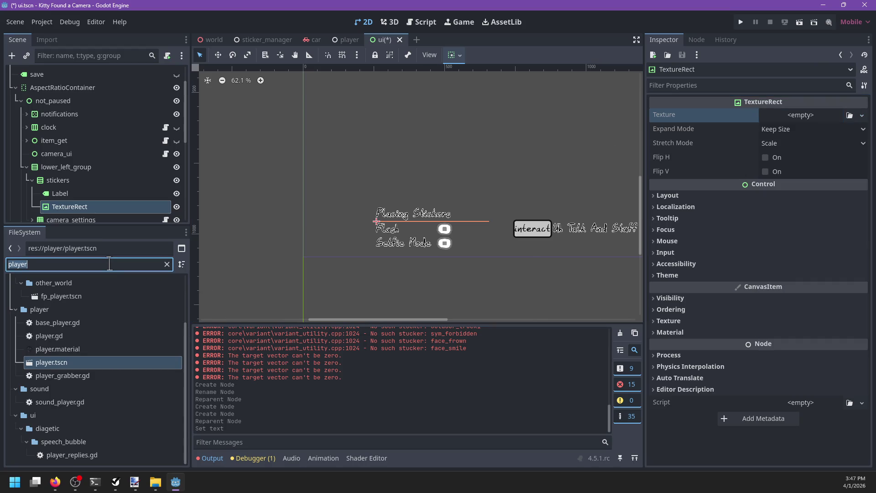
type("sym")
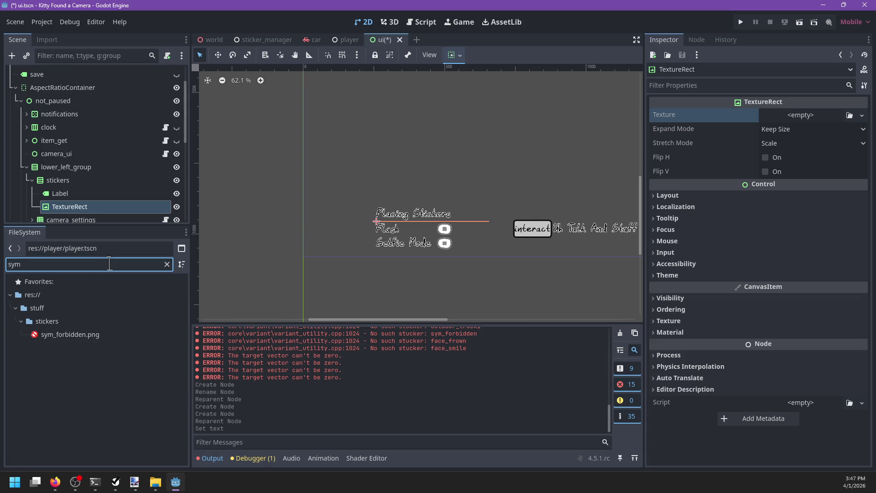
mouse_move(105, 336)
left_mouse_down()
mouse_move(802, 113)
mouse_move(817, 116)
left_mouse_up()
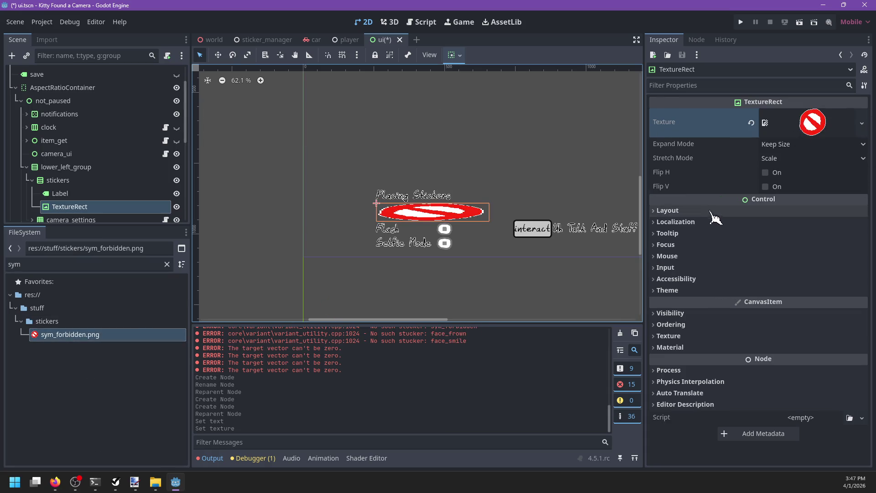
- Set the TextureRect to Keep Aspect Centered with a 128×128 custom minimum size
left_click(772, 158)
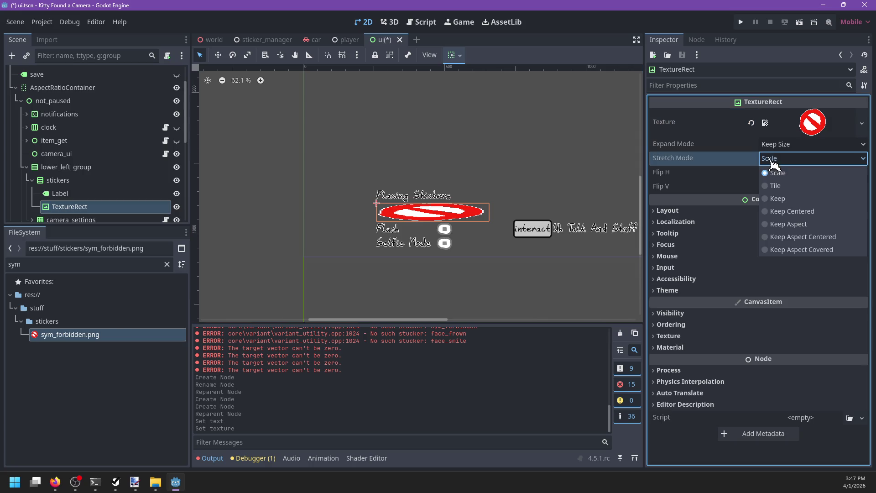
left_click(794, 237)
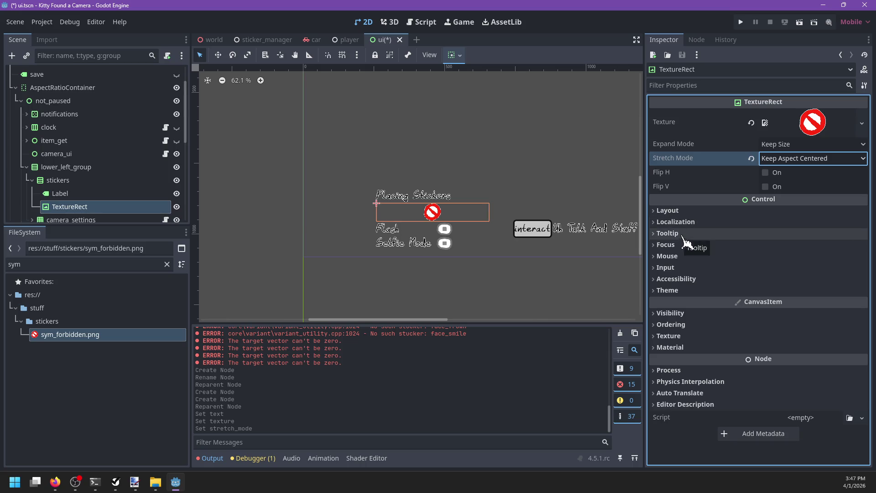
left_click(675, 211)
left_click(674, 213)
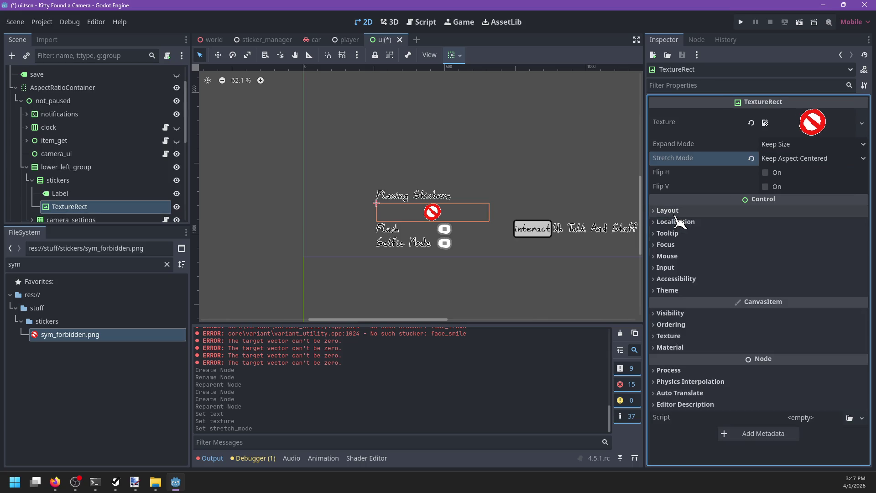
left_click(675, 213)
left_click(811, 275)
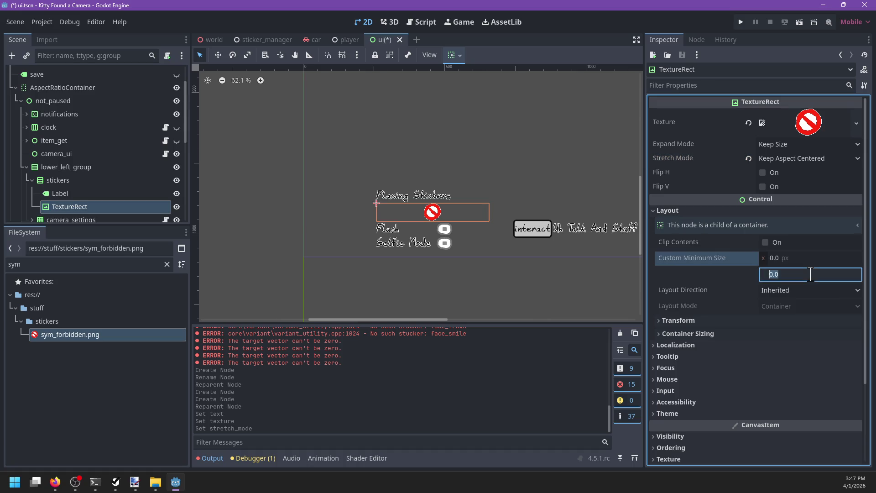
type("128")
key("shift+Tab")
type("128")
key("Return")
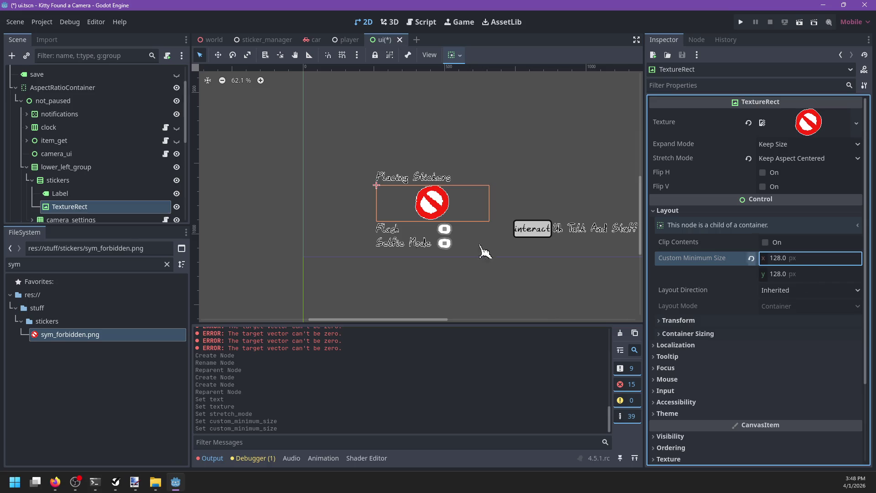
scroll(457, 260, "down", 3)
- Save the ui scene and open ui.gd in the script editor
key("ctrl+s")
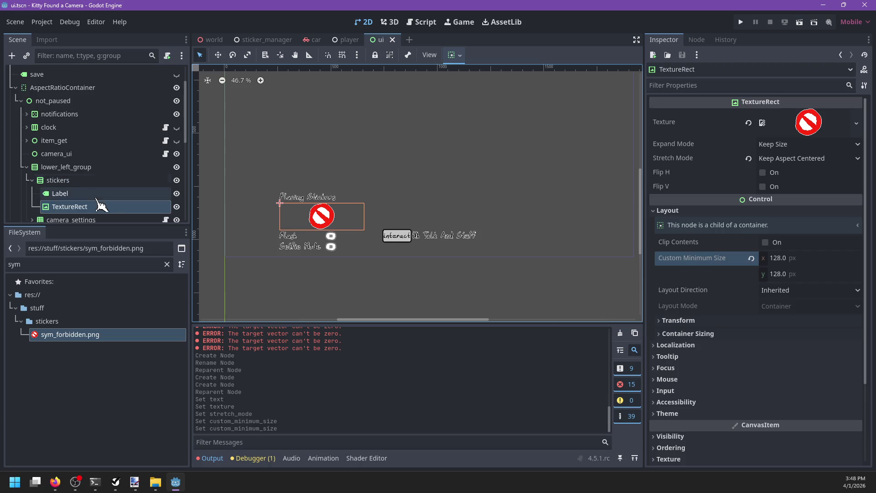
left_click(89, 181)
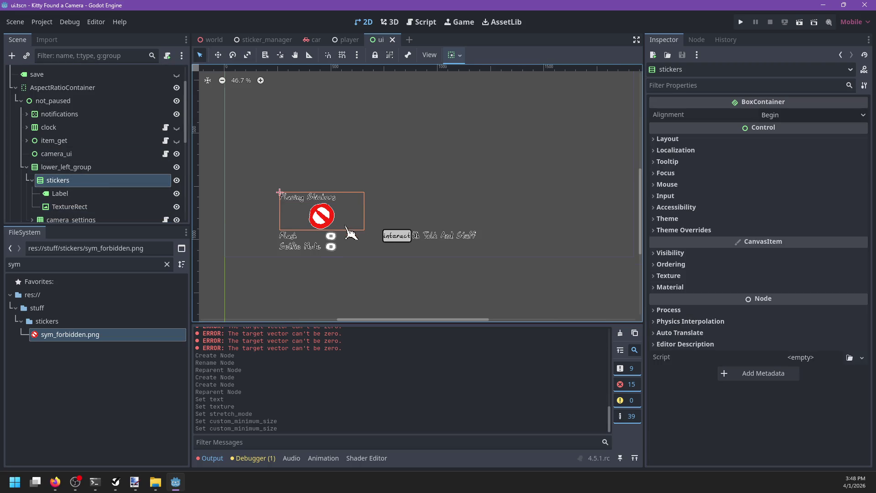
scroll(410, 226, "up", 3)
scroll(91, 137, "up", 3)
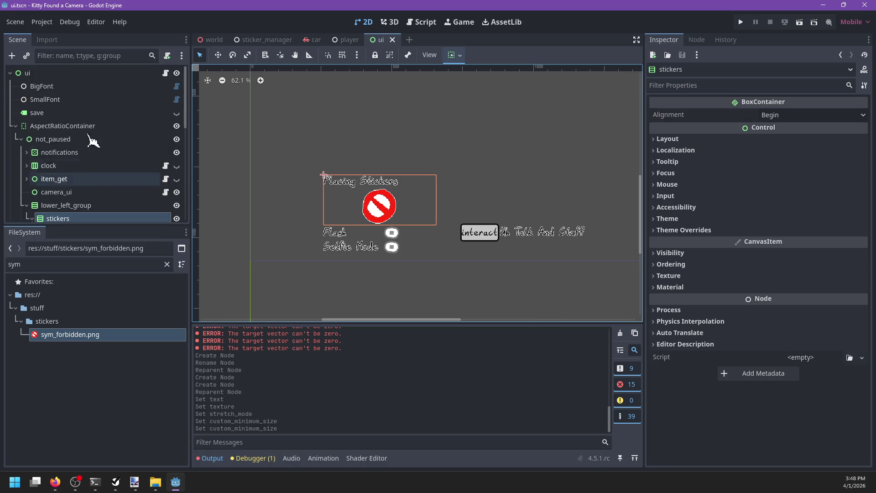
left_click(166, 73)
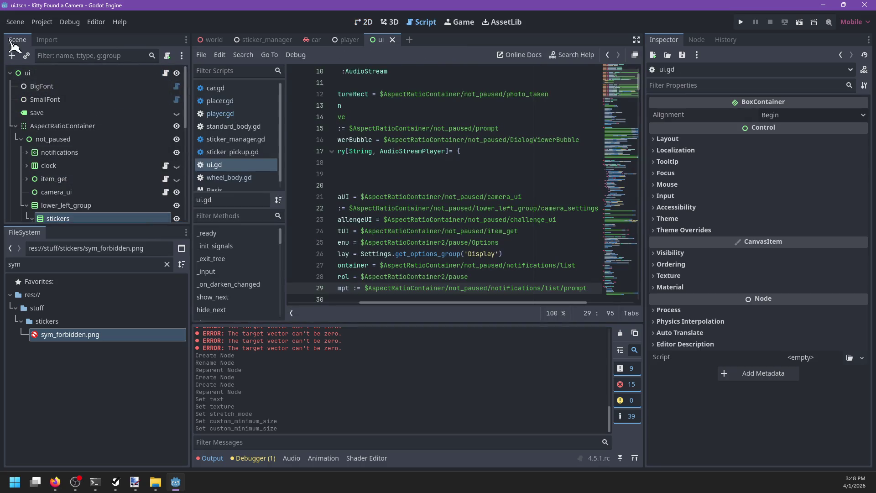
- Review the sticker action in Project Settings' Input Map, then close the settings
left_click(42, 22)
left_click(50, 34)
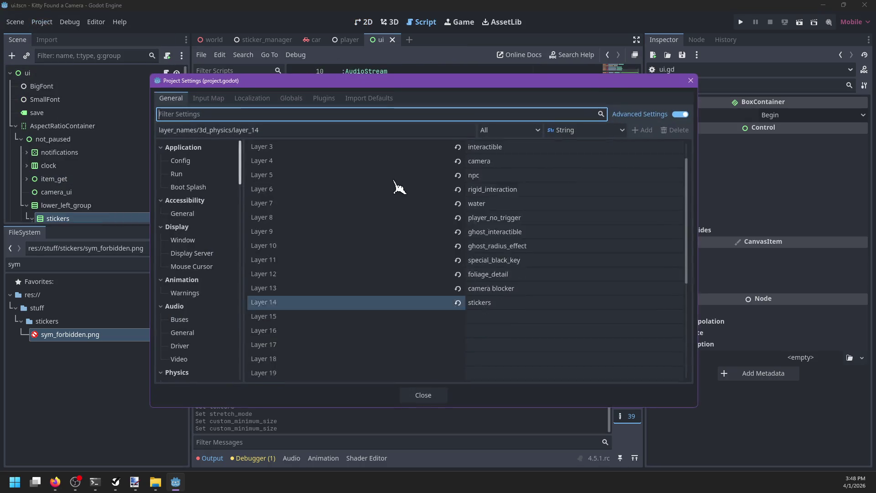
left_click(208, 98)
scroll(352, 319, "down", 10)
scroll(349, 321, "down", 5)
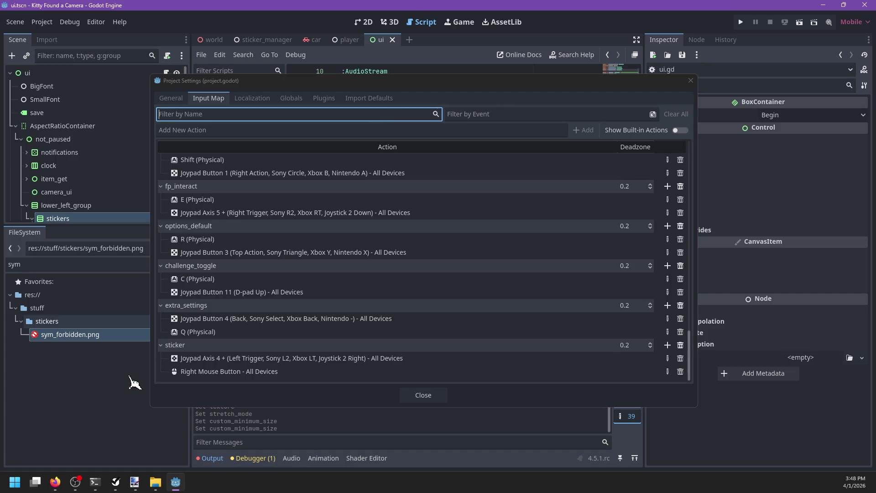
left_click(441, 396)
left_click(440, 396)
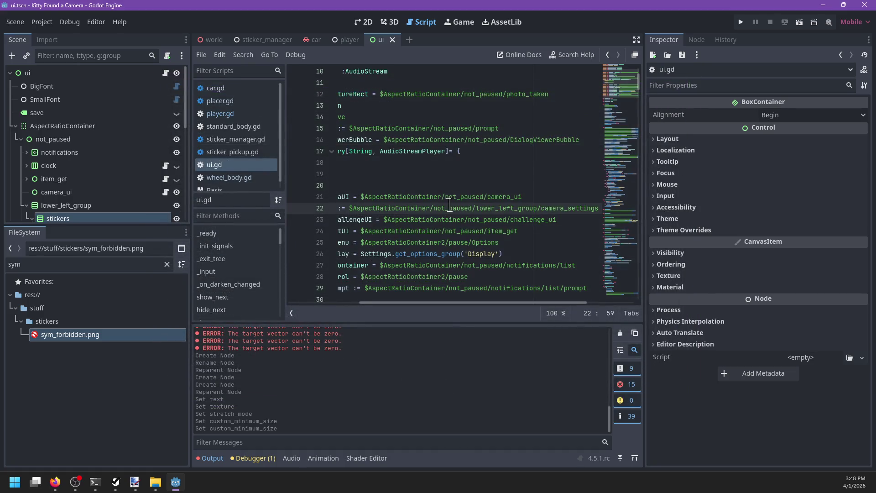
- Open player.gd and search it for "func input"
left_click(220, 113)
scroll(373, 149, "up", 15)
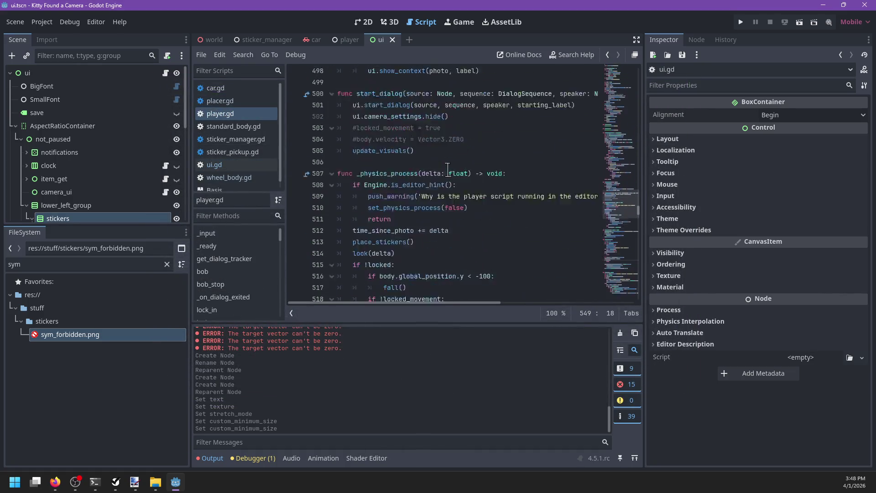
key("ctrl+f")
type("func input")
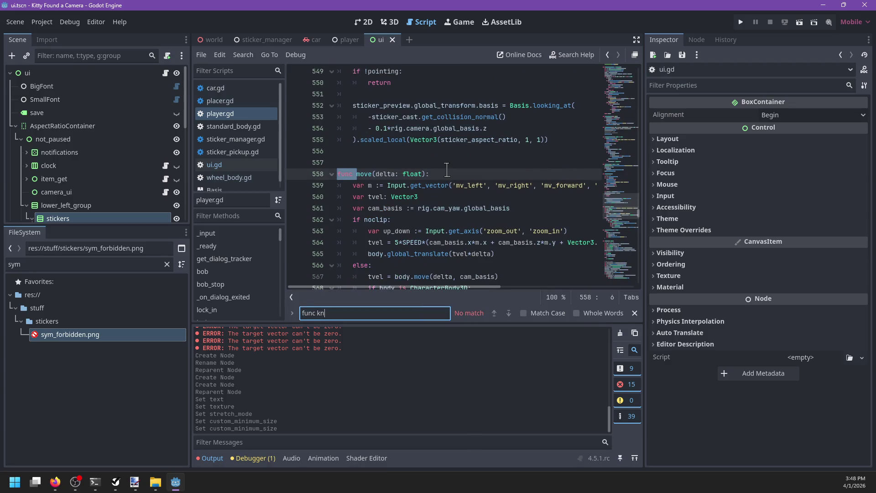
- Review player.gd's variable declarations, then switch to ui.gd and search for game_state
key("Escape")
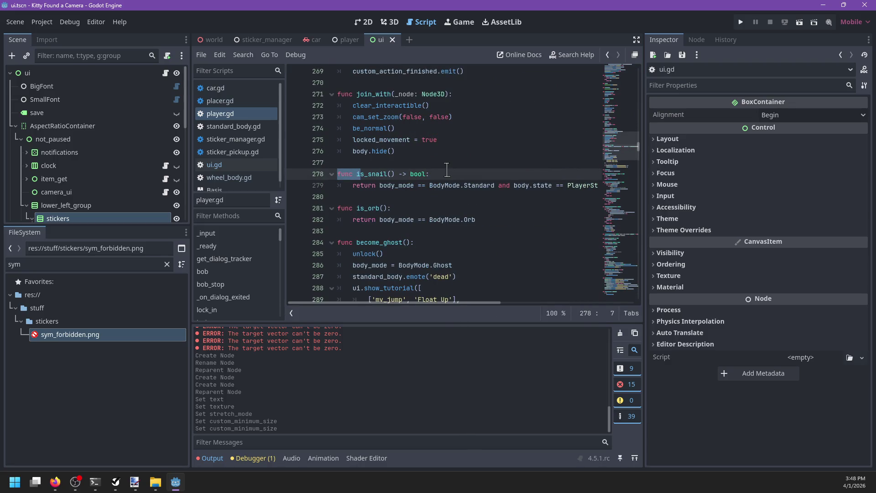
left_click_drag(629, 159, 630, 68)
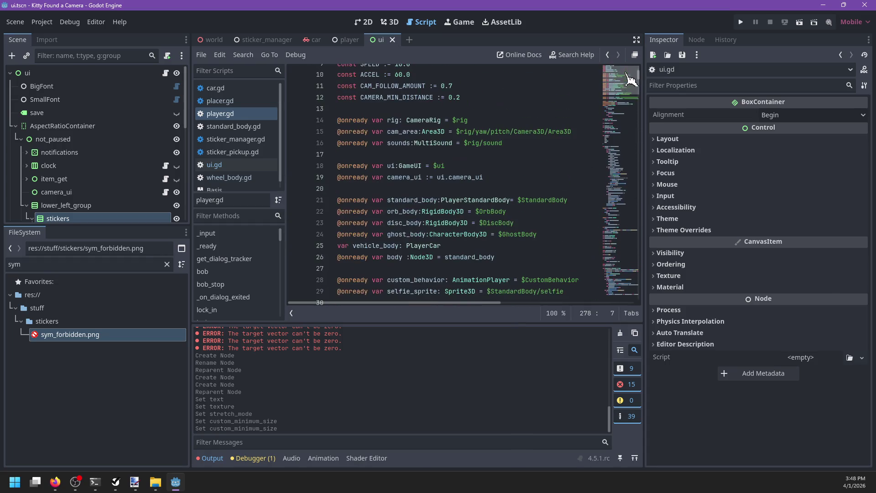
left_click(463, 212)
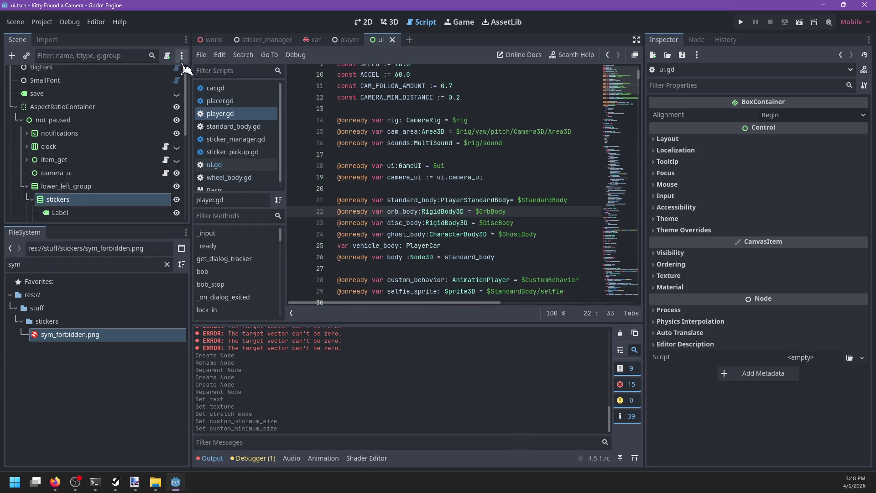
left_click(165, 73)
scroll(520, 142, "down", 6)
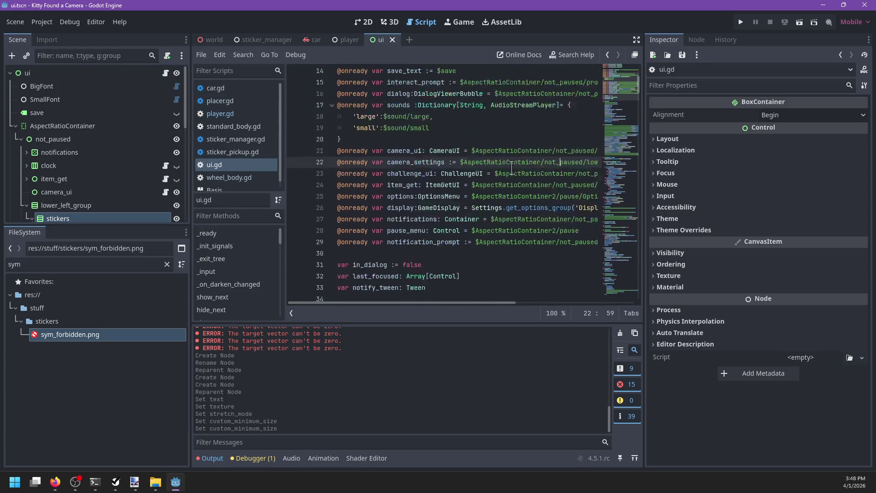
left_click(502, 142)
key("ctrl+f")
type("game_state")
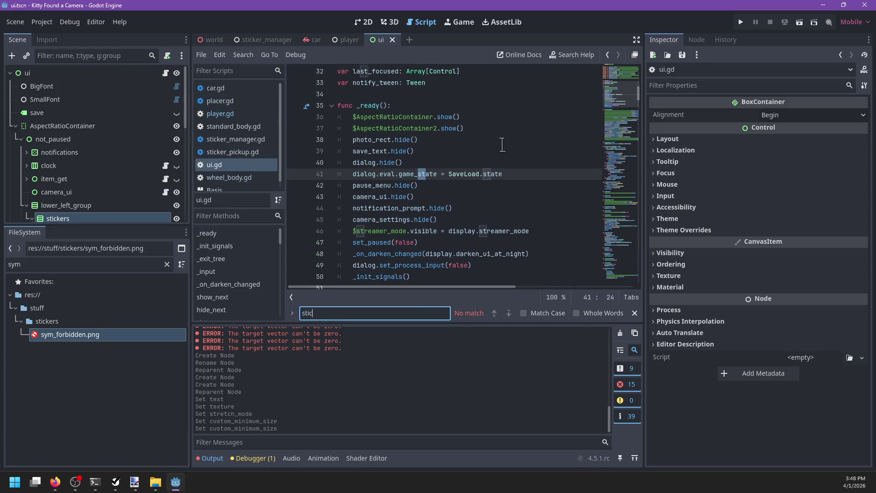
key("Escape")
scroll(456, 155, "up", 6)
scroll(441, 159, "down", 1)
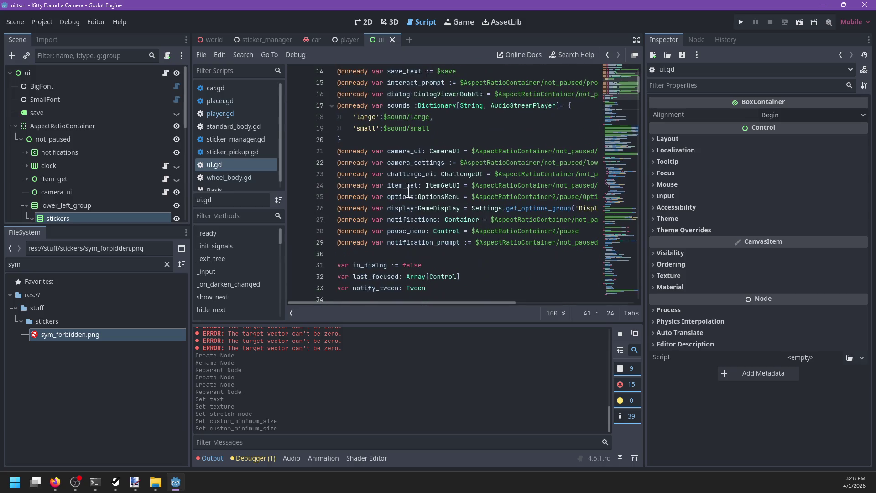
left_click(403, 245)
key("End")
key("Return")
type("@onready v")
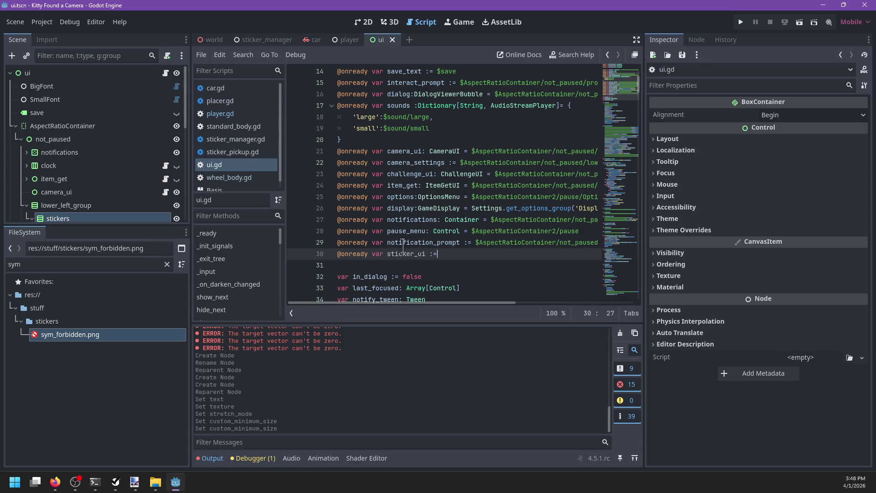
type("sticker")
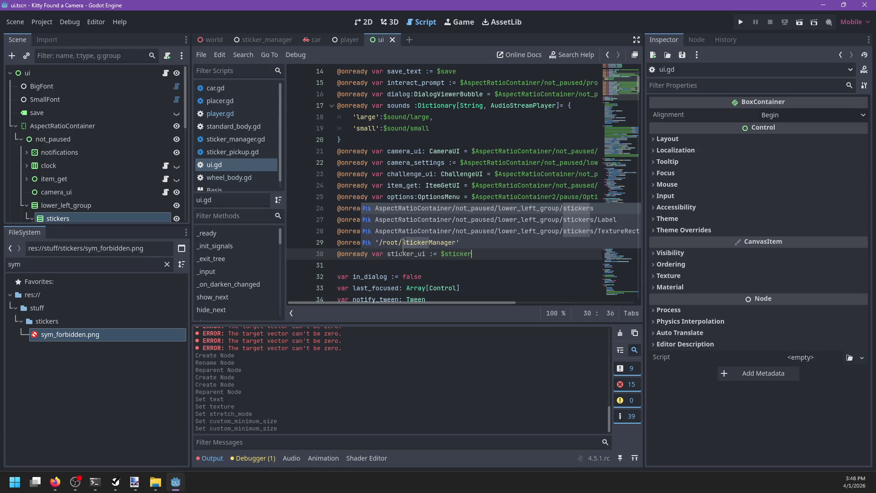
key("Return")
key("Return")
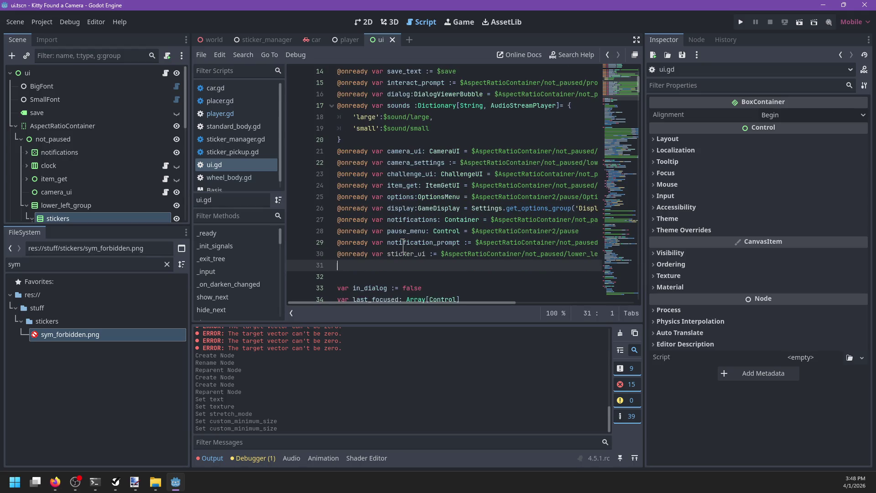
type("@onready var")
key("BackSpace")
key("BackSpace")
key("BackSpace")
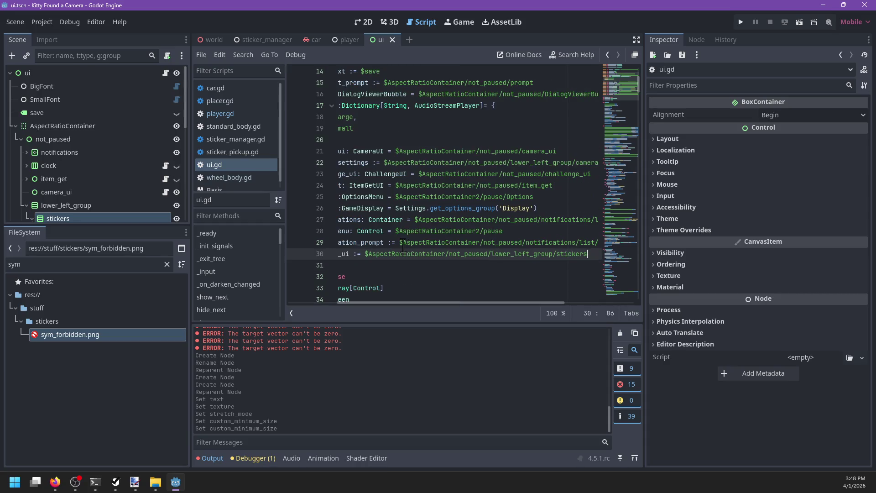
- Below hide_clock, add a show_stickers() function that calls sticker_ui.show()
scroll(403, 247, "left", 3)
scroll(392, 251, "down", 15)
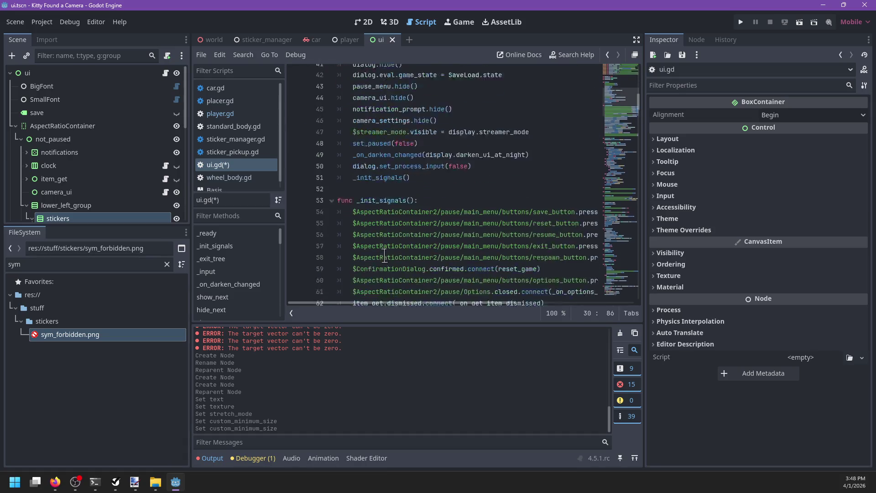
scroll(384, 255, "down", 5)
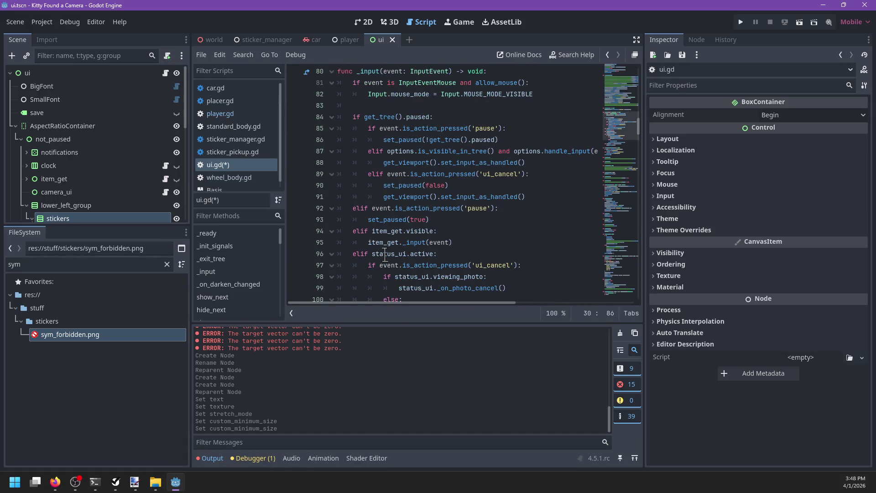
scroll(385, 254, "down", 8)
scroll(385, 255, "down", 1)
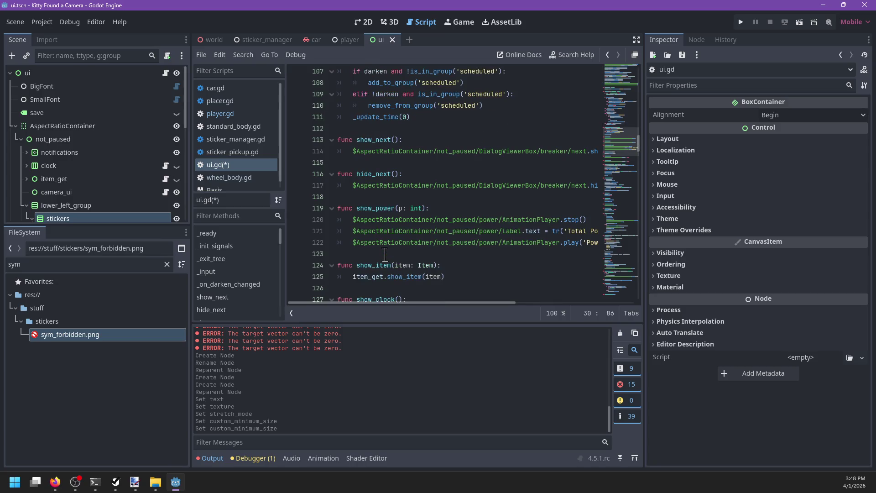
scroll(385, 255, "up", 10)
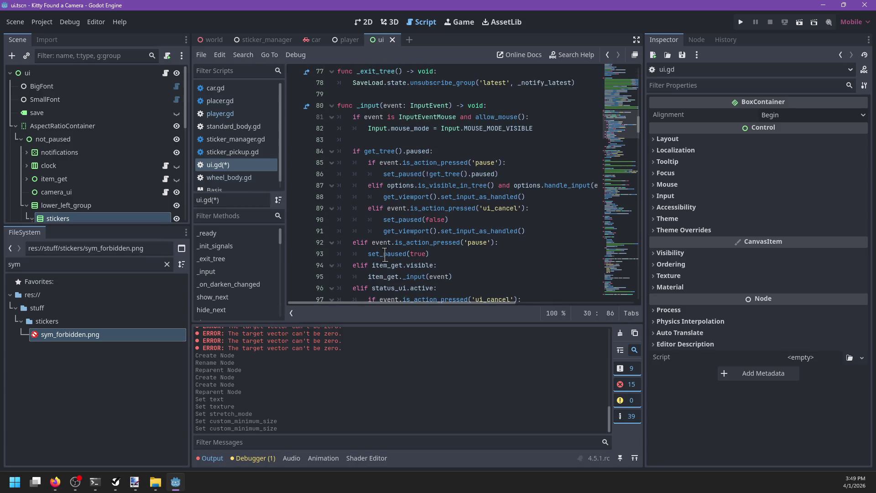
scroll(385, 254, "down", 7)
scroll(384, 255, "down", 4)
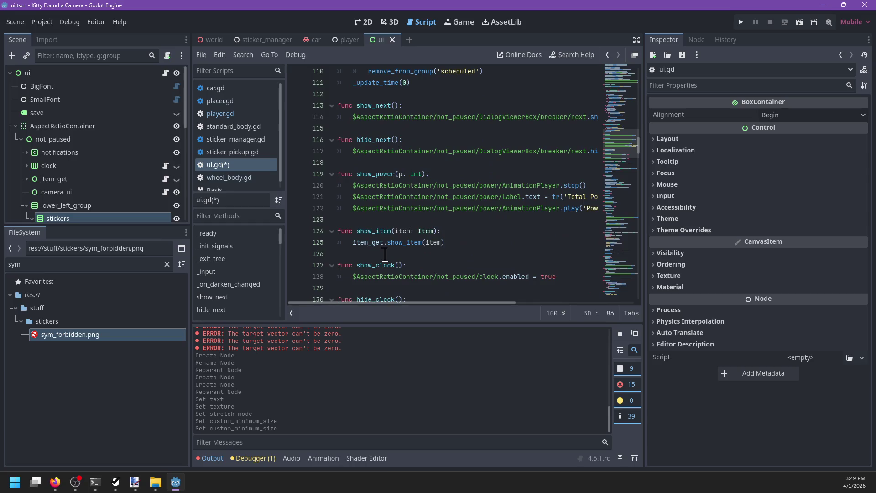
scroll(385, 255, "down", 4)
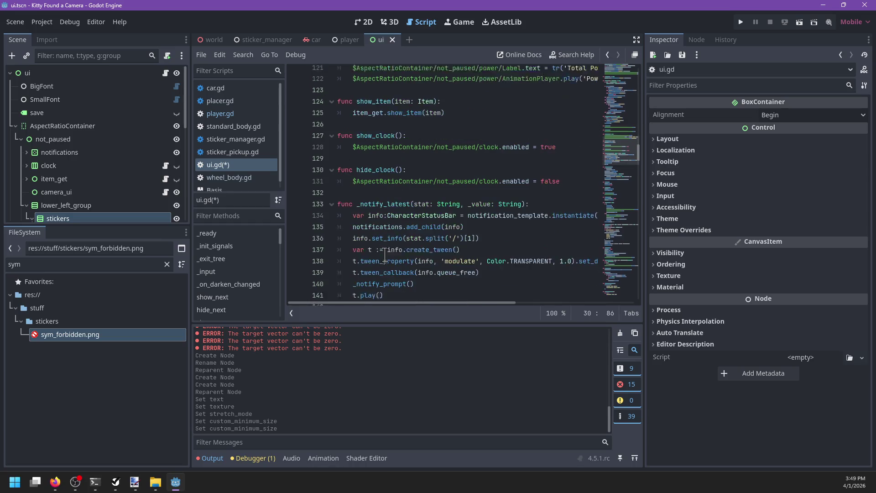
left_click(364, 181)
key("Return")
key("Return")
key("Up")
type("func show_st")
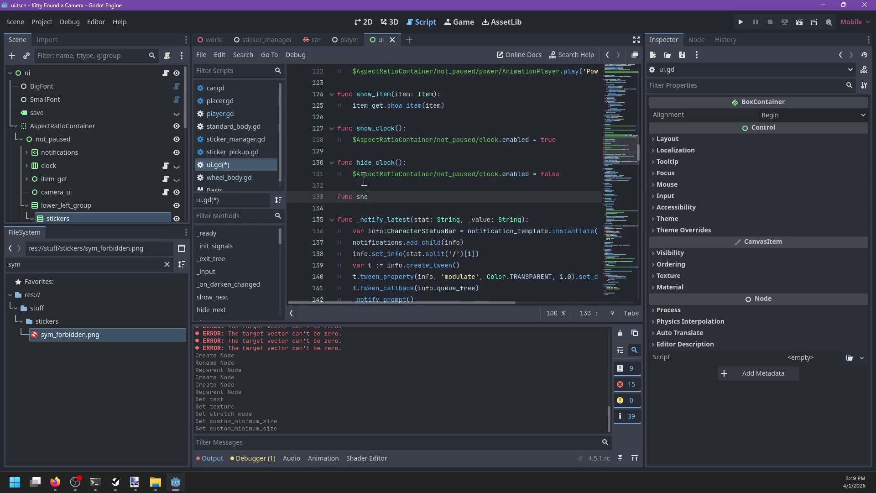
type("ickers():")
key("Return")
type("stic")
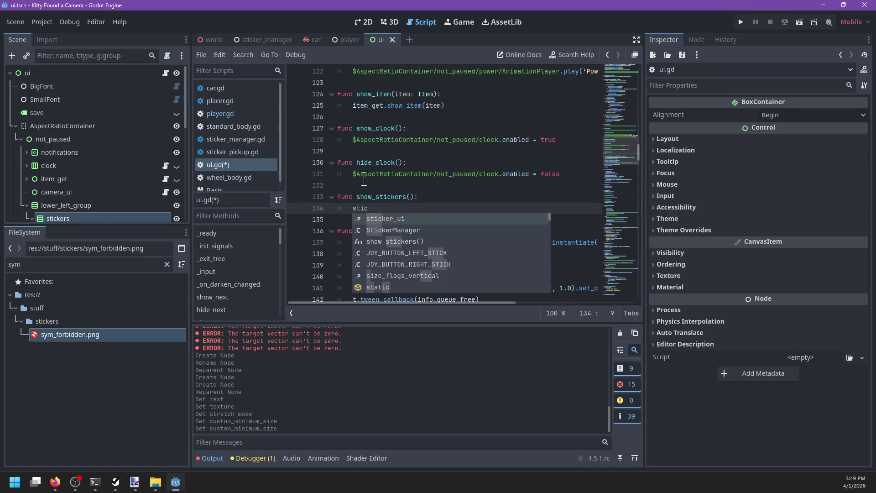
key("Return")
type(".sh")
key("Return")
- Add a hide_stickers() function calling sticker_ui.hide() and save ui.gd
key("Return")
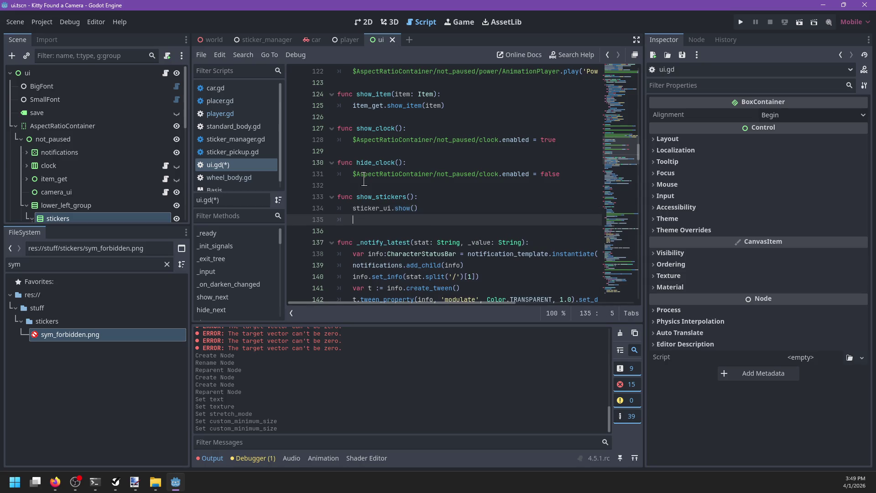
key("BackSpace")
key("Return")
type("func hide_sti")
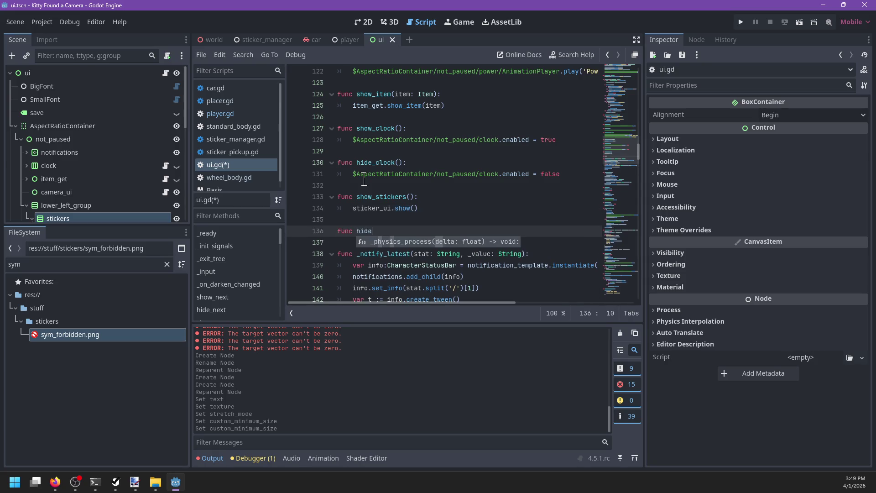
type("ckers():")
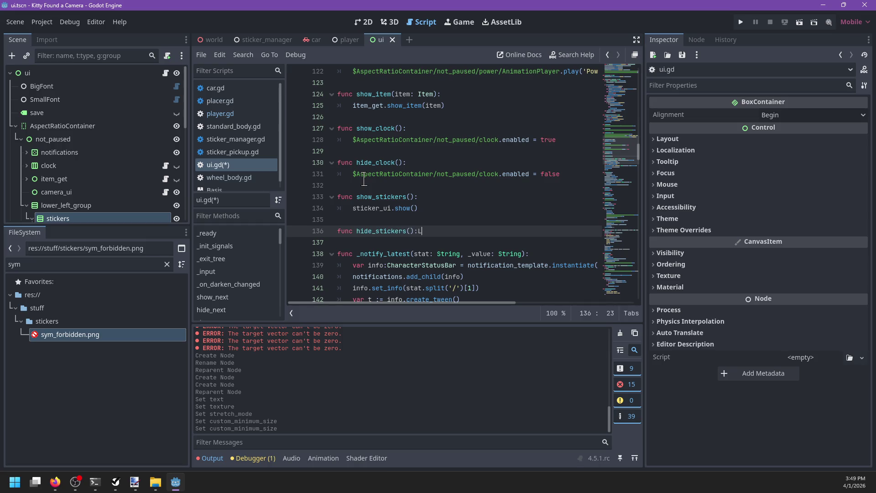
key("Return")
type("sticker_ui.hide")
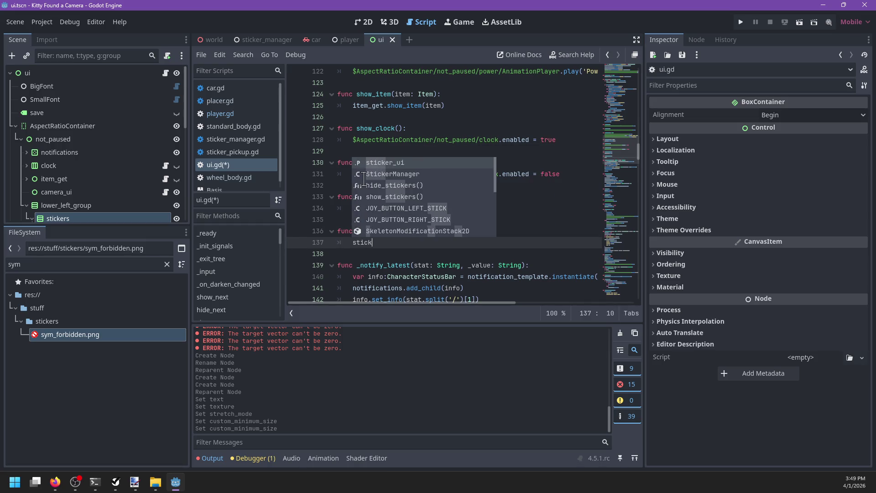
type("()")
key("ctrl+s")
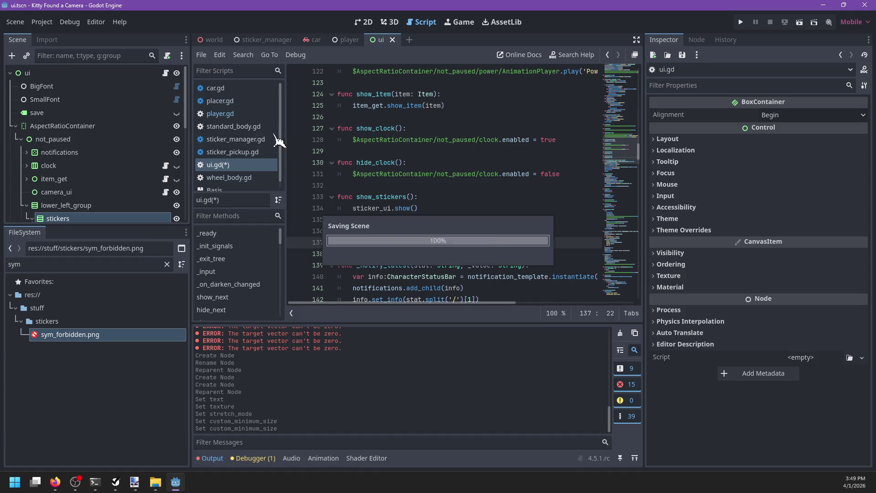
left_click(241, 114)
scroll(456, 192, "down", 15)
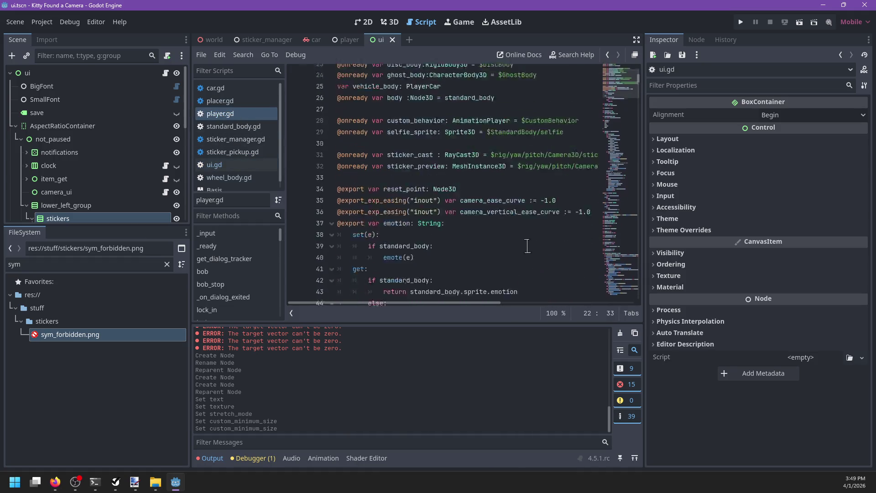
left_click(493, 192)
key("ctrl+f")
type("sticker")
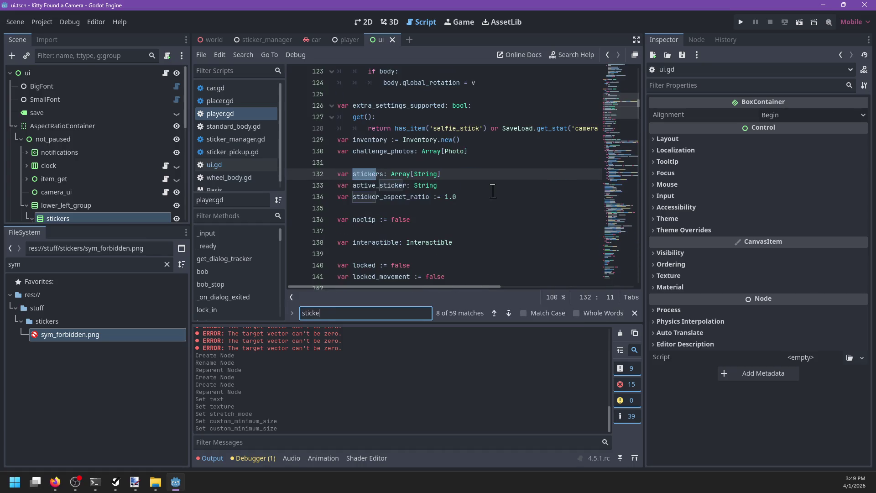
key("Return")
key("Return")
key("Return")
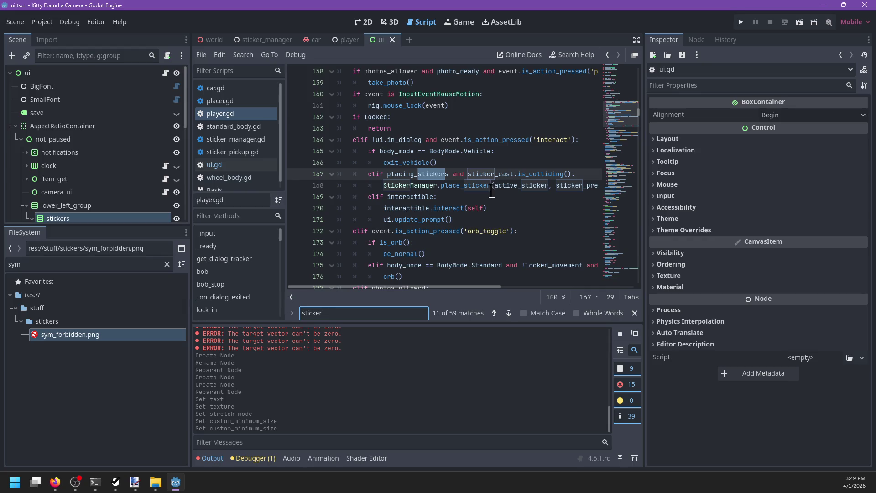
left_click(456, 207)
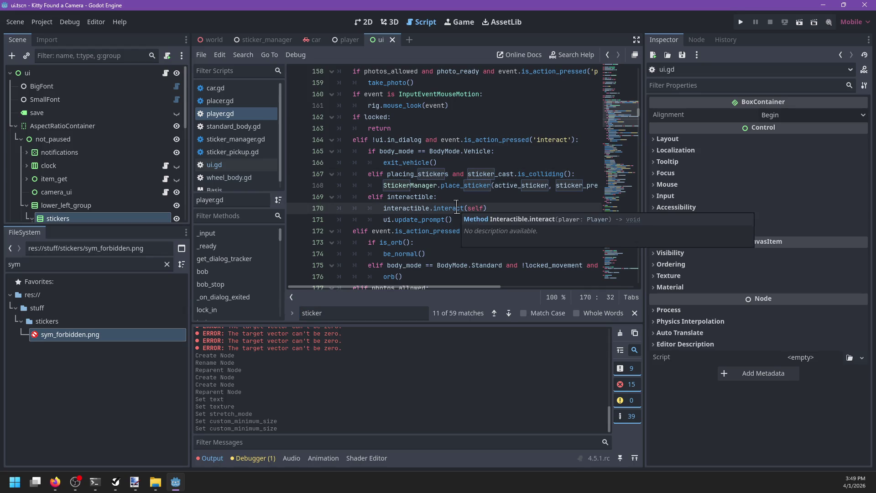
scroll(456, 208, "down", 1)
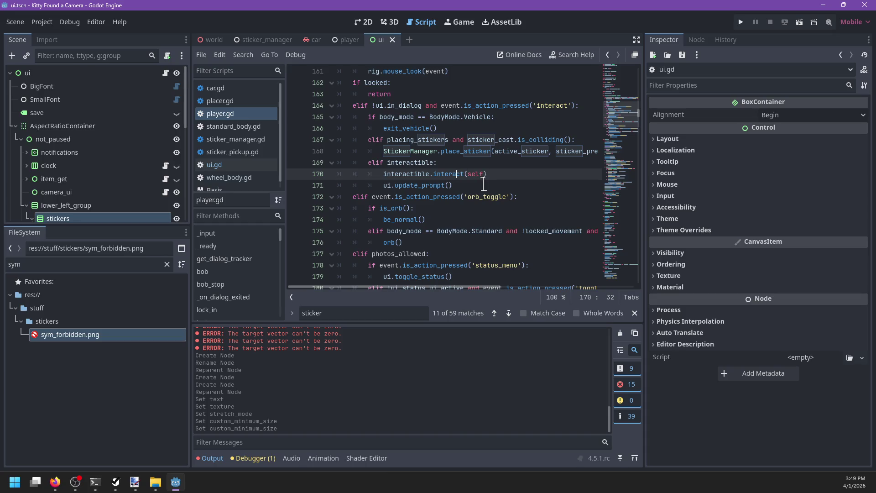
left_click(483, 184)
key("ctrl+f")
type("sticker_preview")
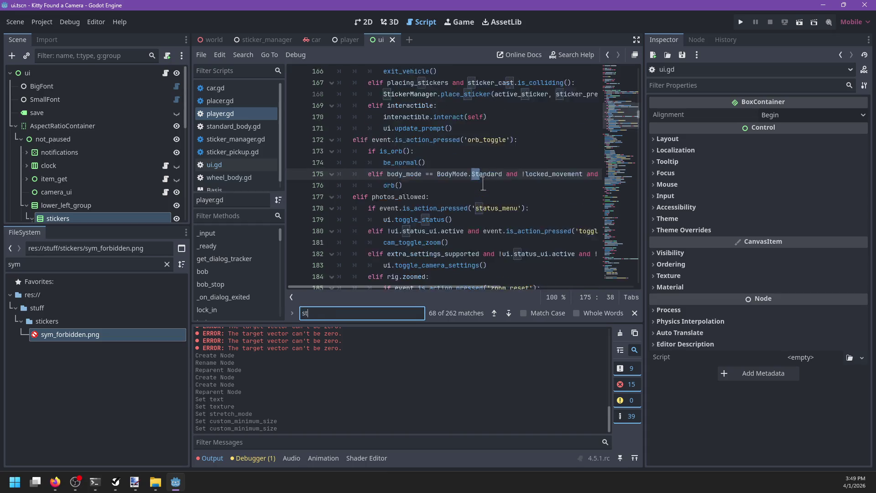
key("Return")
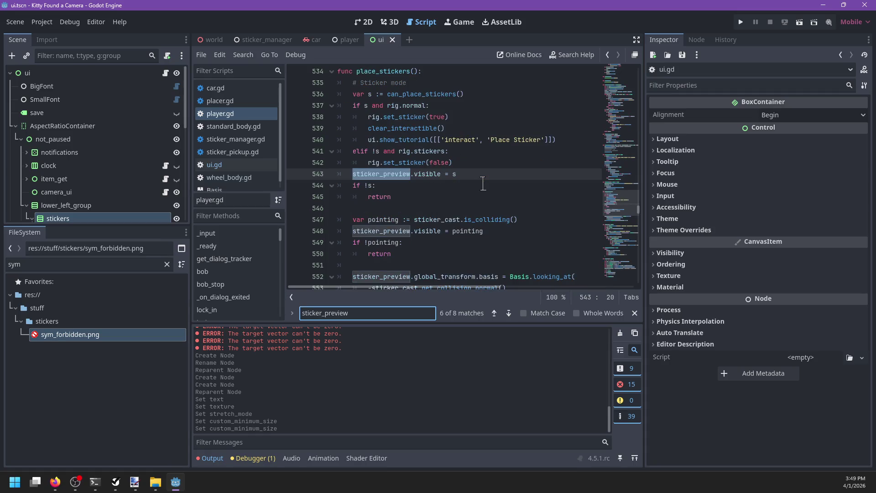
key("Escape")
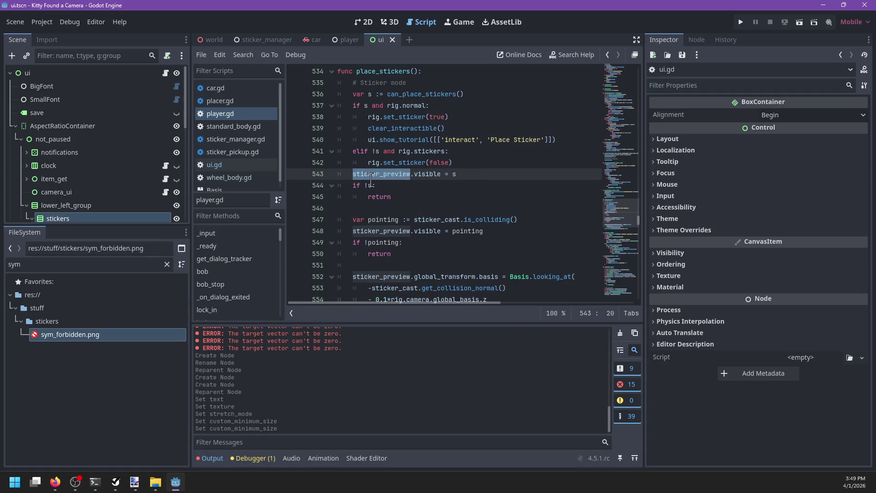
key("End")
left_click(394, 185)
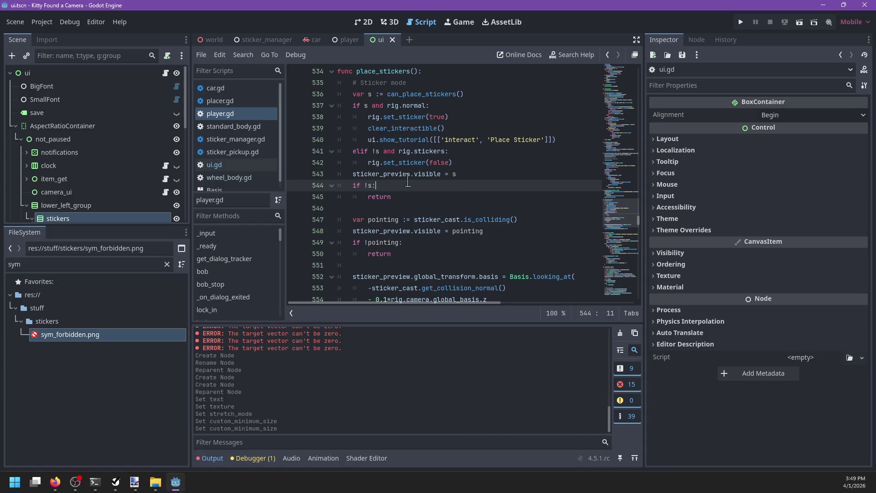
left_click(395, 175)
double_click(395, 176)
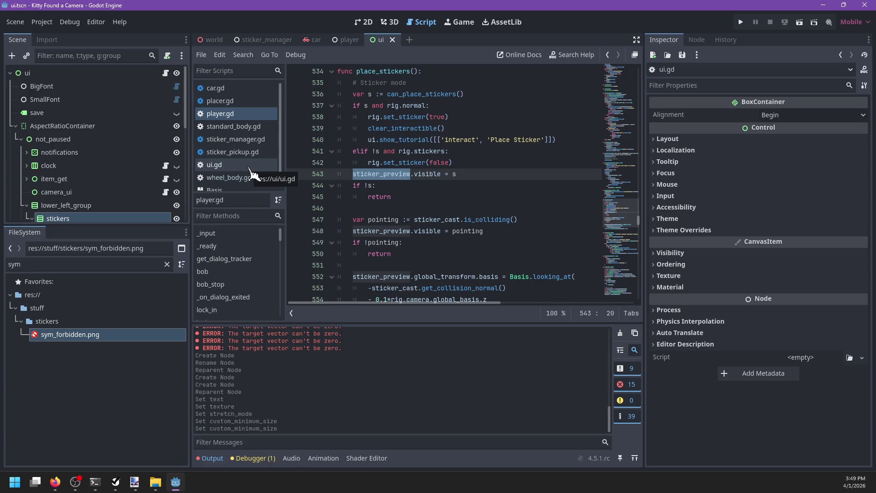
left_click(249, 168)
left_click_drag(437, 231, 441, 184)
left_click(444, 247)
left_click(444, 187, "shift")
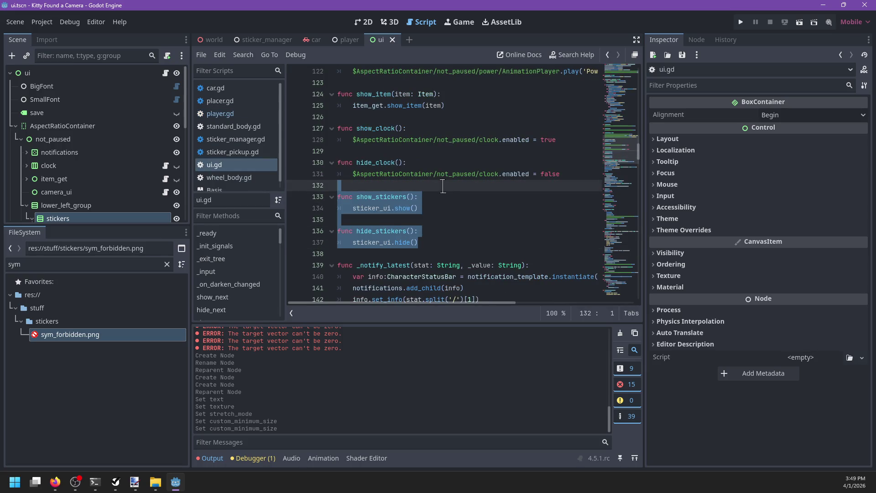
- Delete the show/hide sticker functions and declare var stickers_visible := false after notify_tween
key("BackSpace")
key("BackSpace")
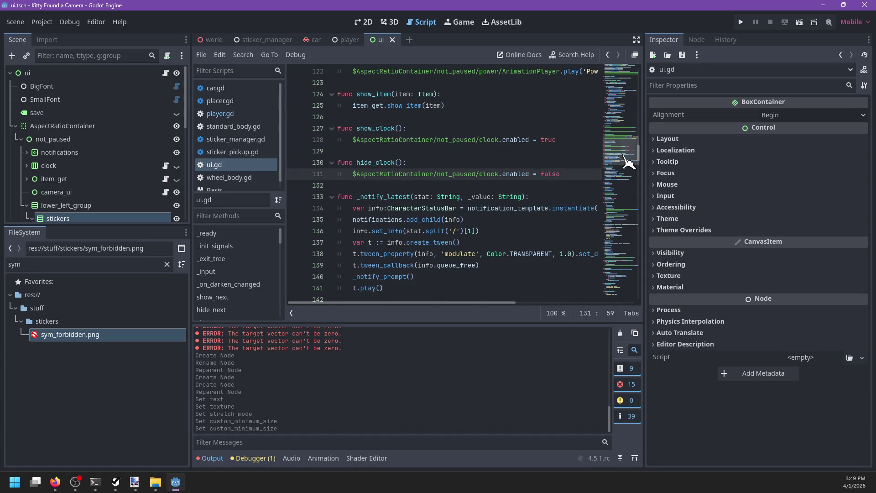
scroll(629, 162, "up", 20)
type("var notify_tween: Tween")
left_click(443, 197)
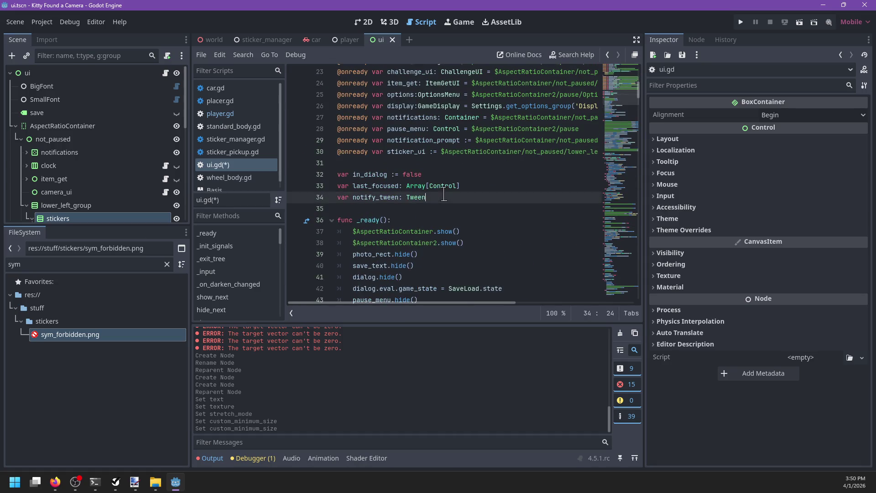
key("Return")
key("Return")
type("var stickers_v")
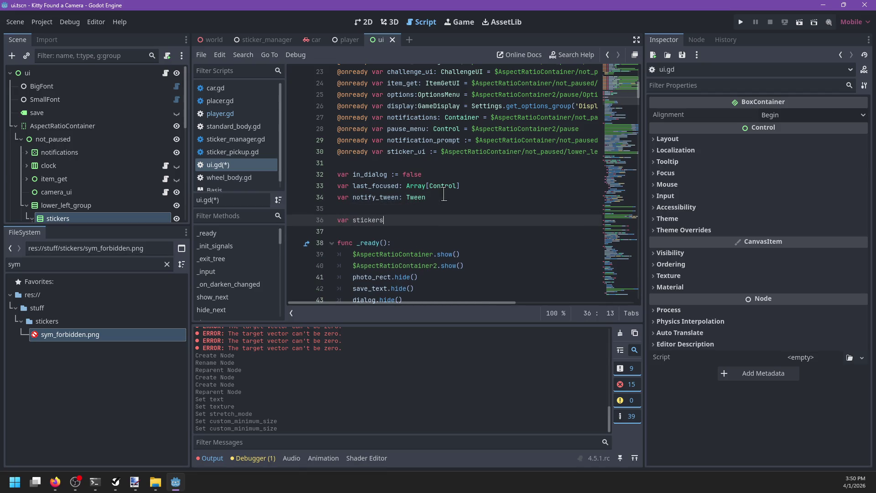
type("isible := ")
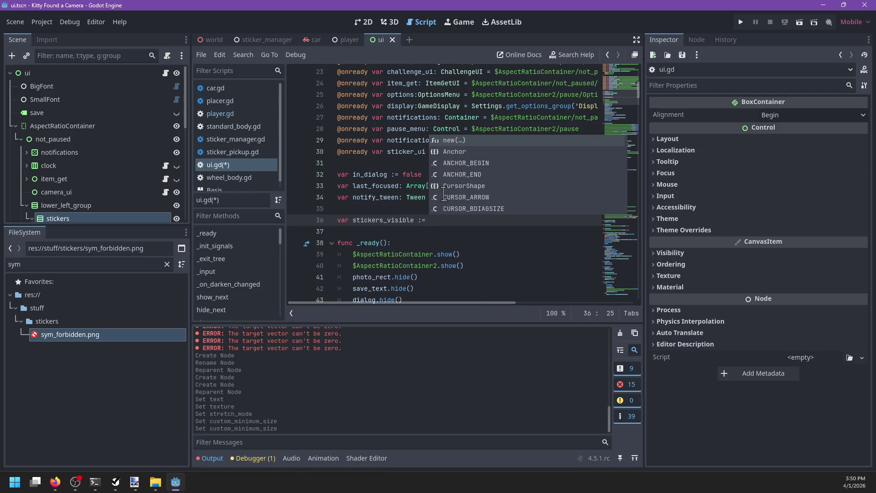
type("false")
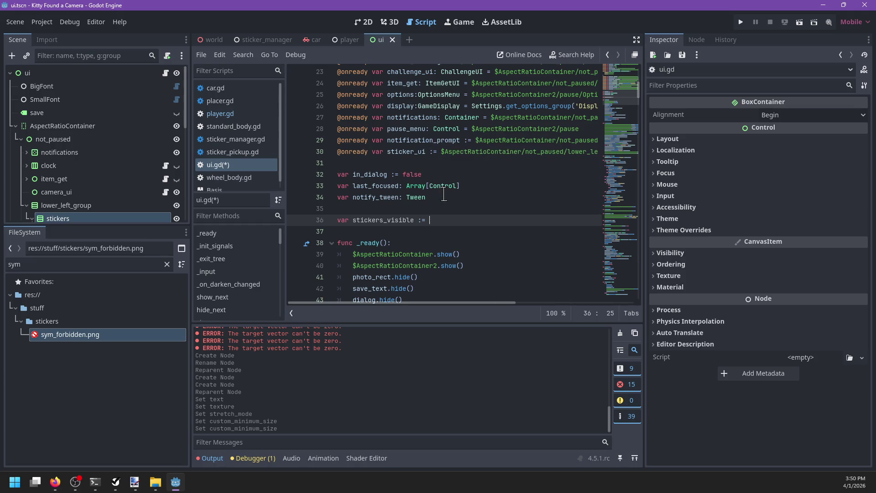
type(":")
- Give stickers_visible a setter assigning sticker_ui.visible and a getter returning it, then save
key("Return")
type("set(")
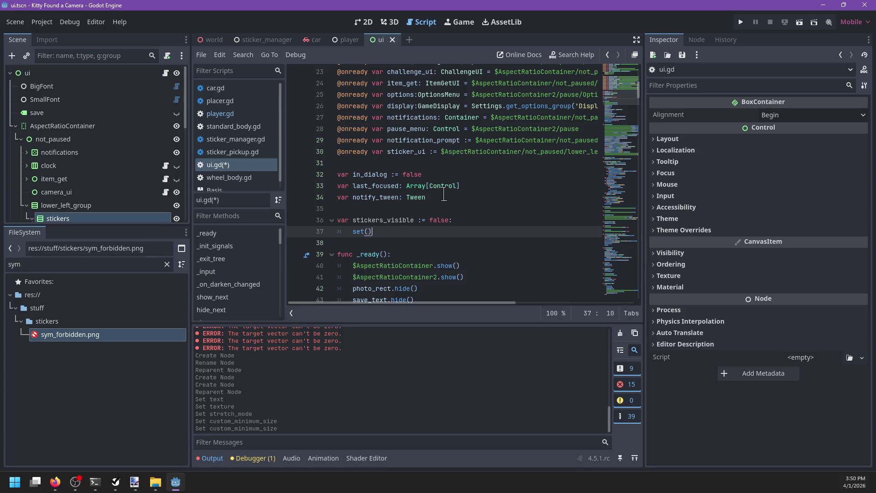
key("BackSpace")
type("s):")
key("Return")
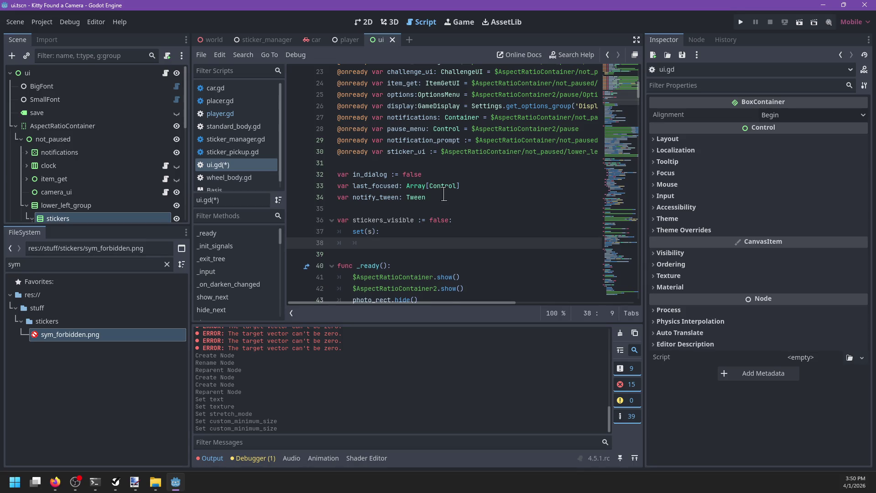
type("stifk")
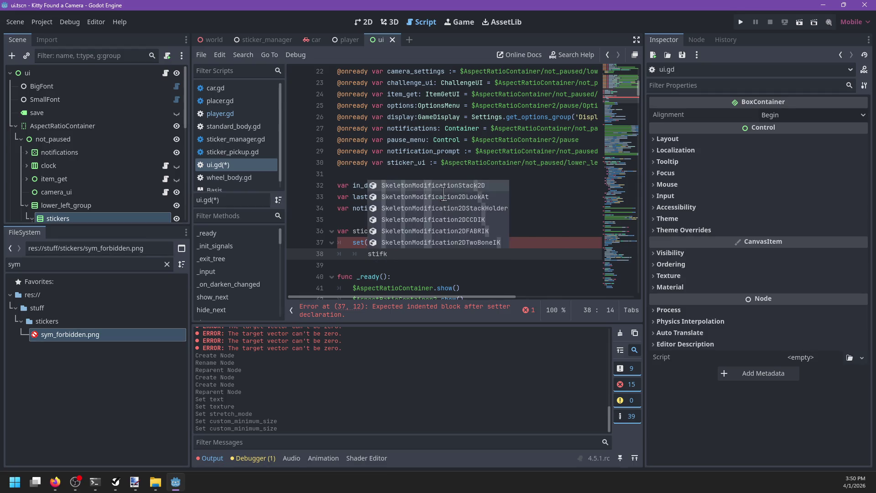
key("BackSpace")
key("BackSpace")
key("Down")
key("Return")
type(".visi")
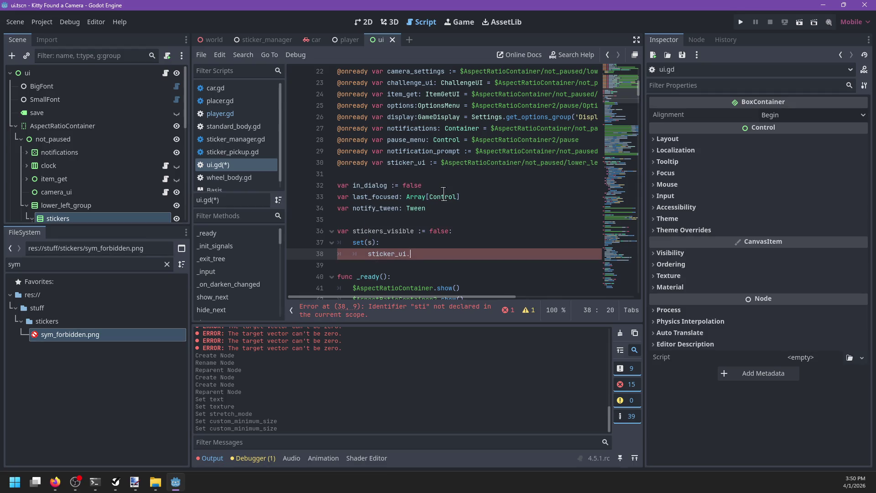
type("ble = s")
key("Return")
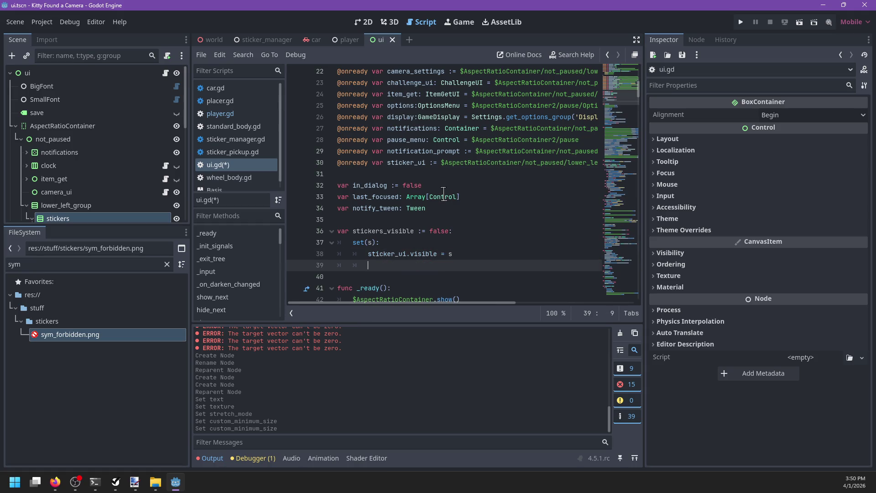
type("get: return sticker_ui.")
type("visible")
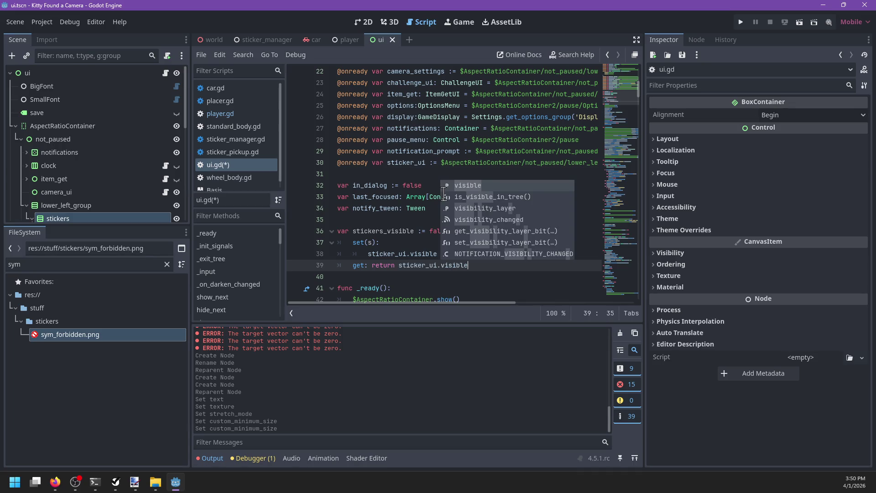
key("ctrl+s")
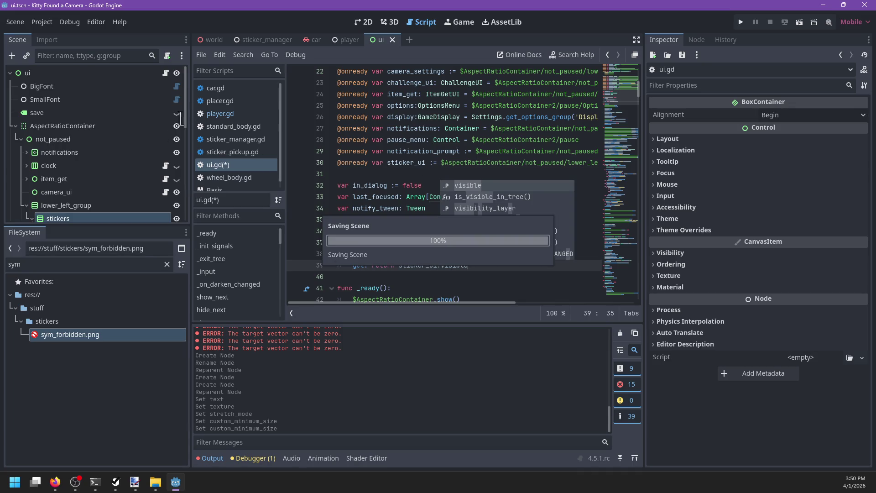
- In player.gd, add ui.stickers_visible = s below the sticker_preview.visible = s line and save
left_click(221, 114)
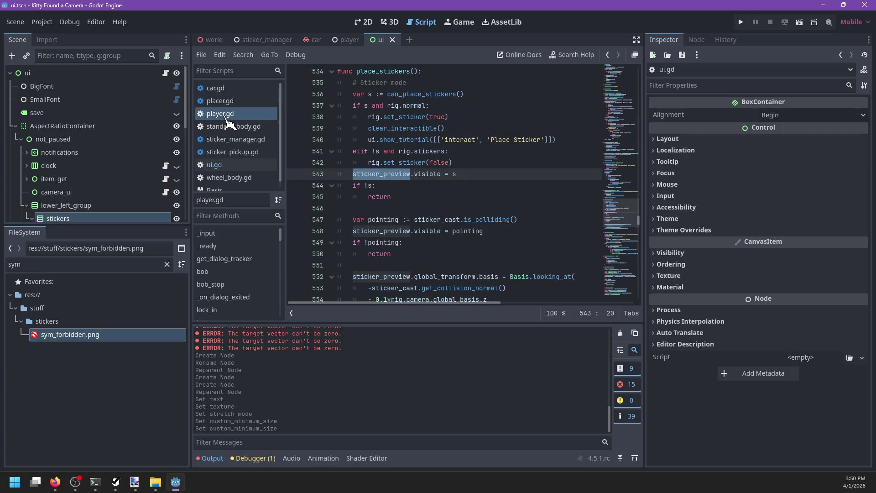
left_click(480, 174)
key("Return")
type("stickers_visible = s")
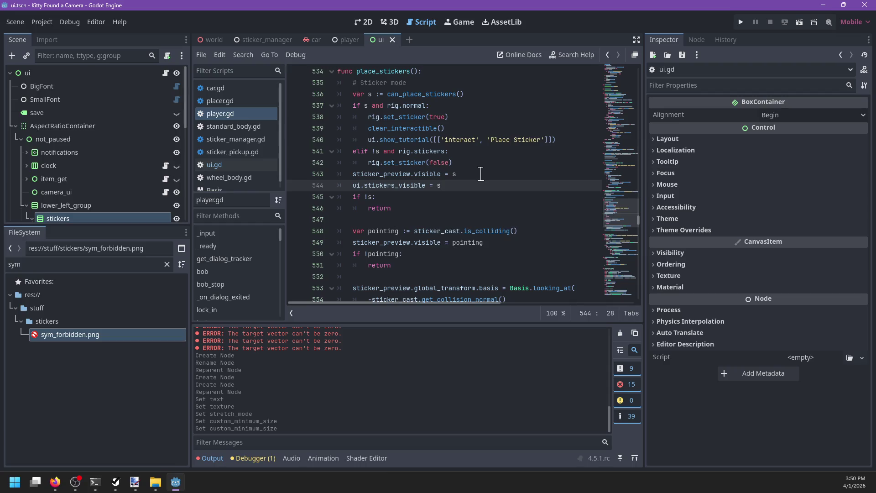
key("ctrl+s")
- Try moving the stickers_visible line below the pointing check, undo the move, and save again
left_click_drag(458, 174, 461, 185)
key("ctrl+x")
left_click(504, 233)
key("ctrl+v")
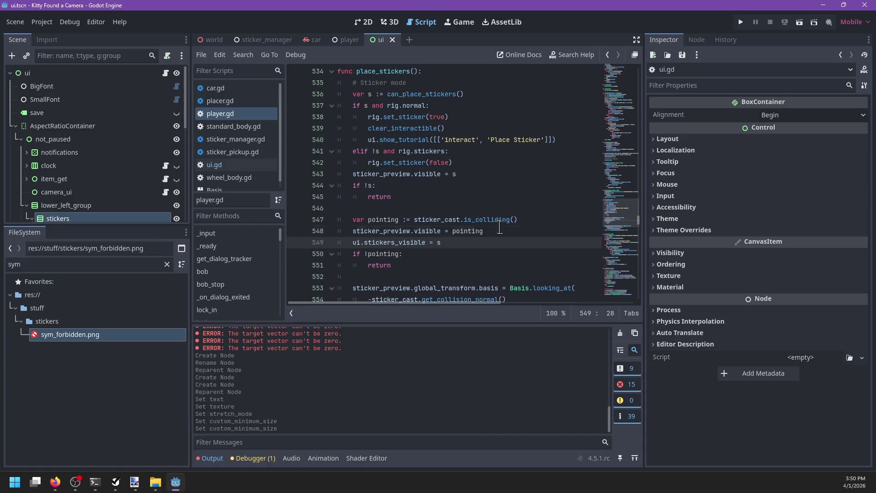
key("ctrl+z")
key("ctrl+z")
mouse_move(375, 184)
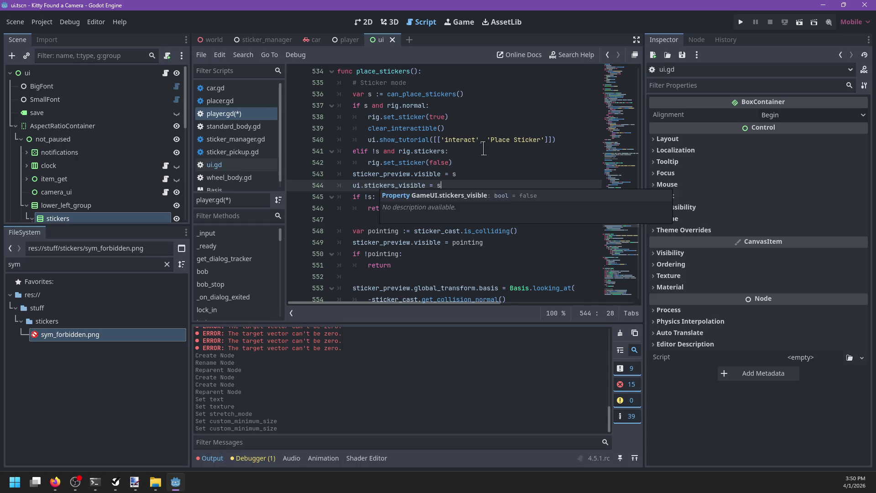
key("ctrl+s")
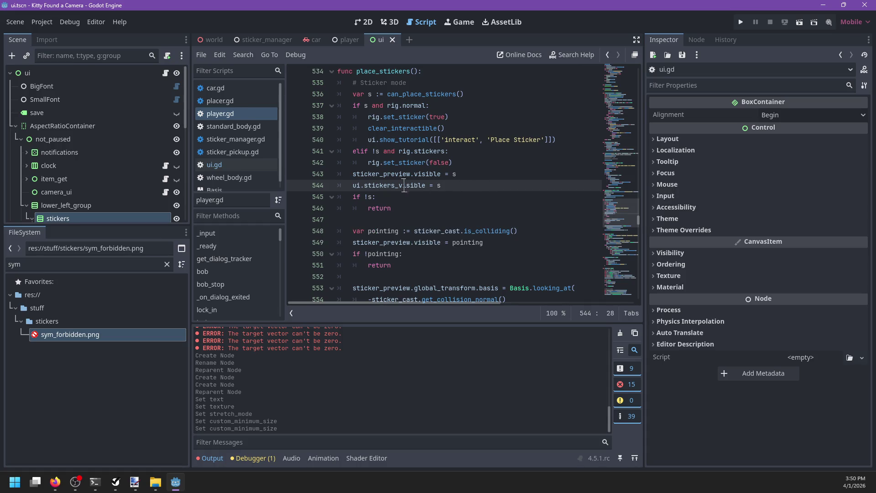
- Review the sticker_preview and stickers_visible uses around line 544 in place_stickers
double_click(394, 175)
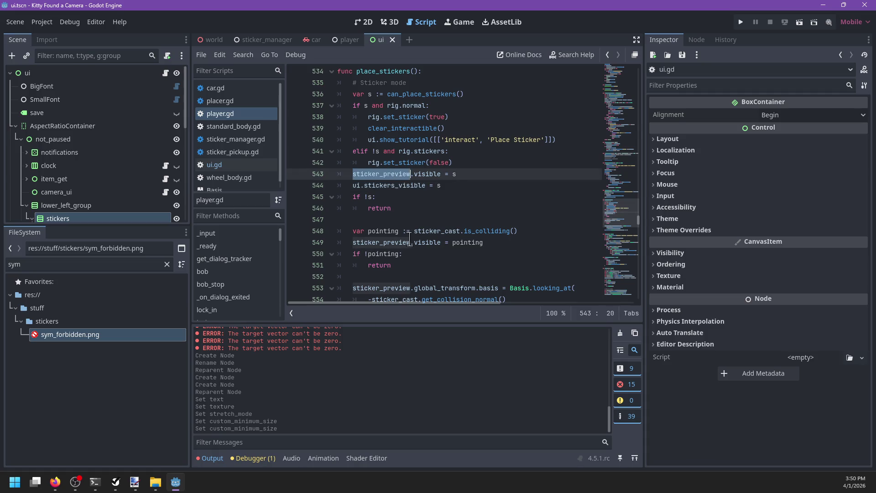
left_click(477, 243)
scroll(396, 235, "down", 1)
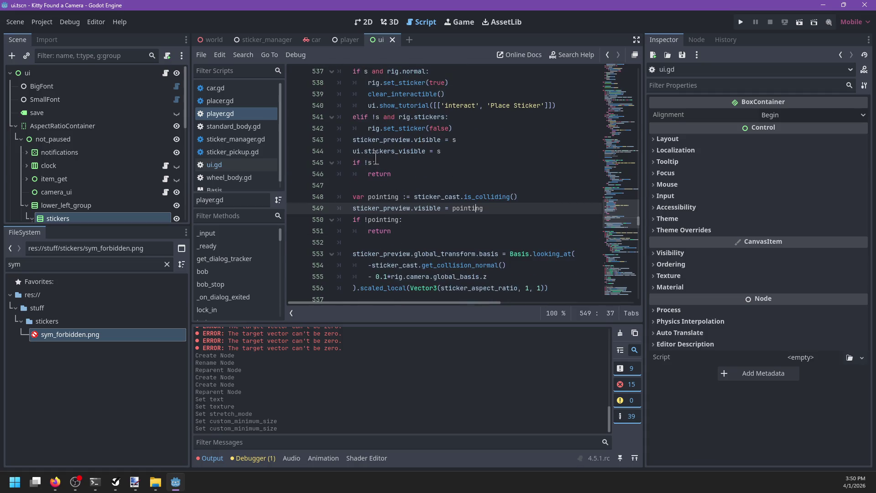
double_click(374, 151)
left_click(448, 151)
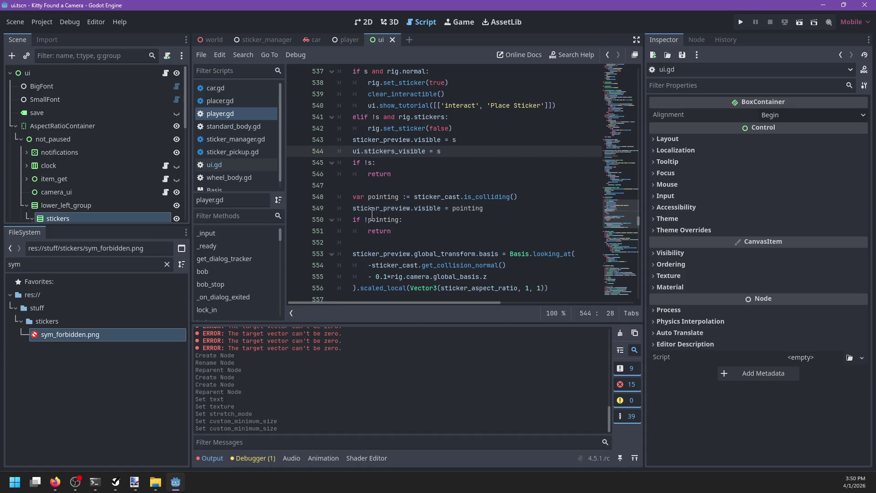
scroll(466, 238, "down", 1)
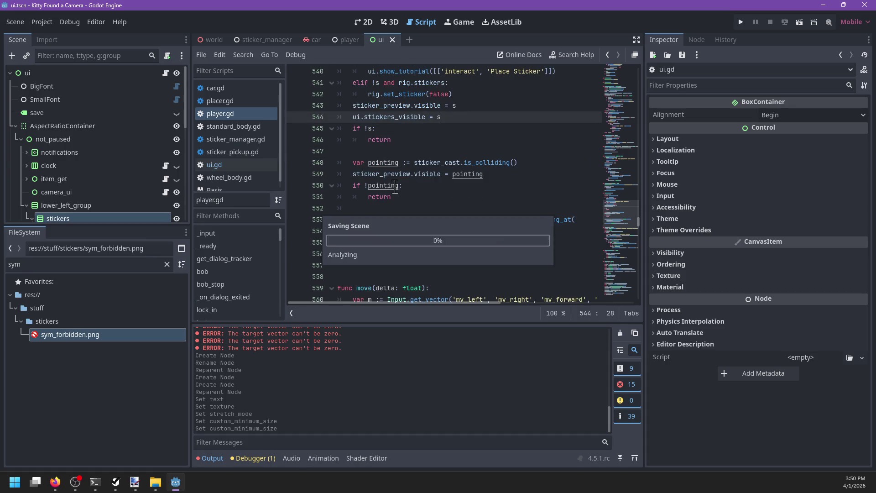
scroll(424, 207, "up", 2)
scroll(425, 208, "up", 1)
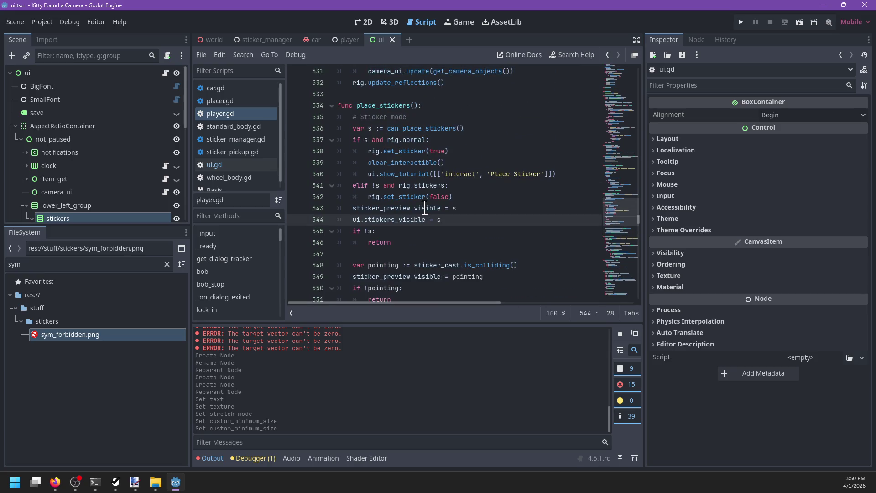
mouse_move(425, 208)
- Run the game, toggle sticker mode near the house wall to check the Placing Stickers indicator, then stop it
key("F5")
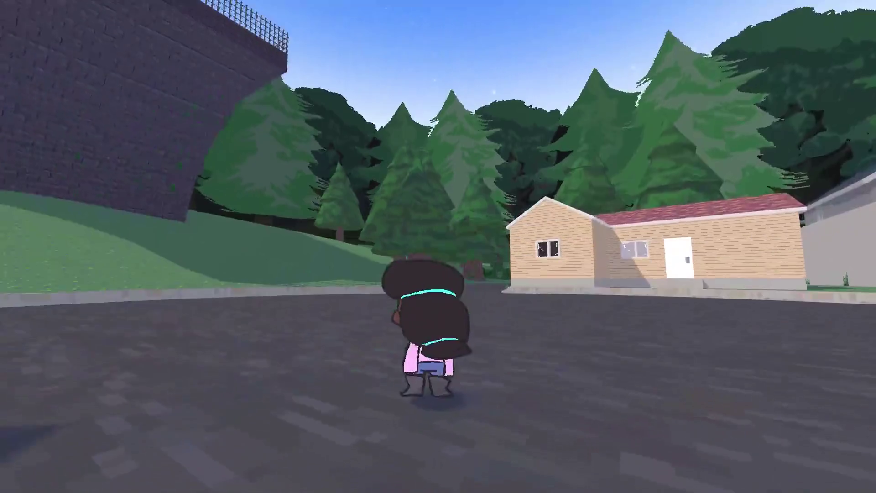
key("e")
key("w")
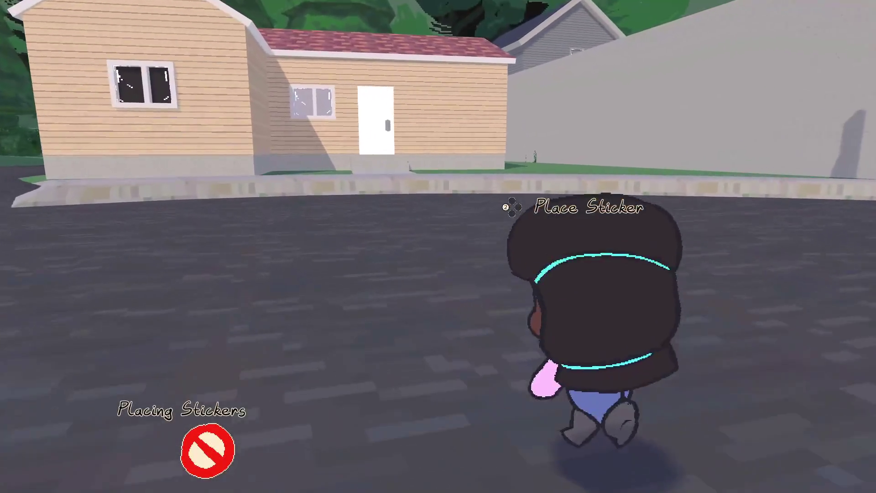
key("w")
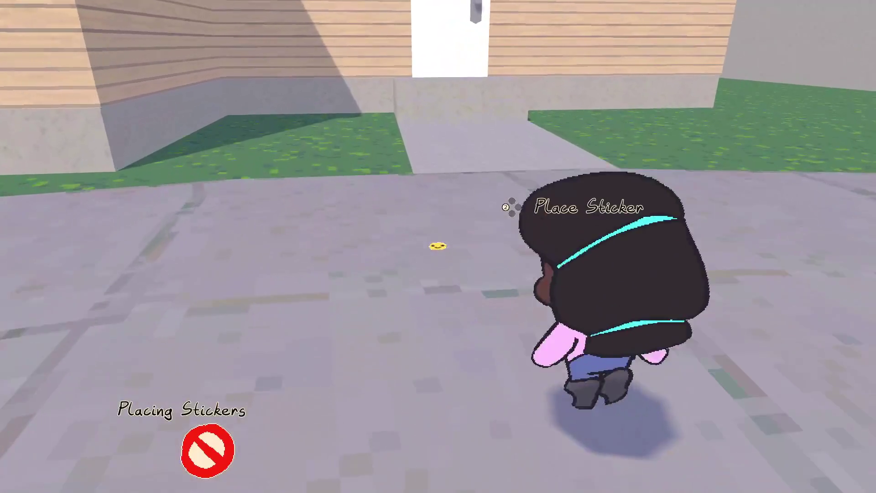
key("e")
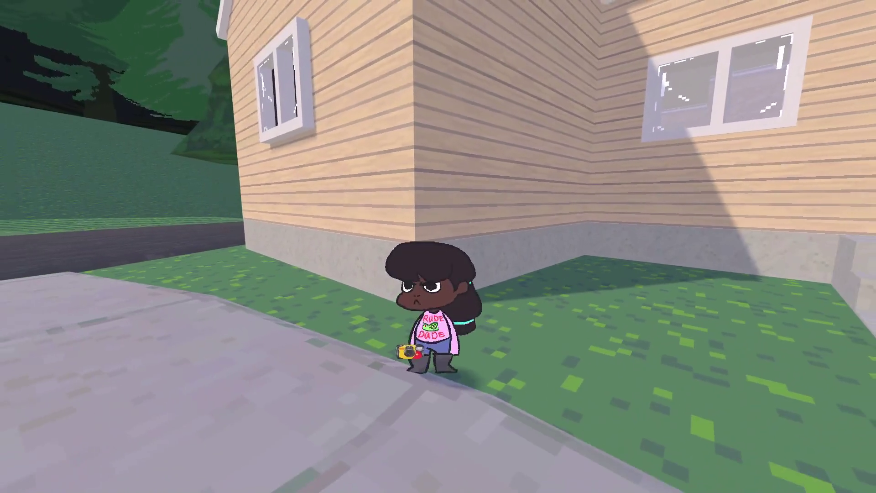
key("F8")
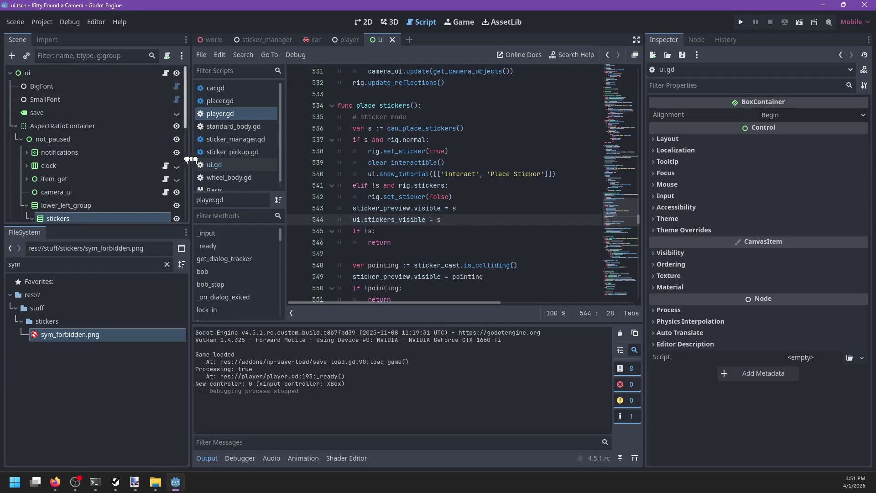
- Search player.gd for placing_stickers and step to its use in the input handler
scroll(432, 182, "down", 4)
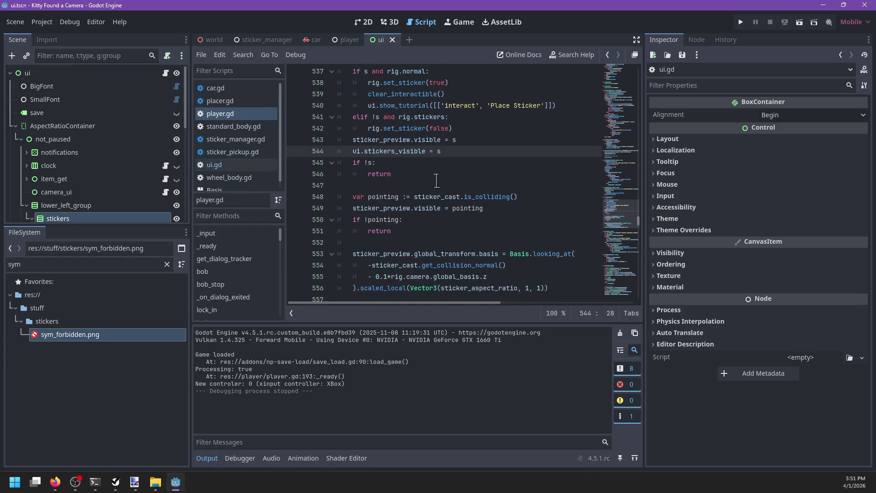
scroll(437, 176, "up", 5)
scroll(437, 176, "up", 20)
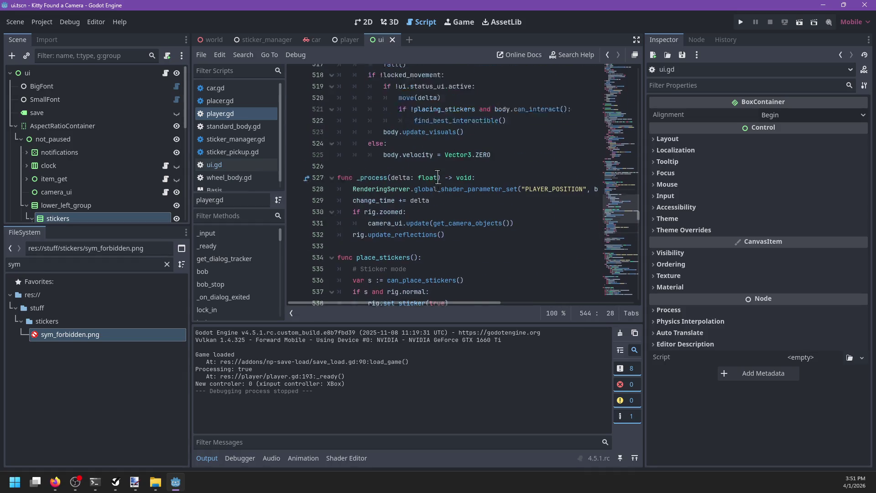
scroll(614, 176, "up", 20)
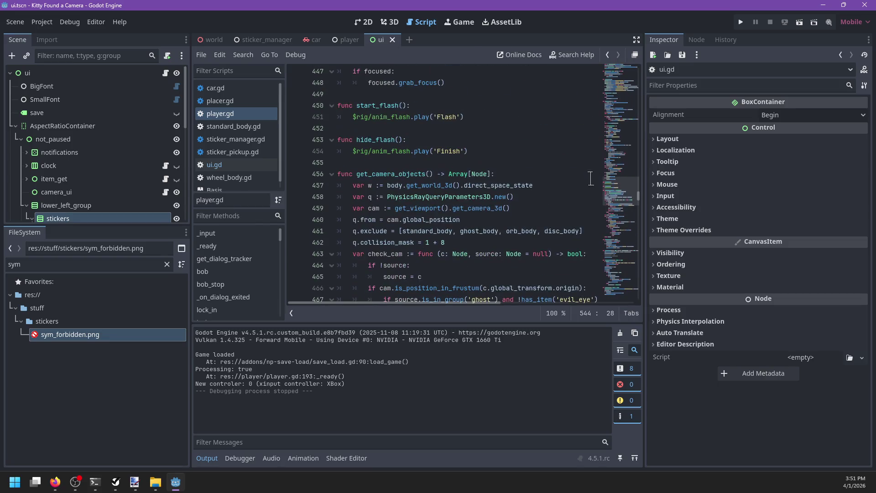
left_click_drag(626, 161, 622, 122)
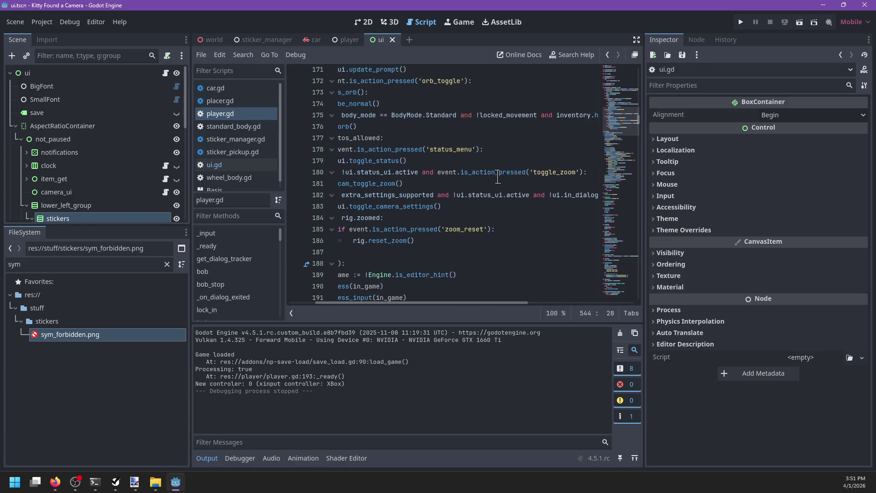
left_click(476, 182)
key("ctrl+f")
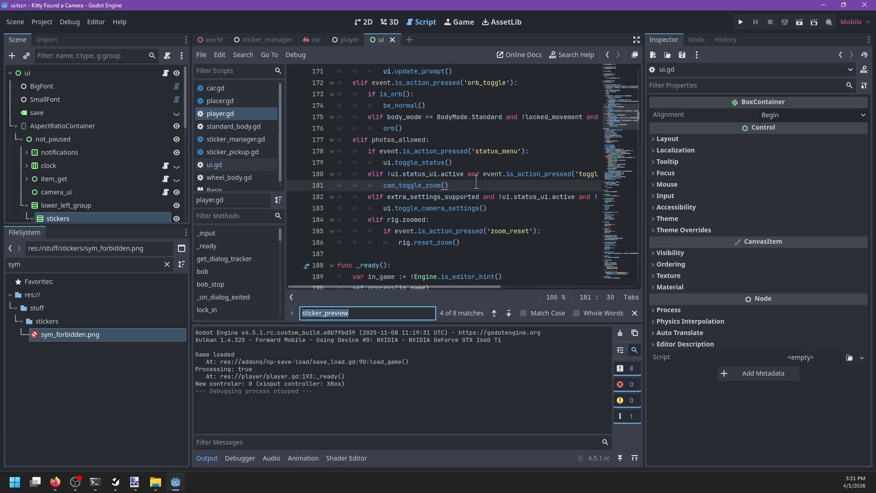
type("placing_s")
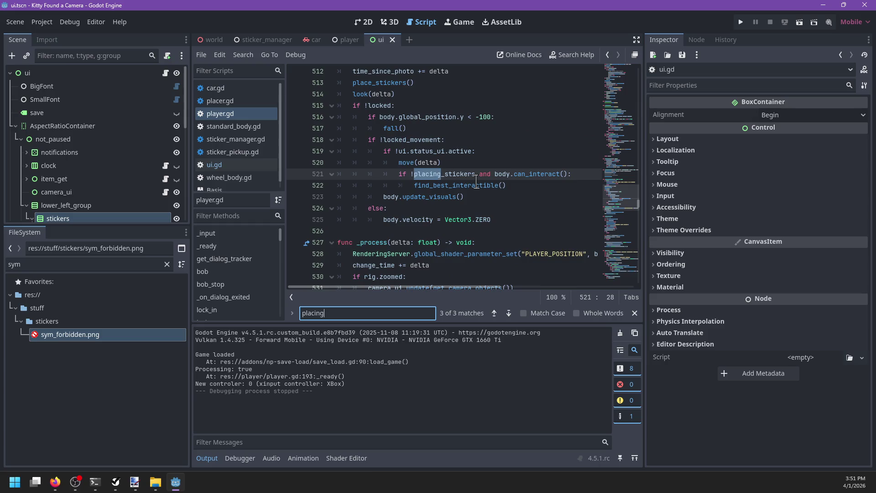
type("tickers")
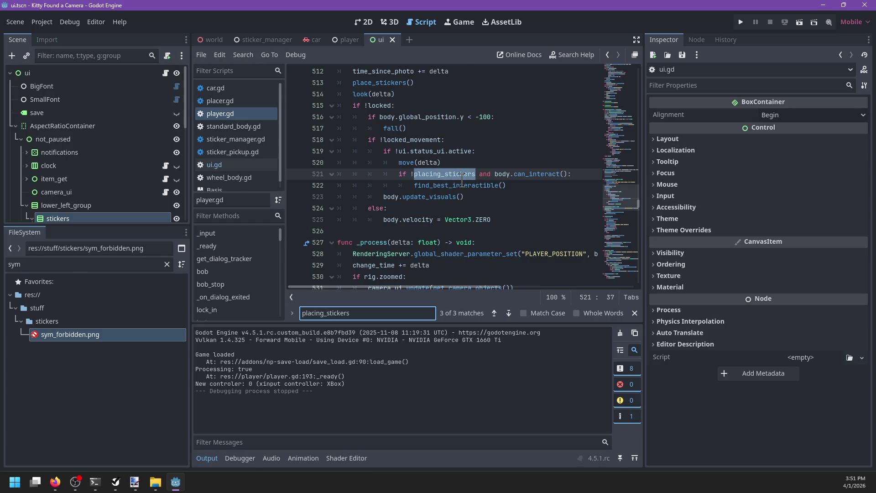
scroll(462, 181, "up", 3)
key("Return")
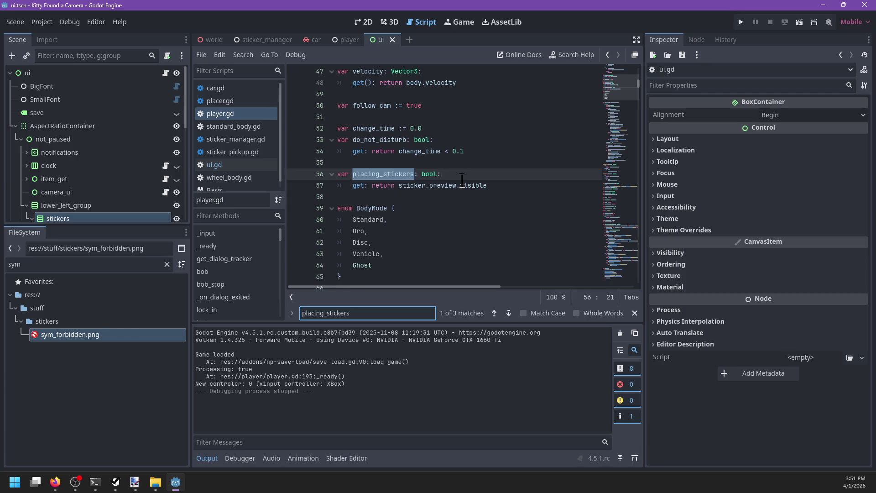
key("Return")
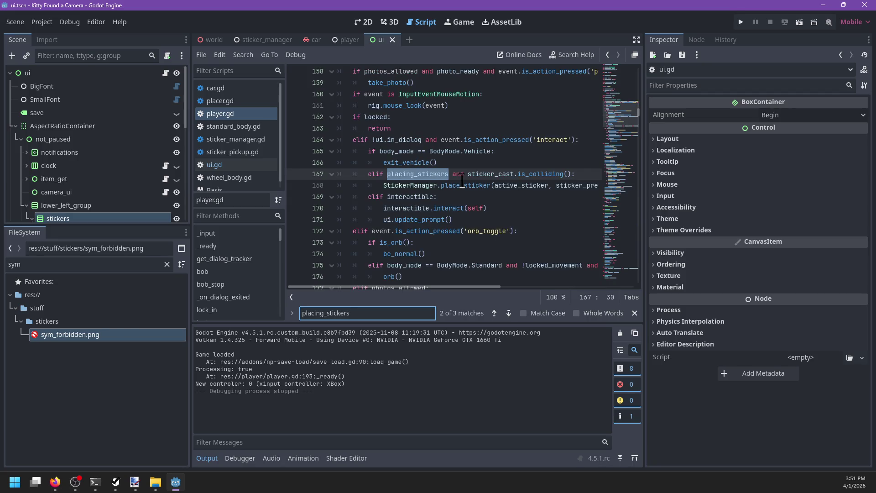
key("Escape")
- Put the caret at the end of the orb() call on line 176, above the photos_allowed branch
scroll(461, 183, "right", 4)
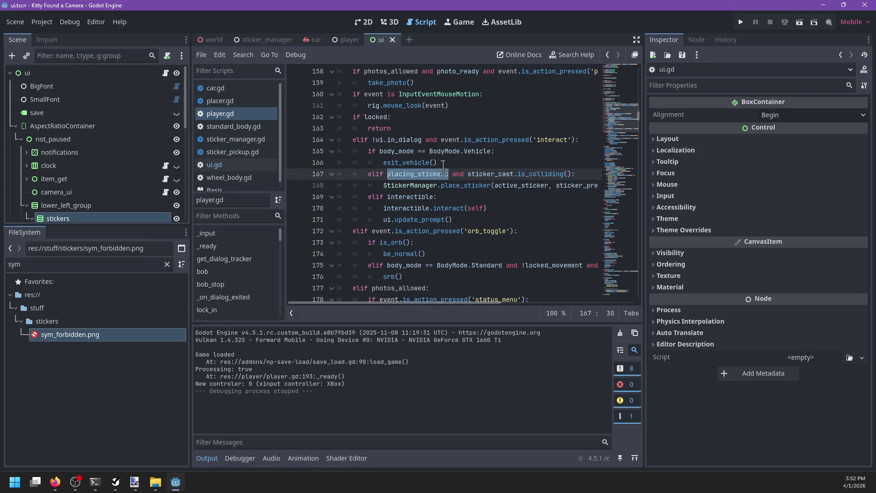
mouse_move(380, 185)
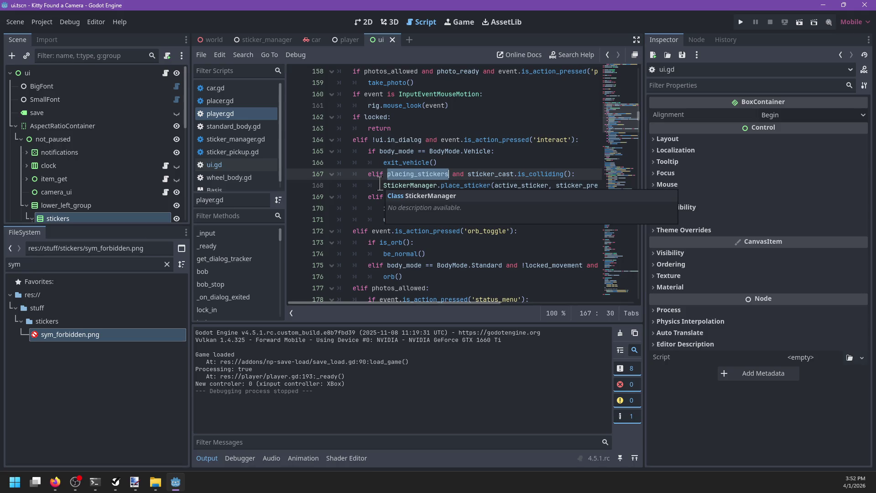
scroll(469, 225, "down", 5)
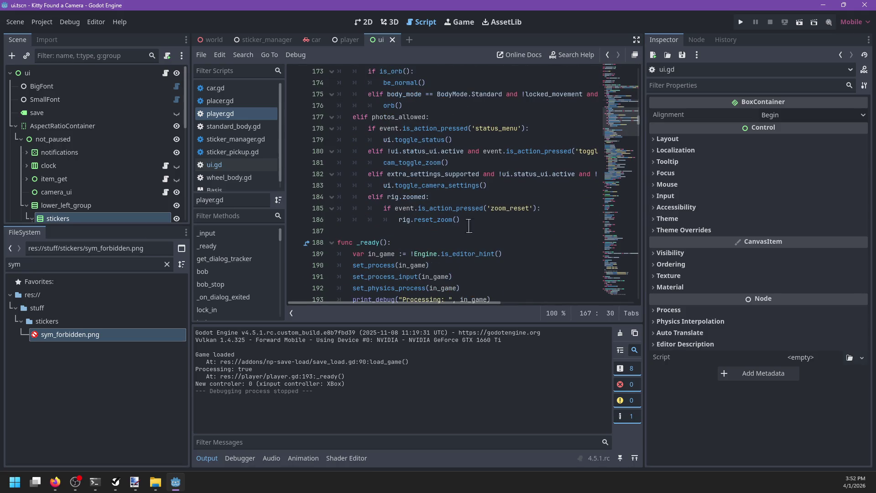
left_click(488, 223)
scroll(487, 221, "up", 3)
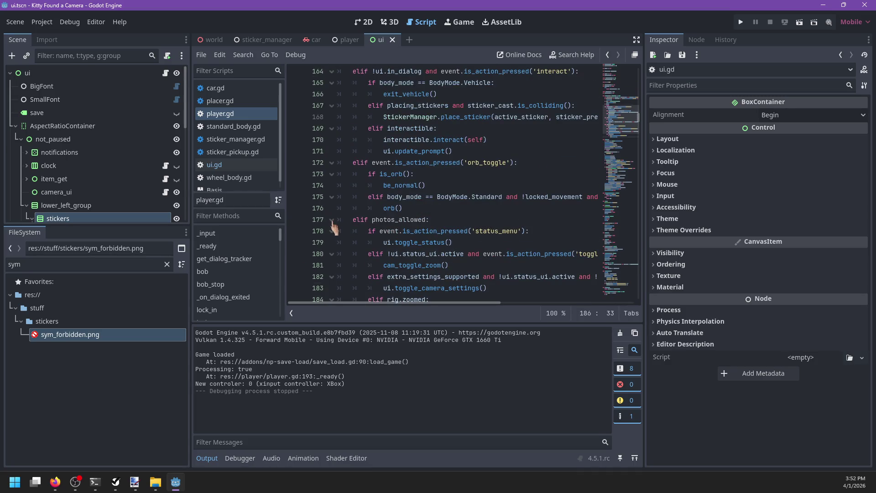
left_click(420, 205)
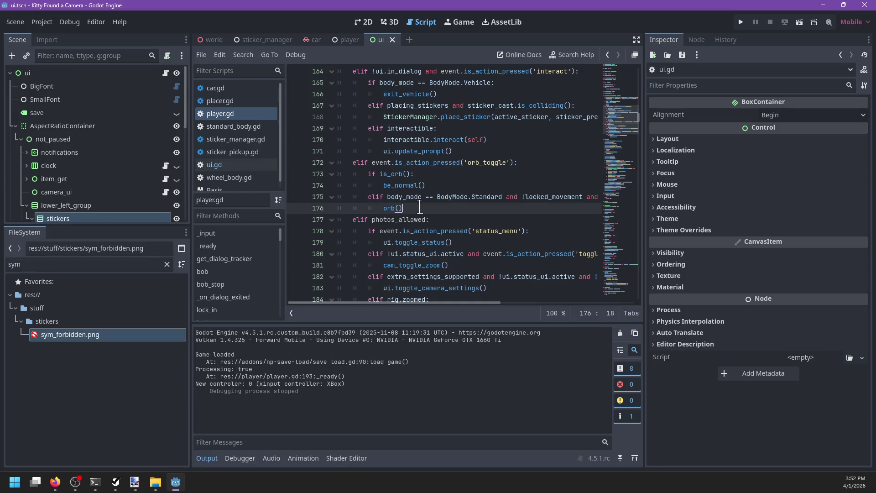
left_click(445, 217)
scroll(445, 215, "down", 2)
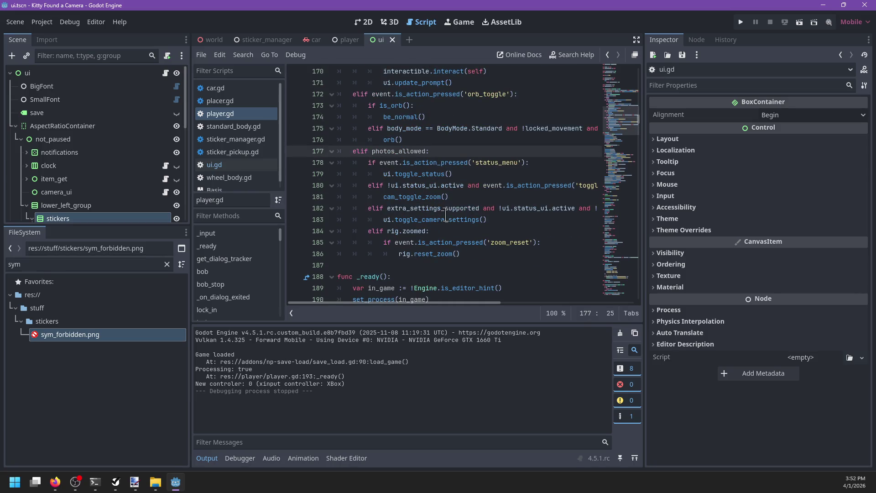
scroll(446, 215, "up", 2)
left_click(445, 208)
- After orb(), write an elif checking placing_stickers and event.is_action_pressed('ui_up')
key("Return")
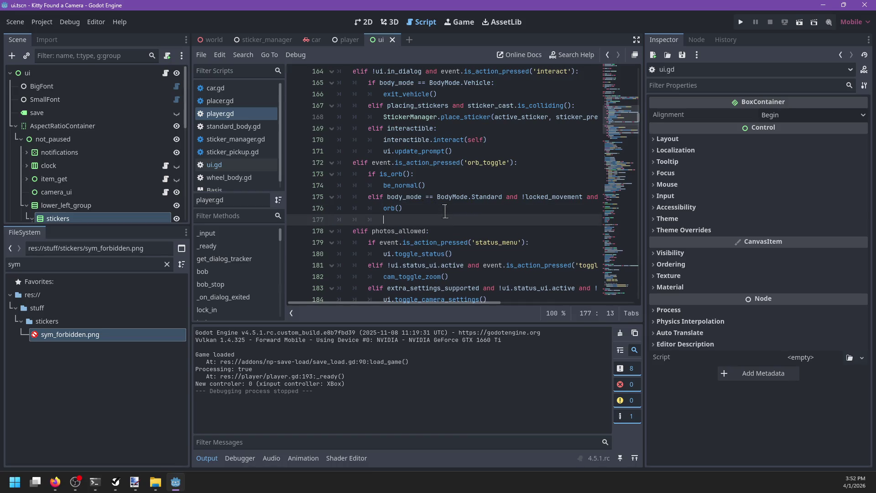
type("elif placing_stickers")
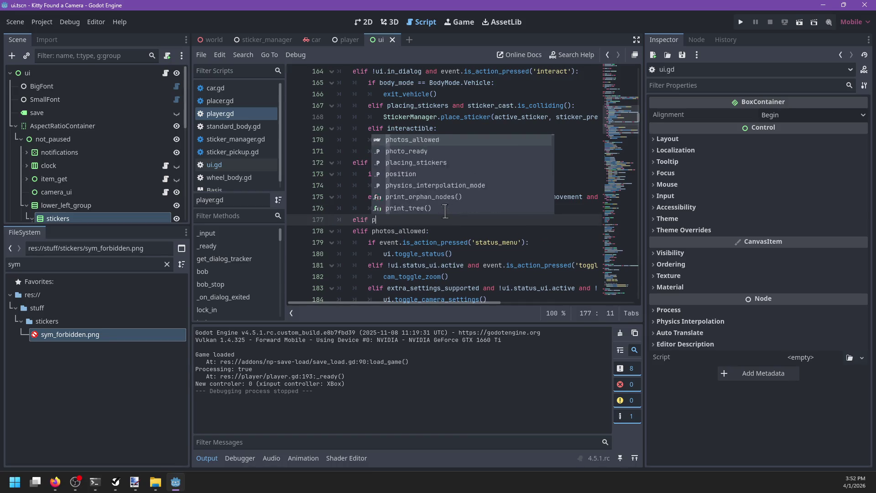
type(" and ")
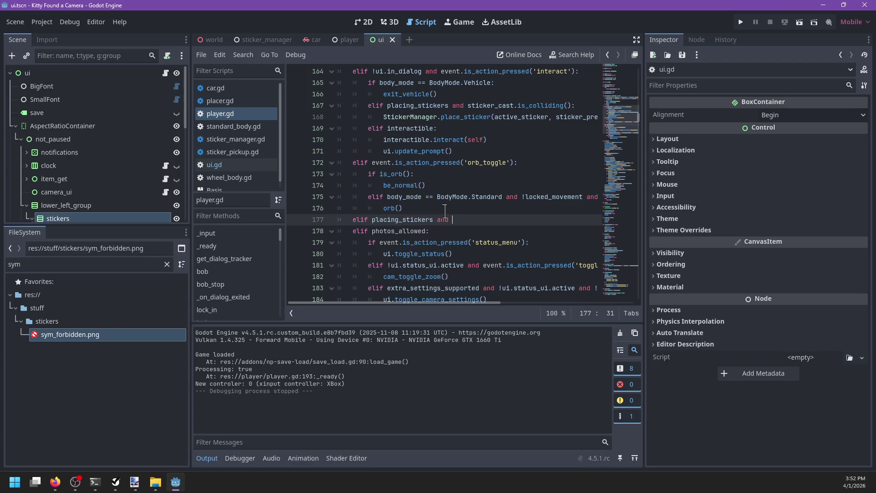
type("event.is")
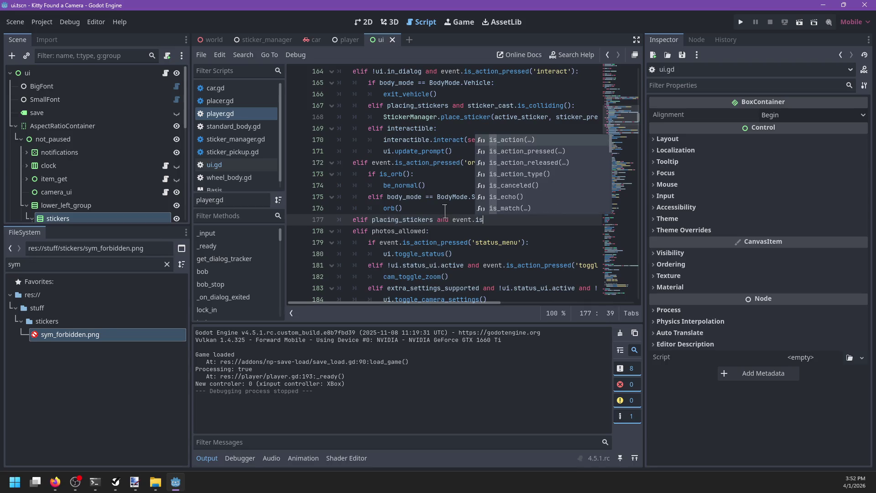
key("Down")
key("Return")
type("'ui_u")
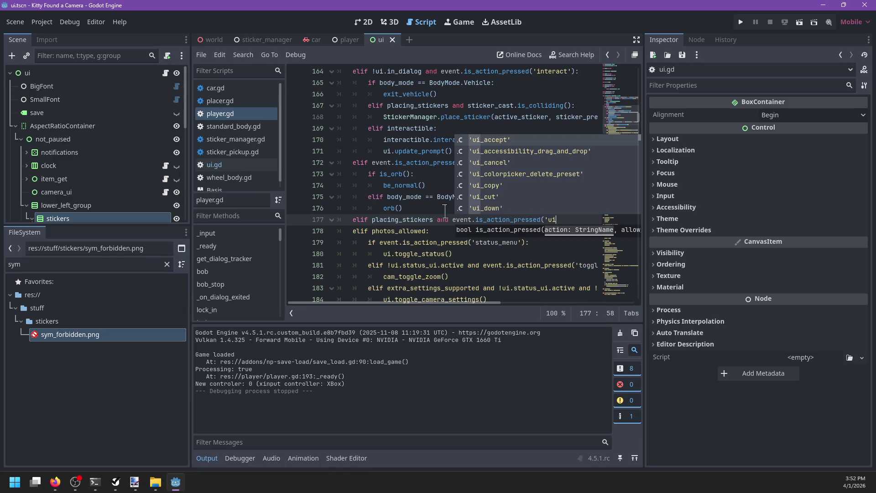
type("p'")
key("BackSpace")
key("BackSpace")
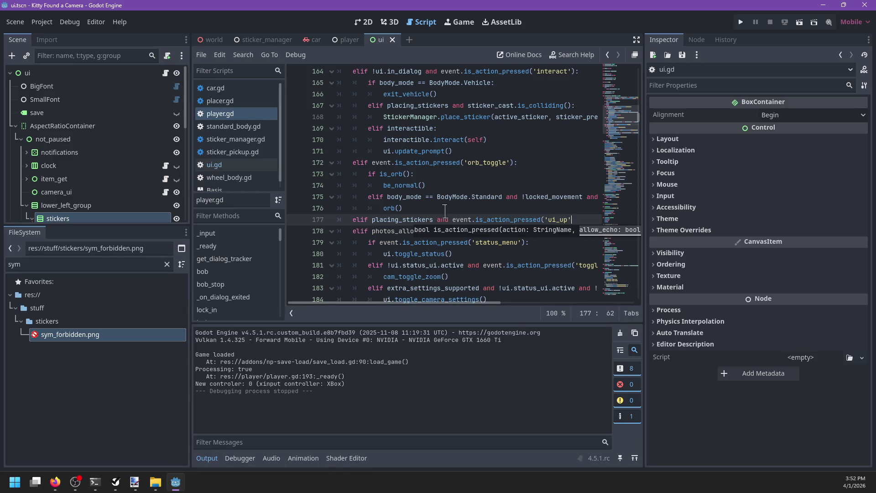
type(")")
key("ctrl+Right")
key("ctrl+Right")
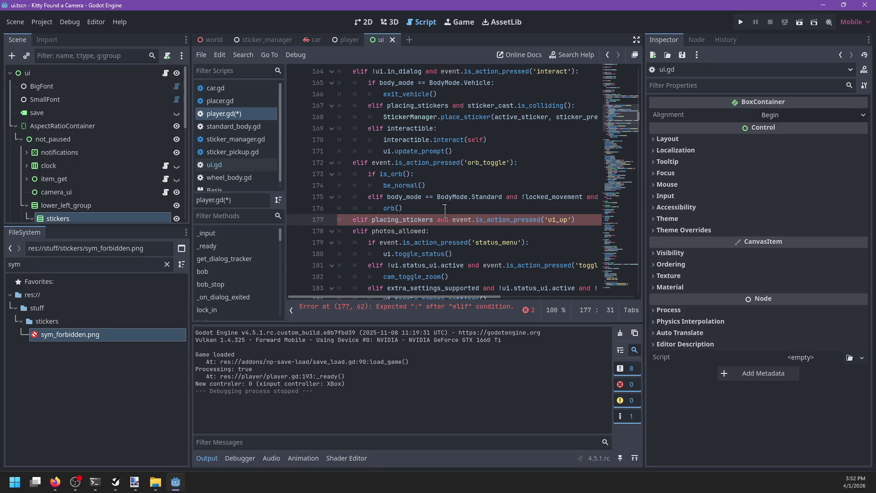
- Restructure it into an if placing_stickers: block with a nested ui_up check whose body is pass
left_click(360, 231)
key("BackSpace")
key("BackSpace")
key("Up")
key("Delete")
key("Delete")
key("Right")
key("Right")
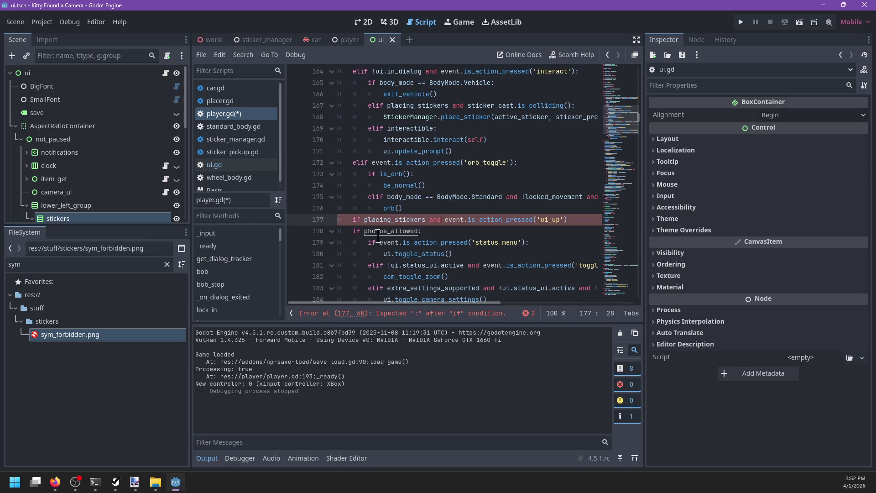
key("BackSpace")
key("BackSpace")
key("BackSpace")
type(":")
key("Return")
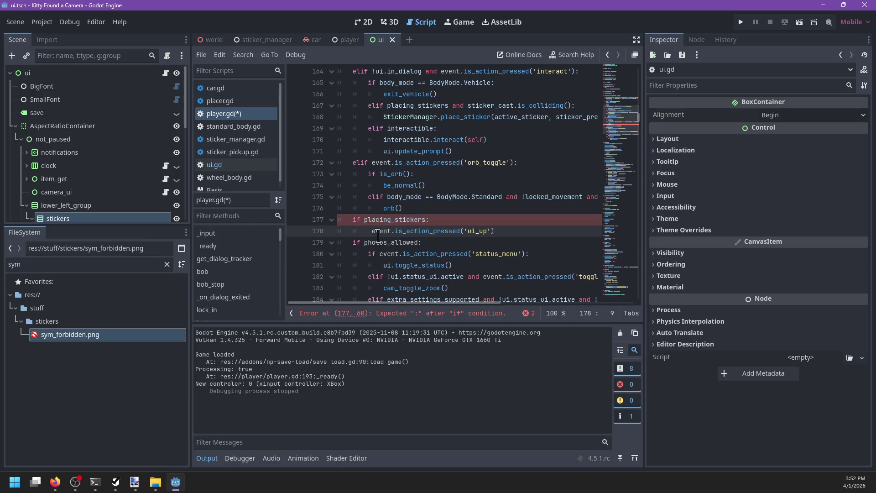
type("if")
key("End")
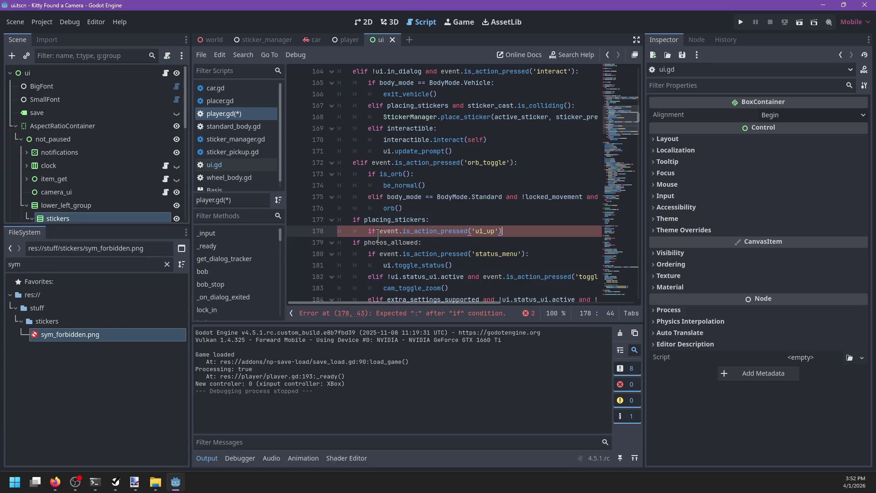
type(":")
key("Return")
type("pass")
- Add a ui_down is_action_pressed check with a pass body below the ui_up branch
key("Return")
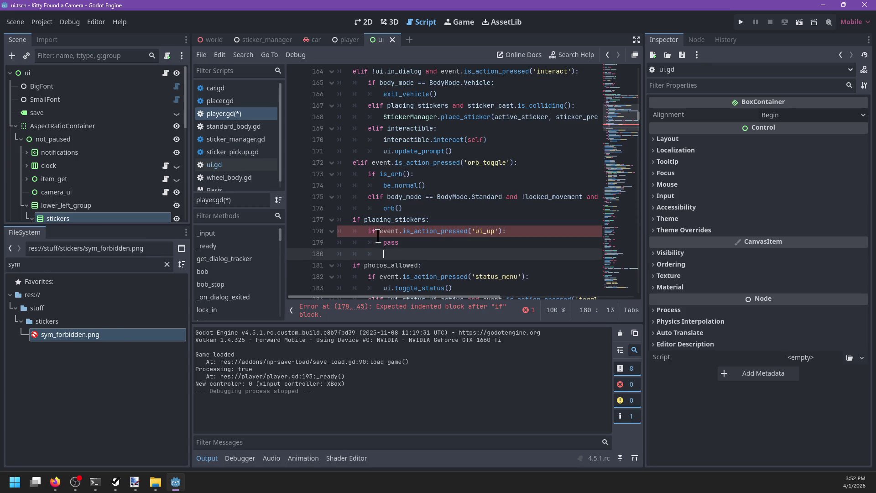
key("BackSpace")
type("if ")
type("event.is_act")
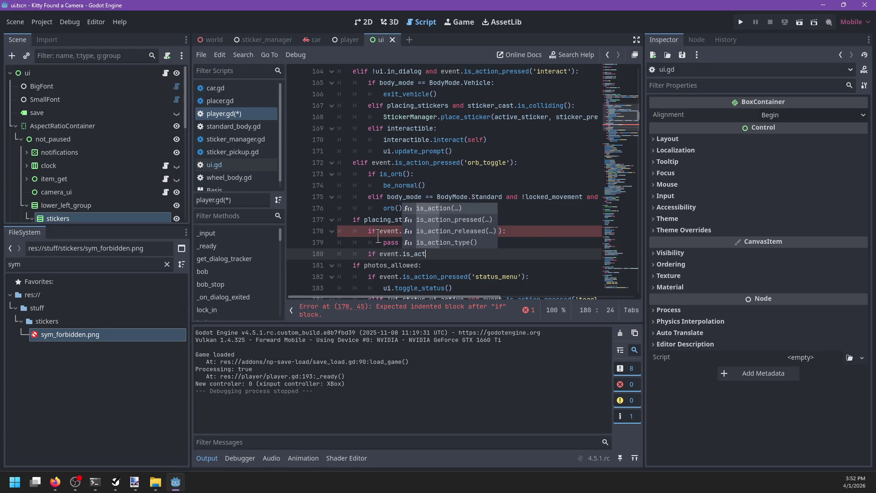
key("Down")
key("Return")
type("'uji")
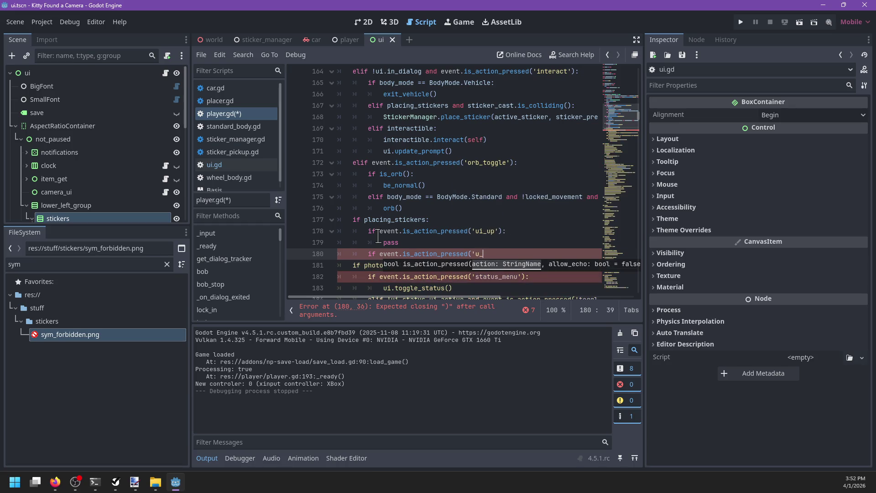
type("down")
key("Return")
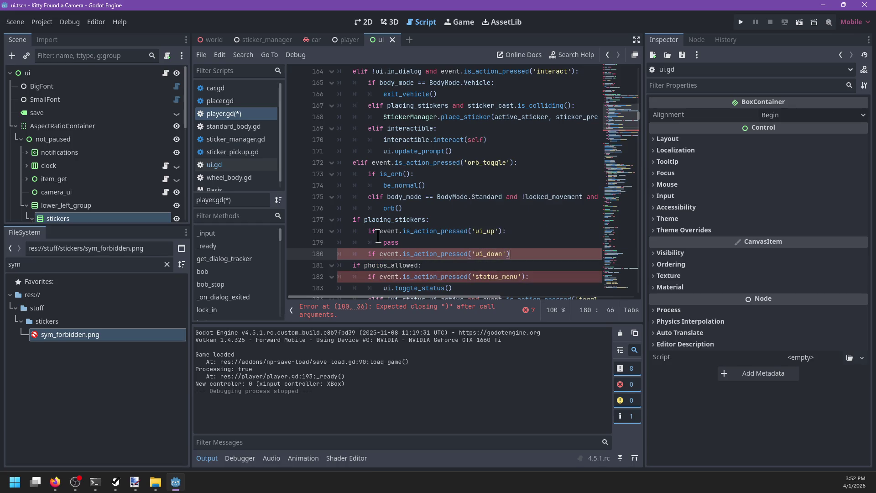
type(":")
key("Return")
type("pass")
key("Return")
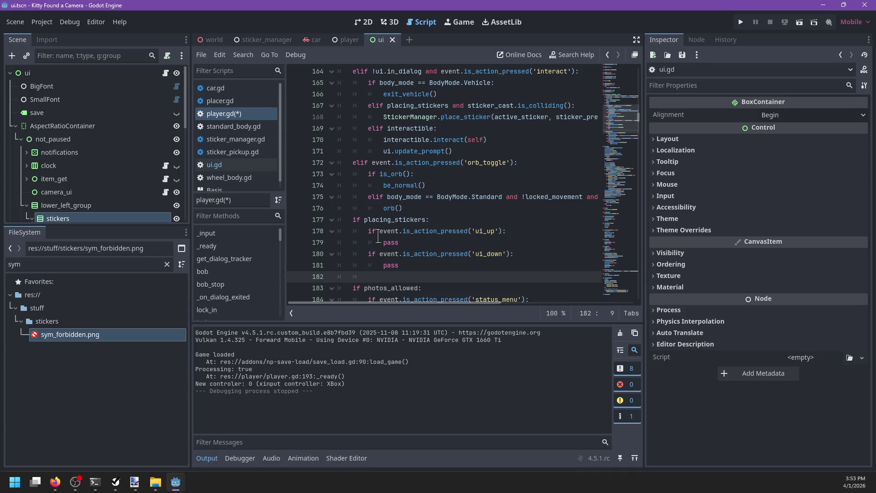
- Change the ui_down if into an elif
type("eliv")
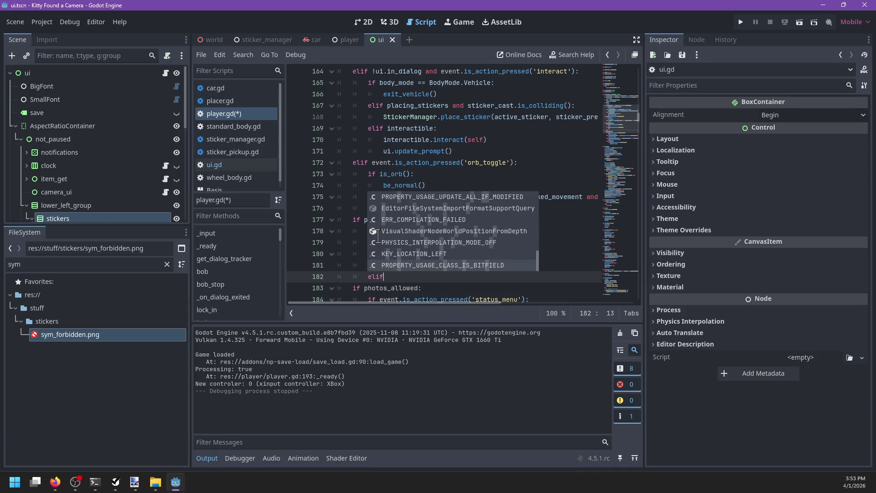
key("Escape")
key("Up")
key("Up")
key("Left")
type("el")
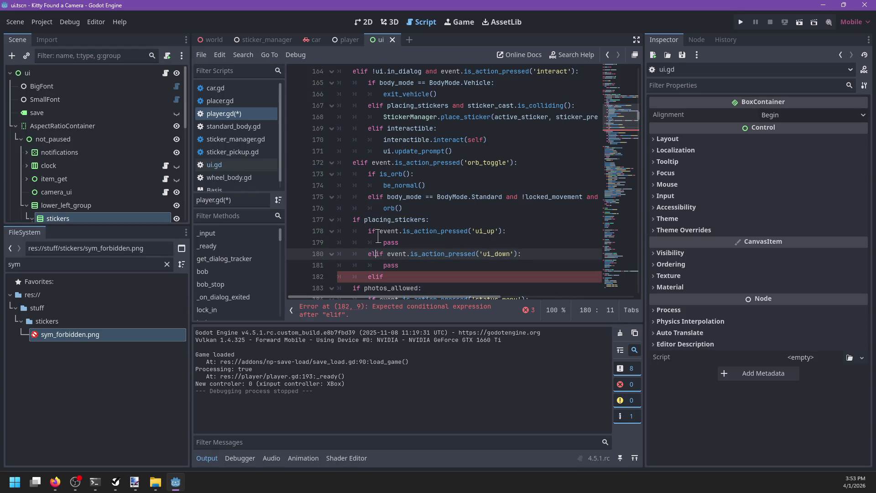
scroll(378, 237, "down", 3)
- Add an elif branch for 'ui_left' with a pass body
left_click(407, 174)
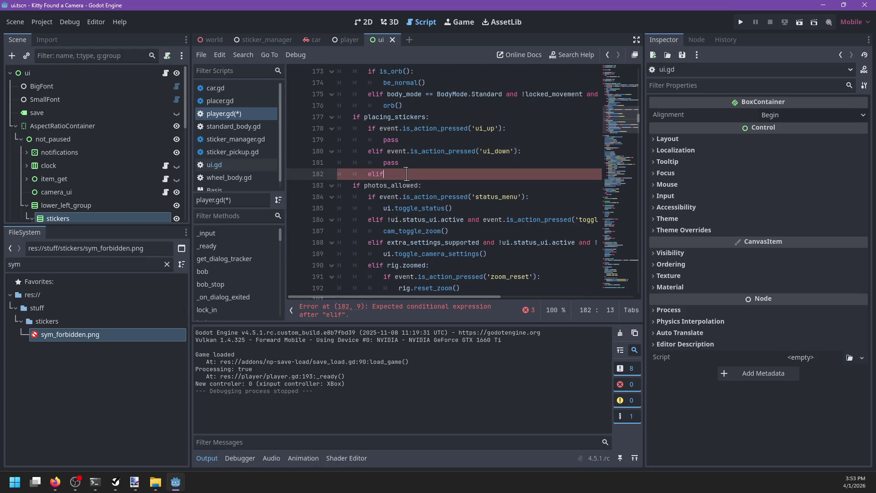
type("event.is_action_presse")
type("d('")
type("ui_left")
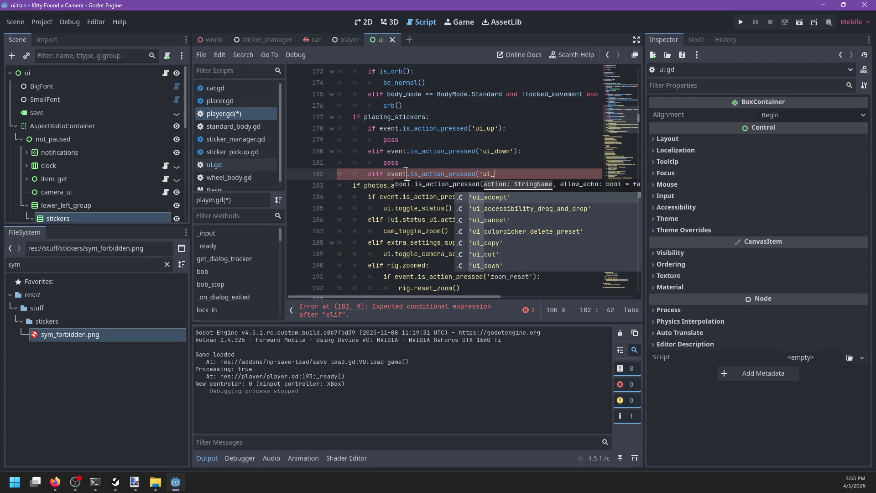
key("Return")
type(":")
key("Return")
type("pass")
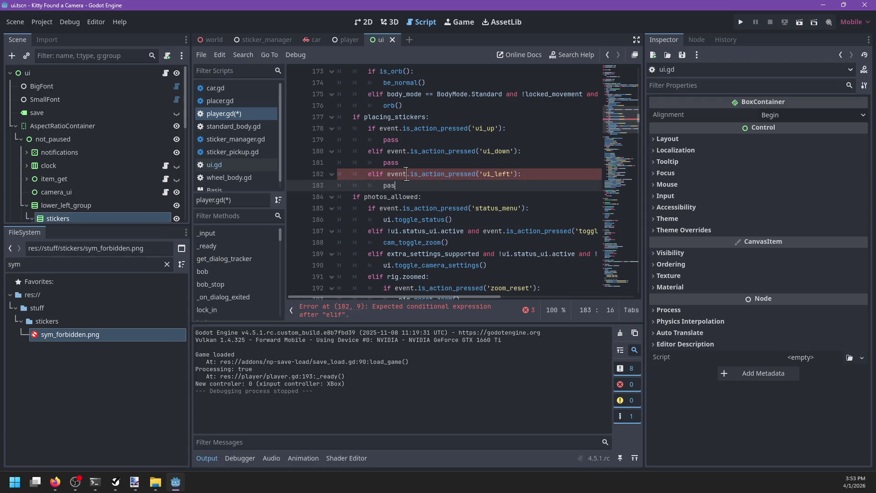
left_click(406, 174, "shift")
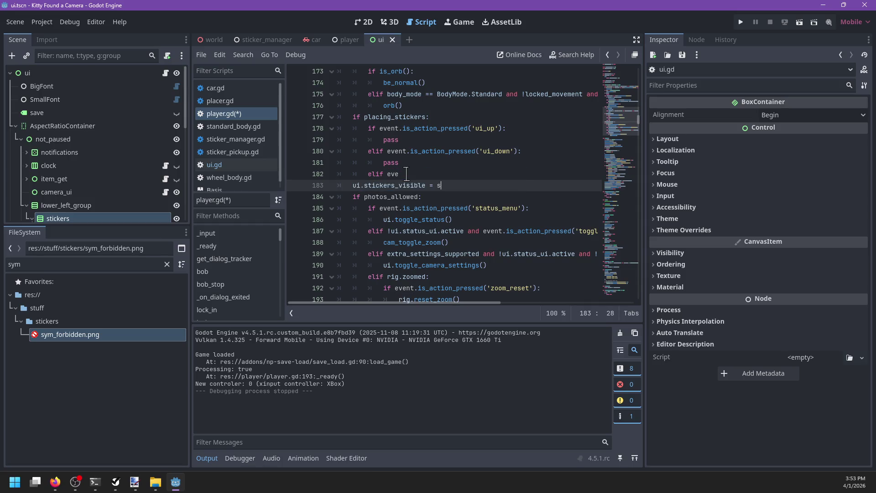
left_click(410, 184)
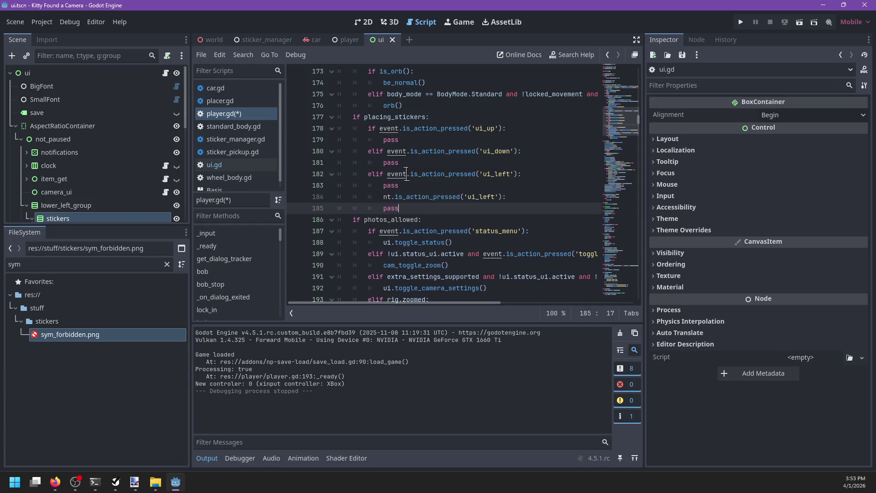
key("Return")
- Duplicate the ui_left branch as a 'ui_right' branch, fix its indent, and save
left_click_drag(409, 184, 368, 174)
key("ctrl+c")
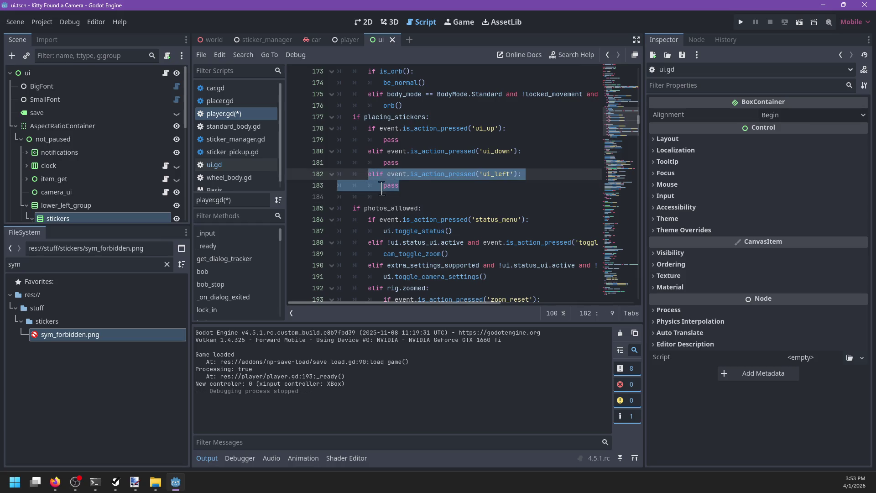
left_click(382, 196)
key("ctrl+v")
left_click(391, 196)
key("shift+Tab")
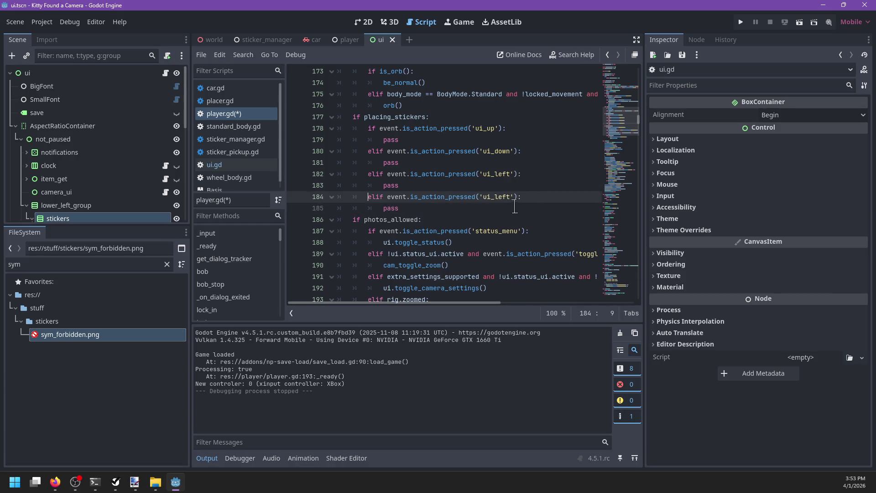
left_click(511, 196)
key("BackSpace")
key("BackSpace")
key("BackSpace")
type("right")
left_click(440, 181)
key("ctrl+s")
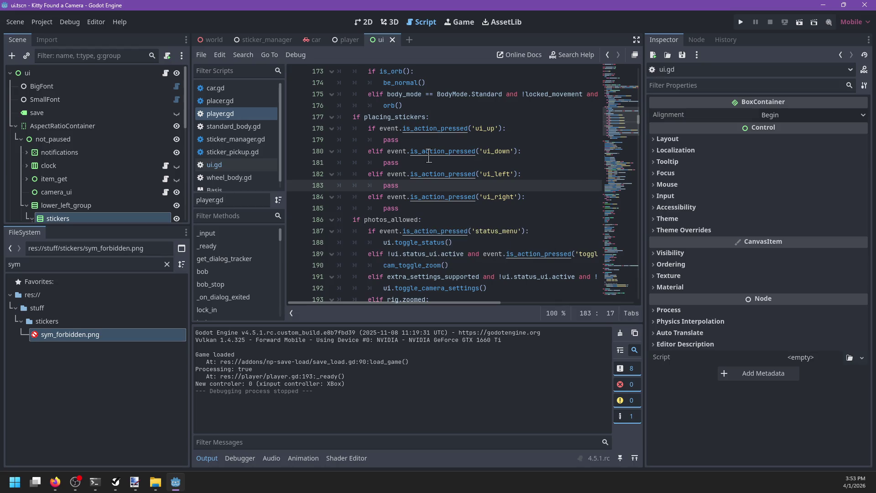
- Replace the ui_up and ui_down pass lines with increment_stickers(-5) and increment_stickers(5)
left_click(414, 140)
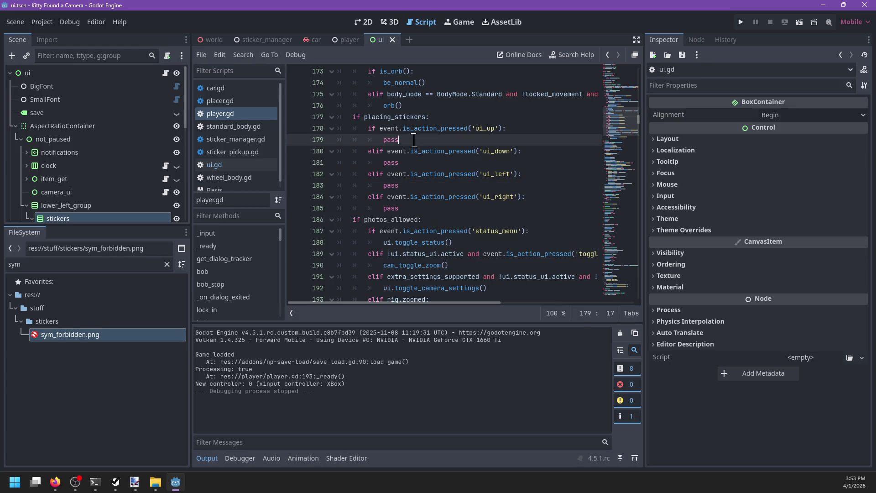
key("BackSpace")
key("BackSpace")
key("BackSpace")
type("increment_stickers")
type("(-5")
type(")")
left_click(412, 161)
key("BackSpace")
key("BackSpace")
key("BackSpace")
type("in")
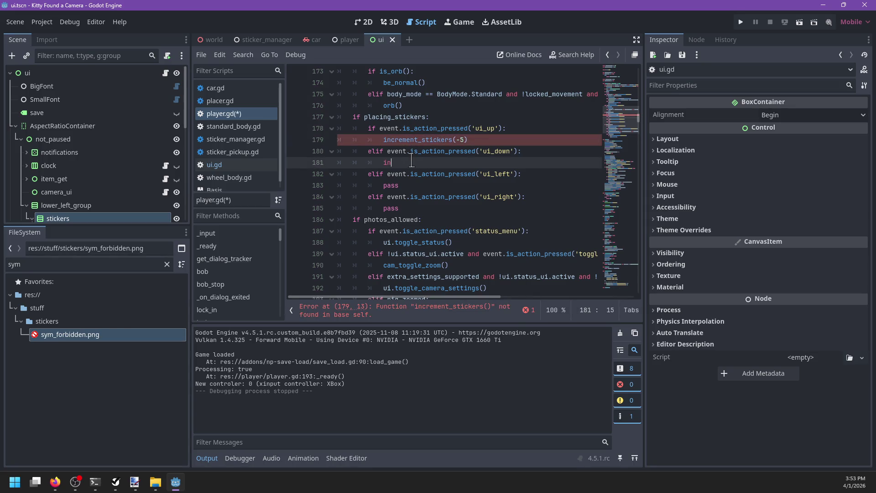
type("crement_sticker")
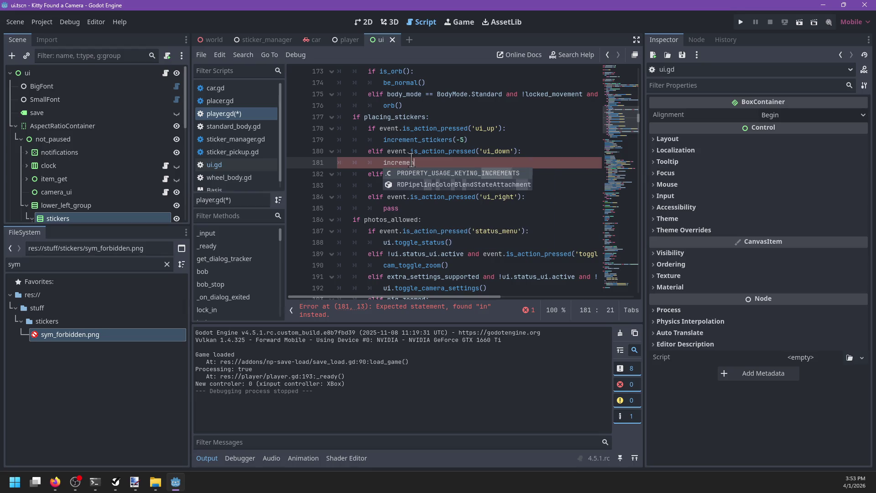
type("s(5")
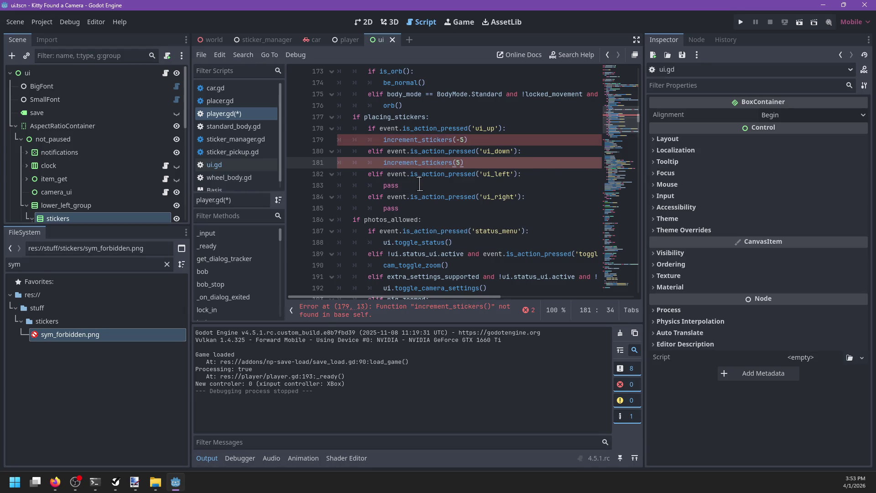
- Replace the ui_left and ui_right pass lines with increment_stickers(-1) and increment_stickers(1)
left_click(420, 185)
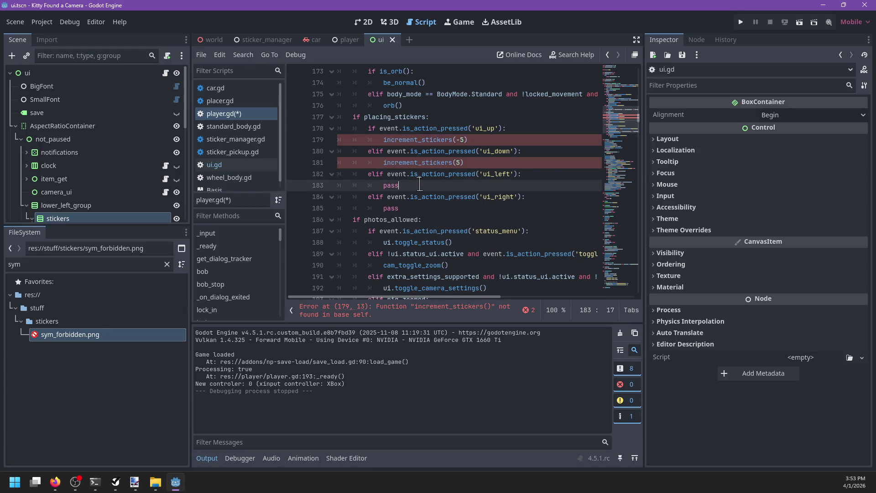
key("BackSpace")
key("BackSpace")
key("BackSpace")
type("incrm")
key("BackSpace")
type("ement_s")
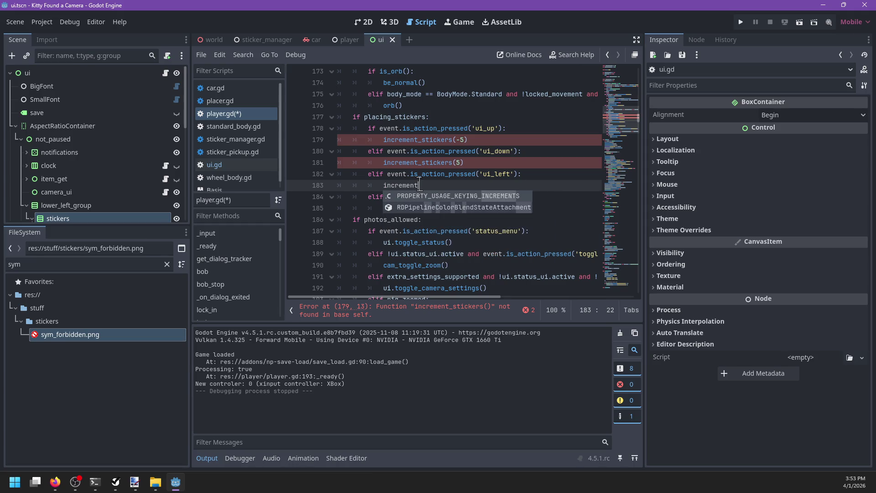
type("tickers(1)")
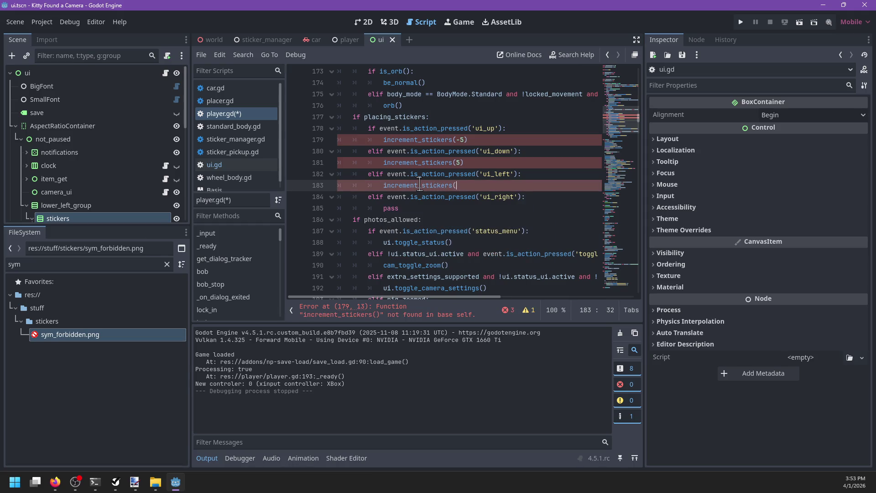
left_click(413, 208)
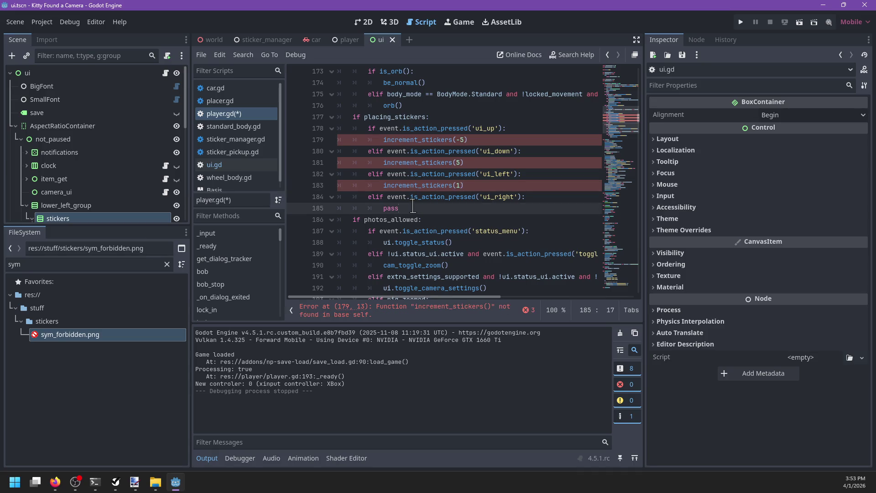
key("BackSpace")
key("BackSpace")
key("BackSpace")
type("increment_stickers(")
type("1")
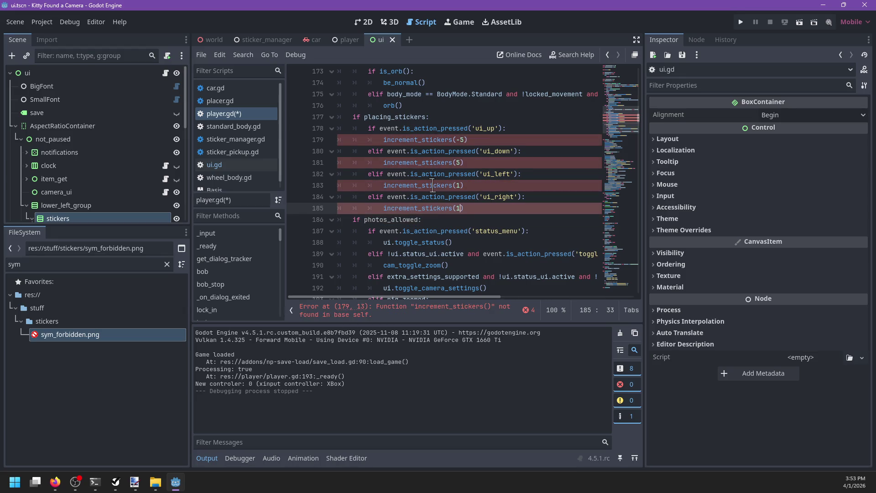
key("Up")
key("Up")
key("Left")
type("-")
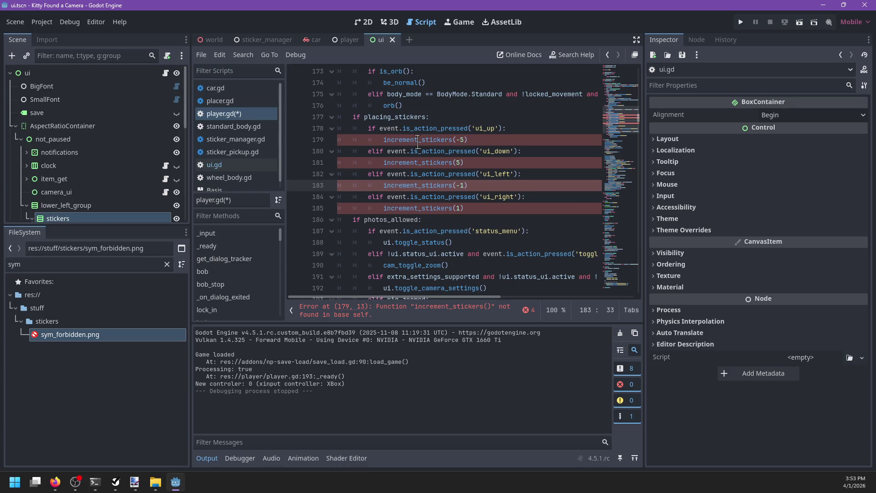
double_click(417, 140)
key("ctrl+f")
- Below find_sticker, add func increment_stickers(incr: int): with a placeholder pass body
type("find_sticke")
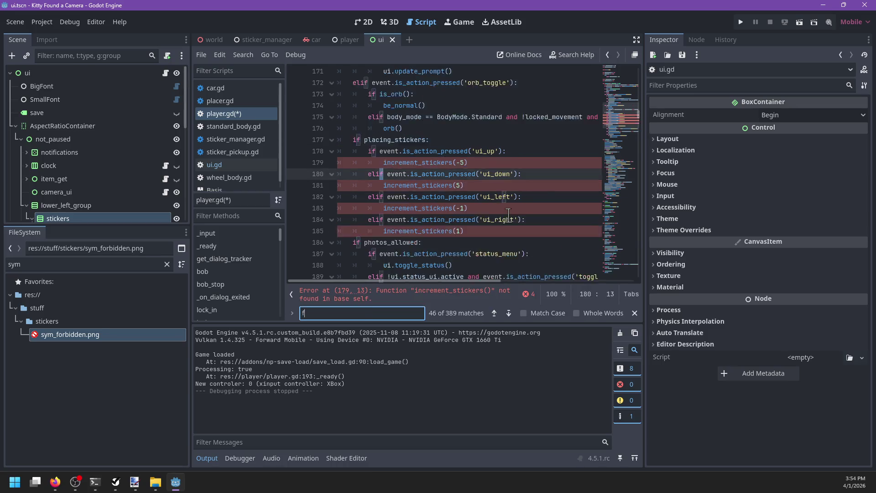
key("Escape")
left_click(371, 248)
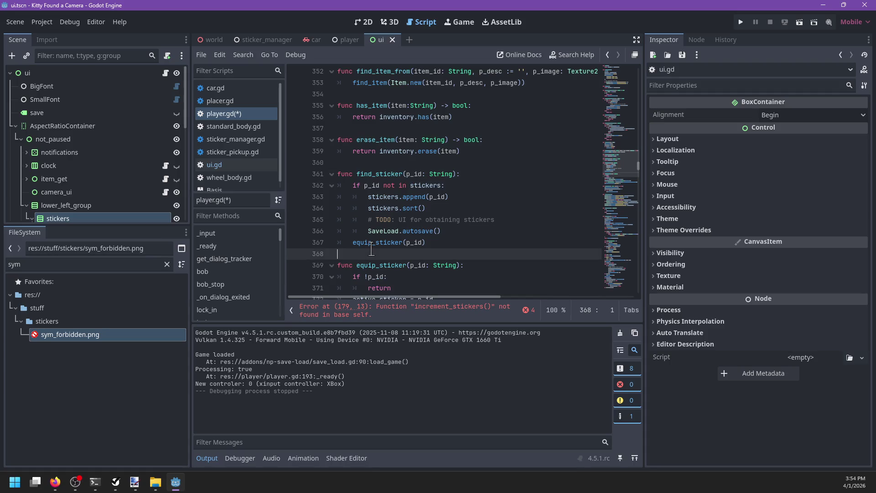
key("Return")
key("Up")
key("Return")
type("func")
key("ctrl+v")
type("(in")
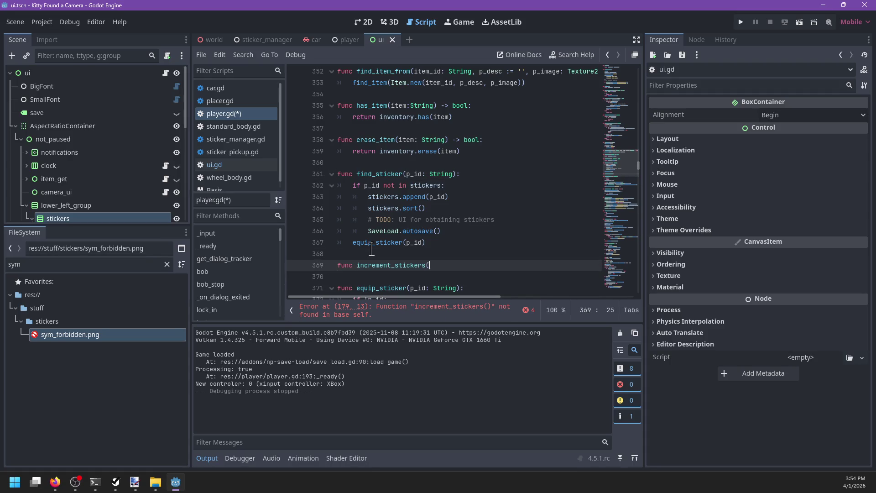
type("cr: ")
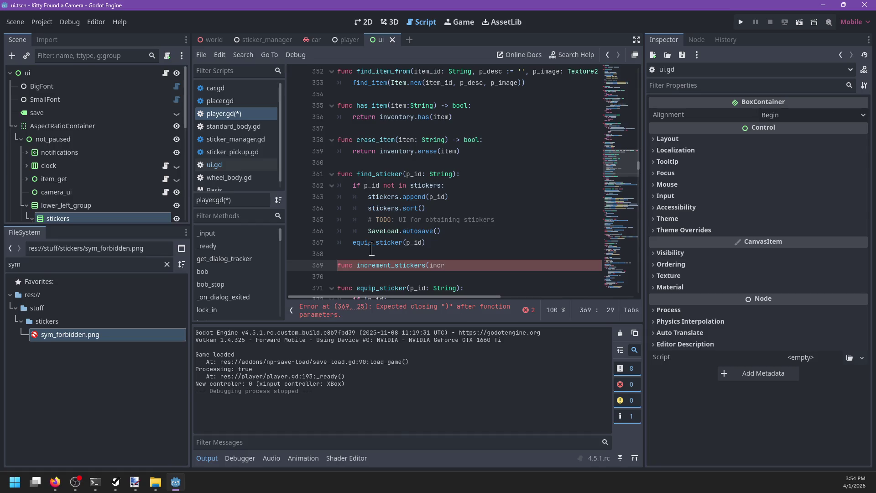
type("int):")
key("Return")
type("pass")
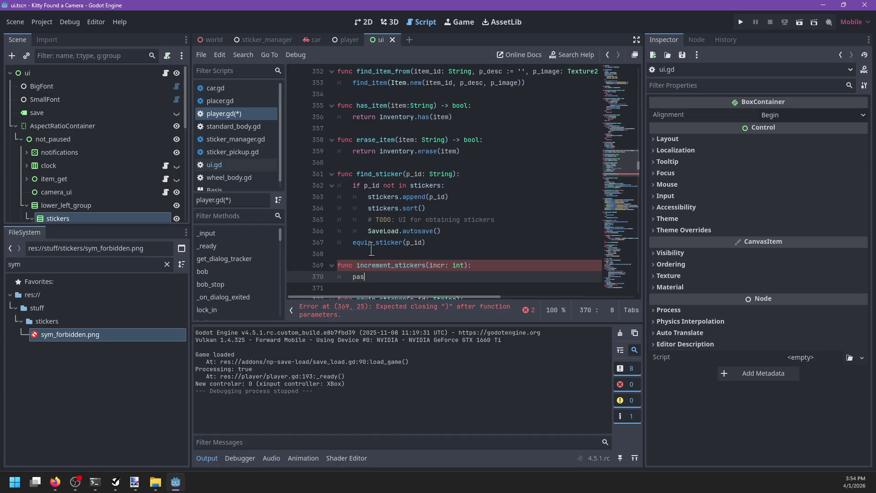
- Replace pass with var i := stickers.find(active_sticker) and open a new line above it
scroll(416, 248, "down", 1)
key("BackSpace")
key("BackSpace")
key("BackSpace")
type("var ")
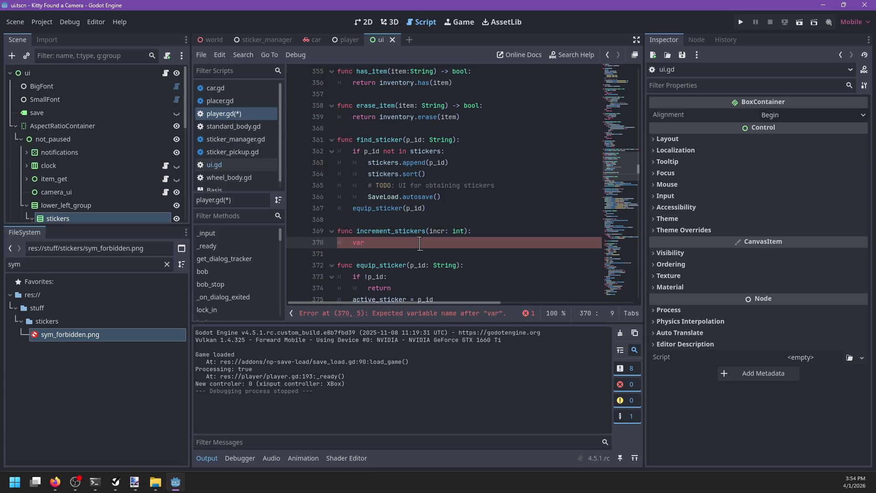
type("id")
key("BackSpace")
key("BackSpace")
key("BackSpace")
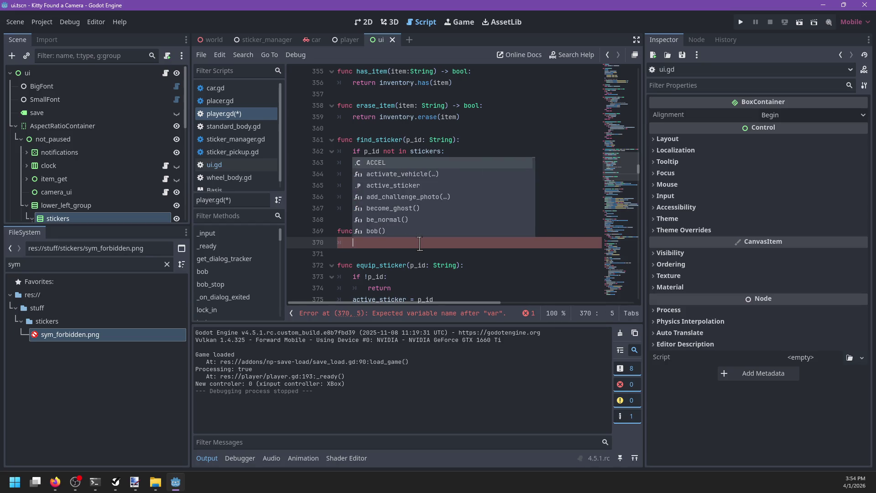
type(":=")
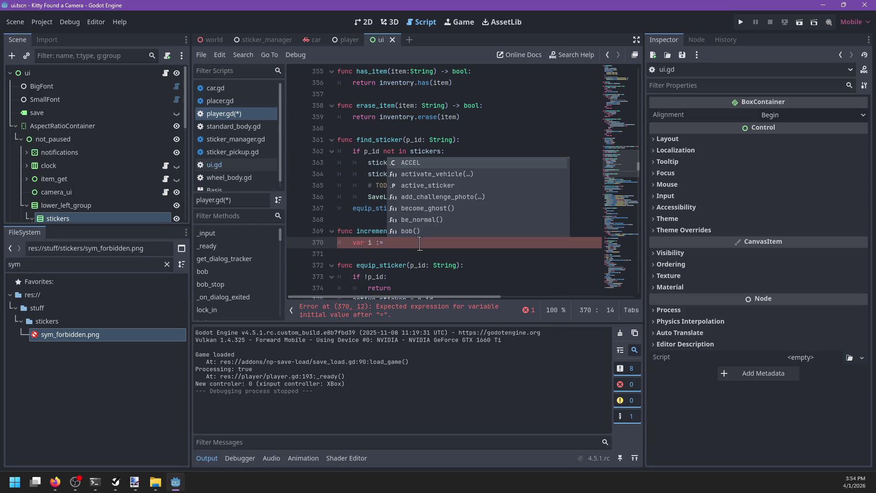
key("Escape")
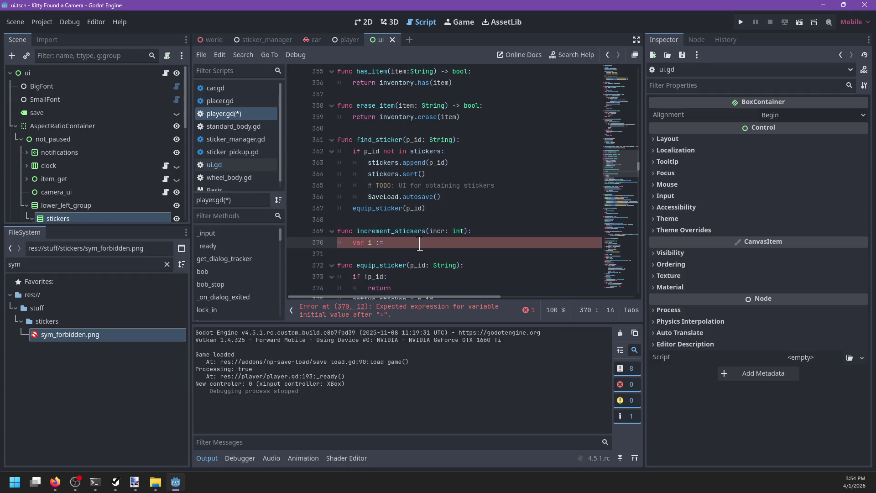
type("tickler")
key("ctrl+BackSpace")
type("ickers.")
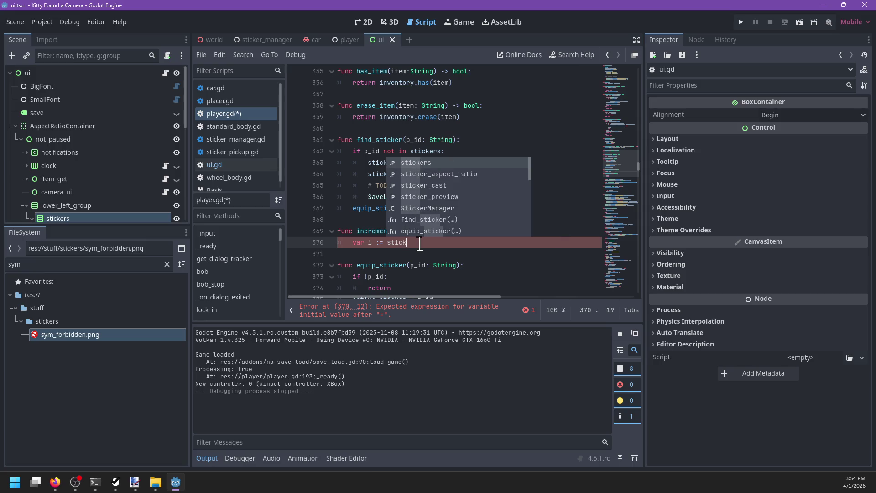
type("find(")
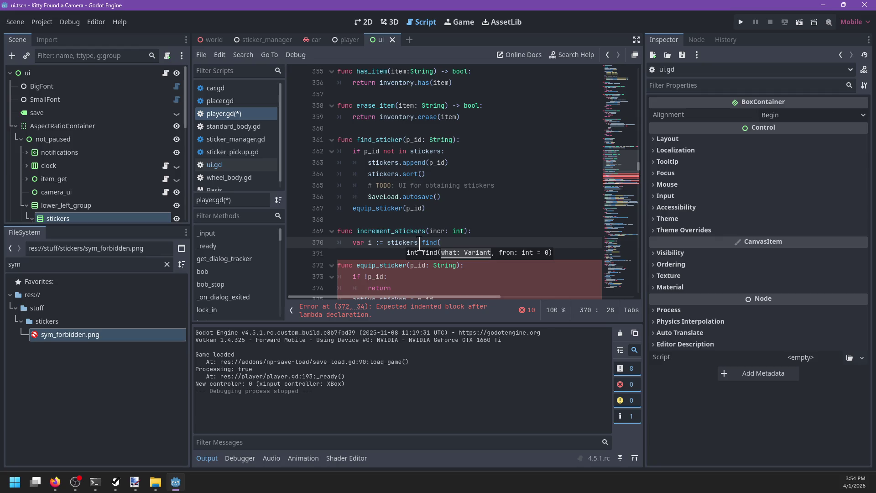
type("active_sticker")
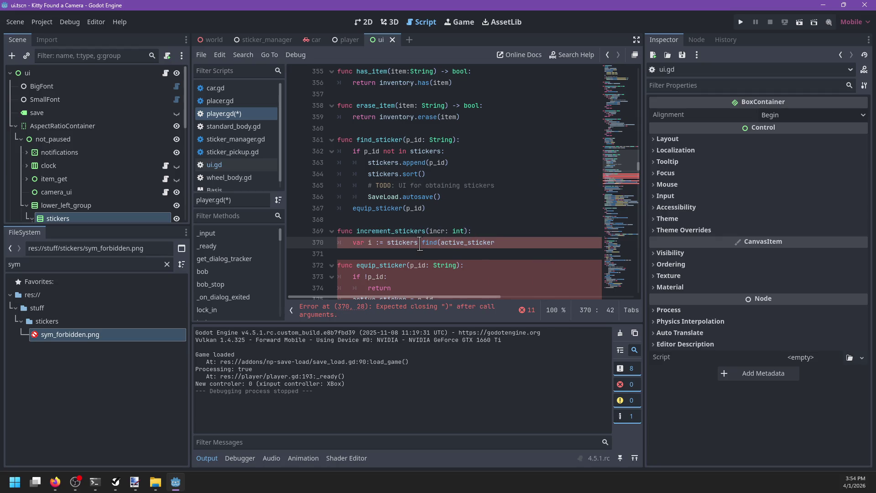
key("ctrl+shift+Return")
type("if")
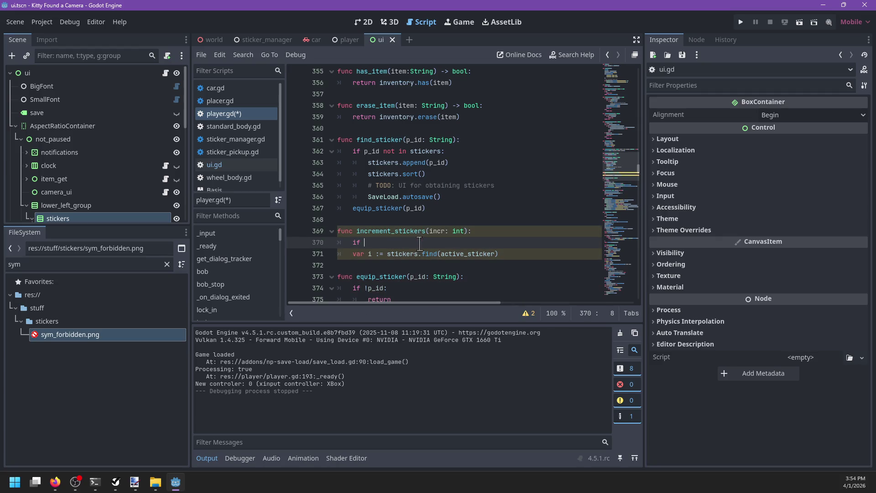
- Guard the lookup with 'if !active_sticker:', declaring var i : int above and assigning i = stickers.find(...) inside
type("!active_sticker")
key("ctrl+Left")
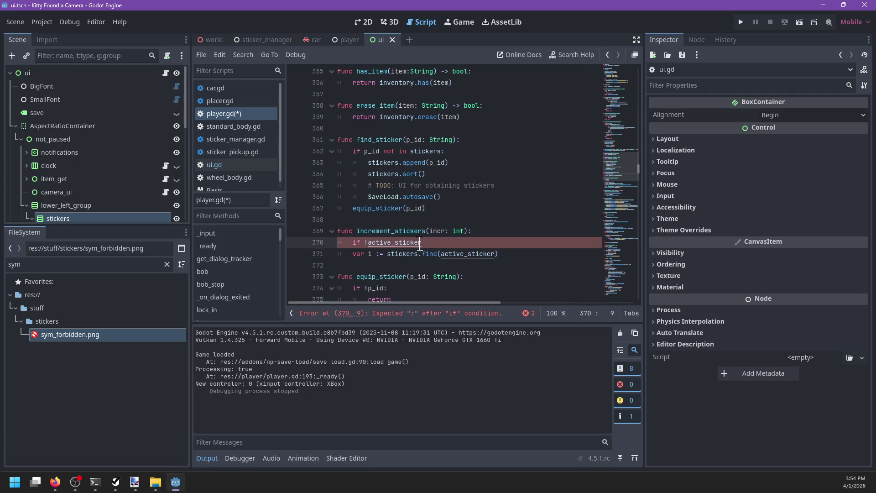
key("Down")
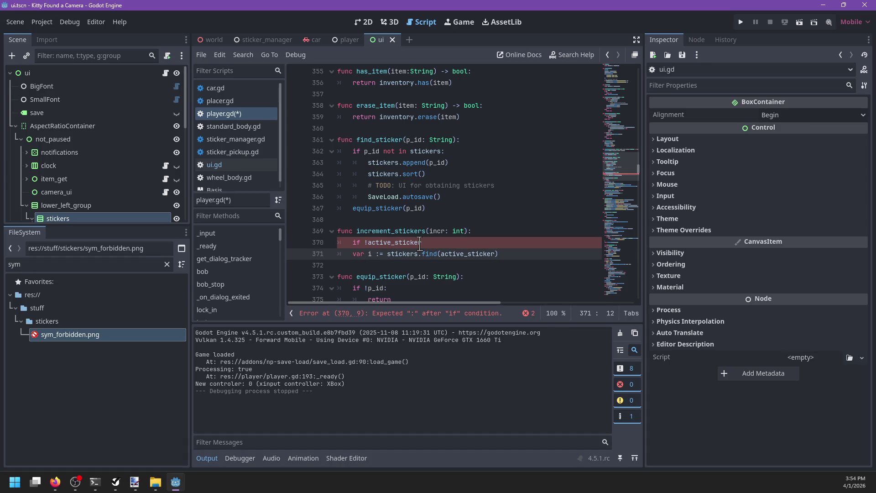
type("int")
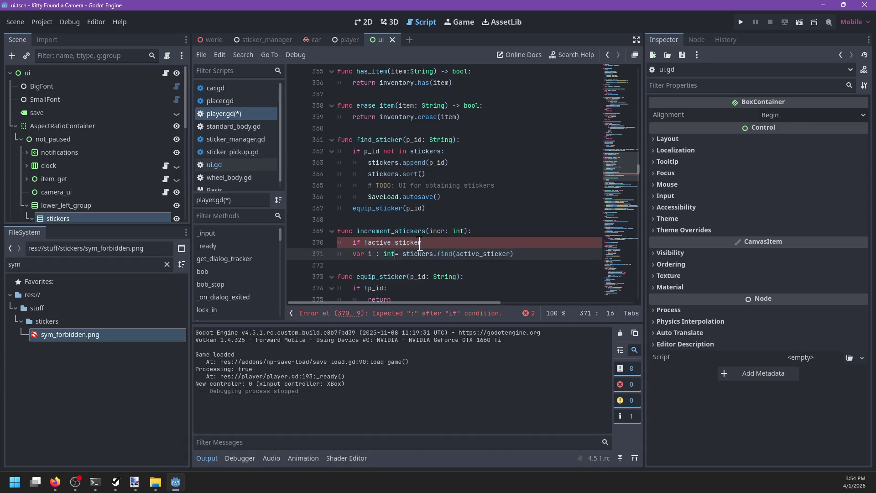
key("Return")
key("Delete")
left_click(436, 242)
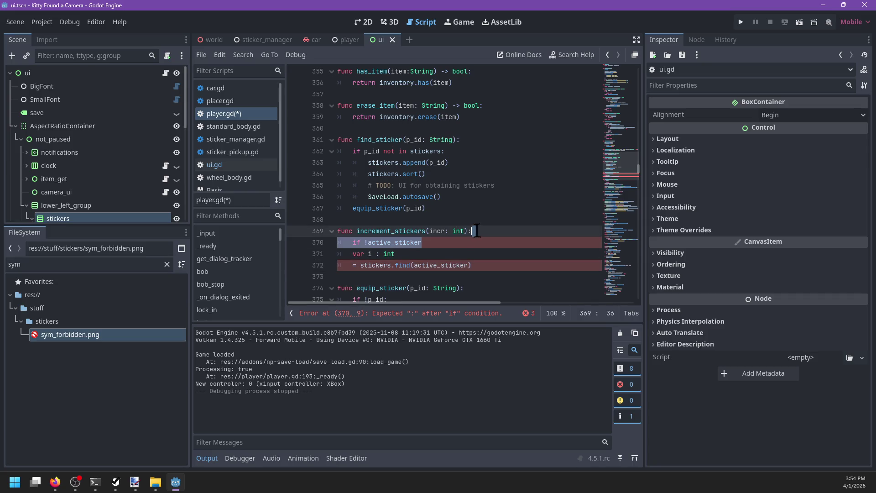
key("alt+Down")
type(":")
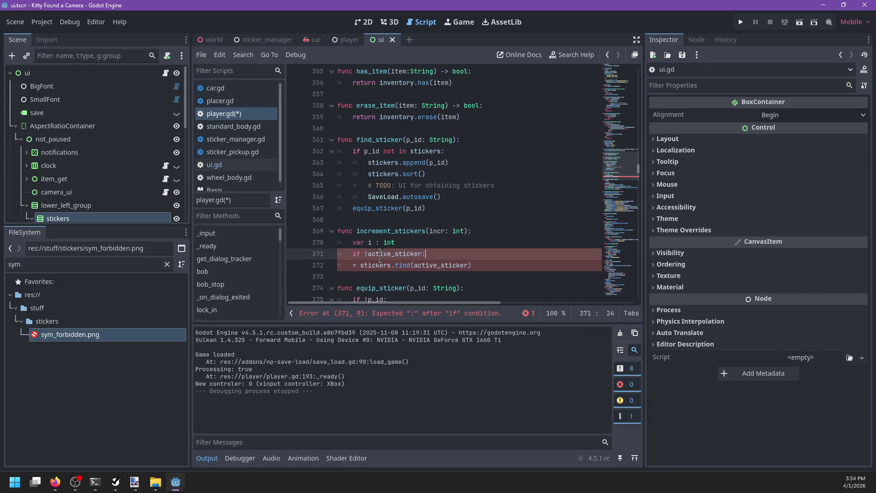
key("Down")
key("Tab")
type("i")
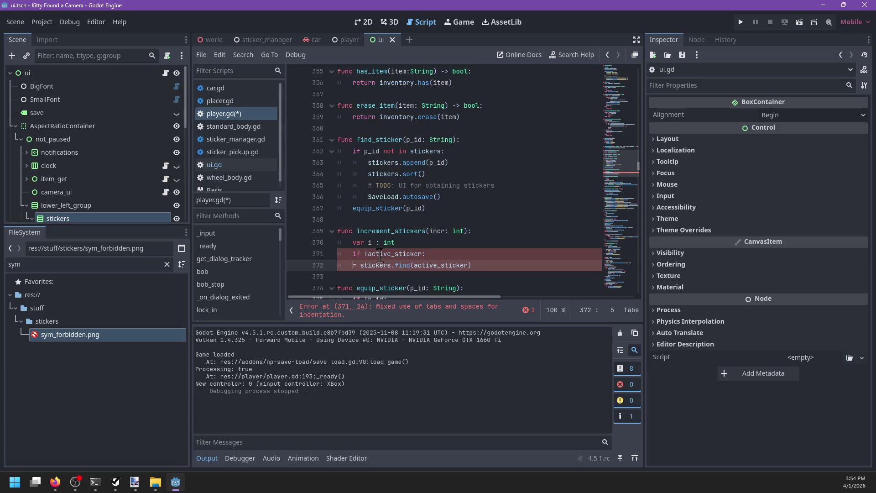
key("Escape")
- Add an 'if i < 0: i = 0' reset below the lookup
key("End")
key("Return")
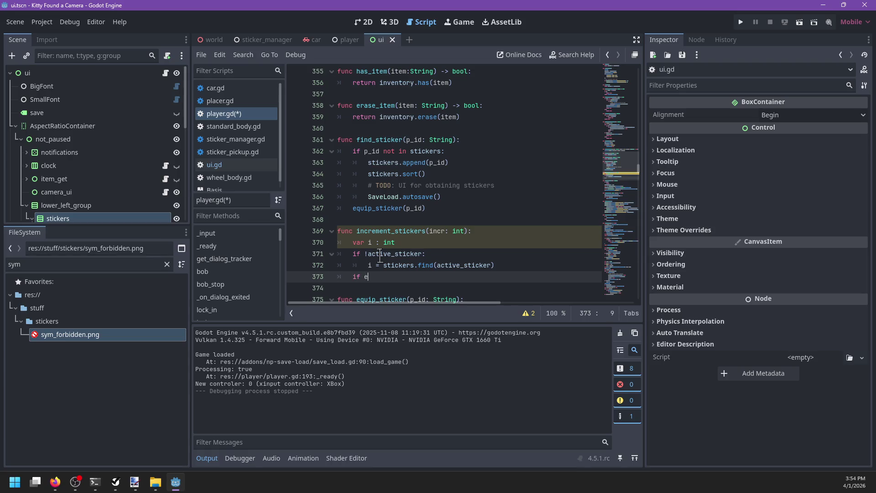
key("BackSpace")
type("i < 0:")
key("Return")
type("i = 0")
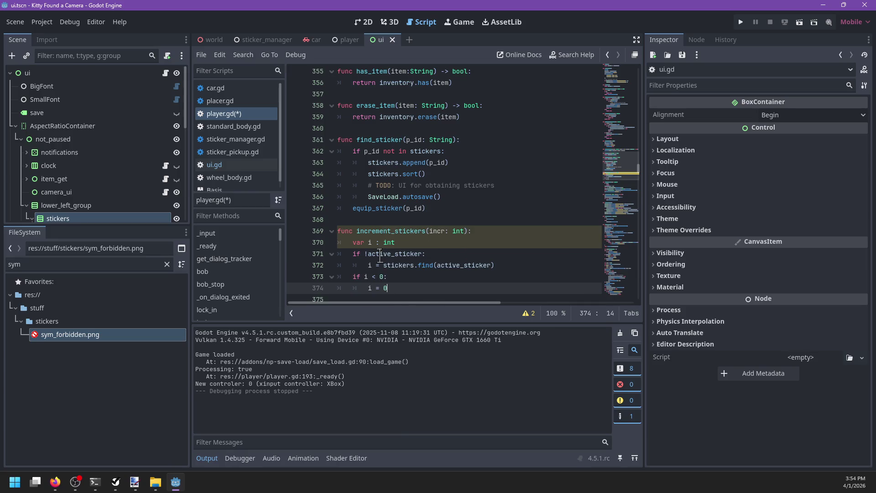
key("Return")
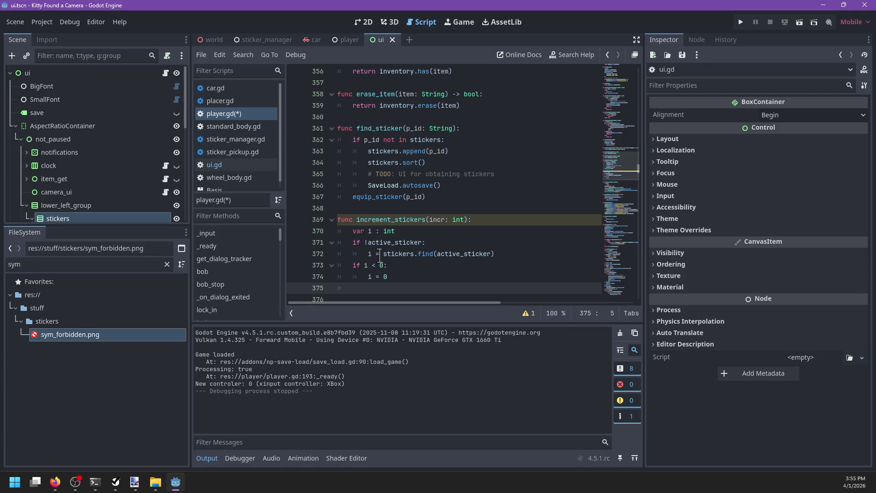
type("if incr ")
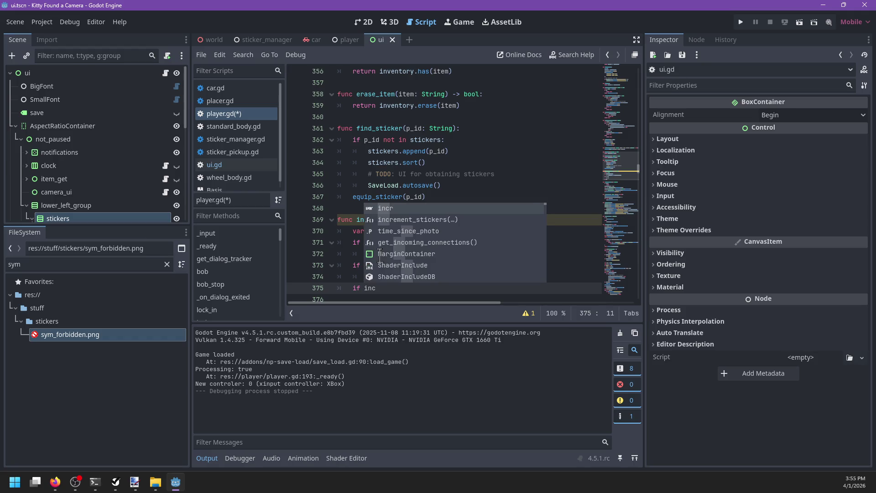
type(">")
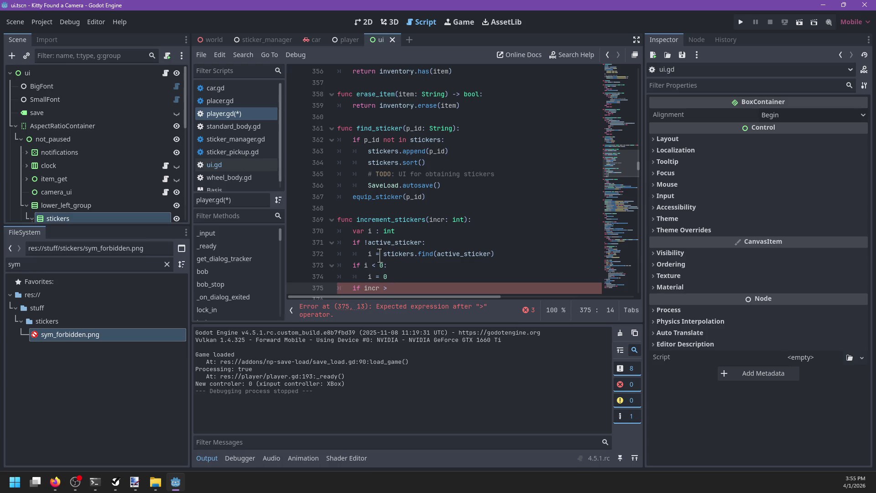
key("BackSpace")
key("BackSpace")
key("BackSpace")
mouse_move(61, 487)
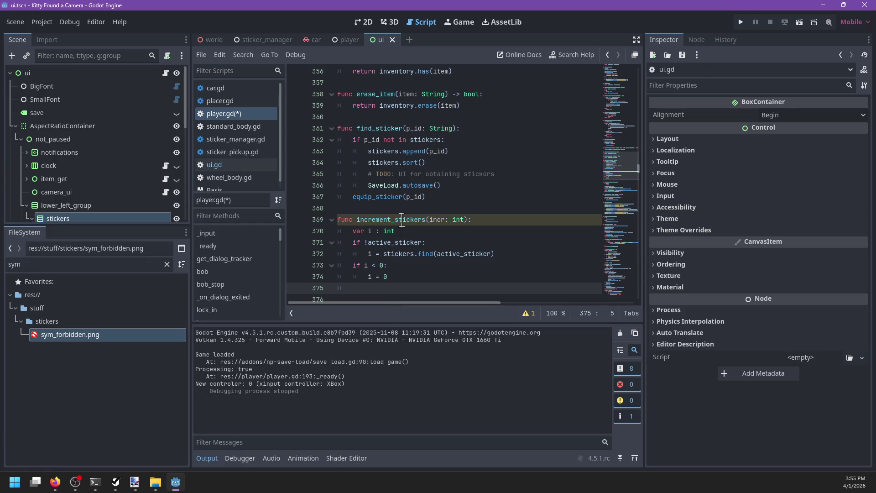
left_click(415, 266)
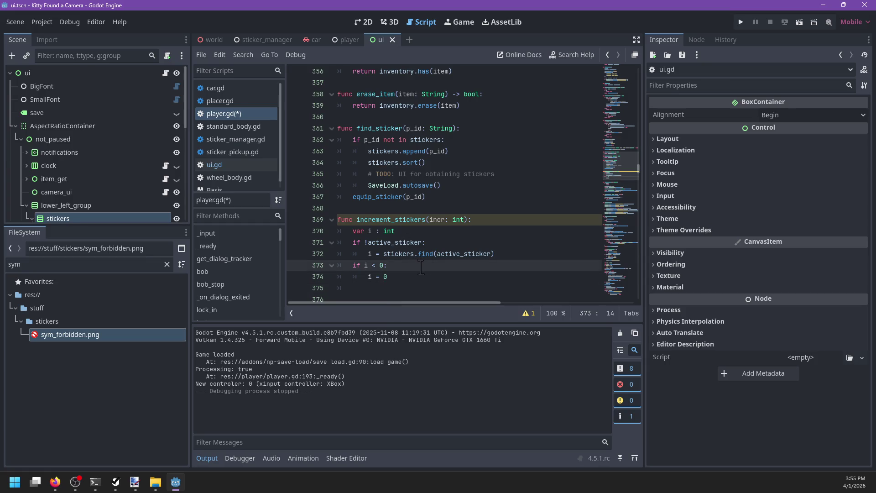
- Run the game and evaluate -1 % 5 in the in-game debug console, which returns -1
key("F5")
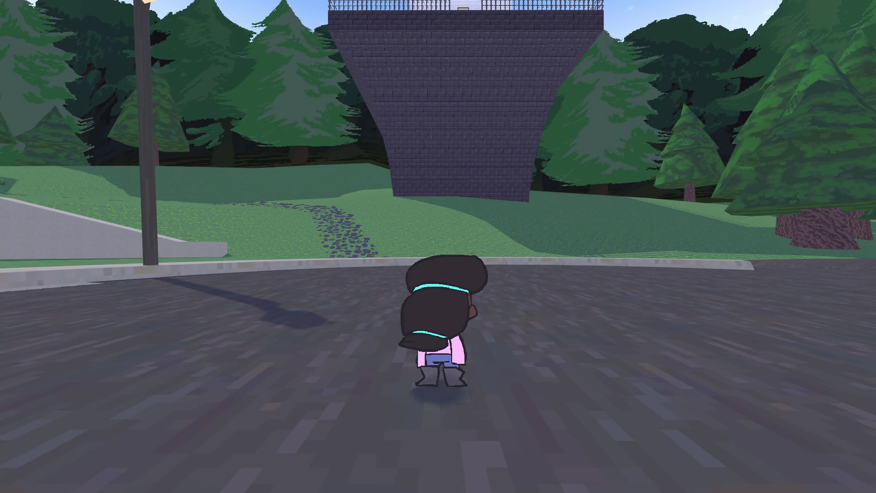
key("grave")
type("1- % 5")
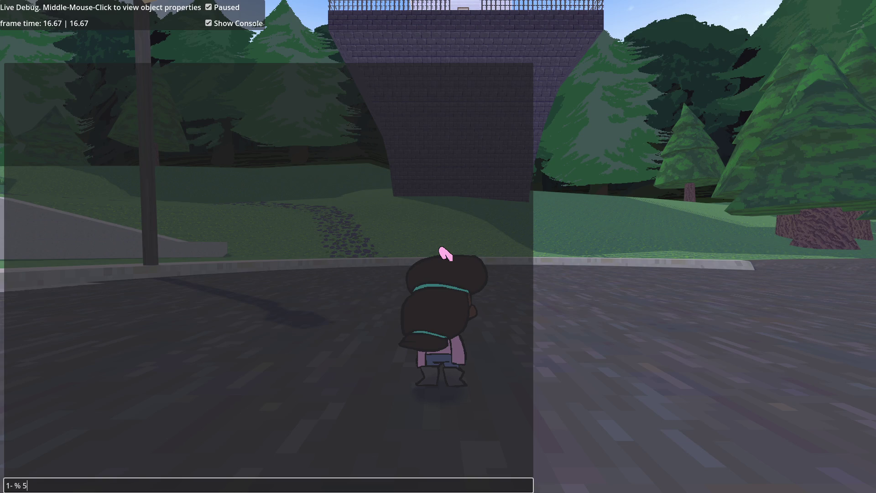
key("BackSpace")
type("1")
key("BackSpace")
type("-")
key("Return")
- Evaluate mod(-1, 5) in the console, which returns null, then close it and return to the editor
key("Up")
key("BackSpace")
key("BackSpace")
key("BackSpace")
type("mod(")
type("-1, 5)")
key("Return")
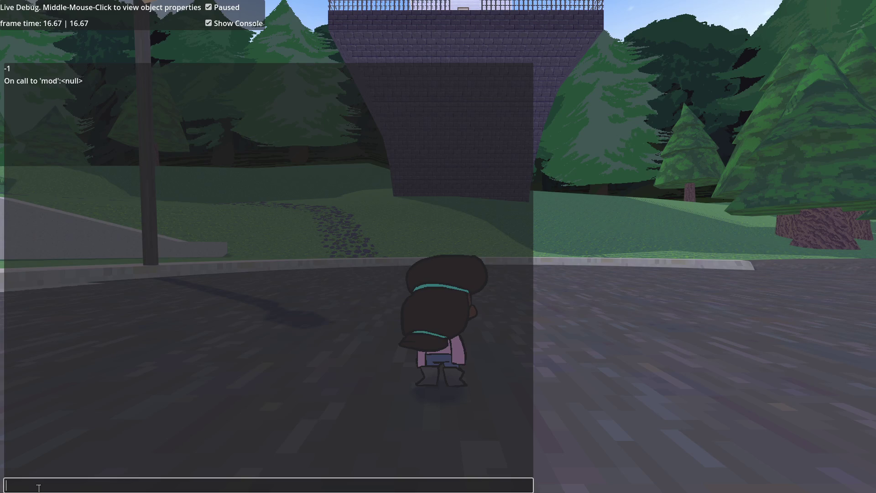
key("Escape")
key("alt+Tab")
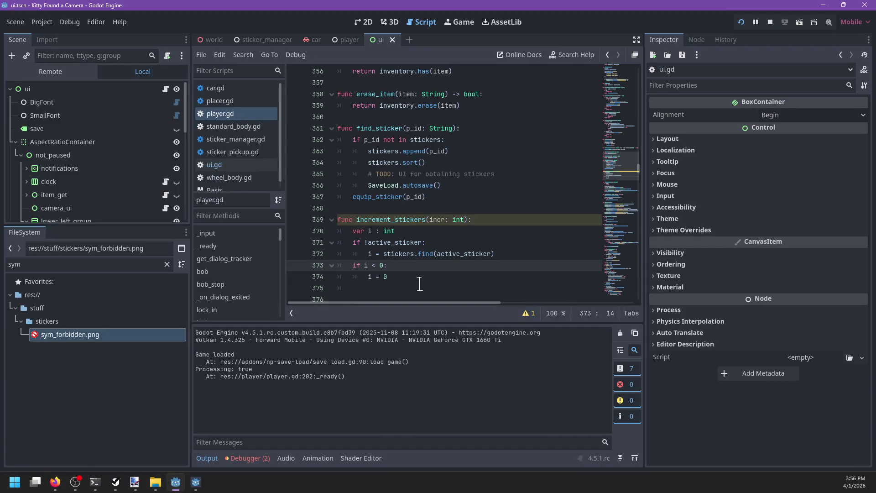
- Add an 'if stickers.is_empty(): return' early exit after the var i declaration
left_click(419, 283)
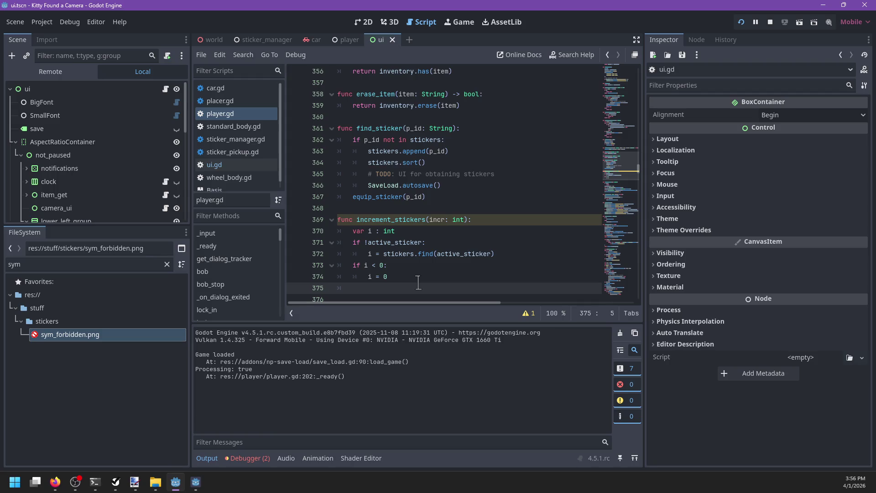
key("Up")
key("Up")
key("Up")
key("End")
key("Return")
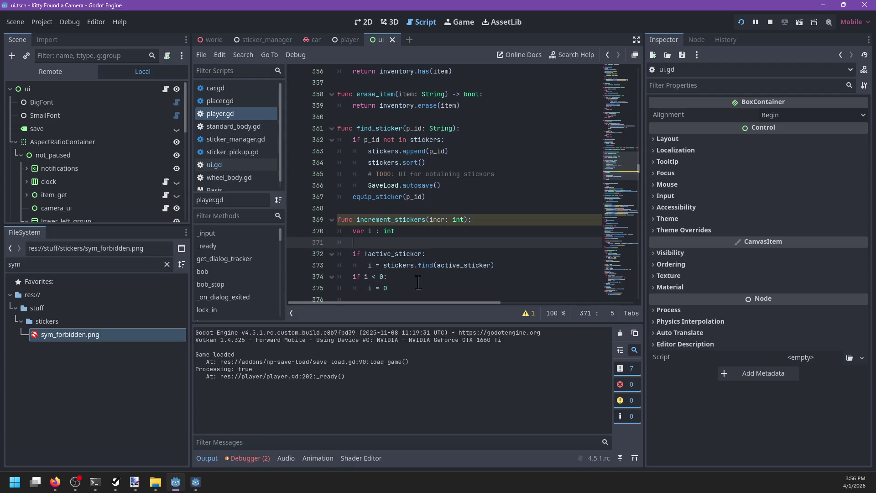
type("if !")
type("stickers.size()")
key("ctrl+BackSpace")
key("ctrl+BackSpace")
key("ctrl+BackSpace")
type("if stickers.")
type("is_empty():")
key("Return")
type("return")
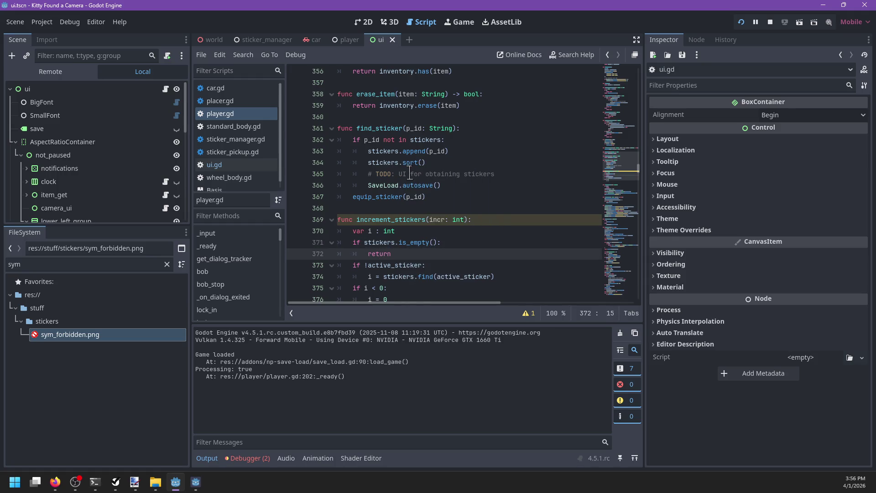
- End the function with equip_sticker(stickers[i])
scroll(418, 283, "down", 2)
left_click(387, 241)
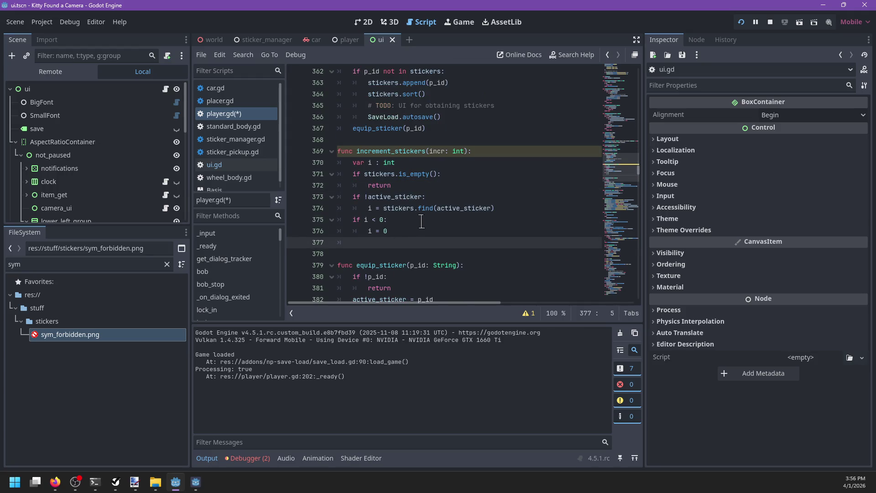
type("equip_sticker(")
type("stickers[i])")
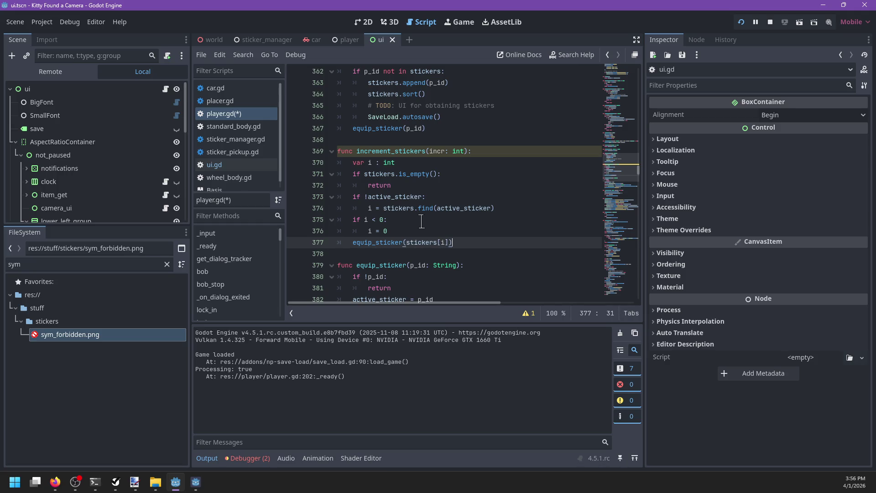
- After the i = 0 reset, add 'while incr < 0: incr += stickers.size()'
left_click(402, 228)
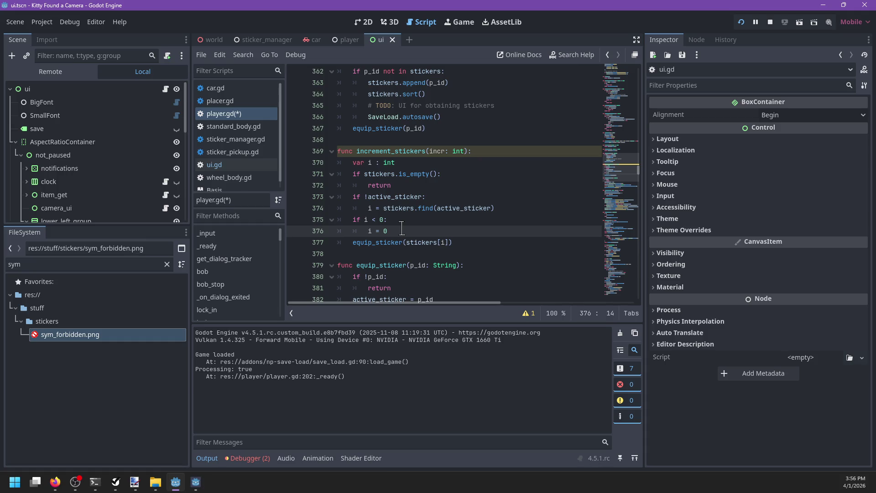
key("Return")
key("BackSpace")
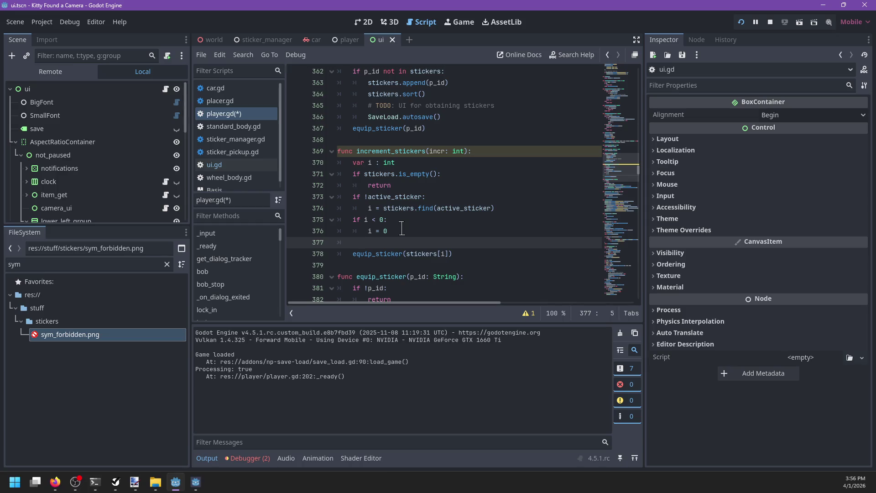
type("while icr")
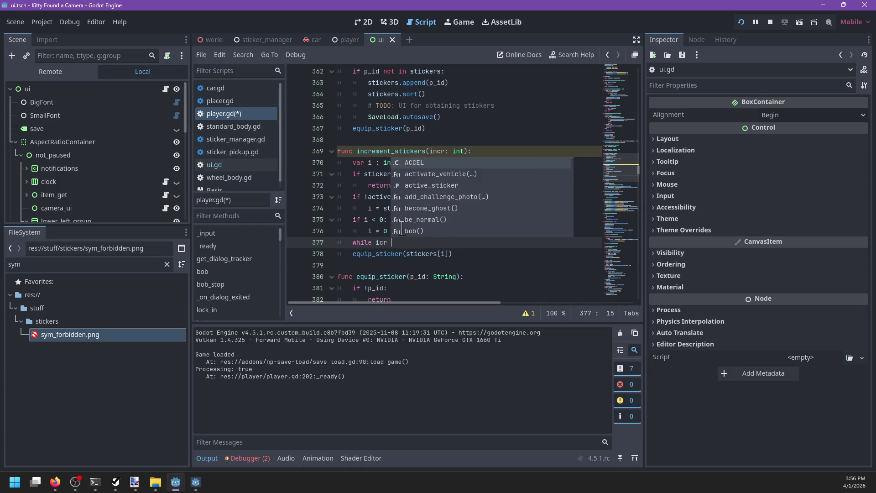
key("BackSpace")
key("BackSpace")
key("BackSpace")
type("ncr > ")
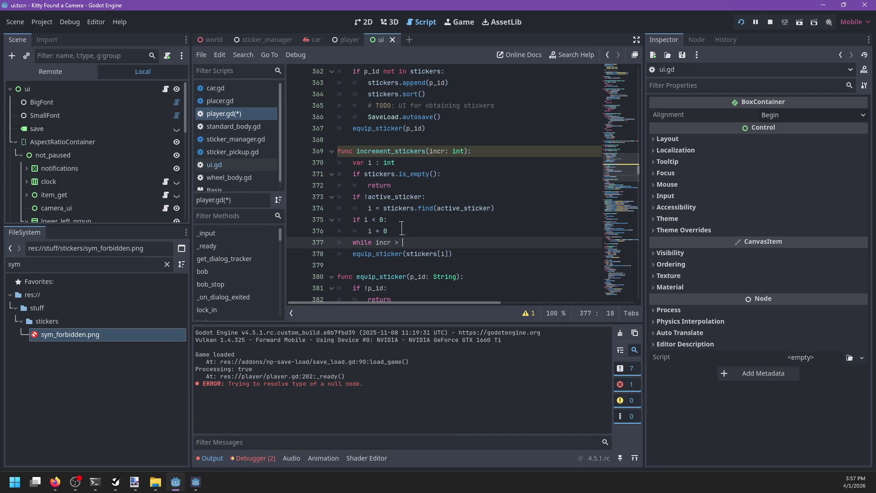
type("< 0:")
key("Return")
type("incr += ")
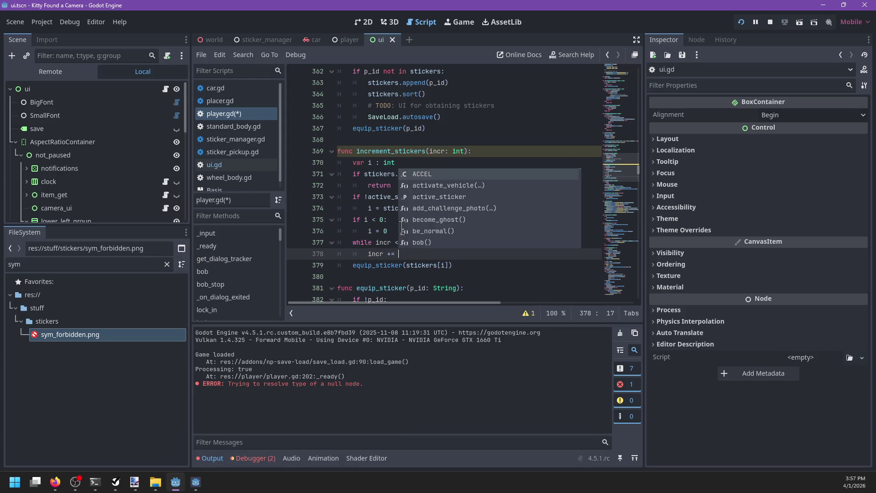
type("stickers.size")
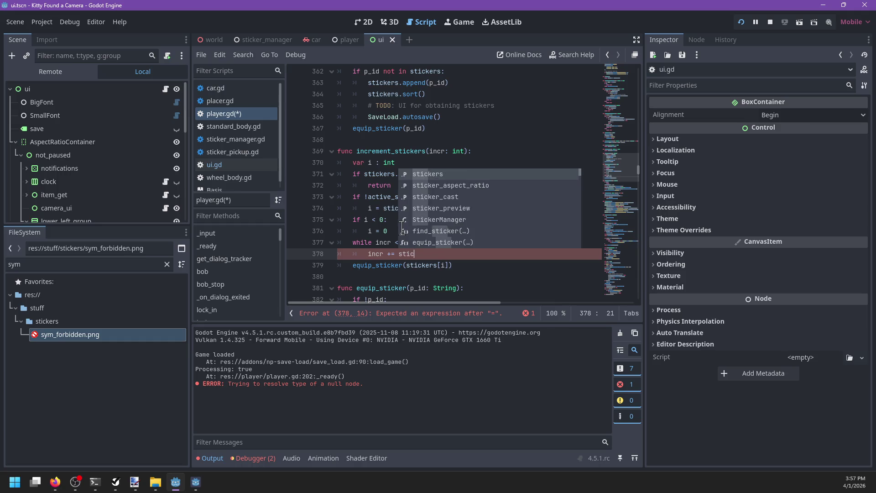
type("()")
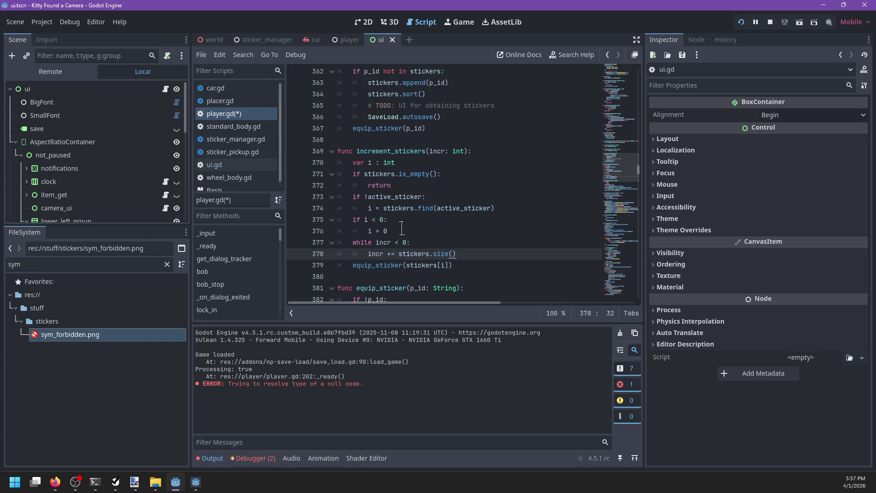
- Change the equip call to equip_sticker(stickers[i + incr]) and save the scripts
key("alt+Tab")
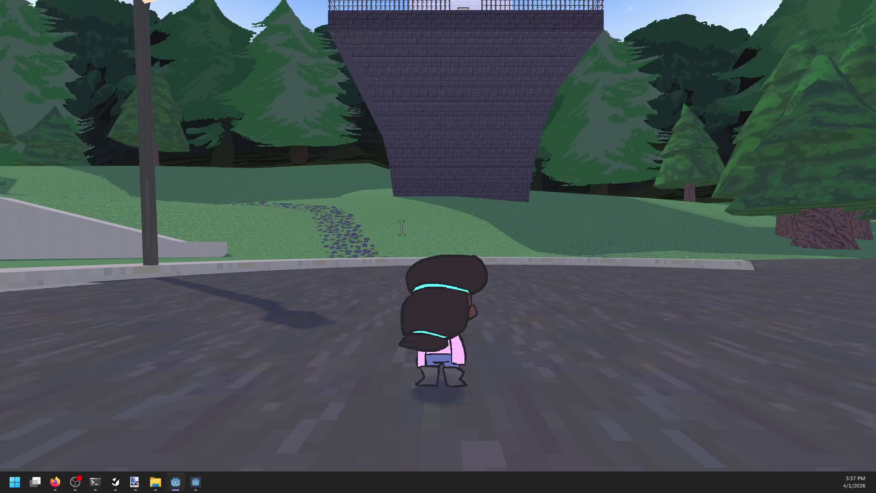
key("alt+Tab")
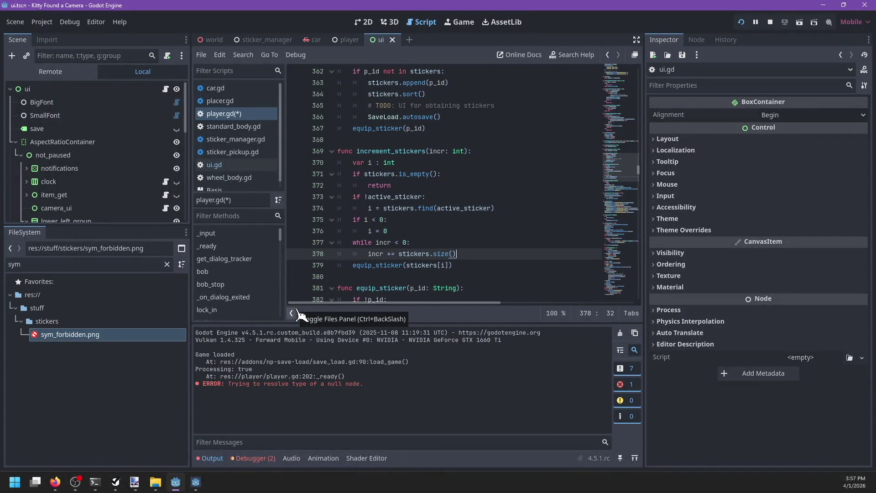
key("Return")
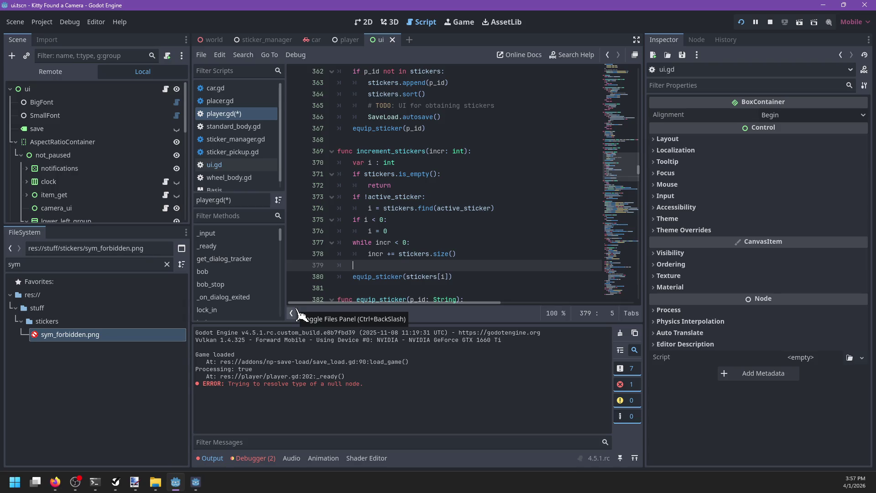
key("BackSpace")
key("BackSpace")
key("Down")
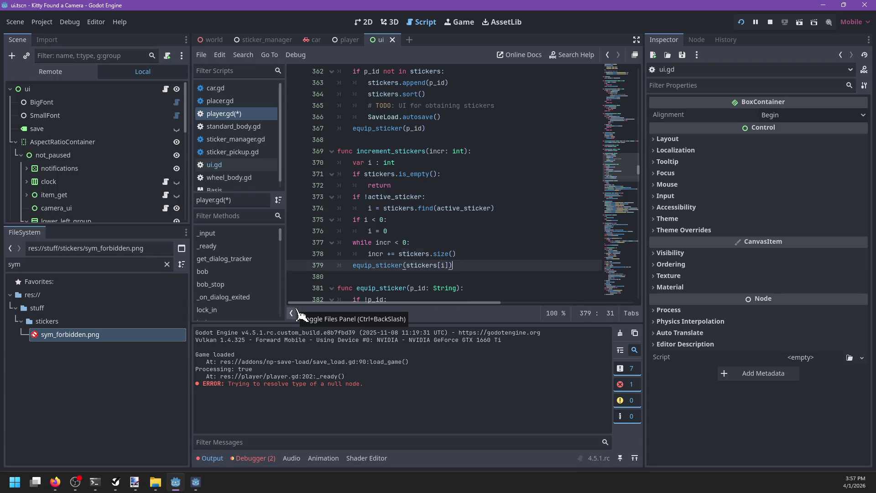
key("Left")
key("Left")
type("+ incr")
key("ctrl+s")
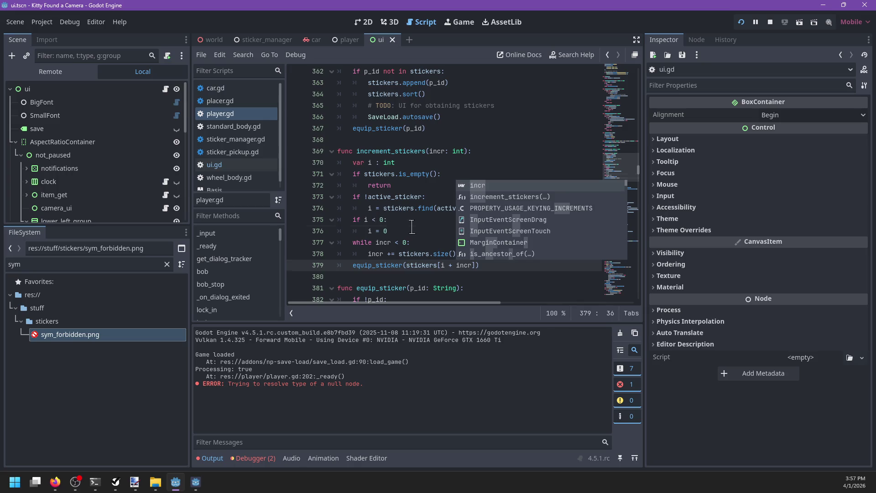
- Run the game to test sticker cycling, then stop it
left_click(411, 226)
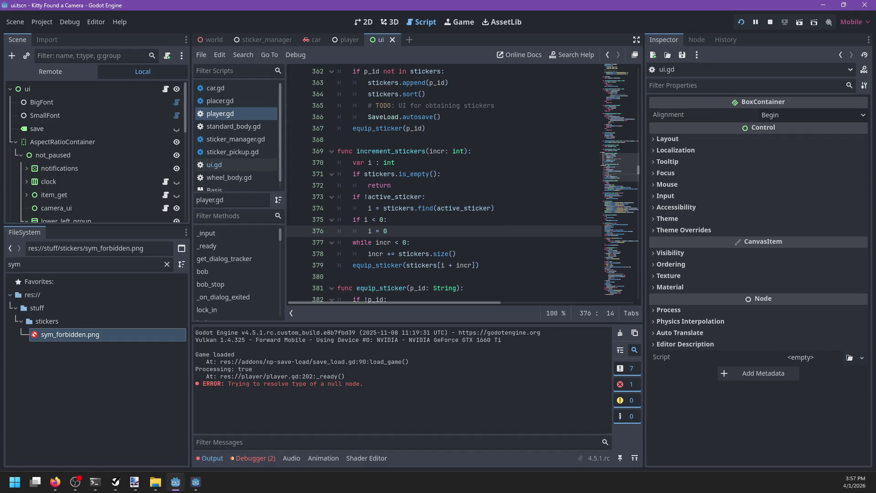
left_click(492, 200)
key("F5")
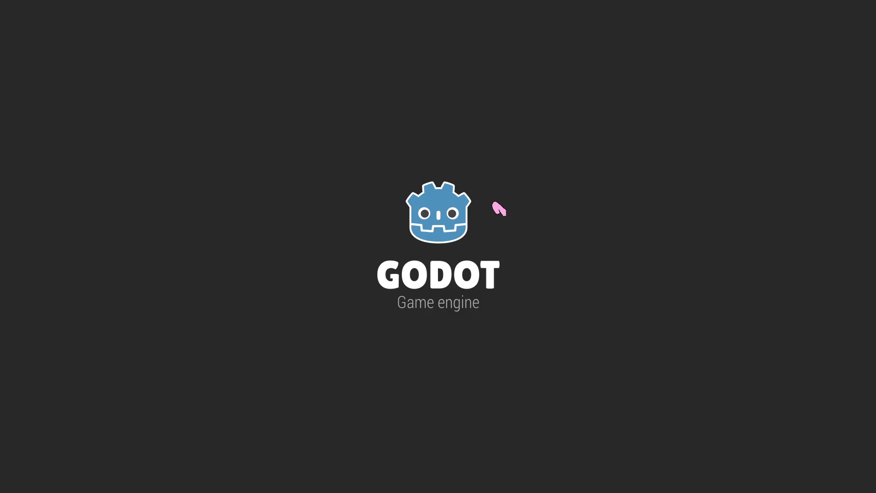
key("F8")
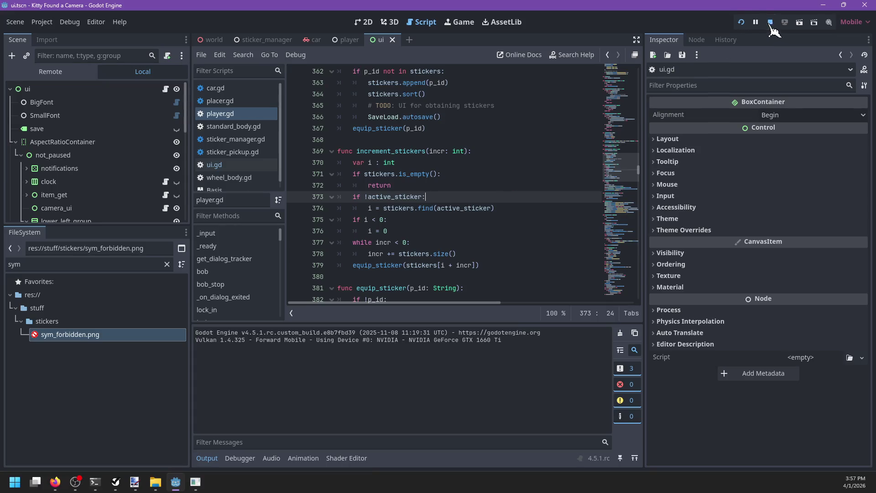
- In equip_sticker, start a ui.sticker_textur line after the get_sticker texture lookup
scroll(323, 232, "up", 3)
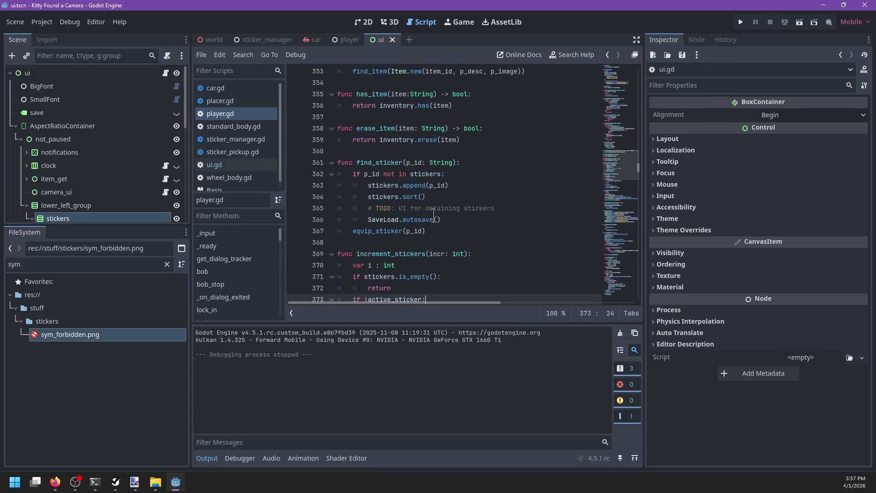
left_click(455, 220)
left_click(383, 232, "ctrl")
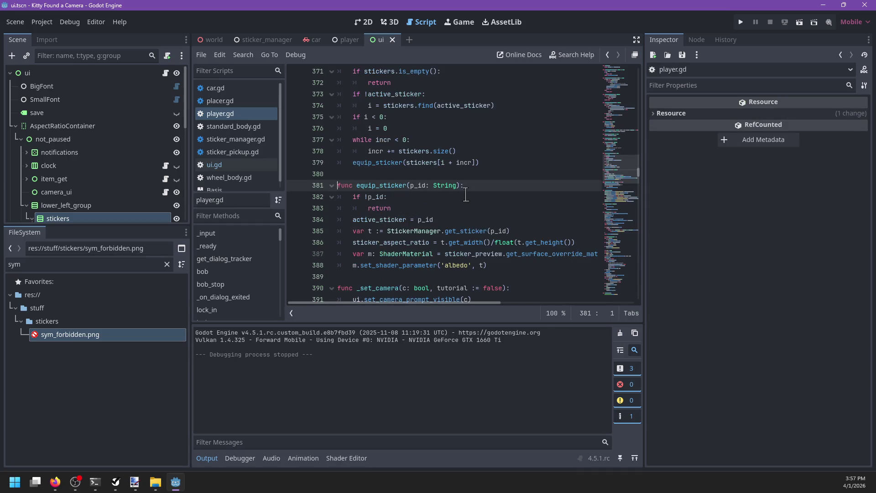
scroll(461, 197, "down", 1)
left_click(536, 197)
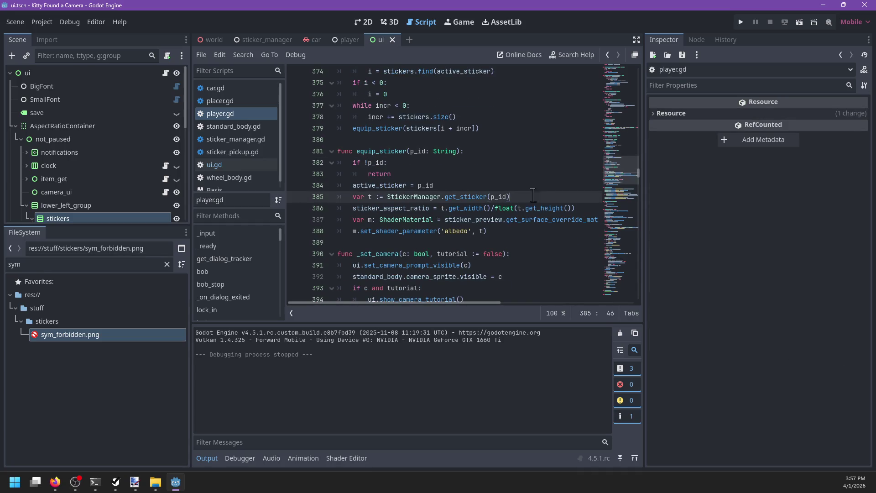
key("Return")
type("ui.sticker_te")
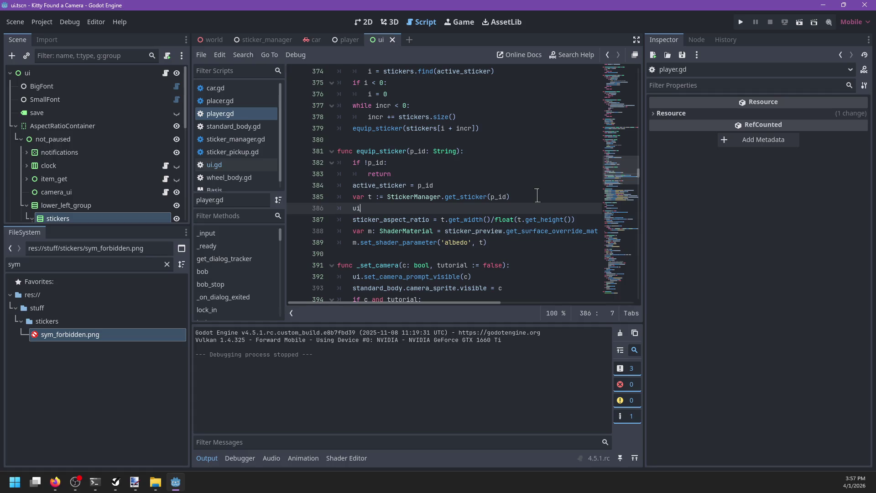
type("xture = t")
- In ui.gd, add a 'var sticker_texture: Texture2D:' property with a set(t): setter
left_click(223, 165)
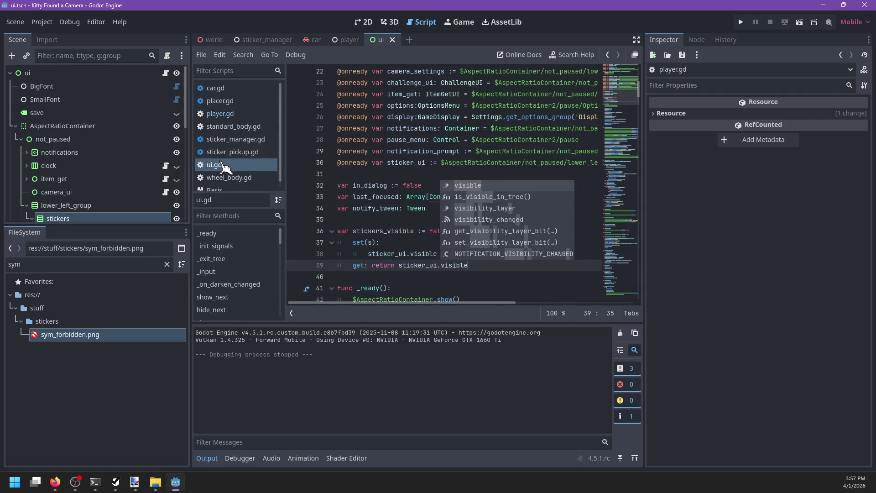
key("Escape")
left_click(497, 273)
key("Return")
key("Return")
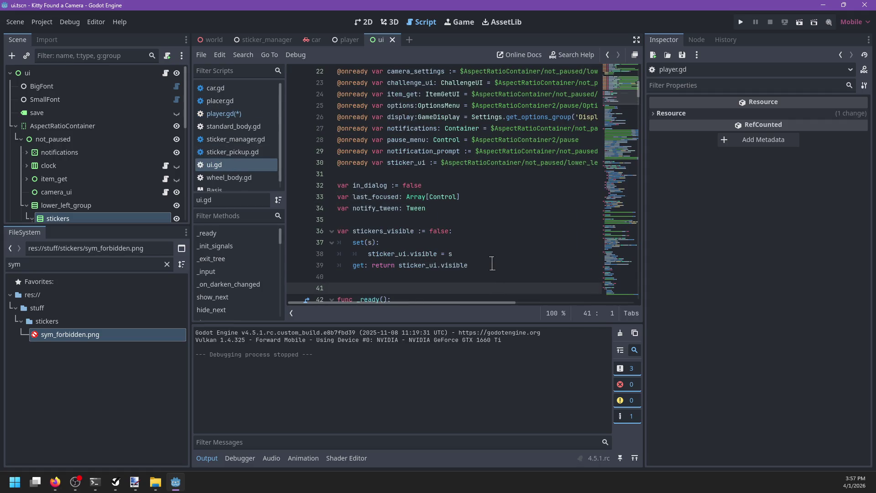
type("var sticker_texti")
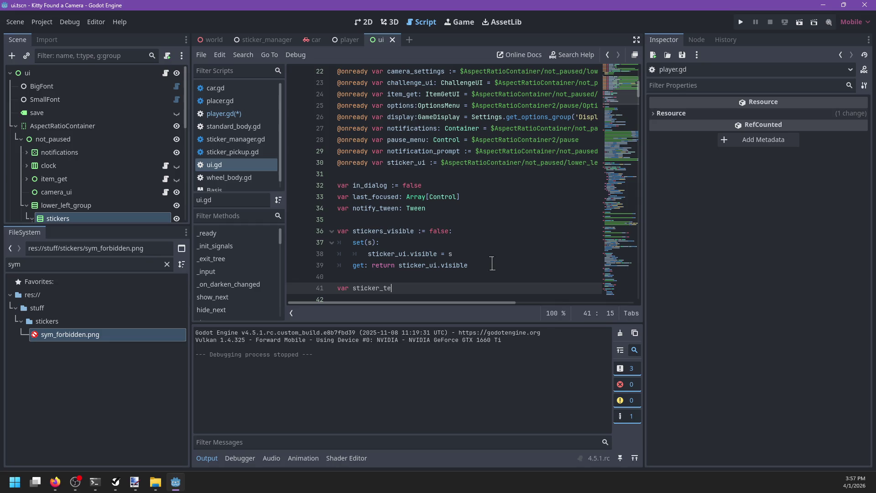
key("BackSpace")
type("ure: ")
type("Texture2D")
type(":")
key("Return")
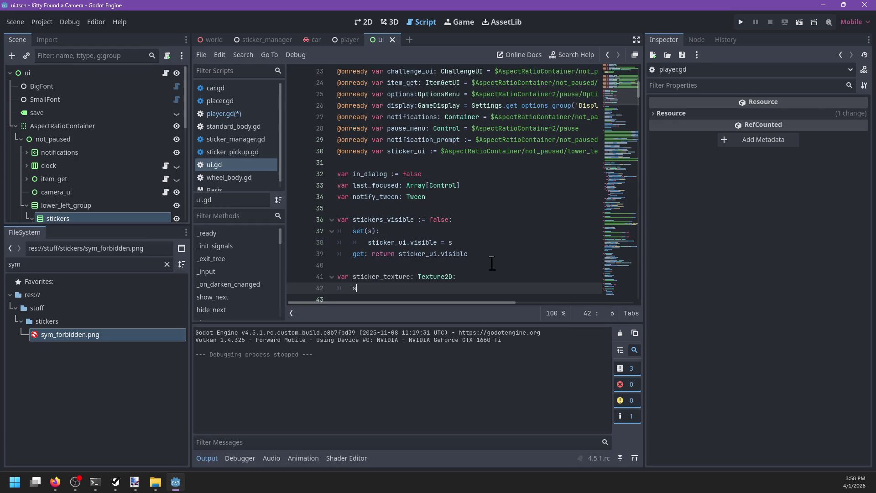
type("set(t):")
key("Return")
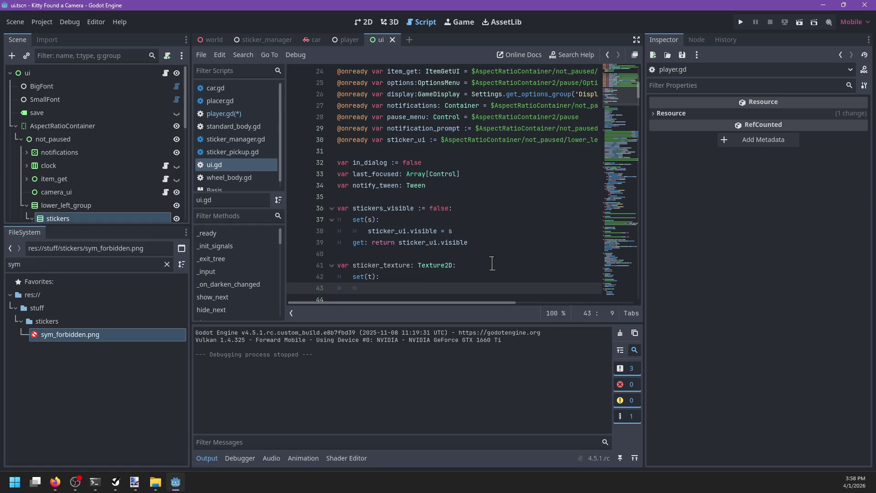
- Have the setter assign t to the stickers TextureRect's texture, then save
type("$sticker")
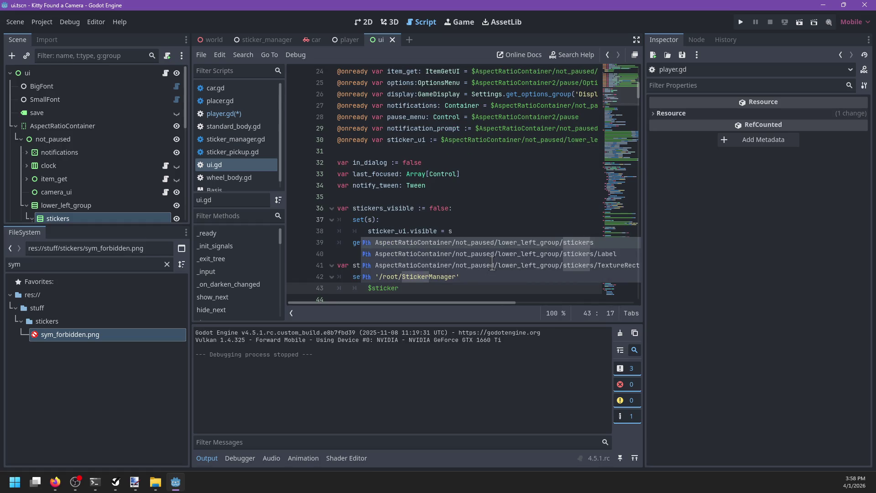
key("Down")
key("Down")
key("Return")
type(".textuyre")
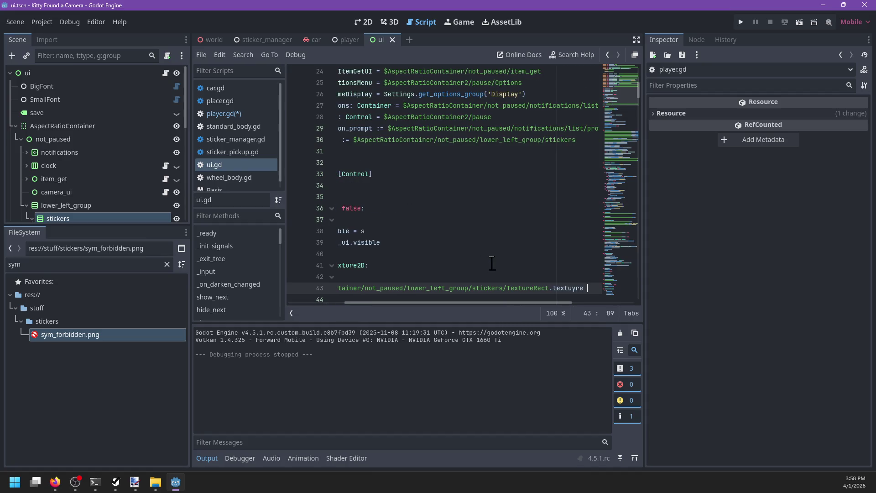
key("ctrl+BackSpace")
type("texture")
type(" = t")
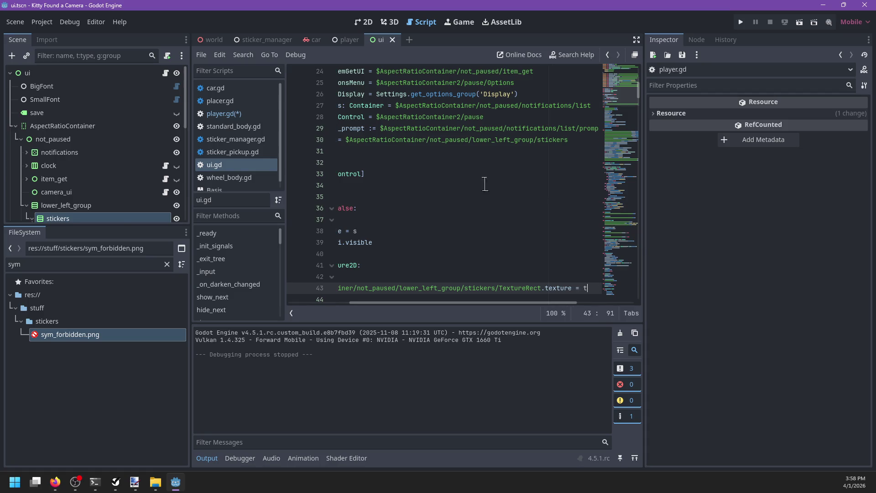
left_click(55, 482)
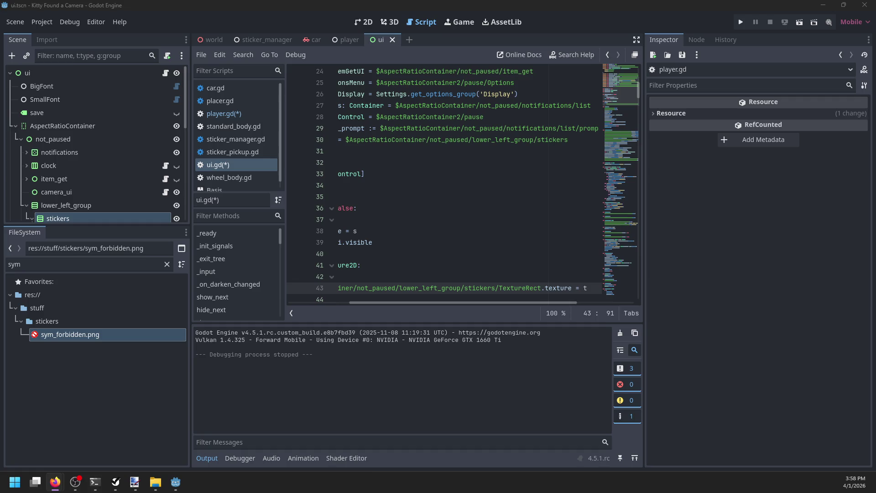
key("alt+Tab")
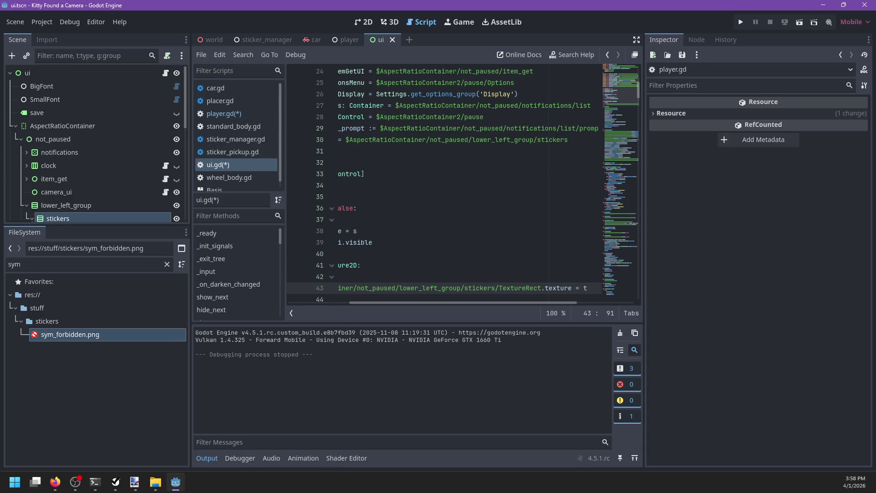
key("alt+Tab")
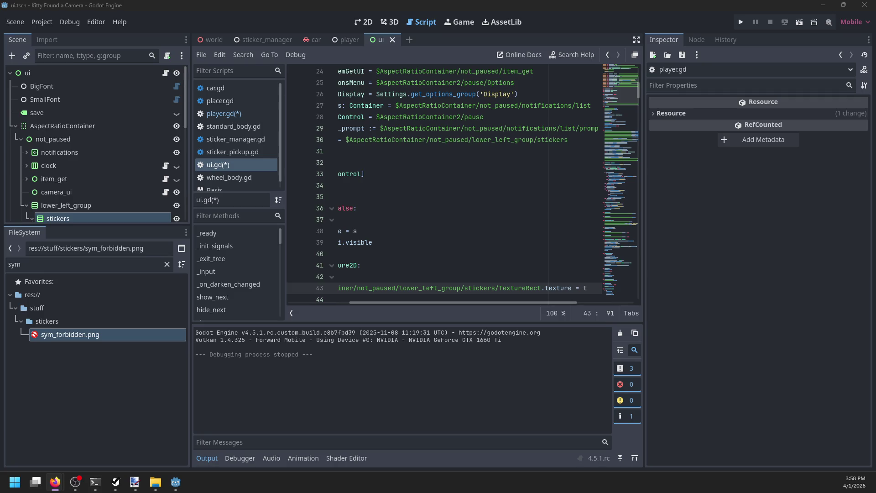
key("alt+Tab")
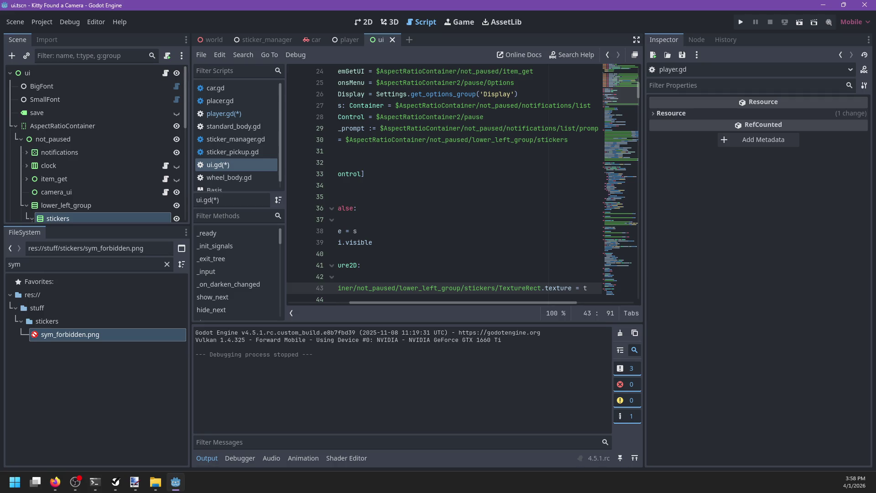
left_click(406, 209)
key("ctrl+s")
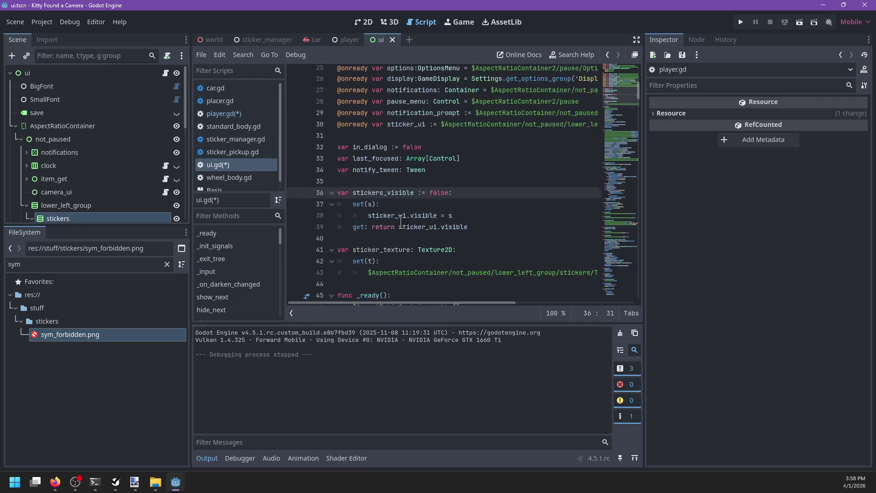
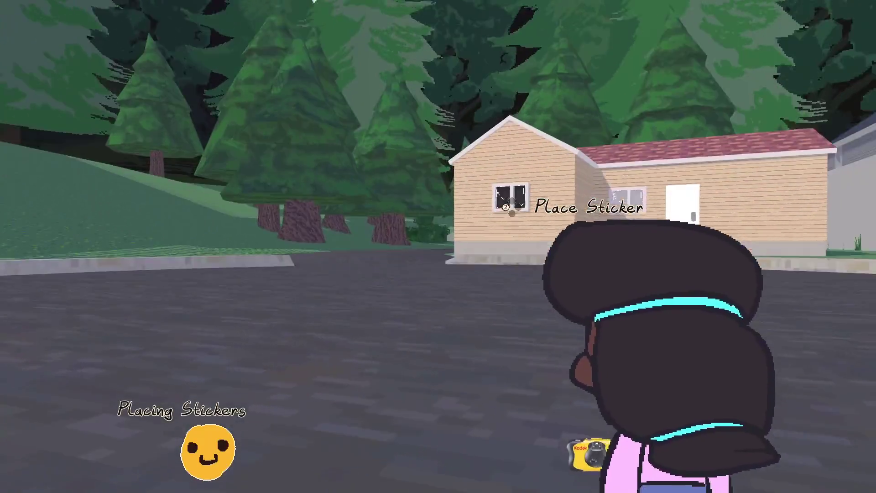
- Drop the smiley sticker on the road near the house and continue until the sticker script error halts the game
left_click(437, 246)
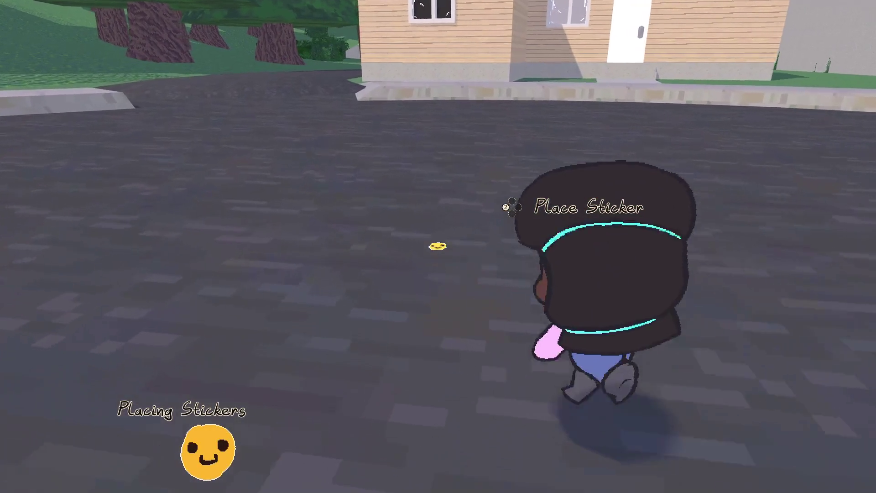
scroll(438, 247, "down", 1)
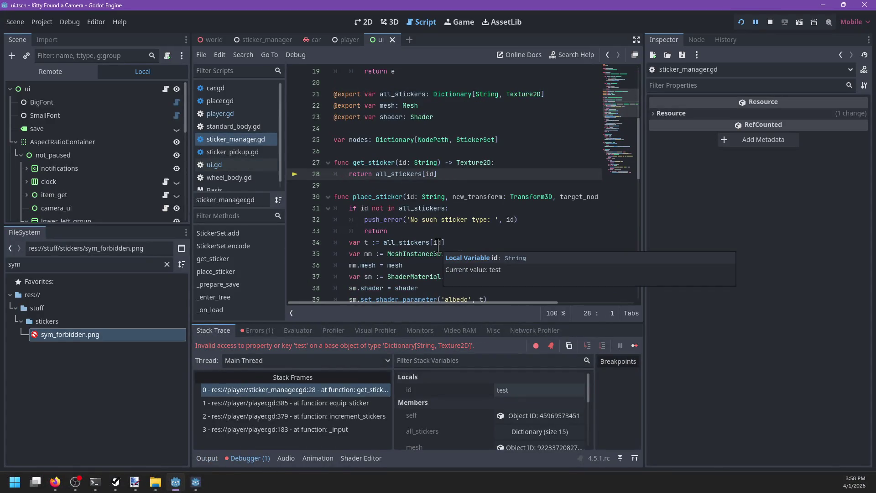
- In equip_sticker, return early when p_id is not in StickerManager.all_stickers, and save player.gd
left_click(312, 403)
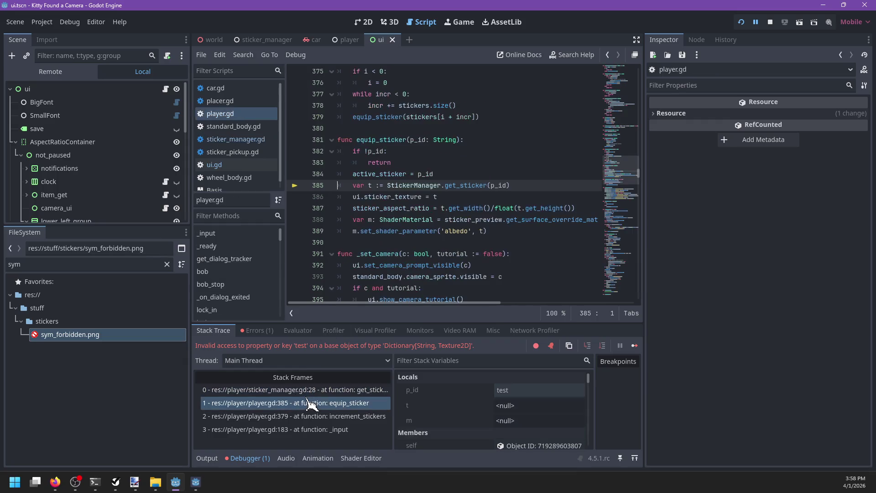
left_click(493, 173)
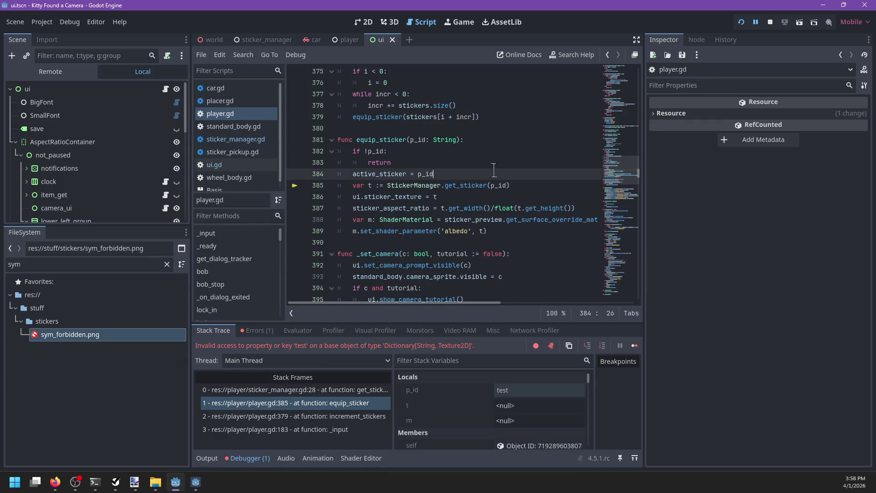
key("Return")
type("if !t")
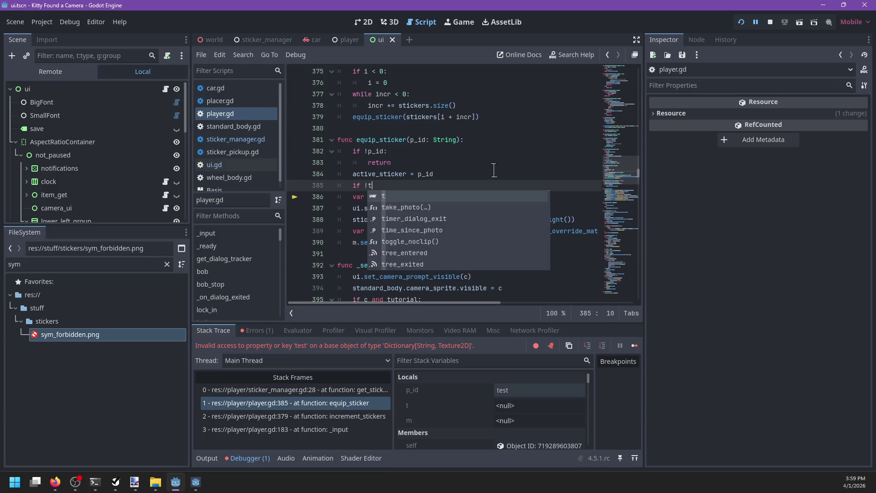
key("Escape")
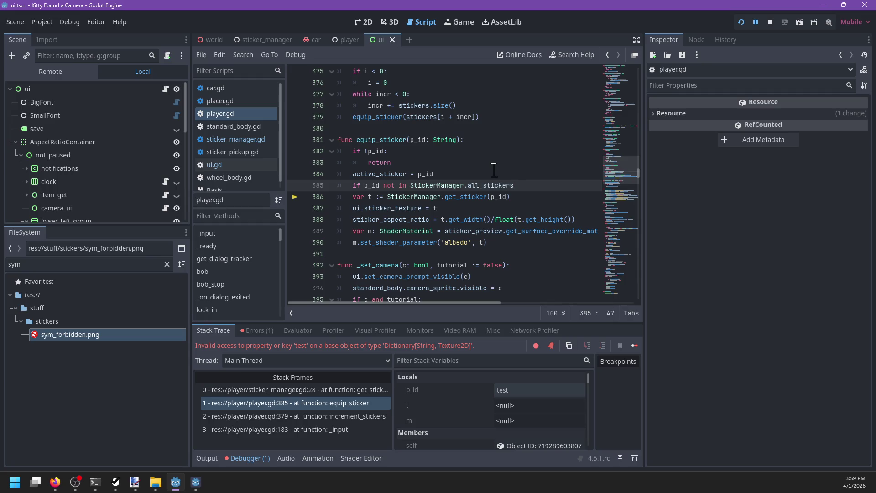
type(":")
key("Return")
type("return")
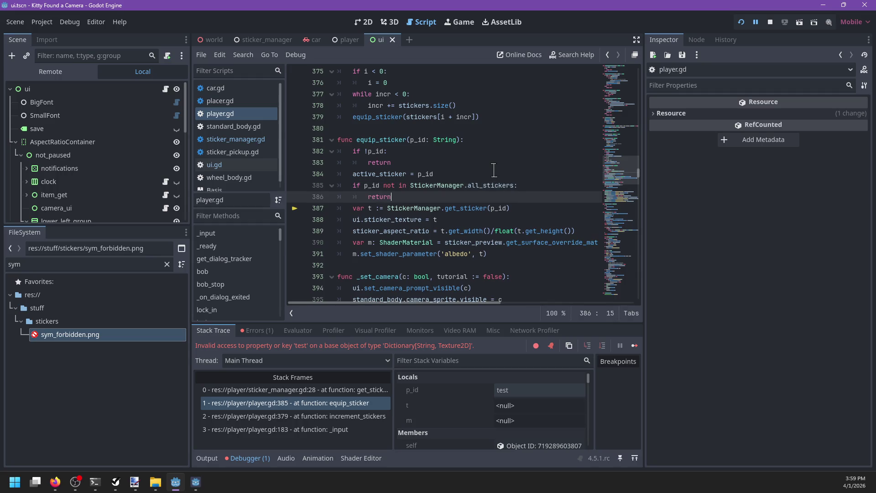
key("ctrl+s")
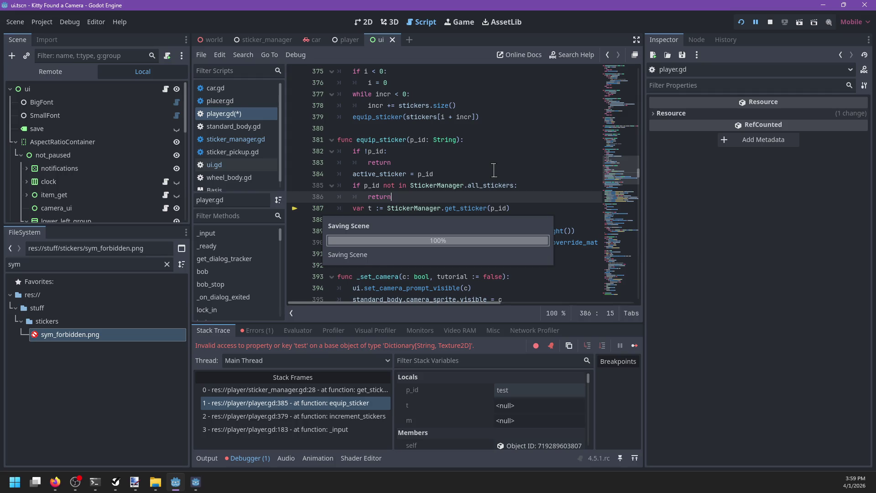
- Try 'sticker' and 'test' in the file filter, clear it, then resume the game with F12
left_click(148, 263)
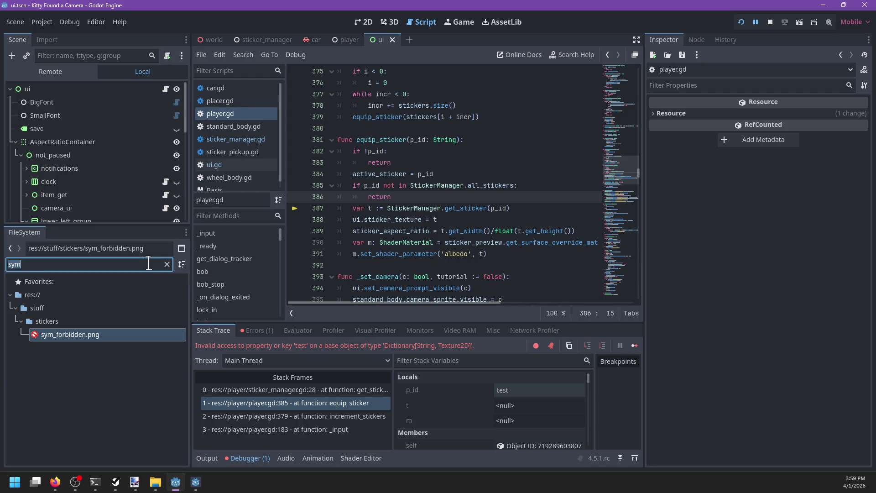
type("sticker")
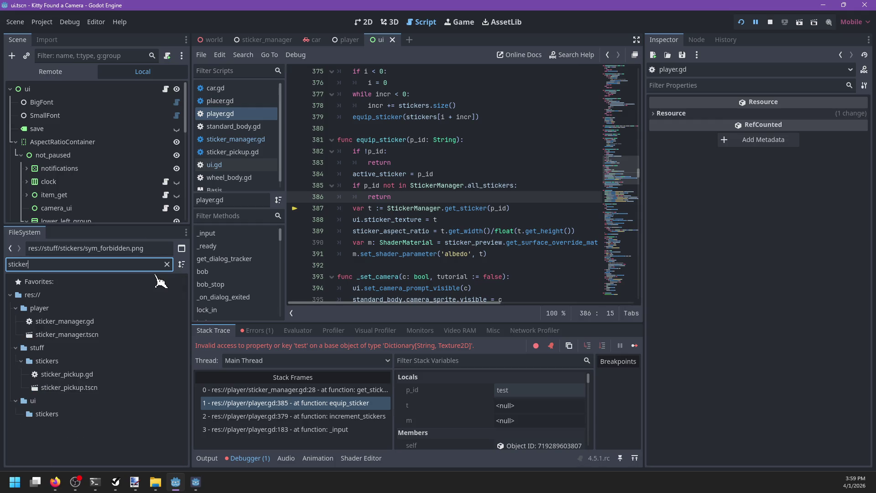
key("ctrl+a")
type("test")
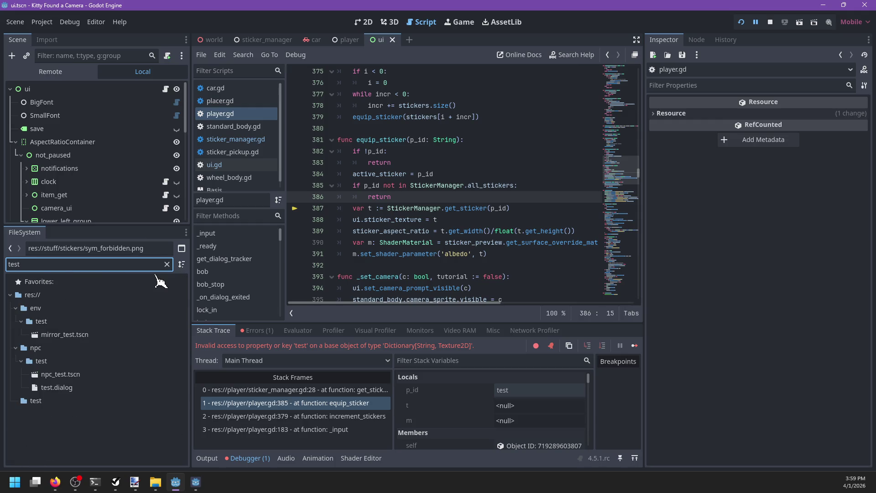
key("BackSpace")
key("BackSpace")
key("BackSpace")
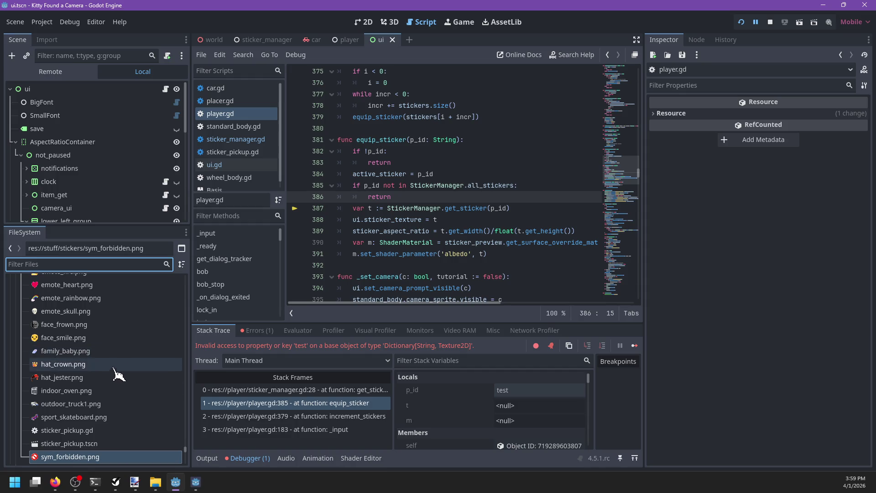
scroll(112, 367, "up", 2)
mouse_move(105, 360)
scroll(105, 362, "down", 2)
left_click(418, 229)
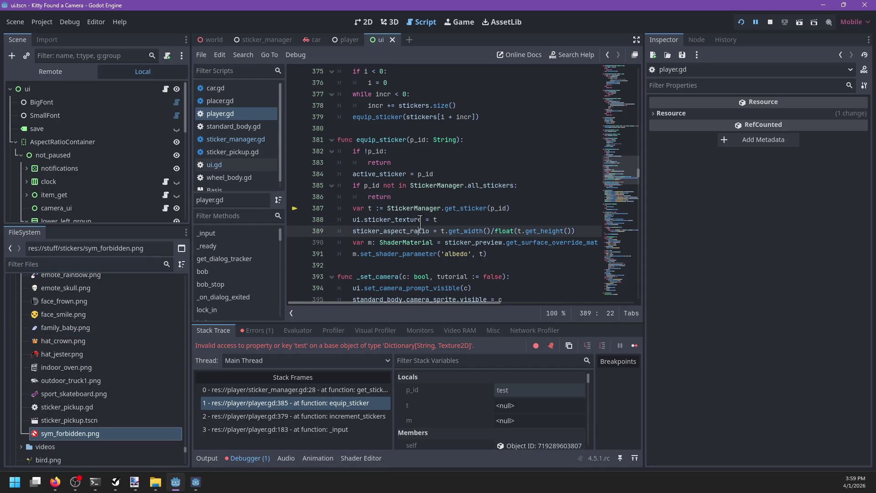
mouse_move(417, 219)
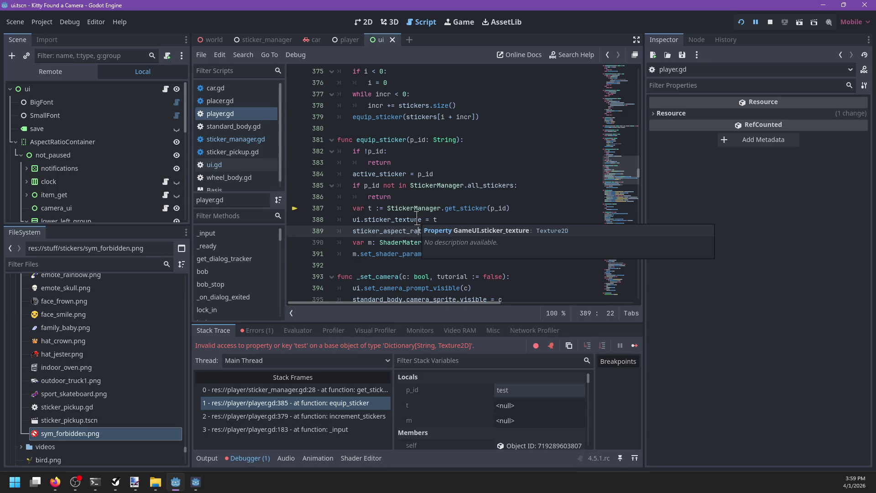
key("F12")
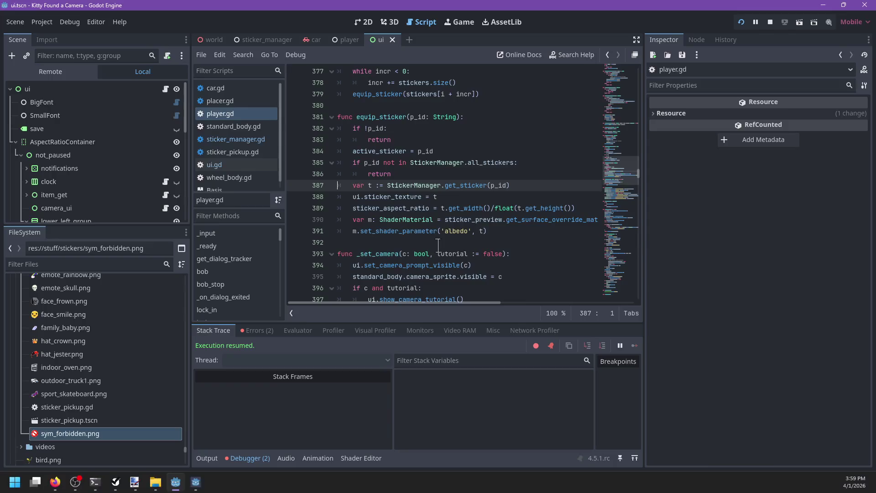
- Find ui_right in player.gd, jump to increment_stickers, and relaunch the game with F5
key("ctrl+f")
type("ui_rig")
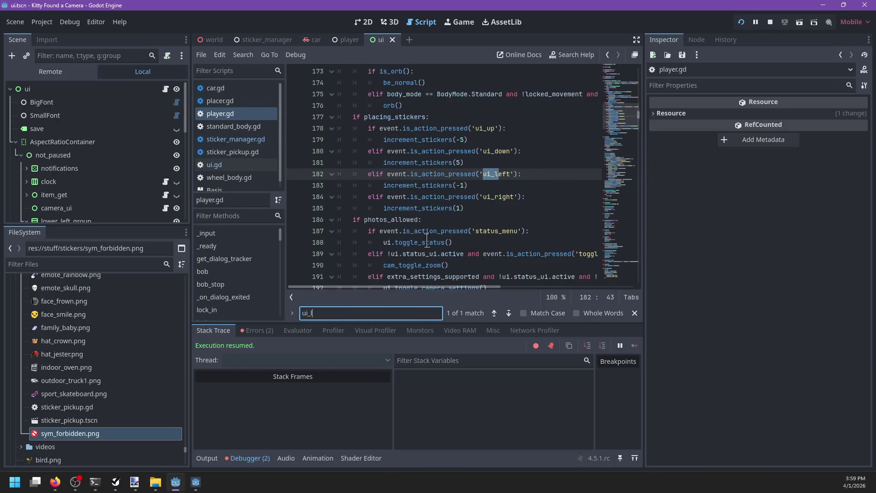
type("ht")
key("Escape")
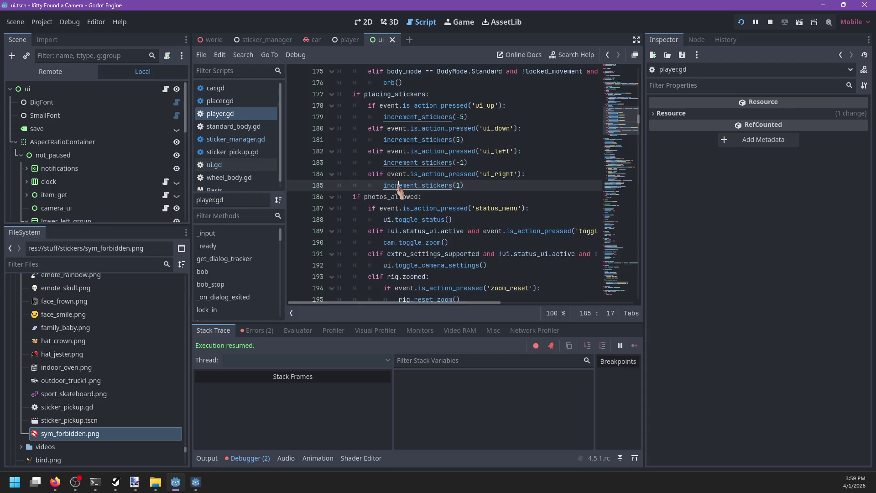
left_click(398, 182, "ctrl")
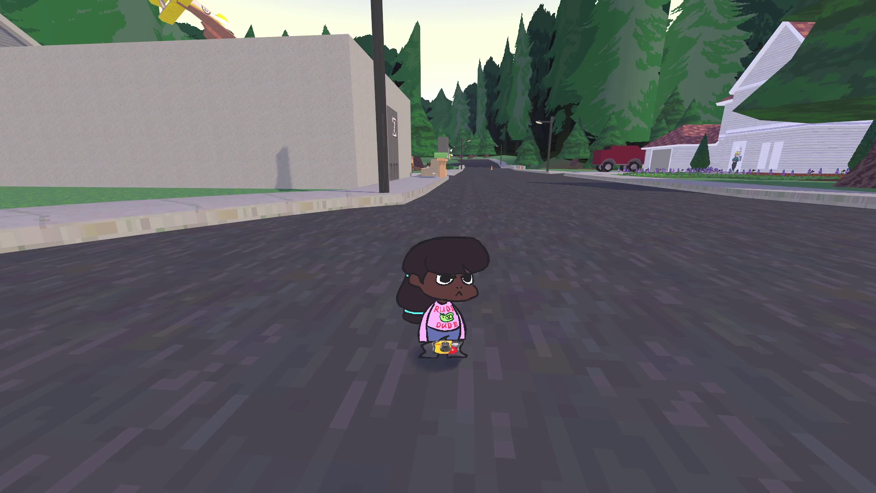
key("e")
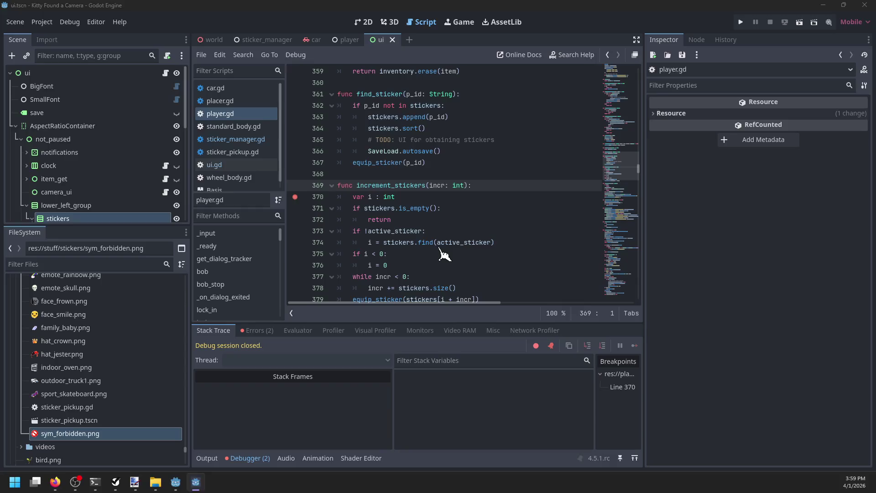
key("F5")
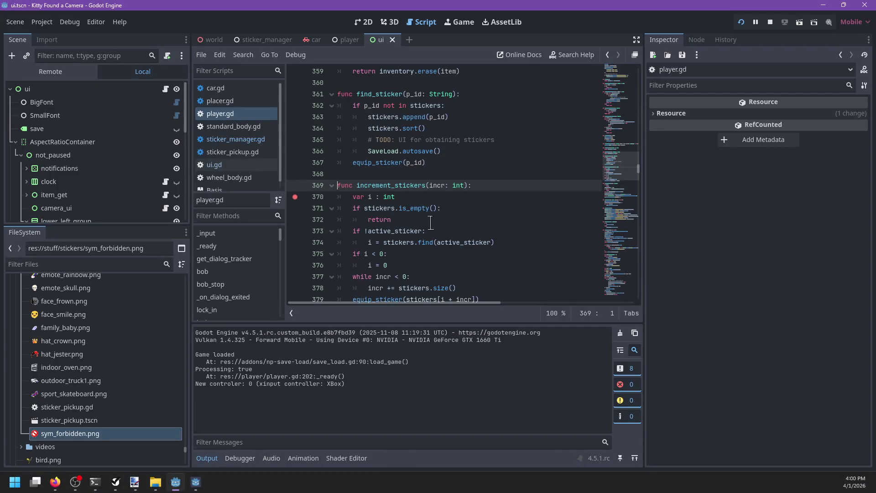
- Step through the placing_stickers matches, then toggle sticker-placing mode in the running game
key("ctrl+f")
type("placing_s")
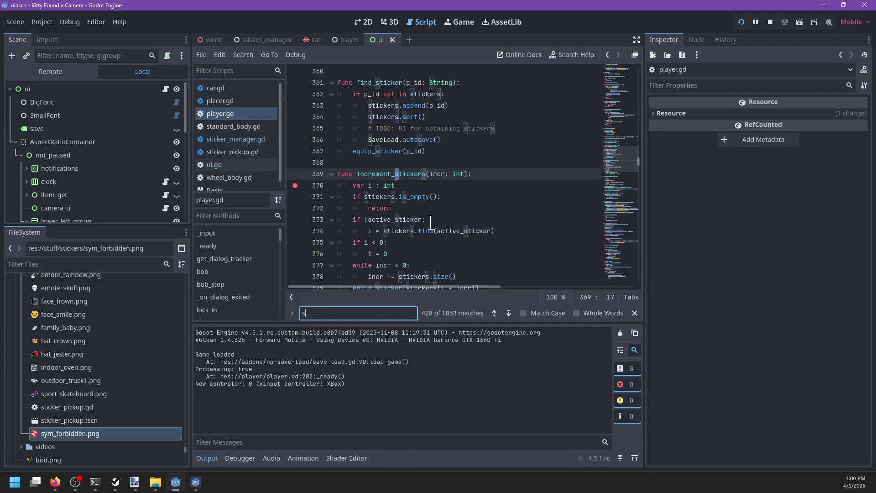
type("tickers")
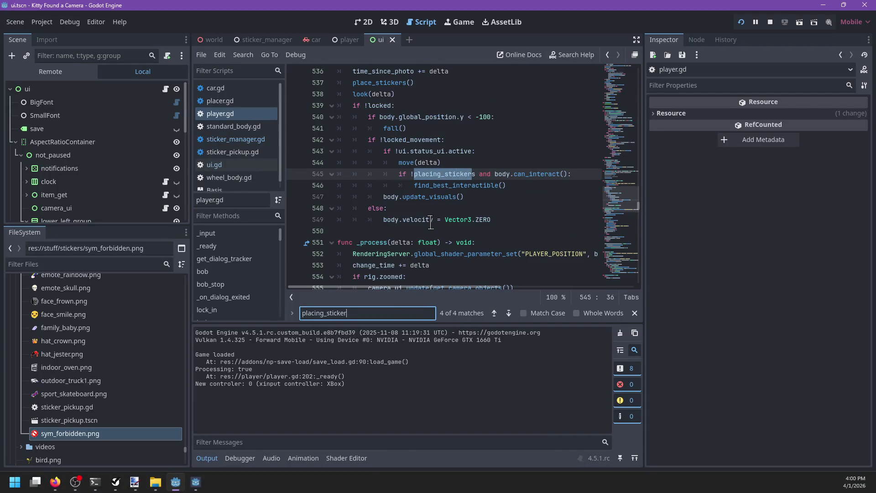
key("Return")
key("Return")
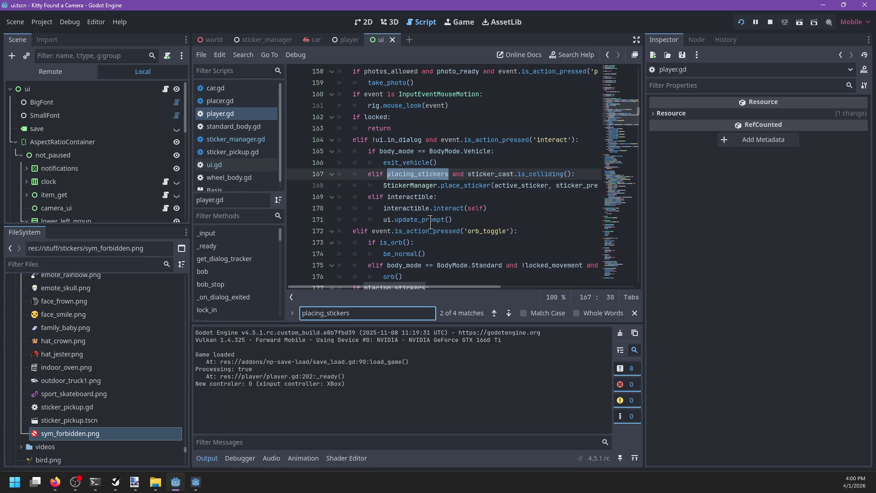
key("Return")
key("Escape")
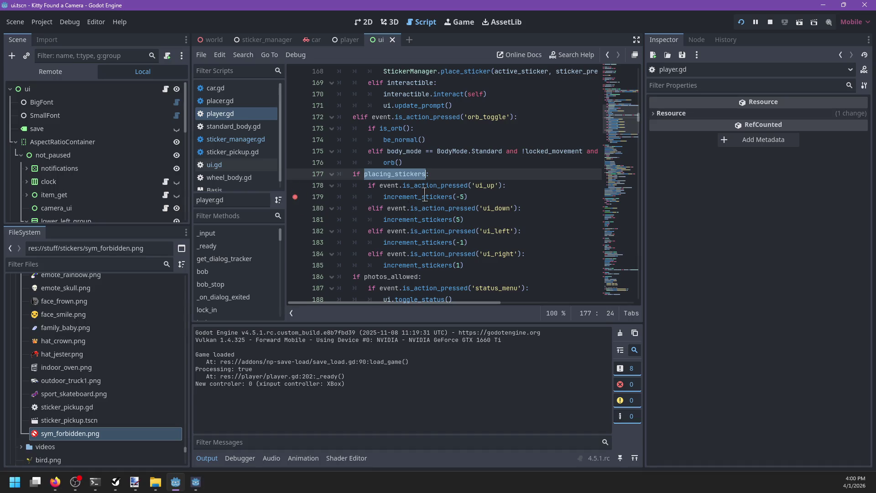
key("F5")
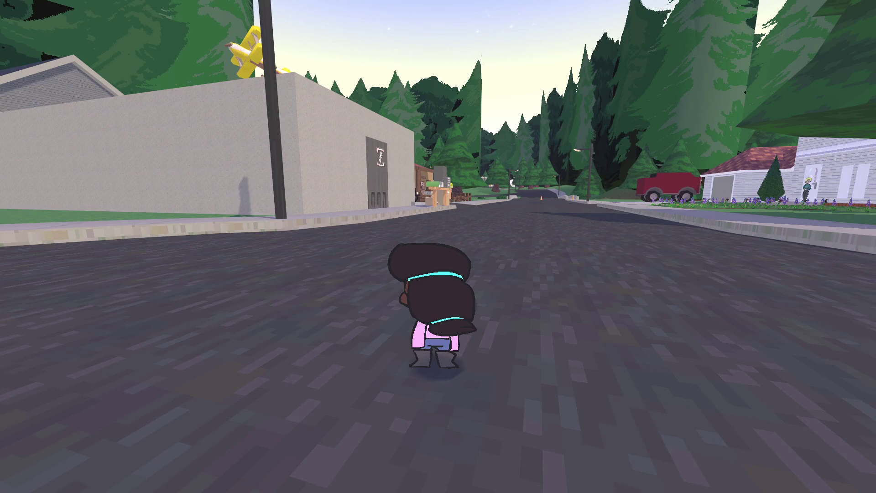
key("e")
key("e")
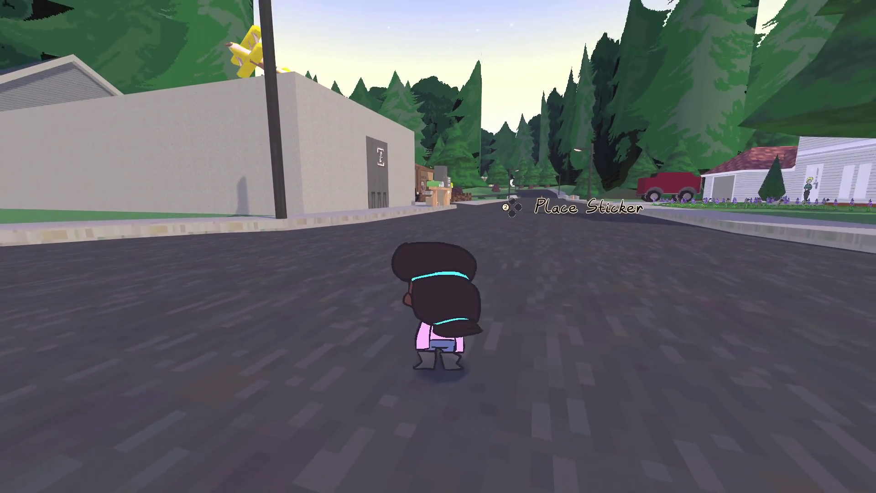
key("e")
key("e")
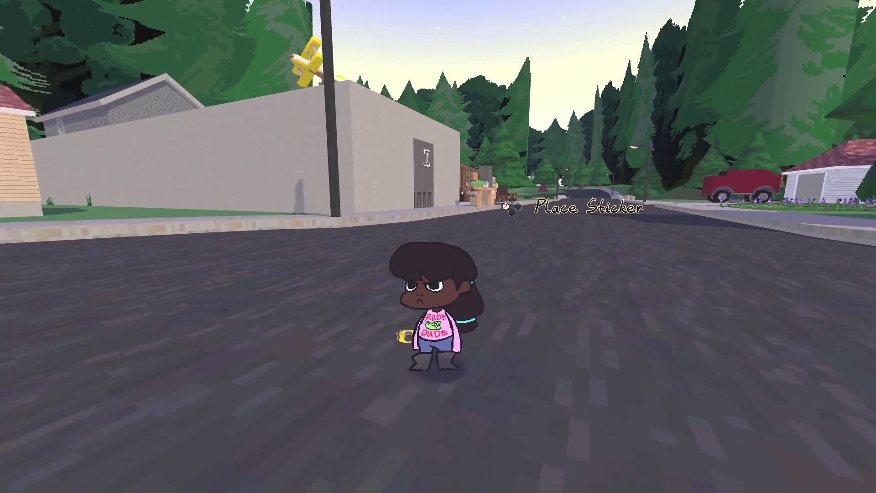
key("alt+Tab")
scroll(435, 242, "up", 4)
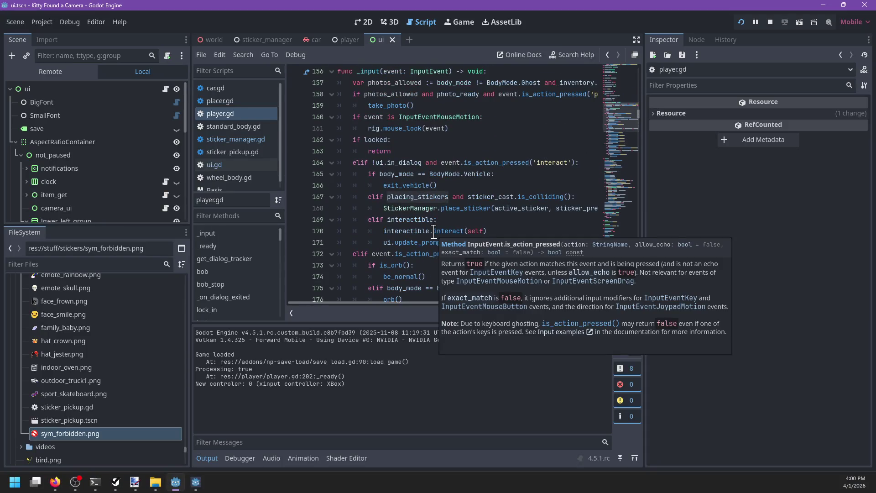
- Scroll through player.gd and jump to the placing_stickers definition
scroll(406, 213, "up", 1)
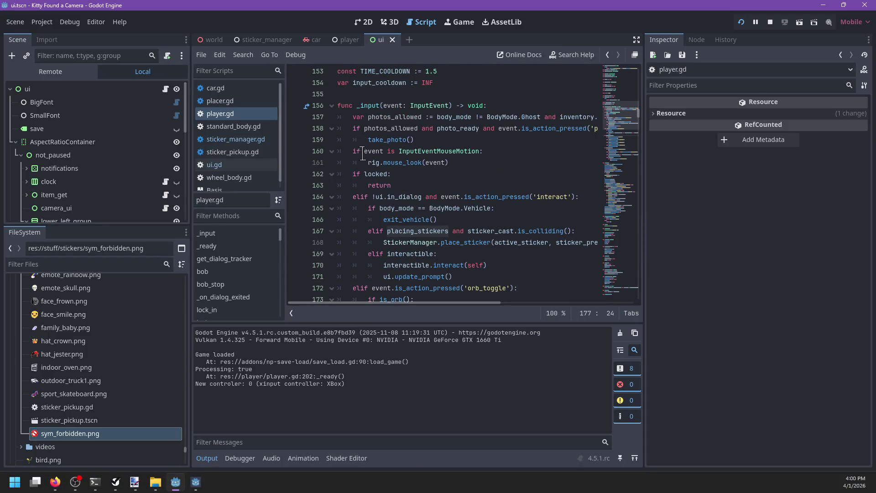
mouse_move(365, 160)
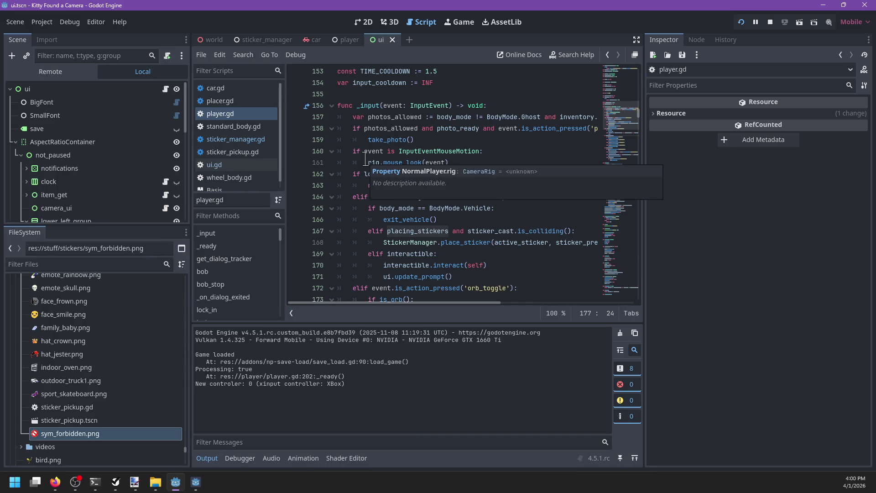
left_click(440, 140)
scroll(502, 145, "right", 5)
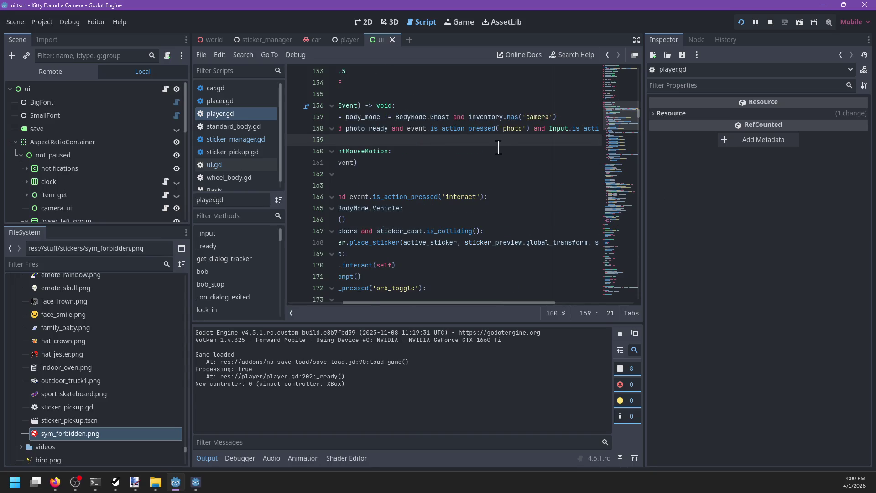
scroll(500, 147, "left", 5)
scroll(478, 156, "down", 1)
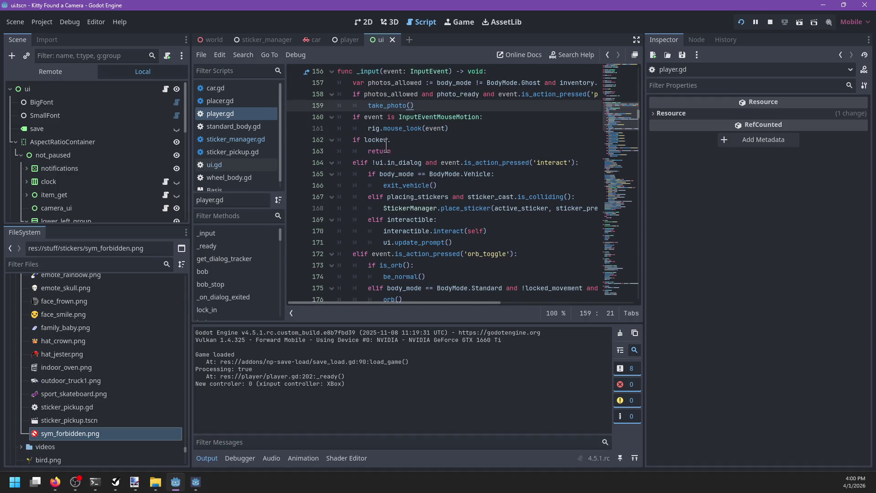
scroll(387, 164, "down", 2)
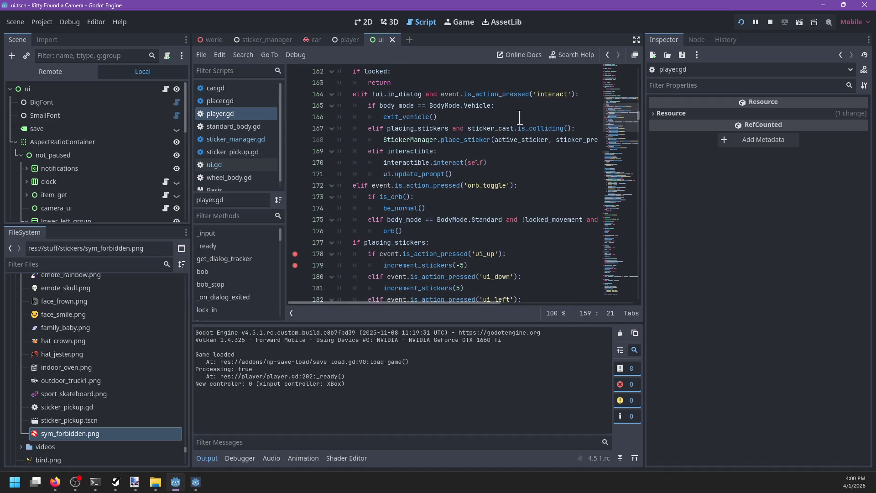
mouse_move(410, 168)
scroll(424, 155, "down", 2)
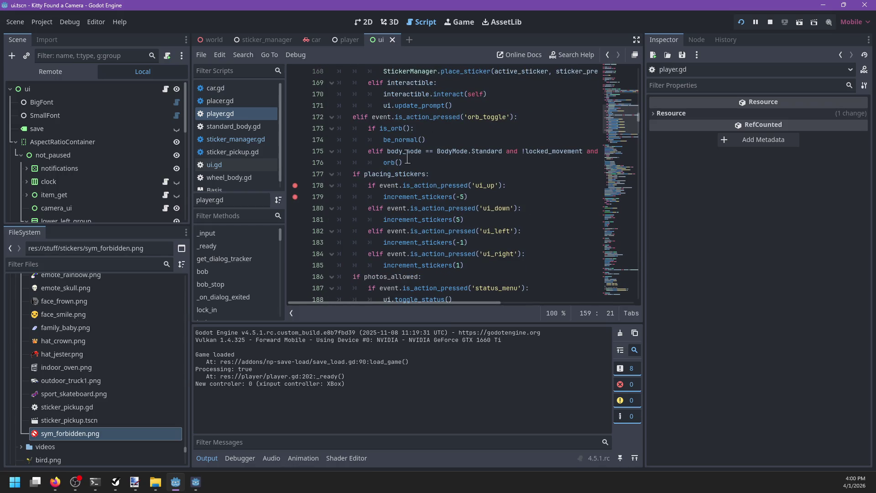
scroll(407, 157, "down", 1)
left_click(402, 140)
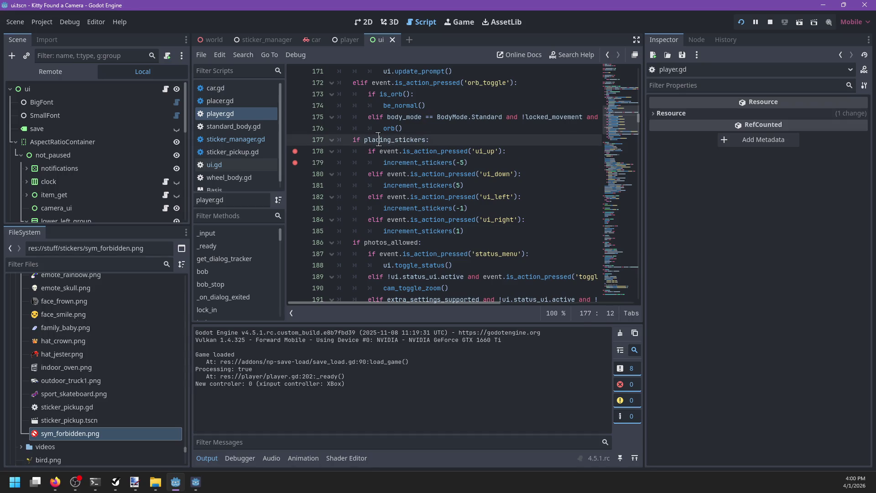
left_click(405, 144, "ctrl")
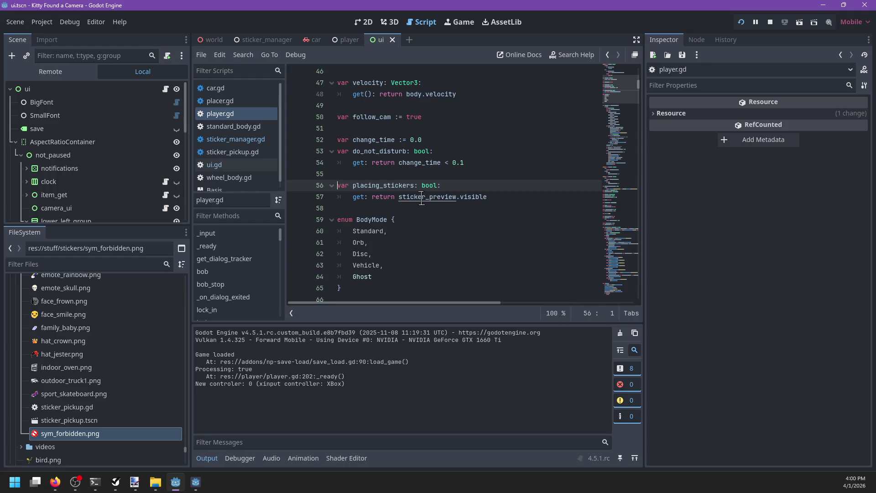
scroll(422, 200, "down", 4)
- Find ui_left, change the line 177 condition to ui.stickers_visible, and save
key("ctrl+f")
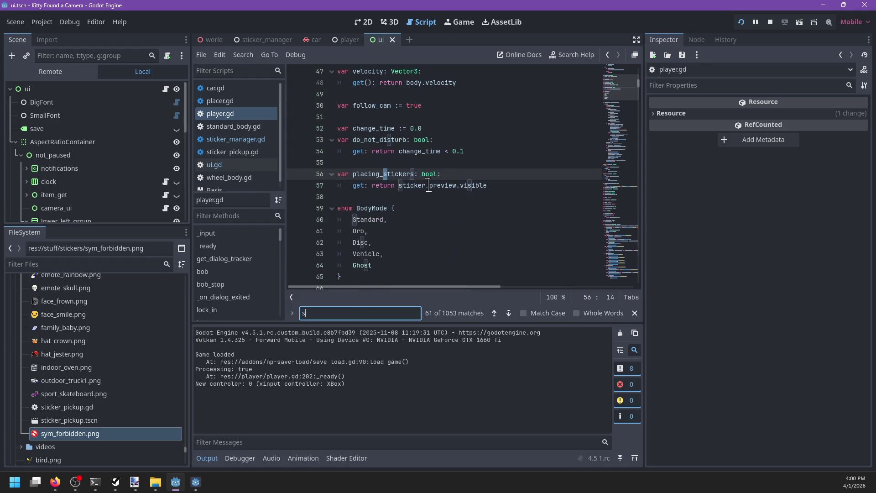
type("sticker_prevbiew")
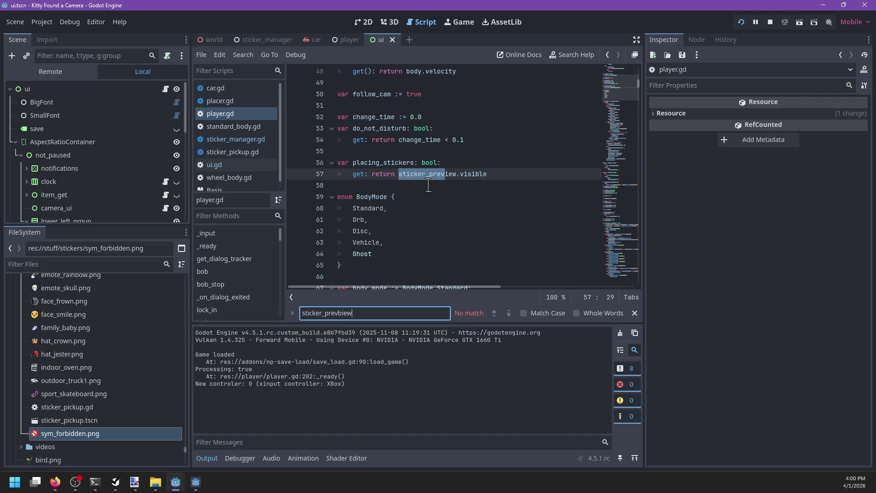
key("ctrl+a")
type("u")
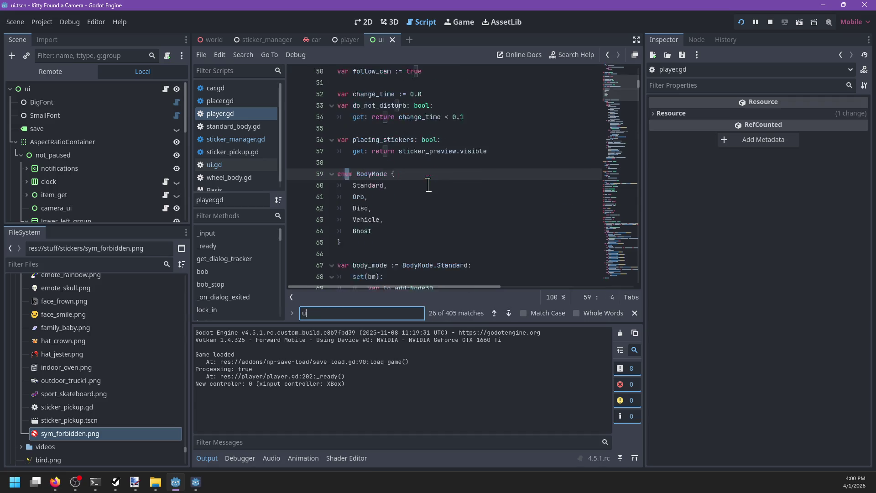
type("i_left")
key("Escape")
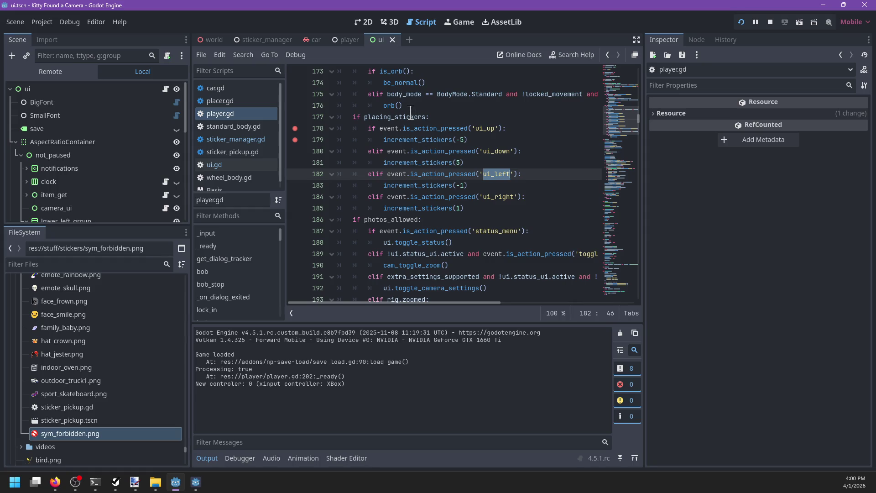
double_click(409, 117)
type("ui.")
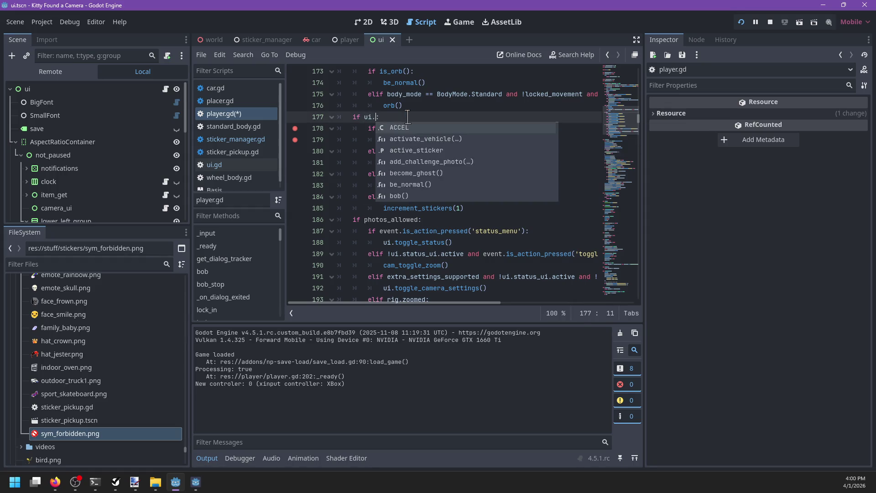
type("stickers ")
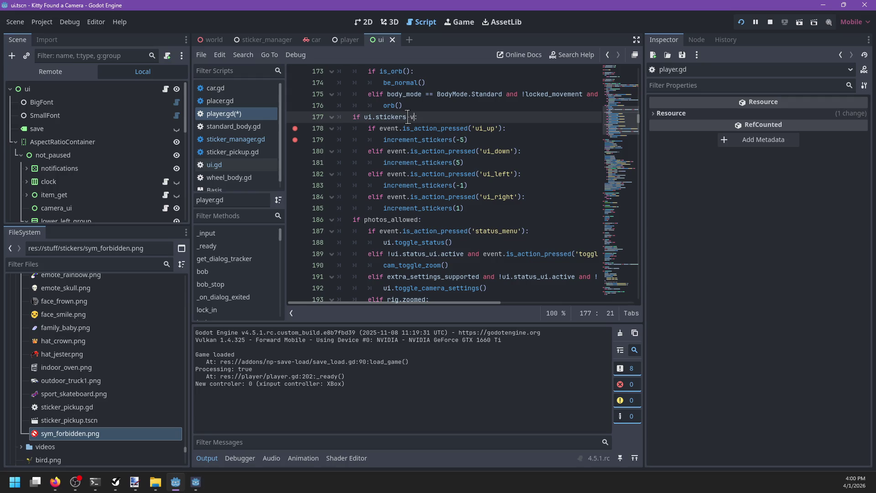
type("i")
type("isible")
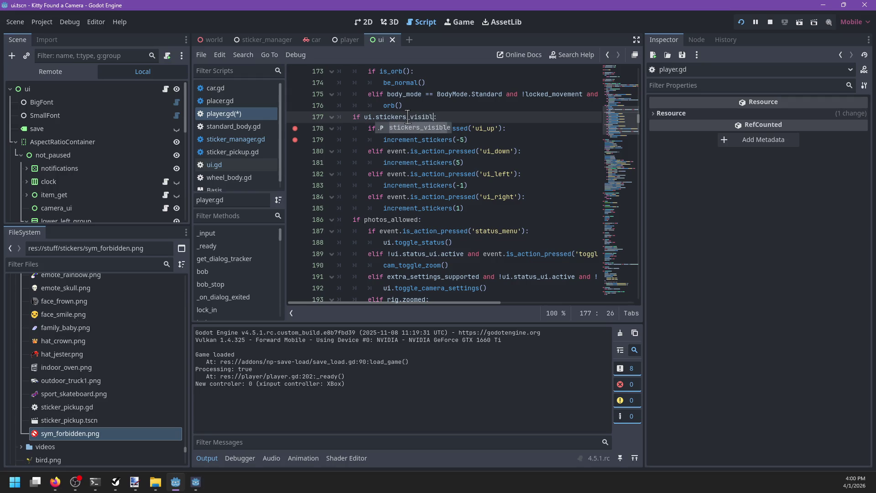
key("ctrl+s")
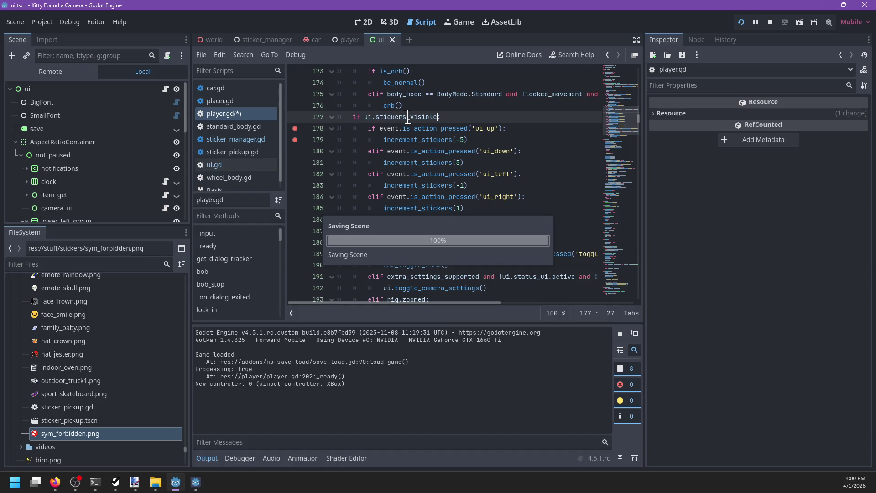
- Remove the line 178 breakpoint and resume the game past the breakpoints
key("Up")
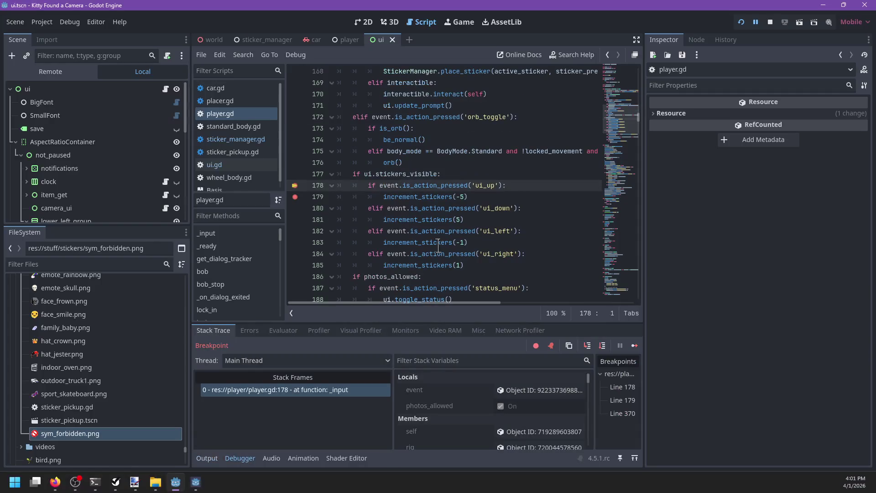
left_click(295, 185)
key("F12")
key("Right")
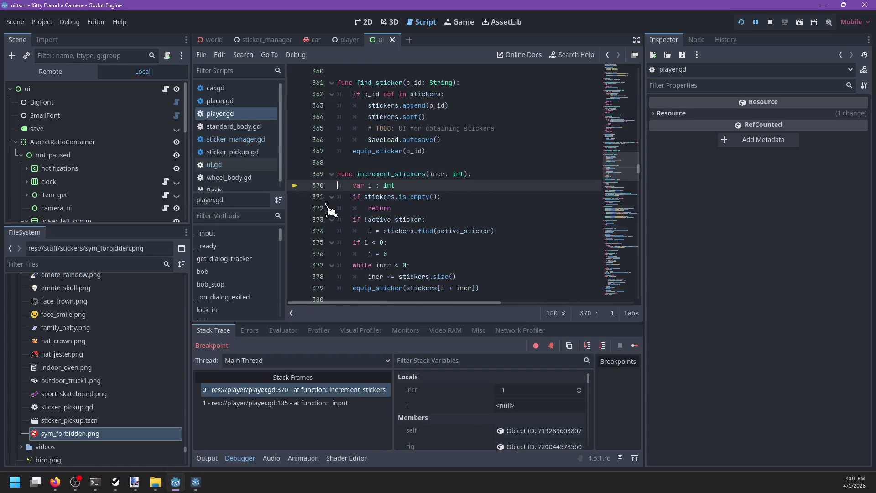
key("F12")
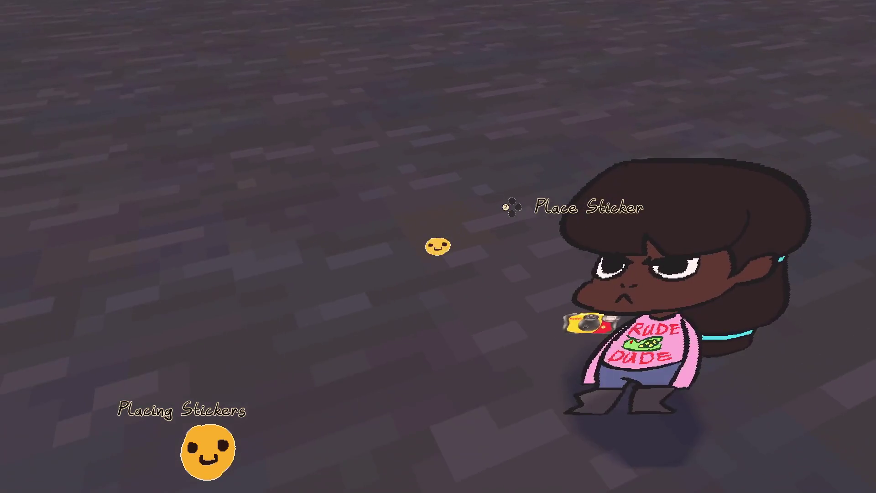
- Cycle the held sticker between the smiley and the delivery van while walking along the sidewalk
key("Right")
key("Right")
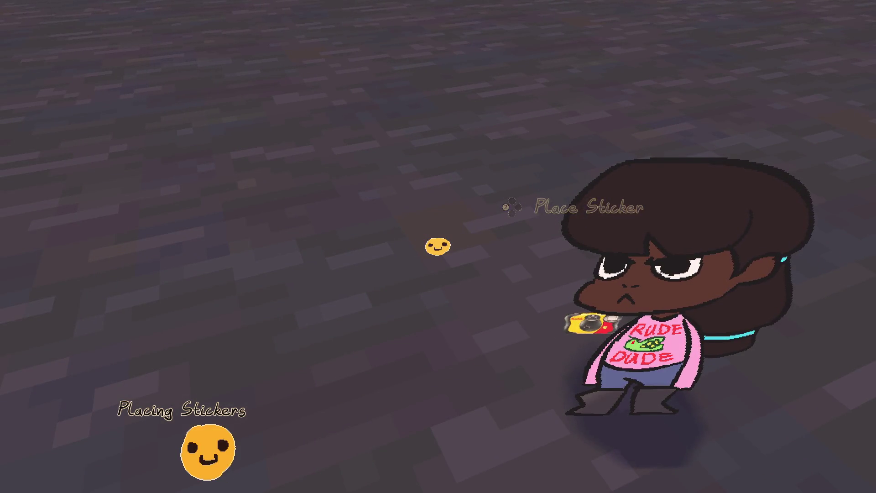
key("Right")
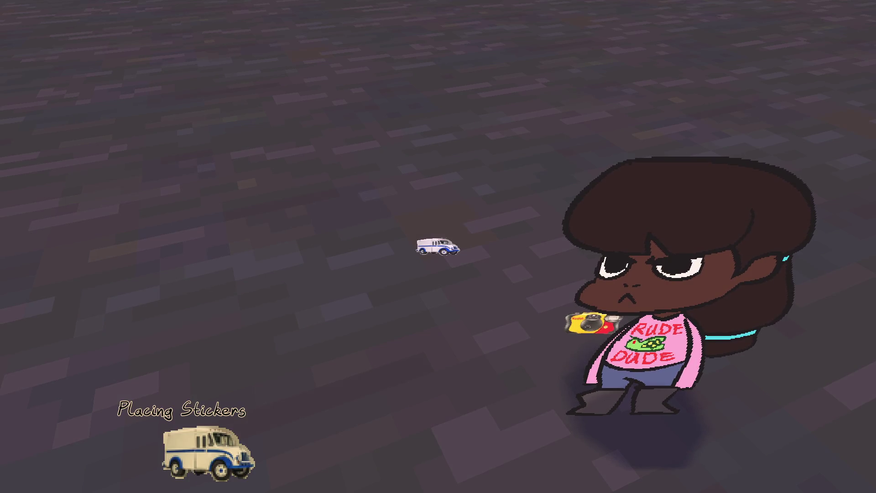
key("Right")
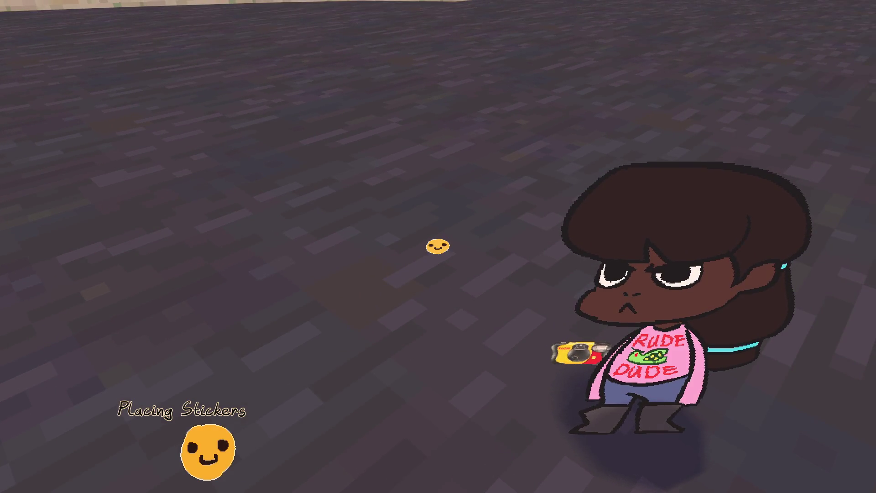
key("Right")
key("w")
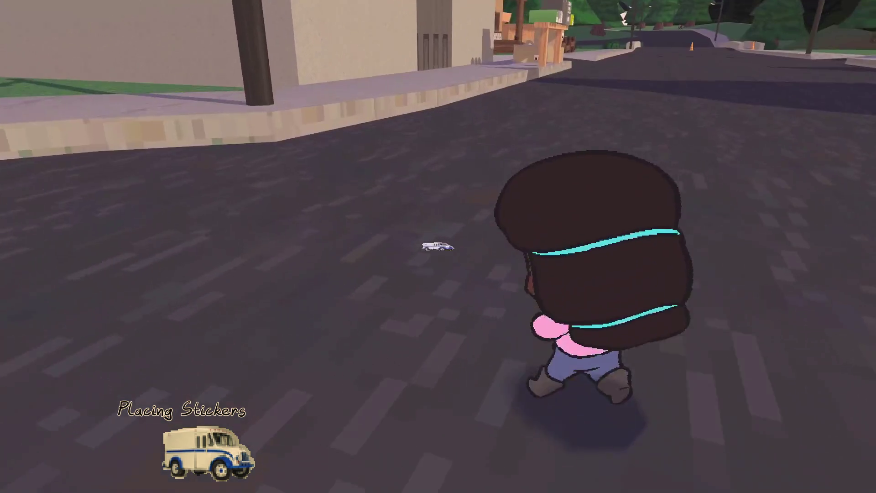
key("Right")
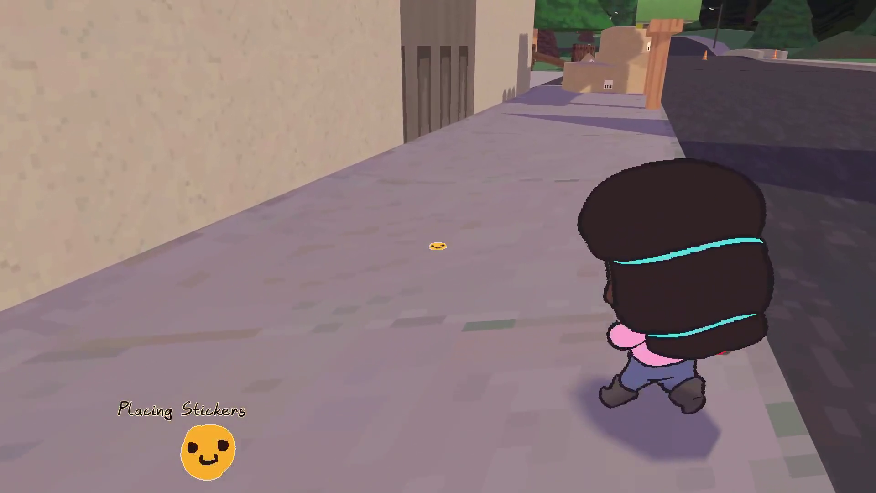
key("w")
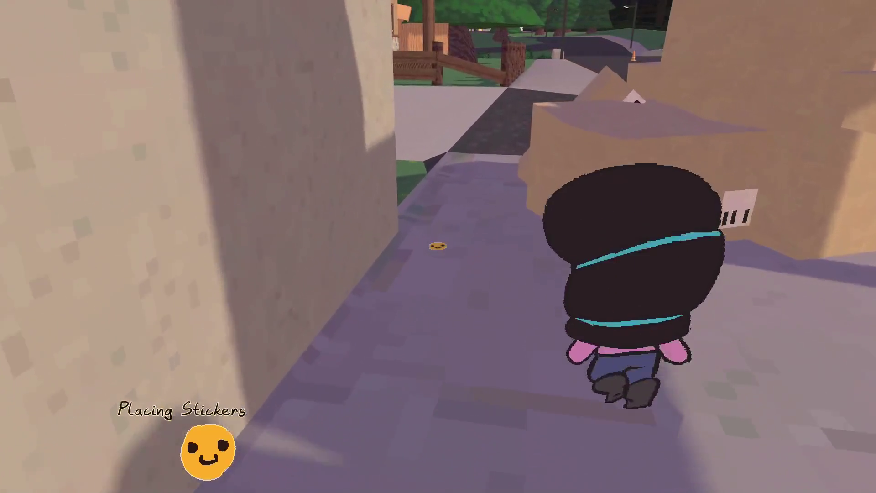
key("w")
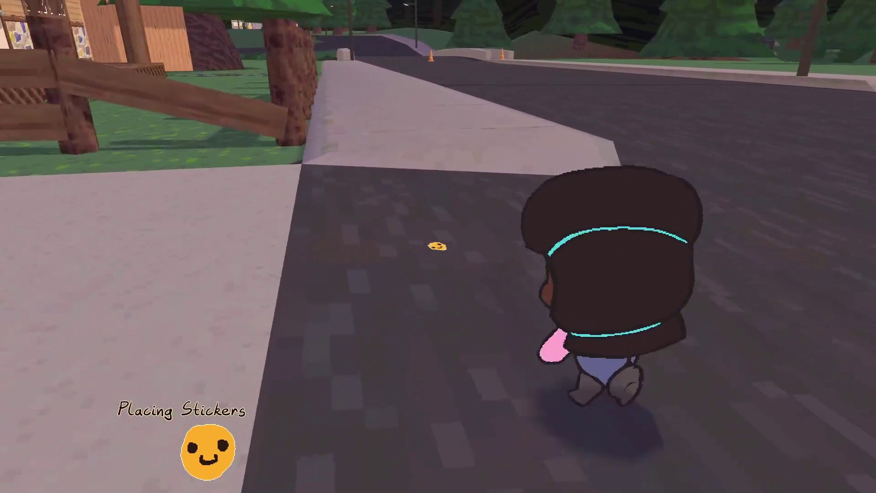
key("w")
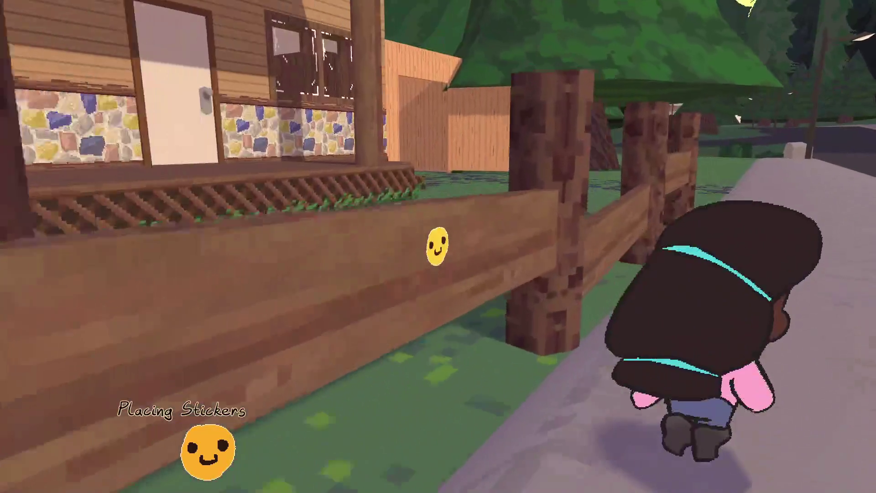
key("w")
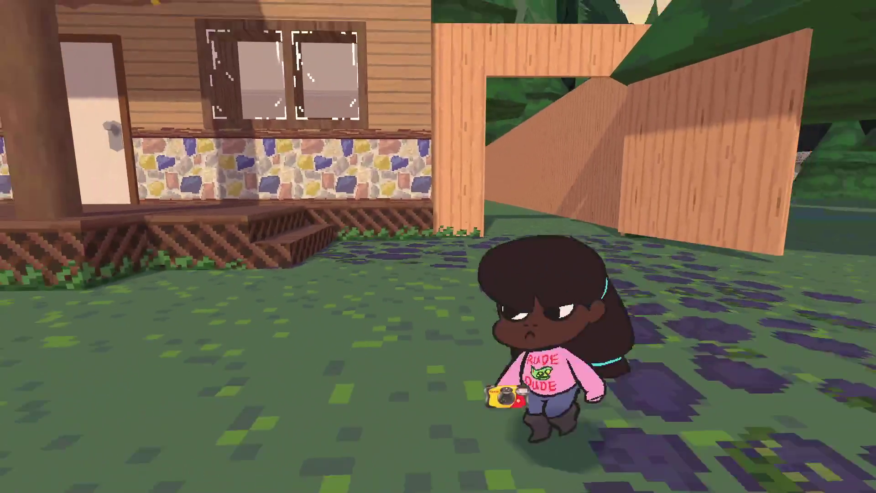
- Start a New Game from the pause menu and confirm resetting progress
key("Escape")
key("Down")
key("Down")
key("Down")
key("Down")
key("Return")
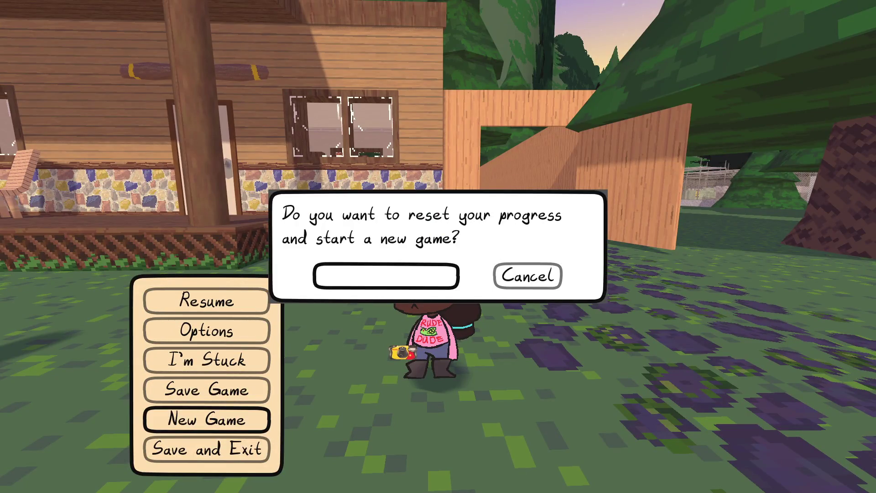
key("Return")
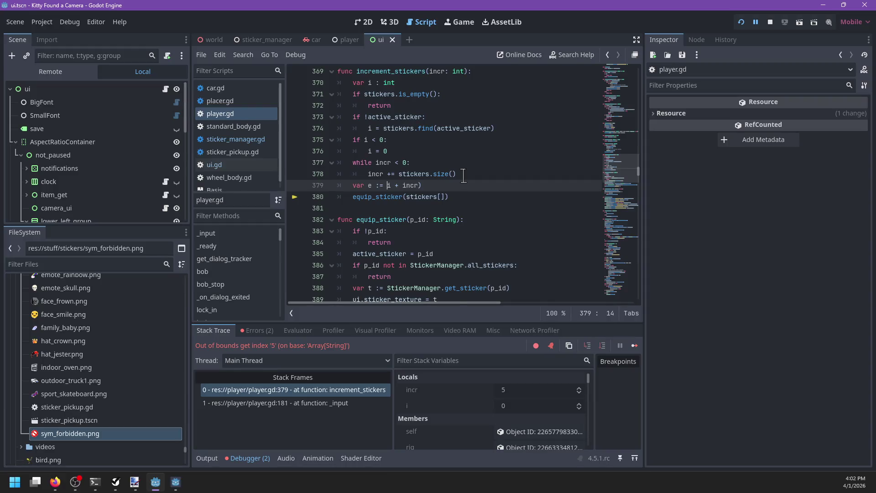
- Rewrite line 379 as var e := (i + incr) % stickers.size(), equip stickers[e], and save
key("Delete")
key("End")
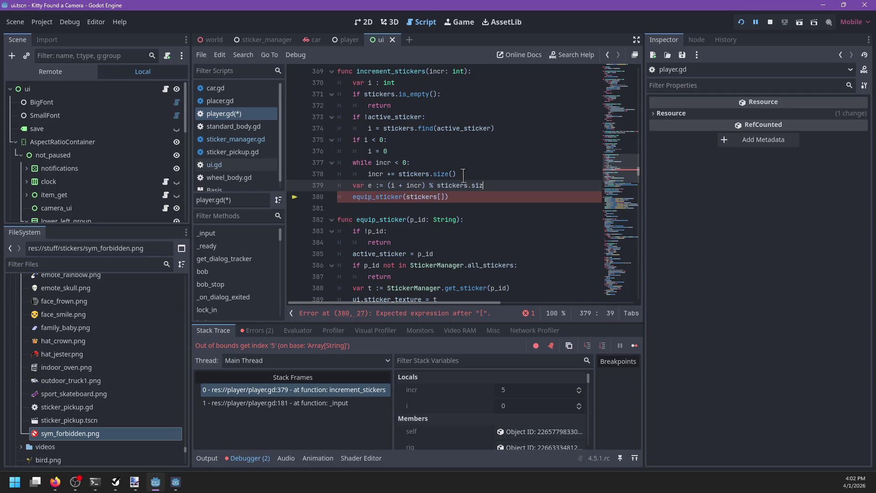
key("Down")
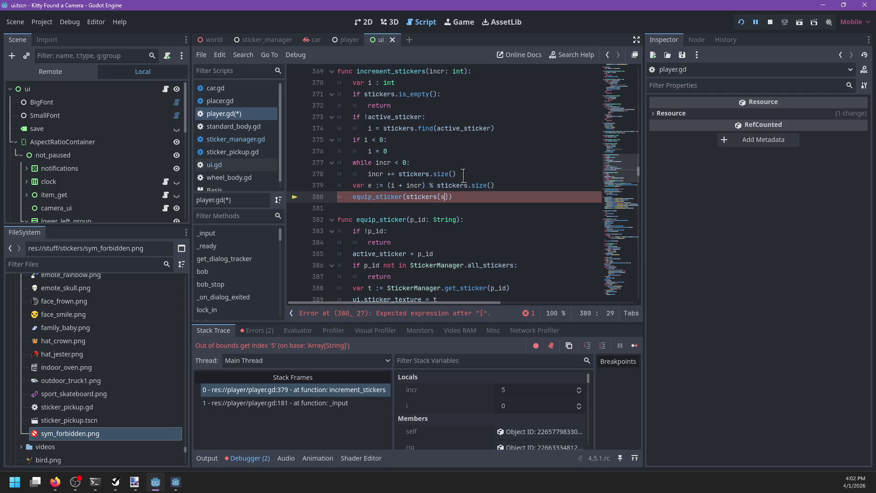
key("ctrl+s")
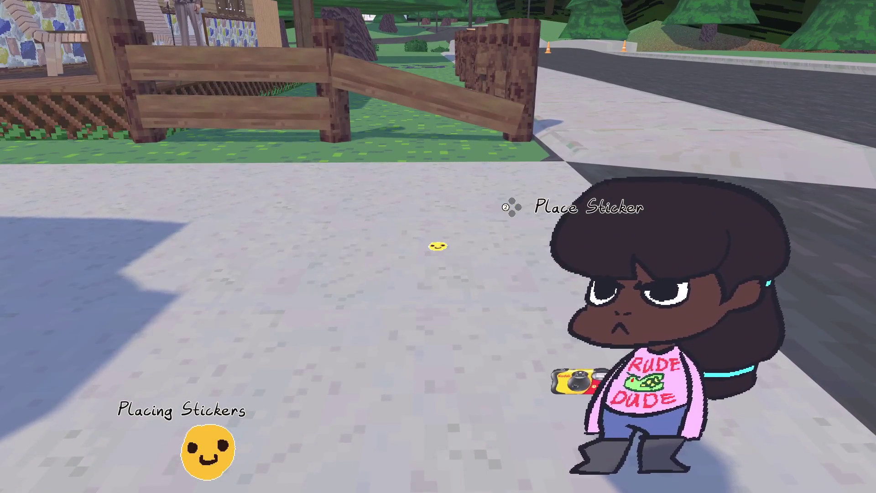
- Cycle stickers from the smiley to the red no-sign to confirm wraparound, then leave sticker placing
key("Right")
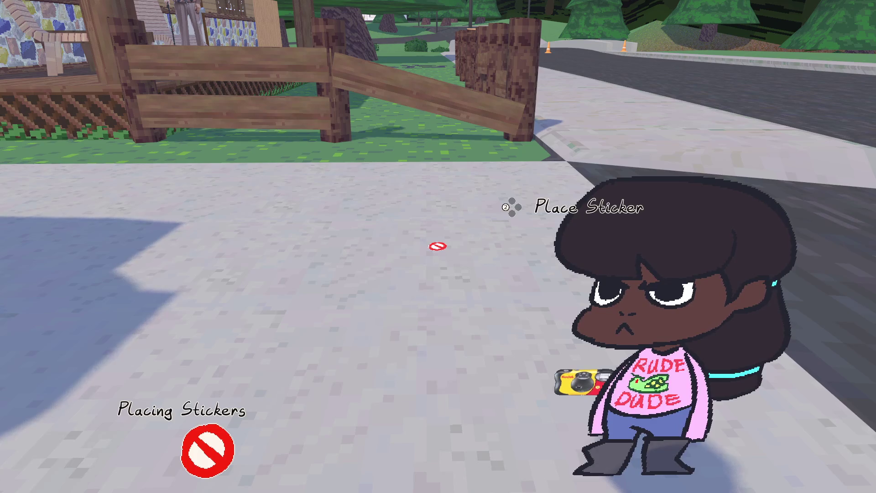
key("Right")
key("Right")
key("Right")
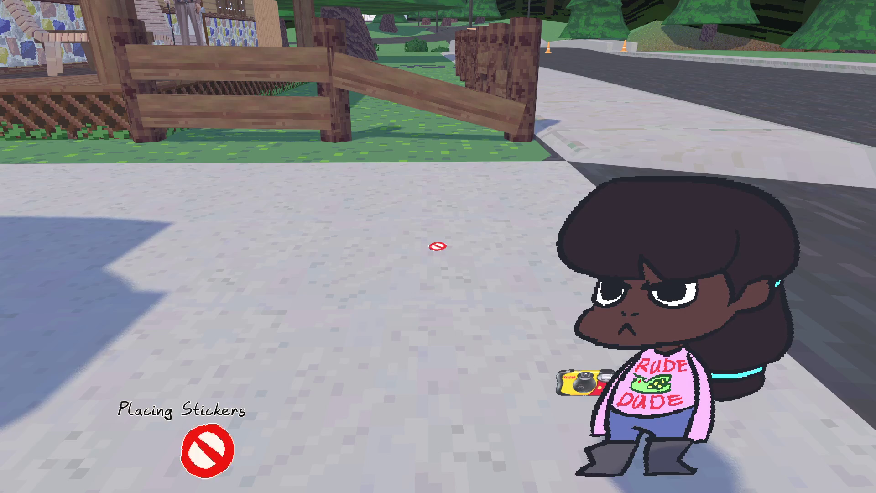
key("Escape")
key("w")
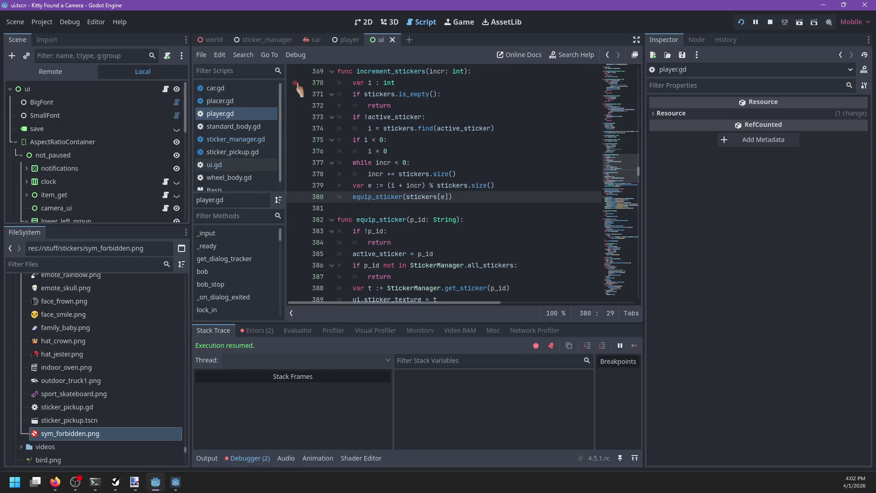
- Switch stickers in-game to hit the line-370 breakpoint, step one line, and inspect values
key("e")
scroll(438, 246, "down", 1)
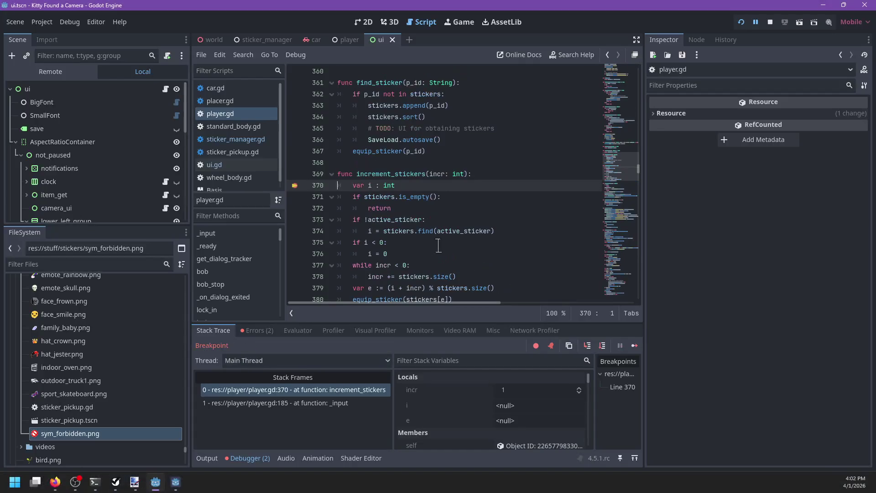
key("F10")
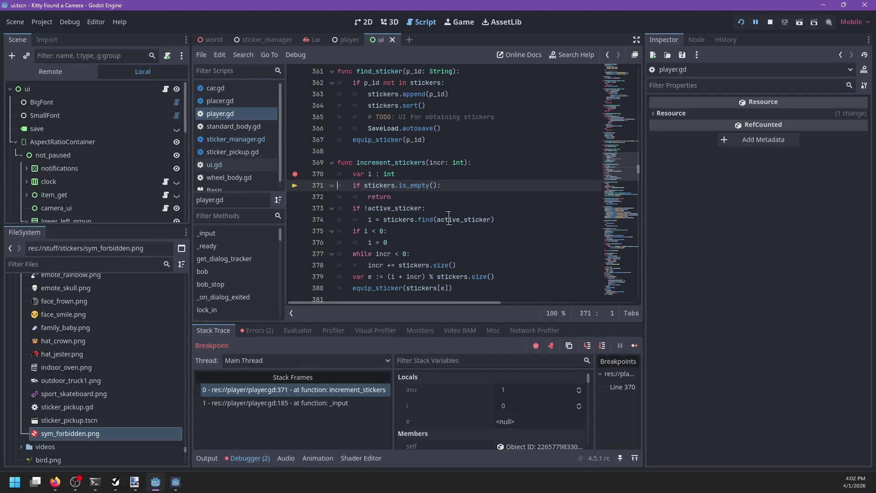
mouse_move(436, 160)
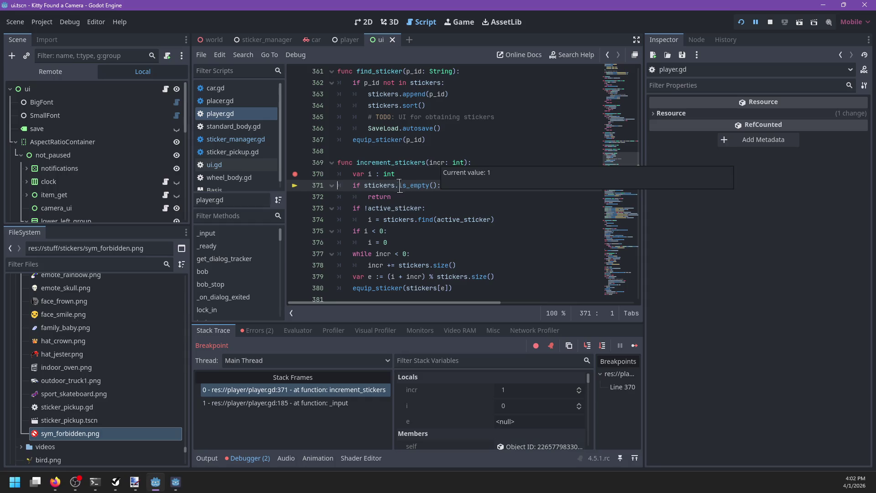
mouse_move(374, 185)
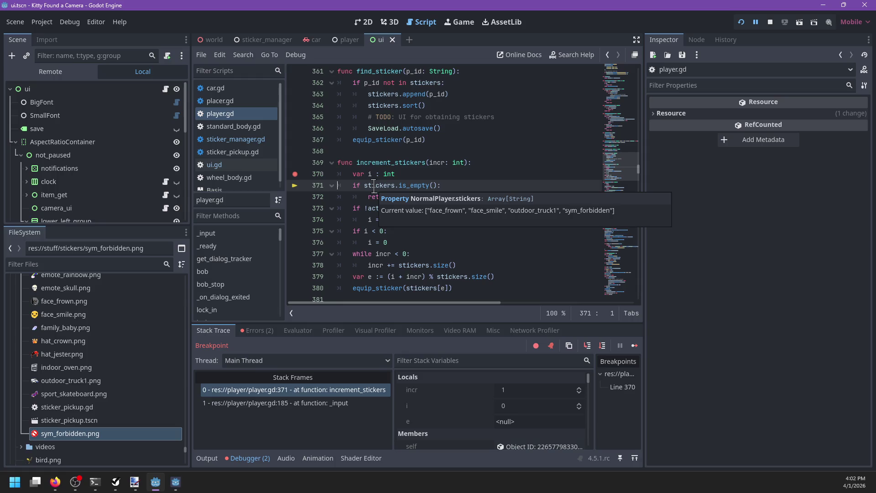
mouse_move(369, 175)
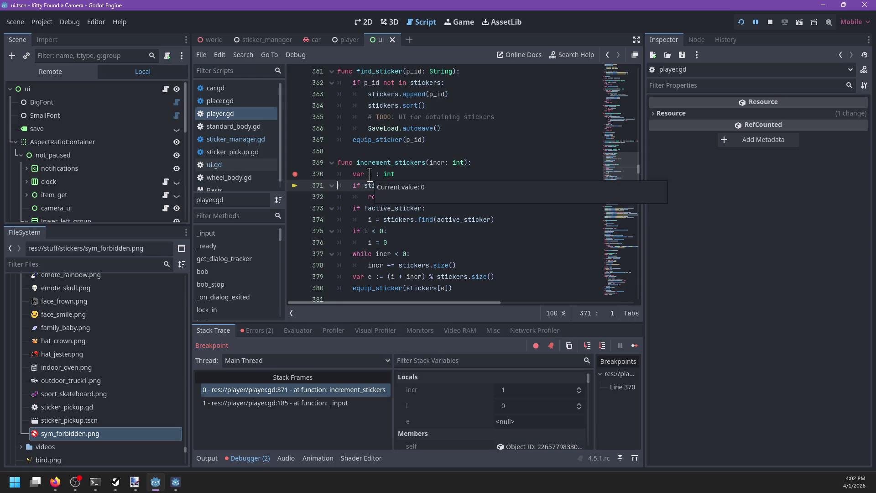
- Step through increment_stickers to line 375 and then line 377
key("F10")
key("F10")
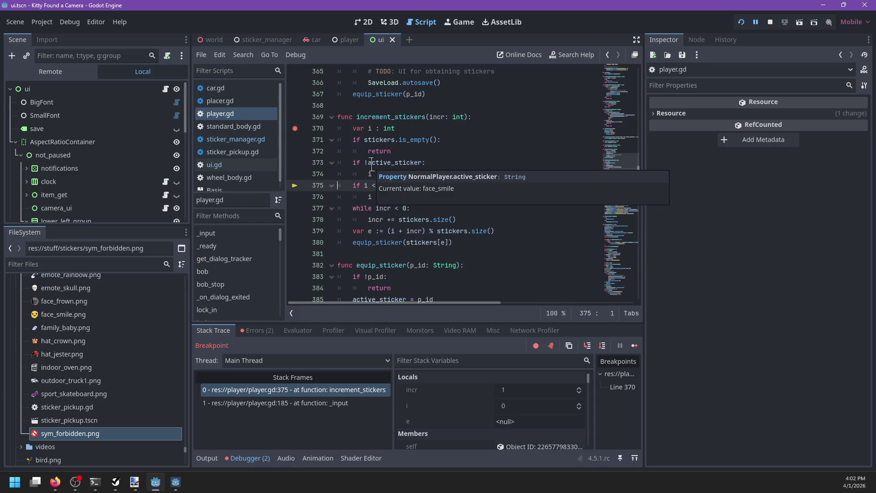
scroll(534, 123, "up", 2)
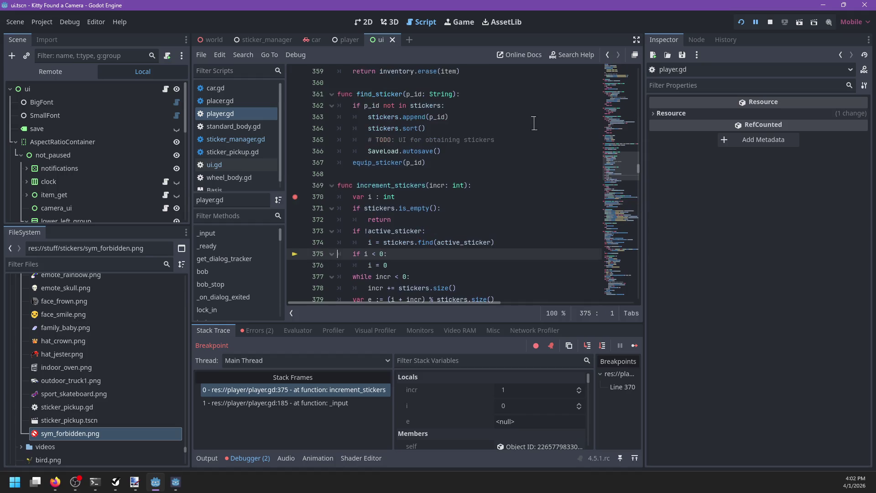
mouse_move(407, 128)
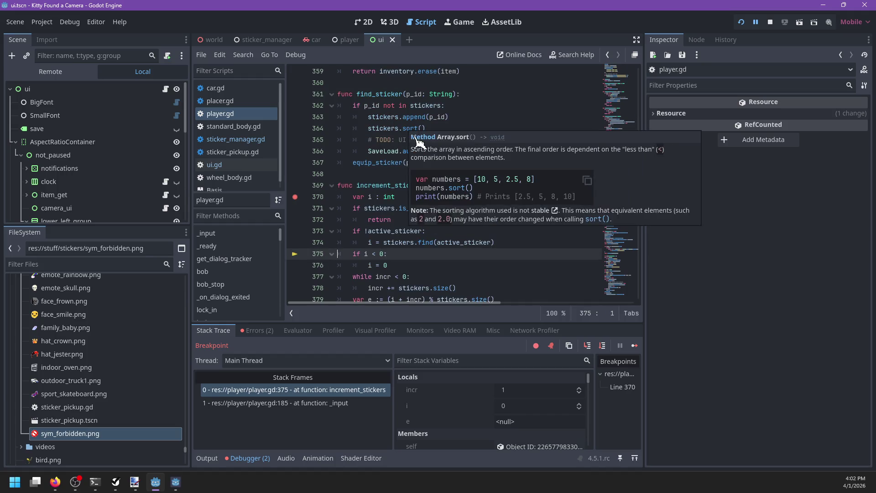
scroll(365, 160, "up", 3)
scroll(379, 173, "down", 5)
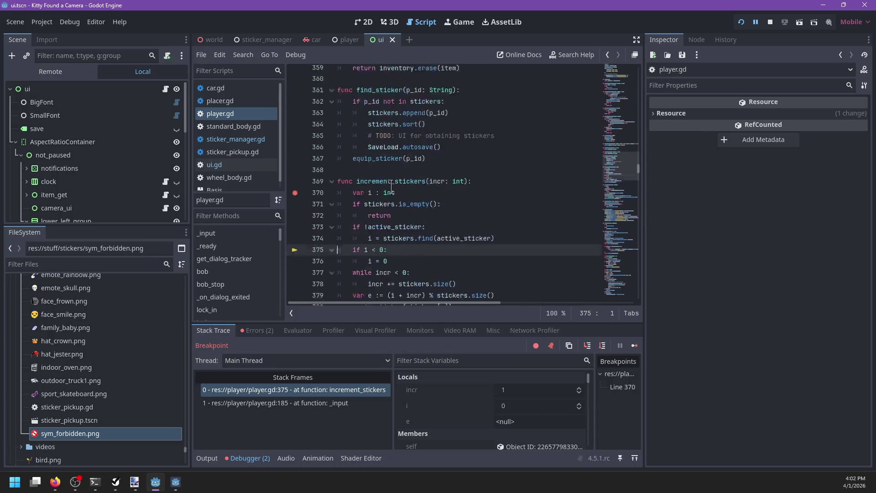
scroll(391, 185, "down", 4)
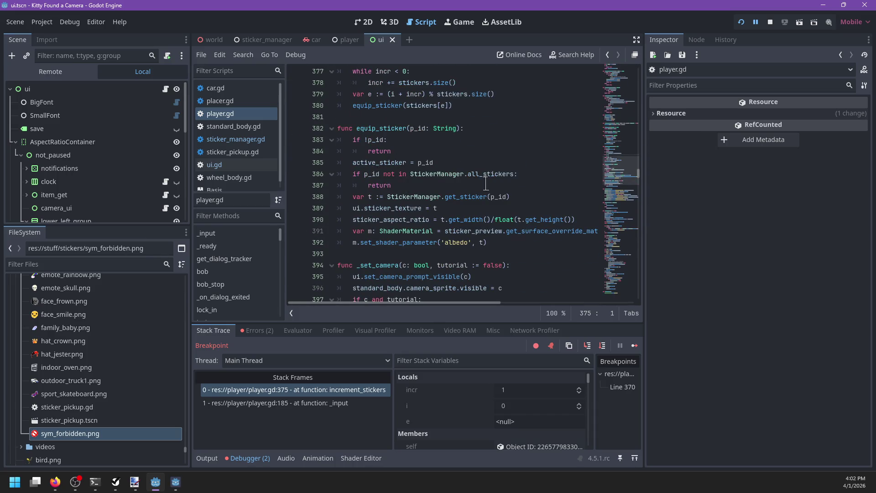
scroll(488, 183, "up", 3)
key("F10")
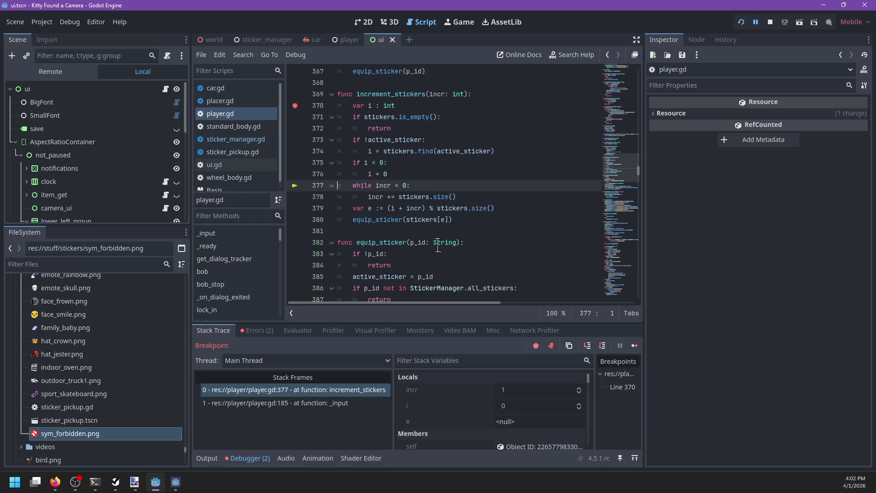
- Step on to line 380 and inspect the increment_stickers variables
key("F10")
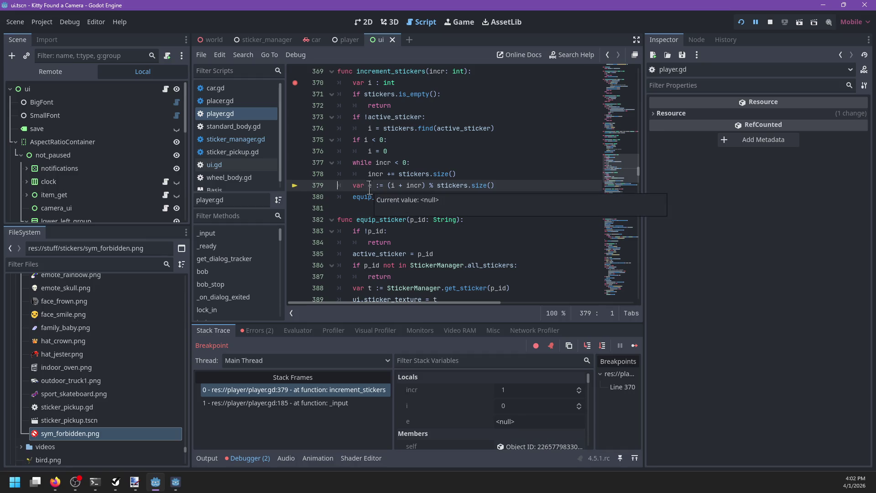
key("F10")
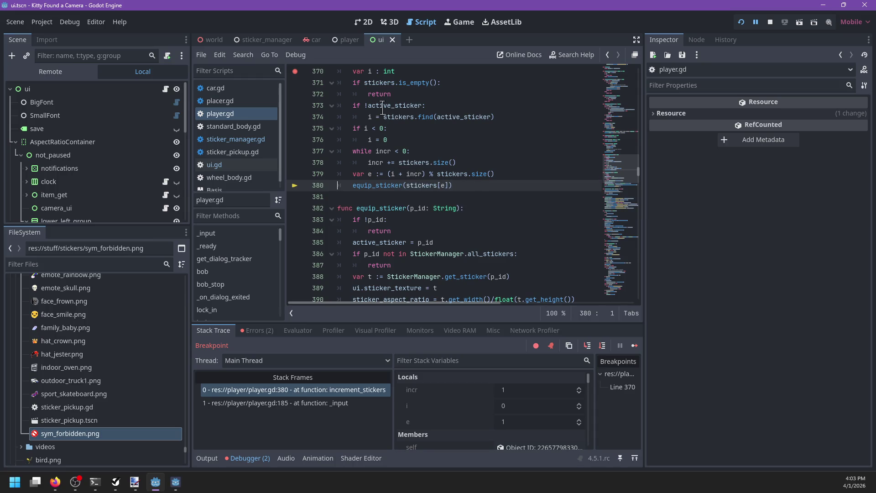
mouse_move(383, 109)
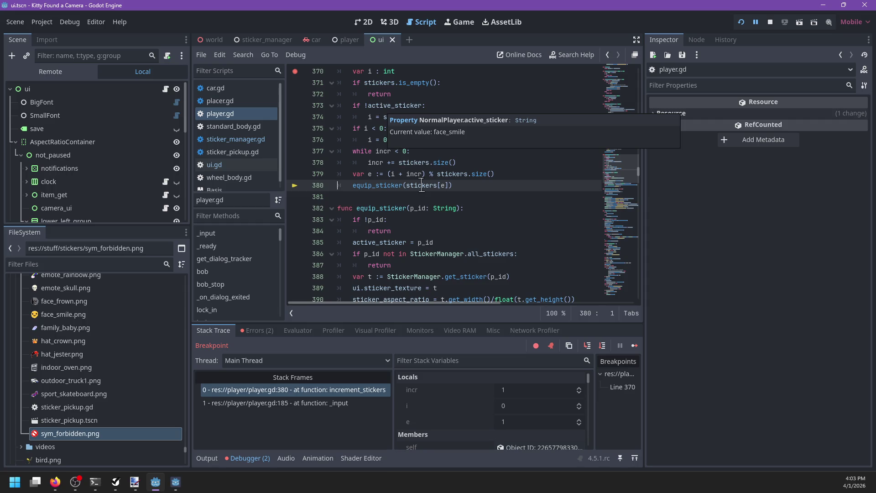
mouse_move(412, 162)
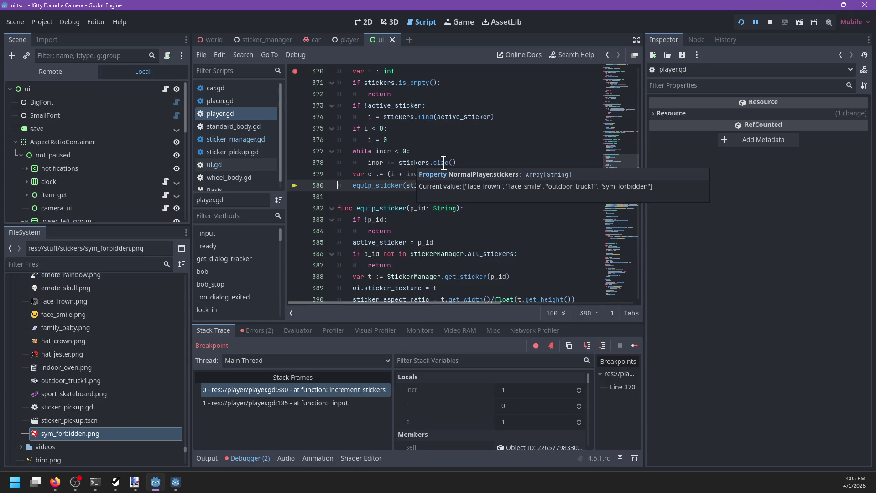
scroll(445, 162, "up", 2)
mouse_move(438, 127)
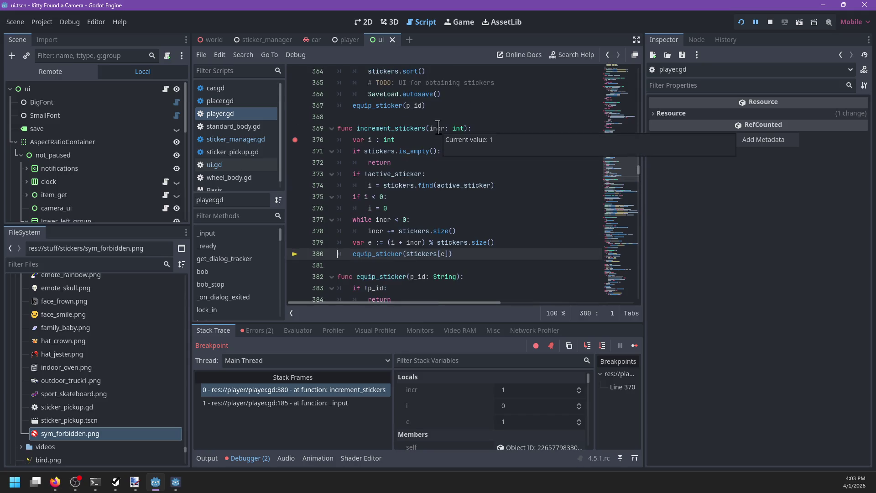
mouse_move(393, 242)
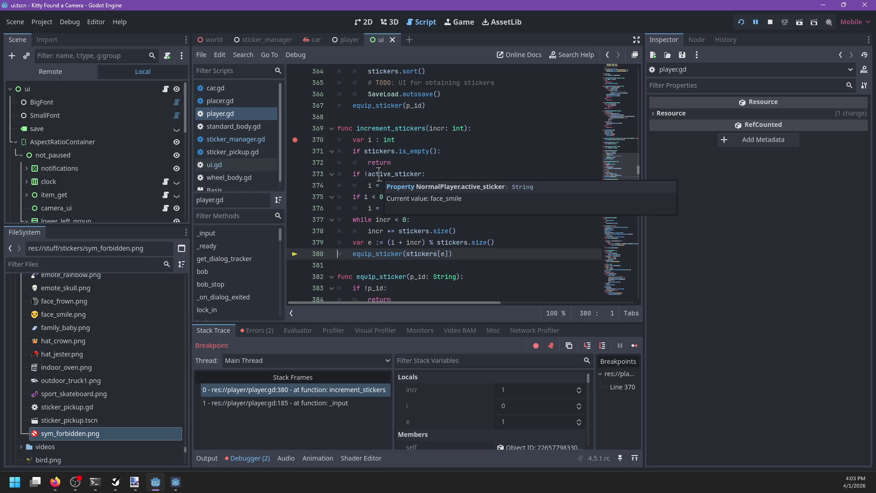
- Change line 373 to 'if active_sticker:', save, and resume the game
left_click(370, 174)
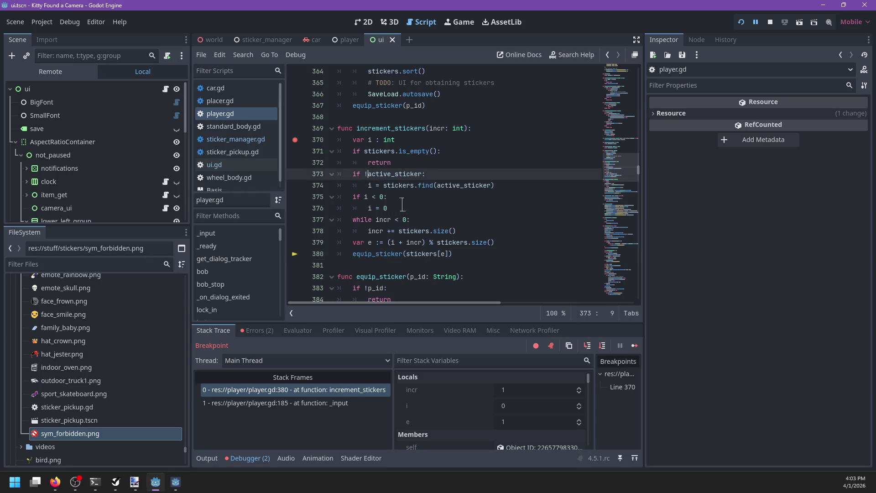
key("ctrl+s")
key("F12")
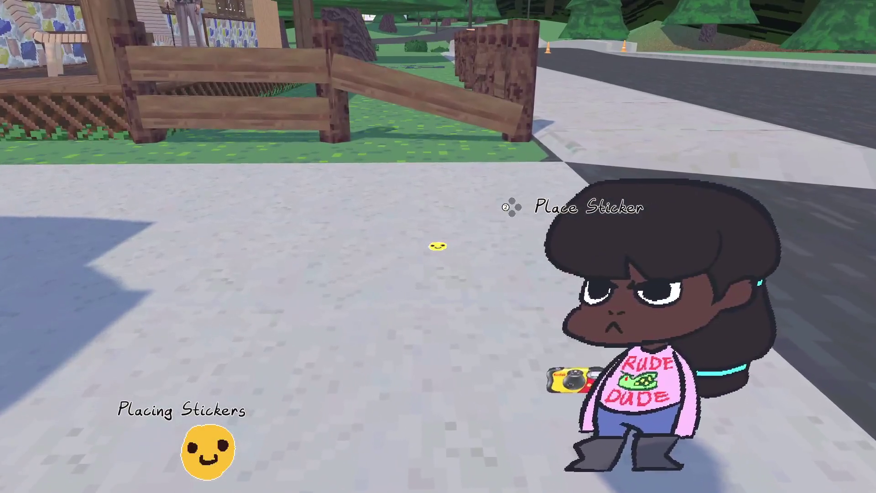
- Begin an else branch setting i to 0 after line 374
scroll(438, 245, "down", 1)
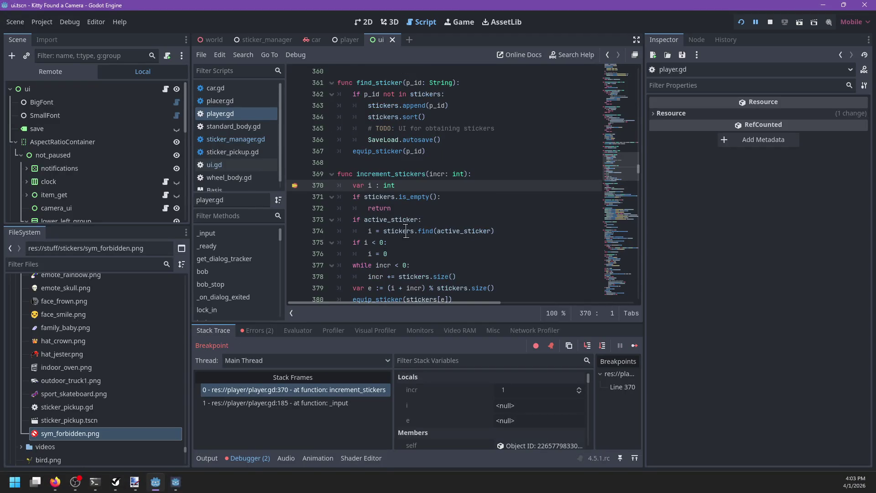
left_click(391, 220)
left_click(509, 229)
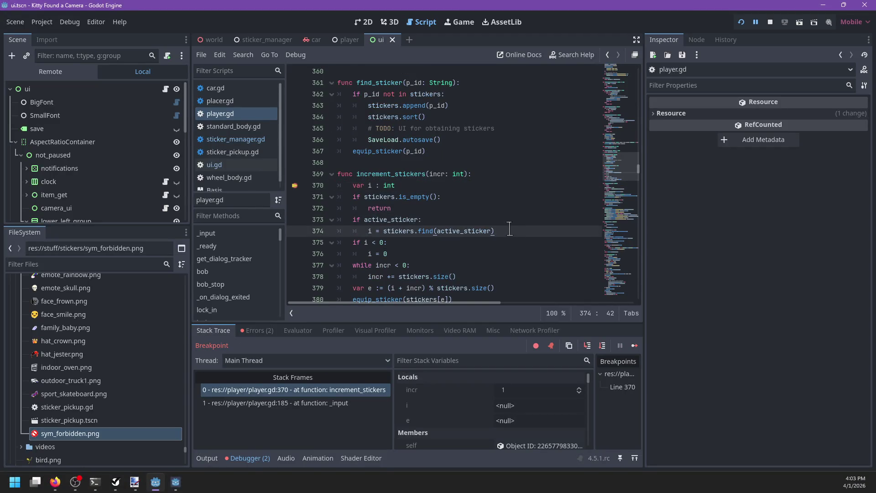
key("Return")
key("Return")
type("i = 0")
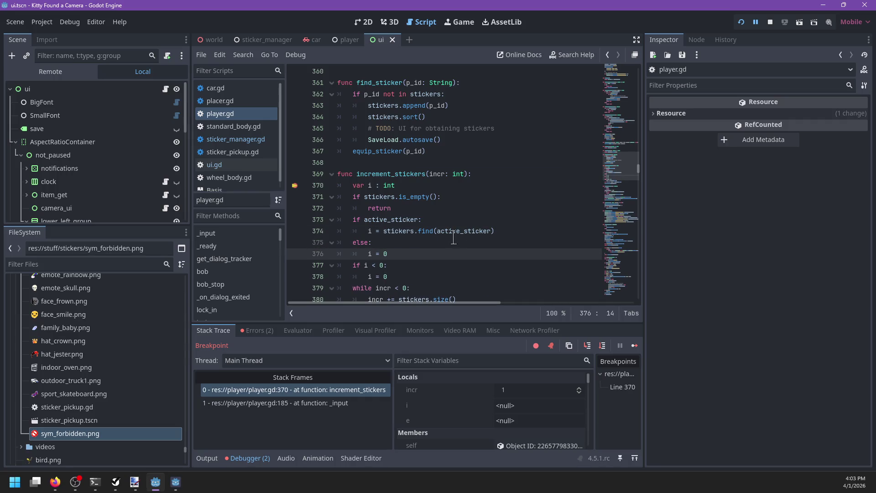
- Move the if i < 0 block into the active_sticker branch, save, remove the line 370 breakpoint, and resume
scroll(437, 256, "down", 1)
left_click_drag(404, 244, 367, 208)
key("BackSpace")
left_click(506, 200)
type("if i < 0: \t\ti = 0")
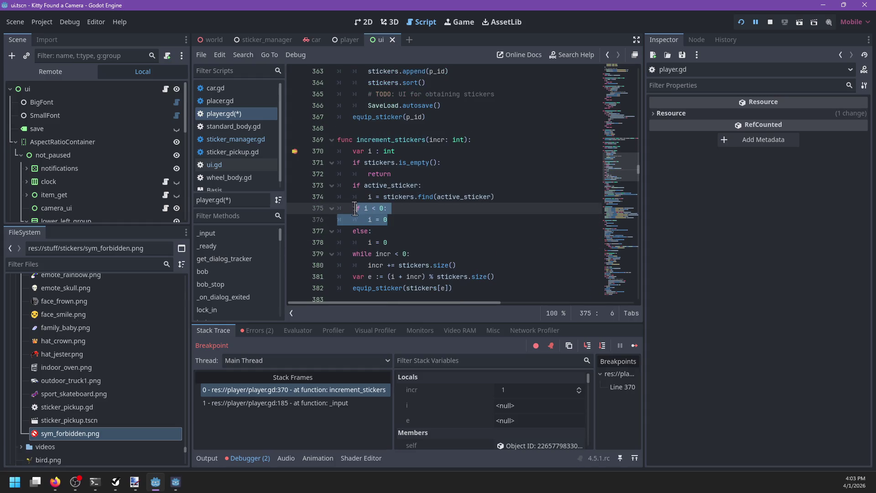
left_click(423, 231)
key("ctrl+s")
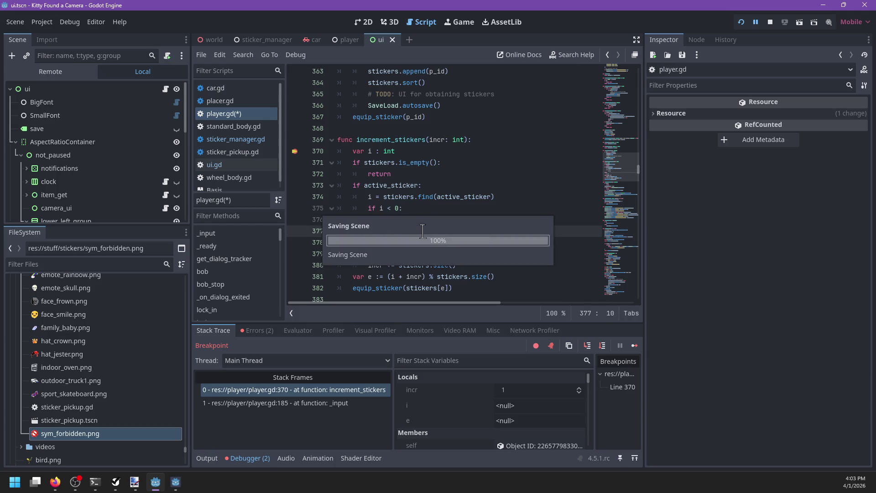
left_click(295, 151)
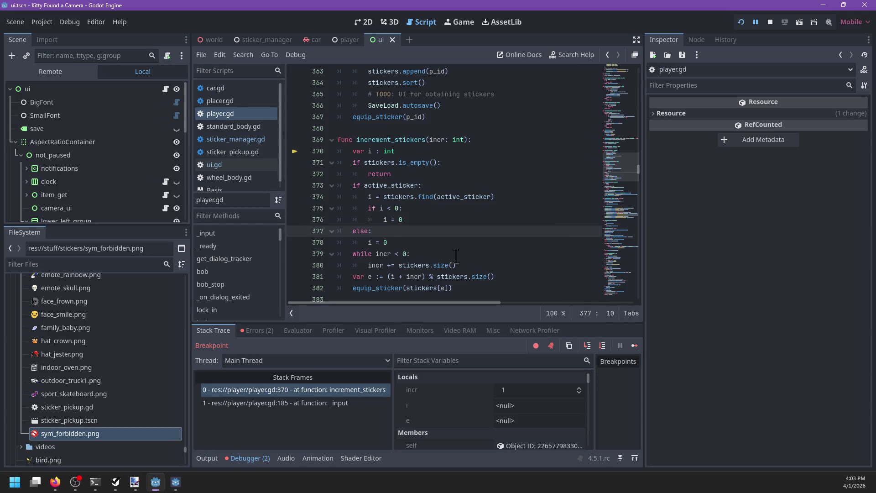
key("F12")
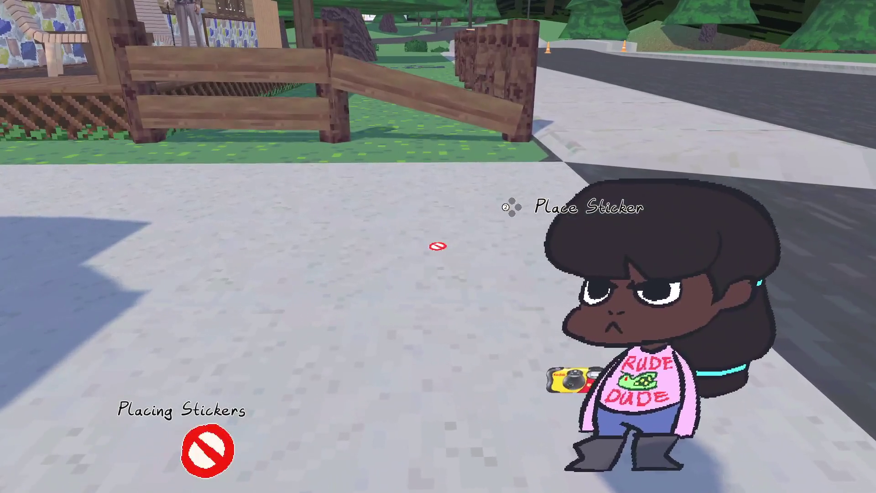
- Stick a smiley sticker on the car's wheel
scroll(438, 246, "down", 4)
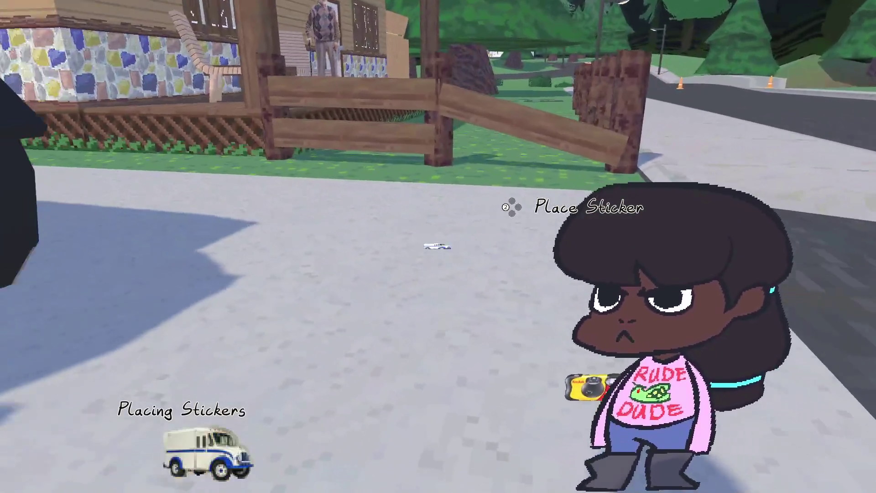
scroll(438, 247, "up", 3)
left_click(438, 246)
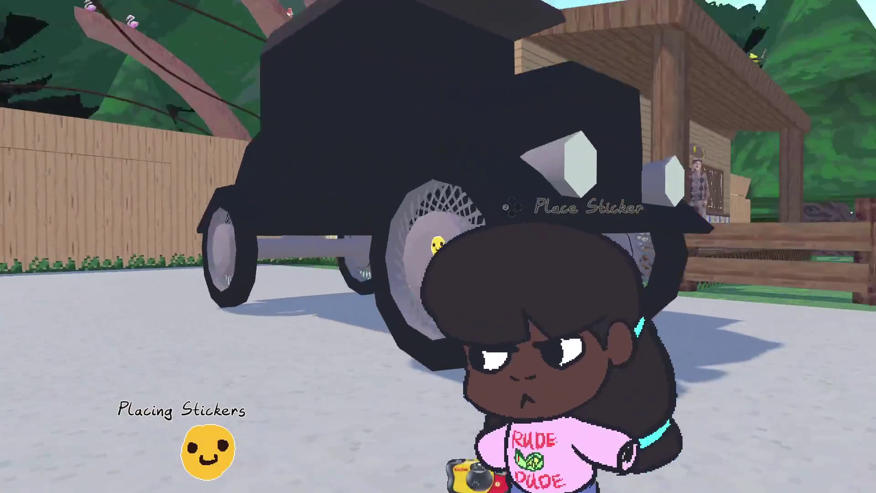
- Select the white truck sticker, walk past the stone house to the wooden fence, and stick it on the rail
scroll(438, 247, "down", 2)
scroll(438, 246, "up", 1)
scroll(438, 246, "down", 1)
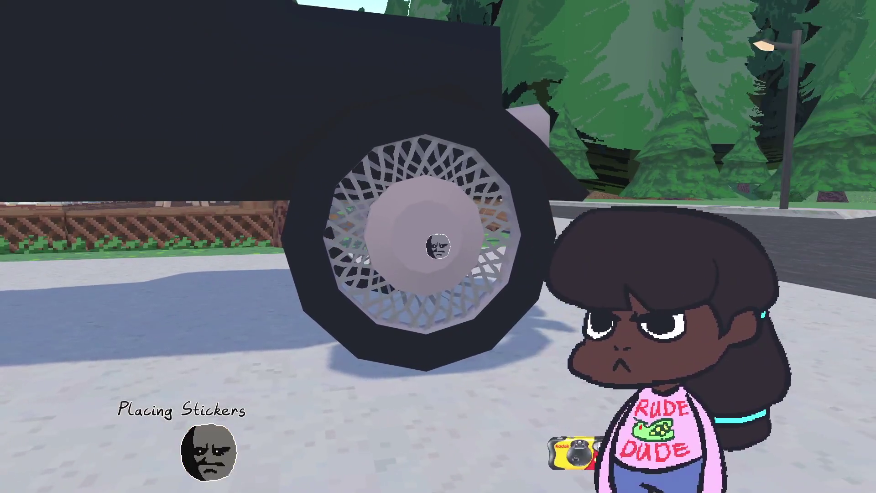
scroll(439, 246, "up", 2)
scroll(438, 246, "down", 3)
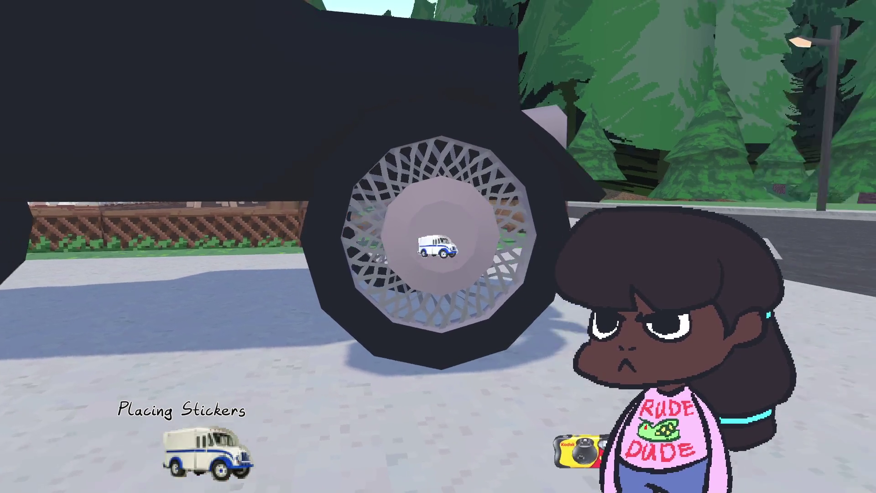
scroll(438, 246, "up", 3)
scroll(438, 246, "down", 1)
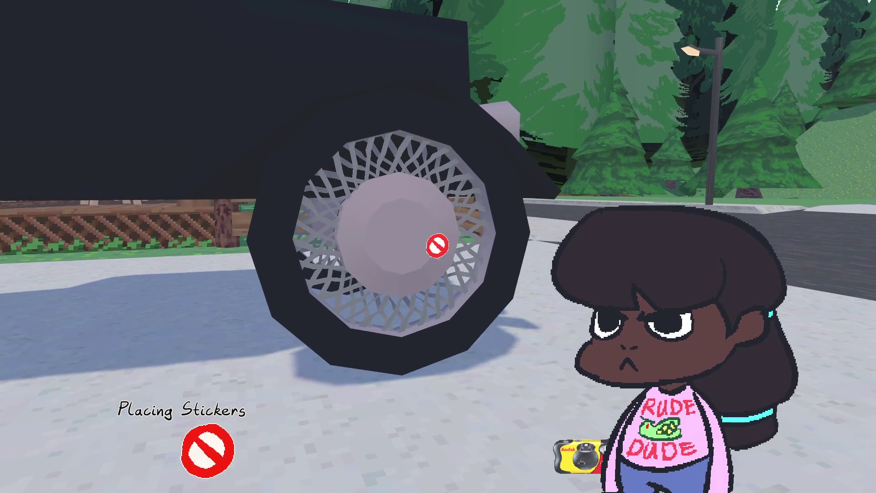
scroll(439, 247, "up", 4)
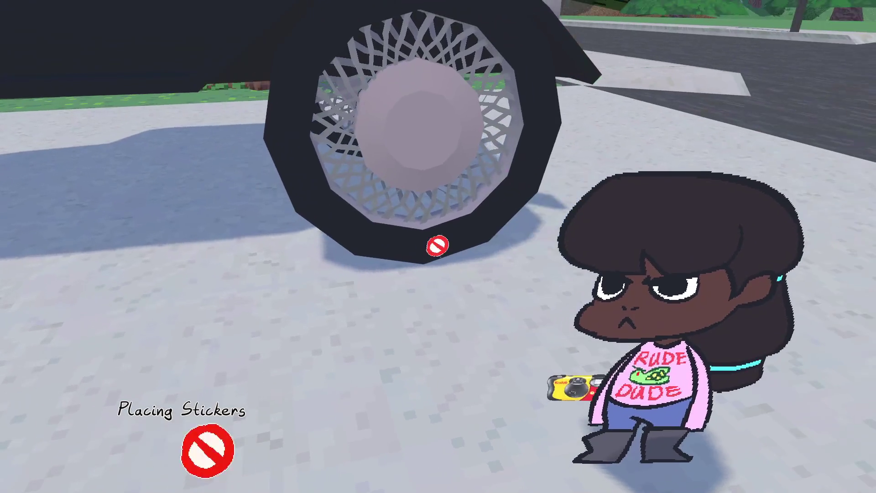
scroll(438, 247, "down", 1)
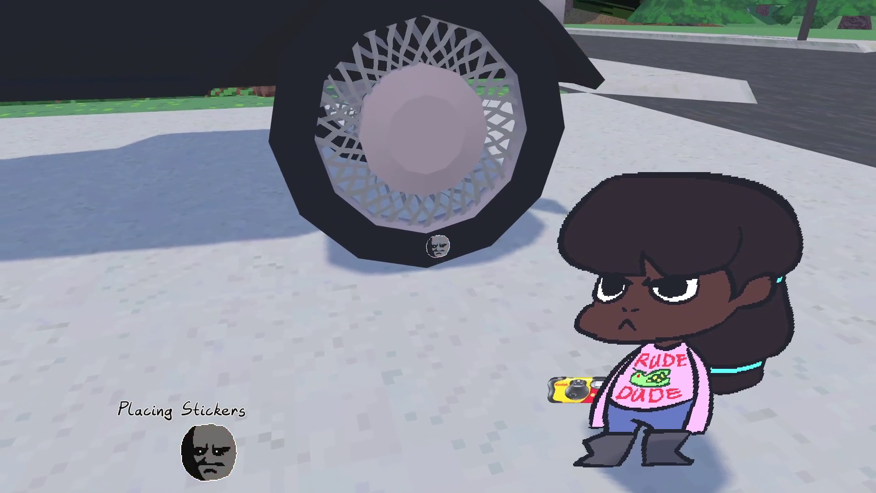
scroll(438, 246, "down", 1)
scroll(438, 247, "up", 1)
scroll(438, 247, "down", 1)
scroll(438, 246, "up", 1)
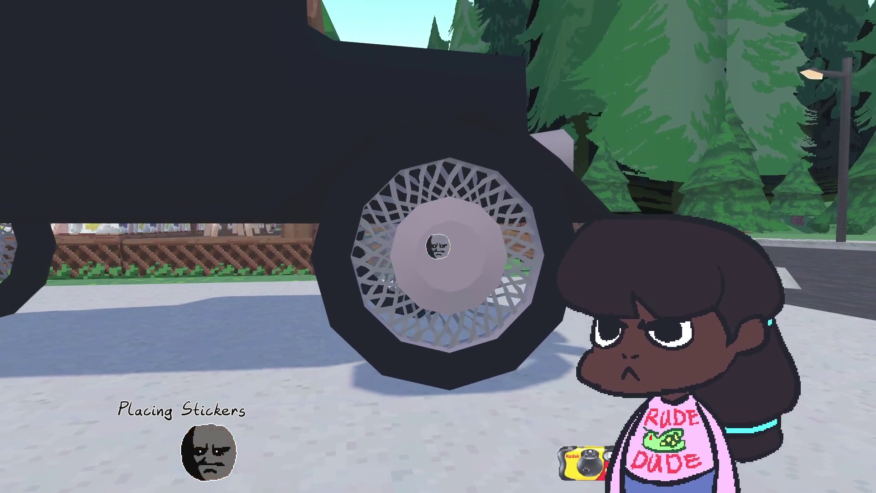
scroll(439, 247, "down", 2)
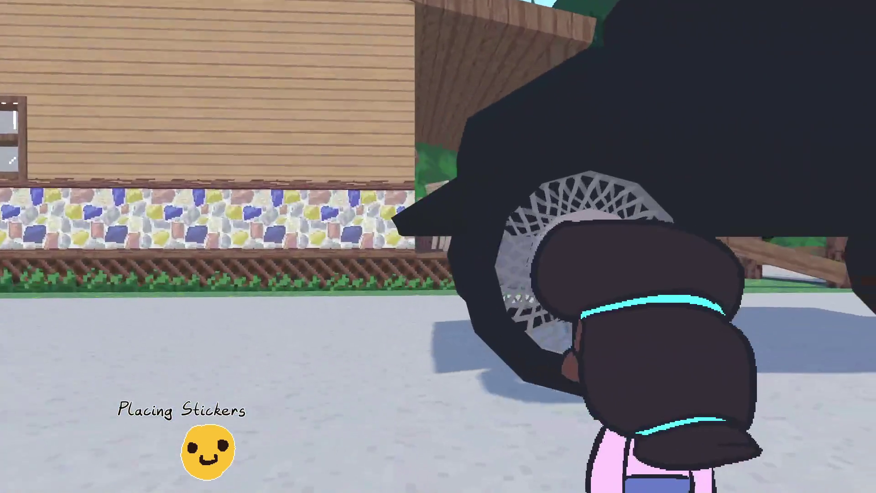
scroll(438, 247, "down", 1)
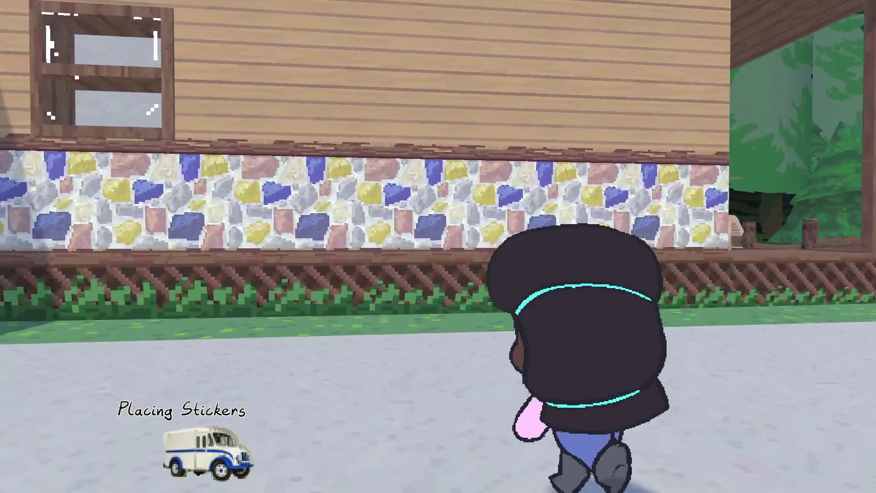
key("w")
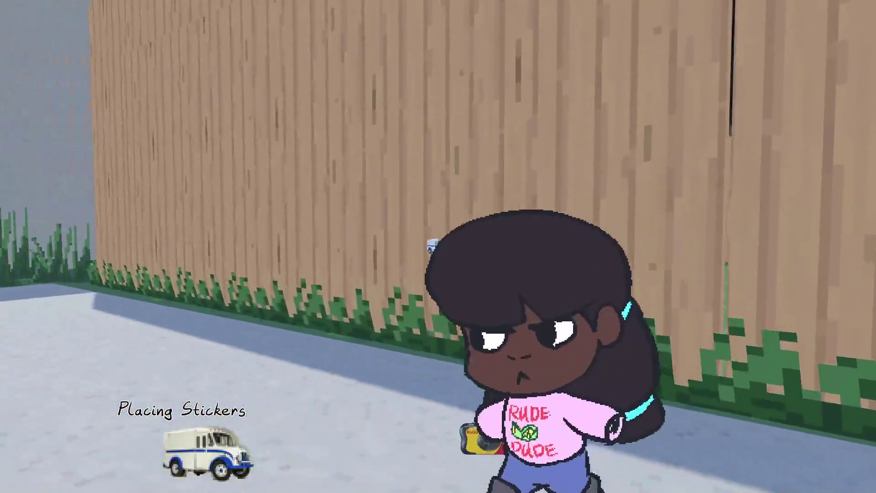
scroll(438, 246, "down", 1)
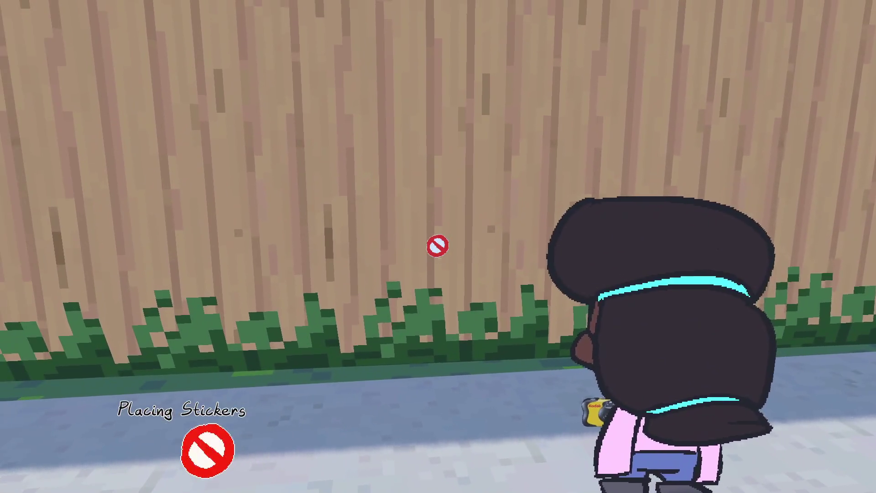
key("w")
scroll(438, 247, "down", 1)
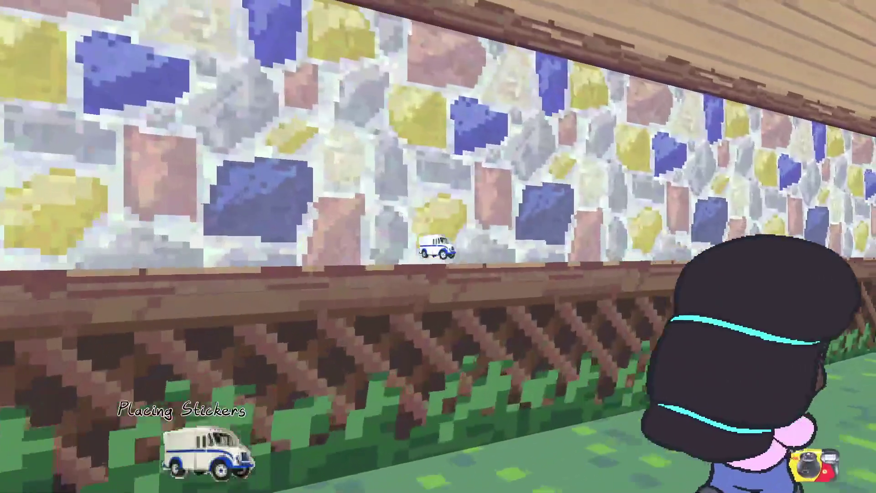
scroll(438, 246, "down", 1)
scroll(438, 246, "up", 1)
key("w")
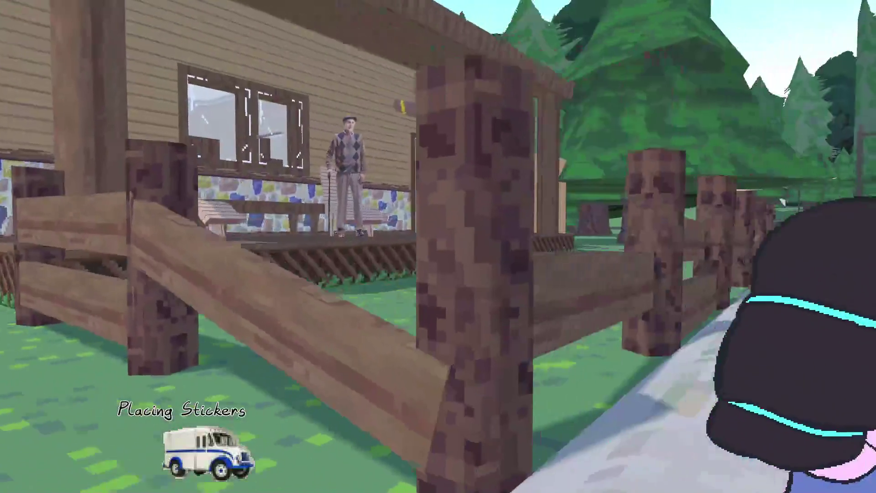
left_click(438, 246)
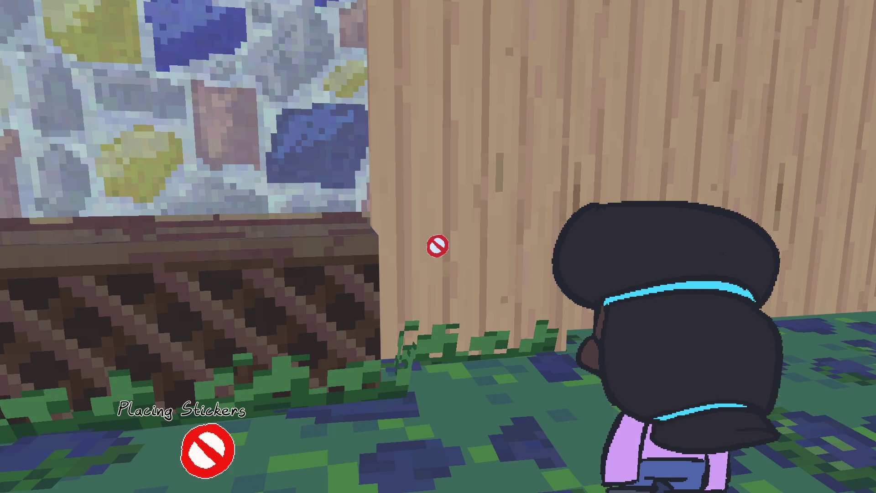
- Back away from the fence toward the yard while cycling stickers to the van
scroll(438, 247, "down", 1)
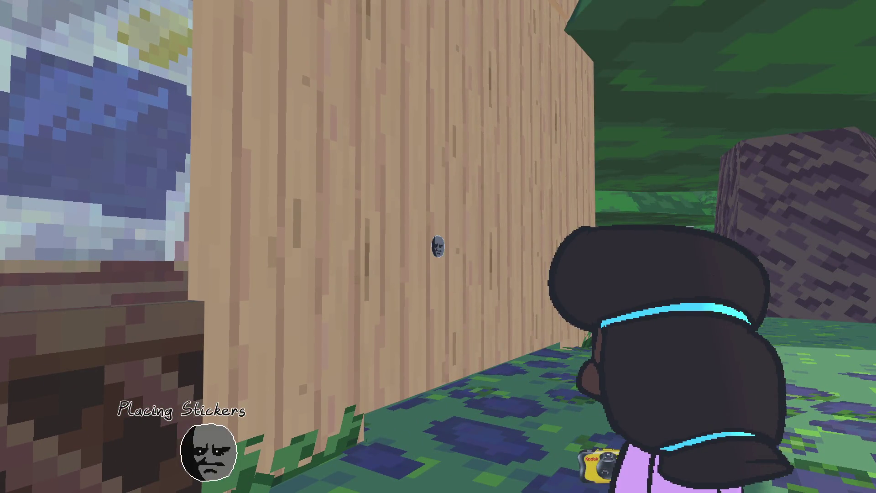
key("s")
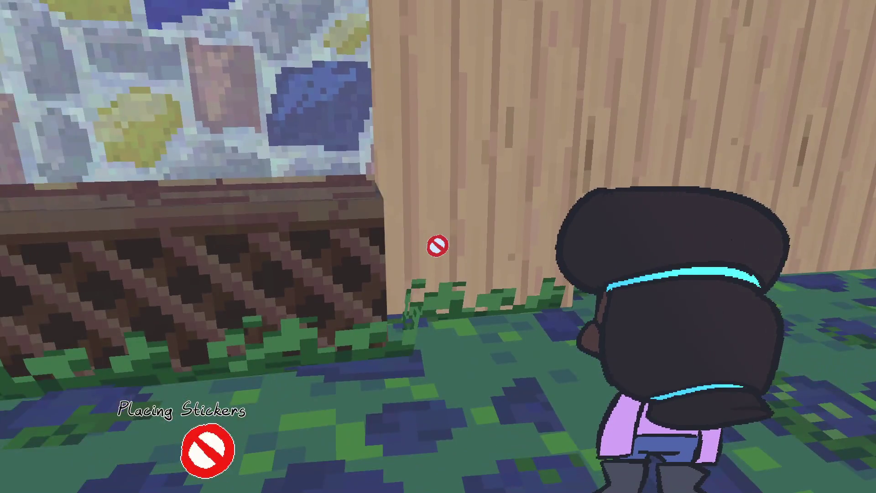
scroll(438, 246, "down", 1)
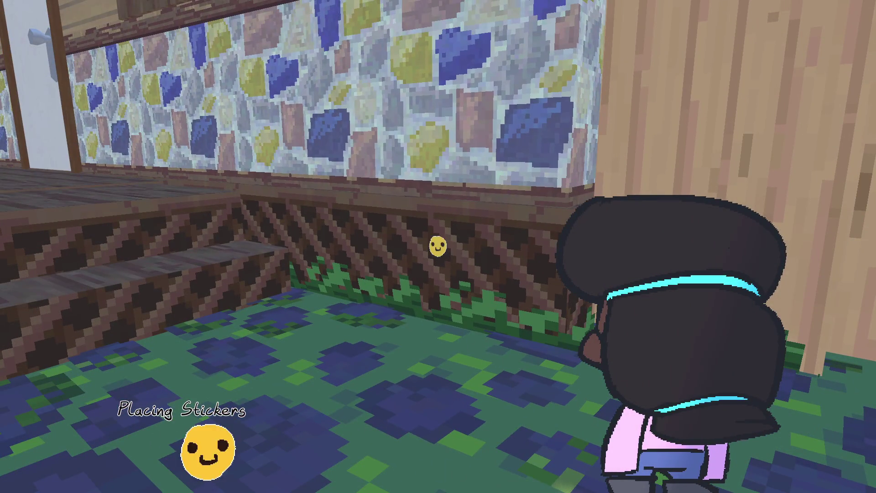
key("s")
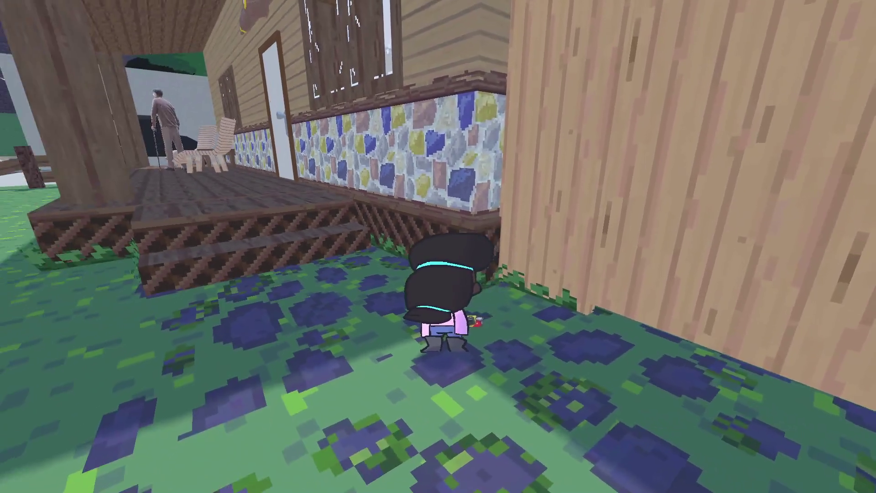
key("s")
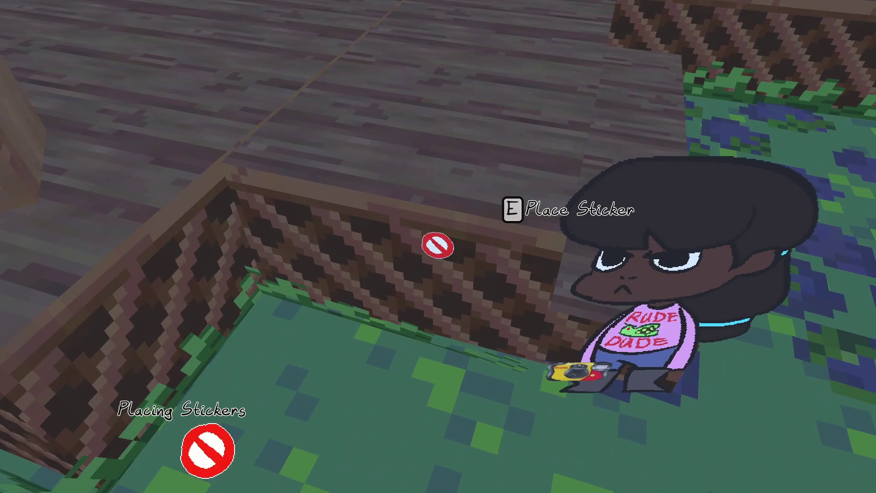
scroll(438, 247, "down", 3)
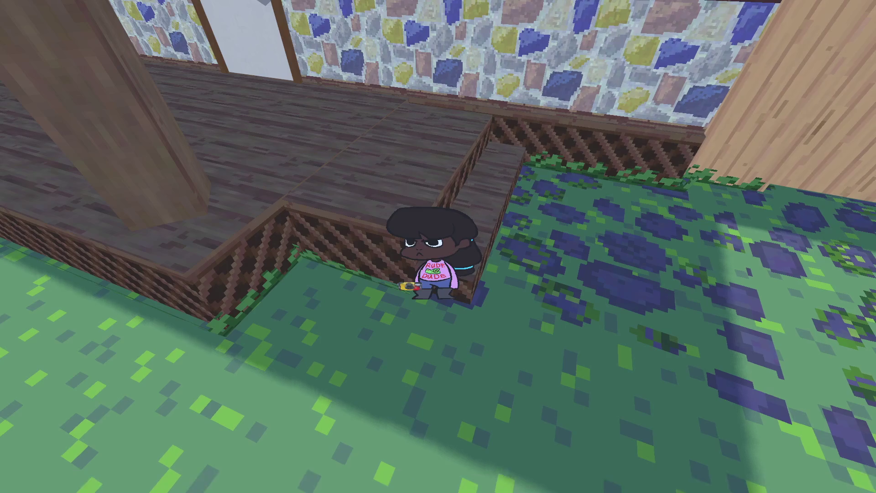
scroll(439, 247, "up", 1)
- Cross the street to the cardboard box pile, cycling through the stickers on the way
key("w")
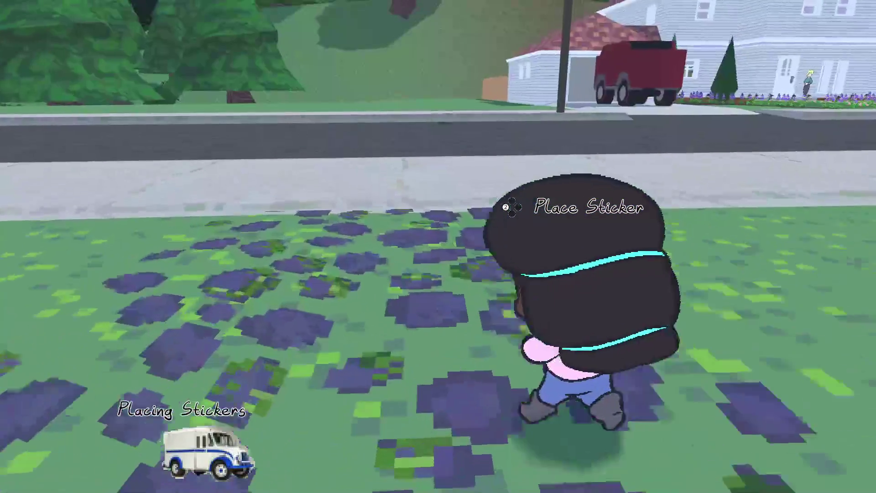
scroll(438, 247, "up", 1)
scroll(438, 246, "up", 1)
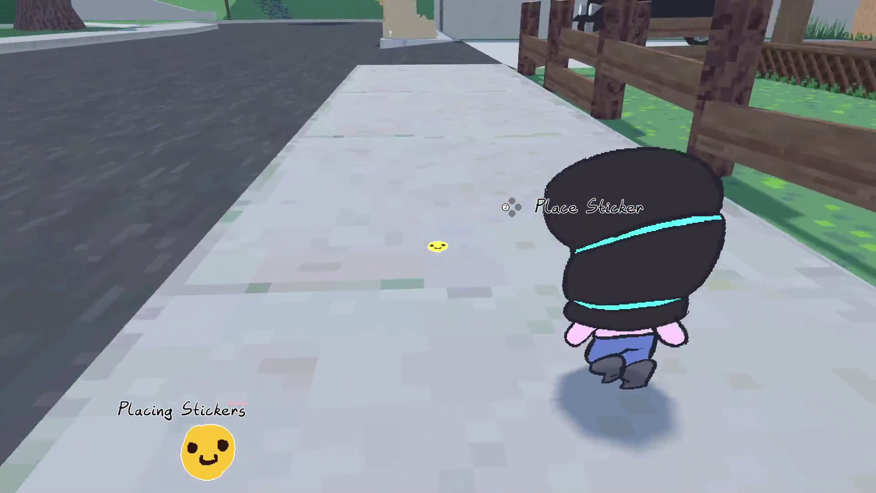
scroll(438, 246, "up", 1)
scroll(438, 246, "up", 1)
scroll(438, 247, "up", 1)
scroll(438, 247, "up", 1)
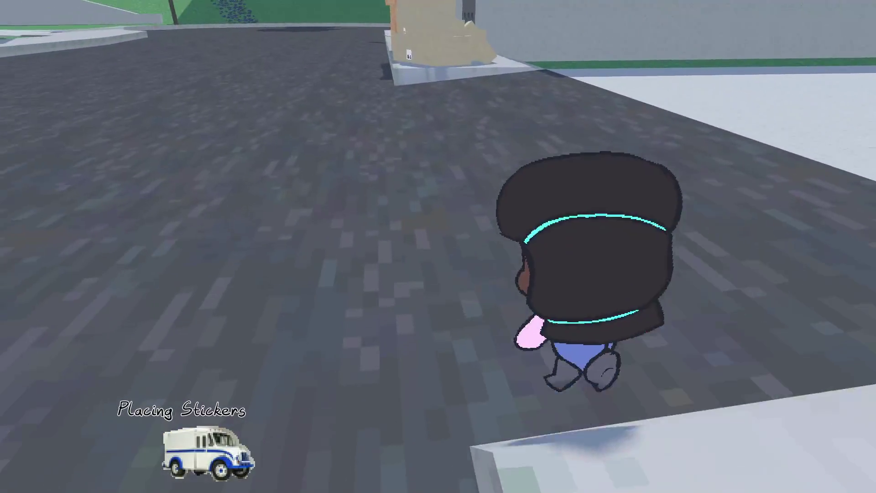
key("w")
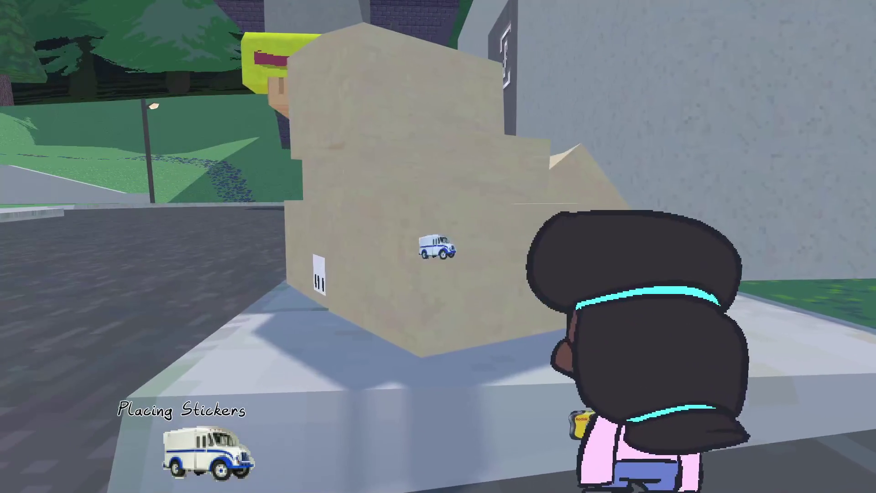
scroll(438, 247, "up", 1)
mouse_move(438, 247)
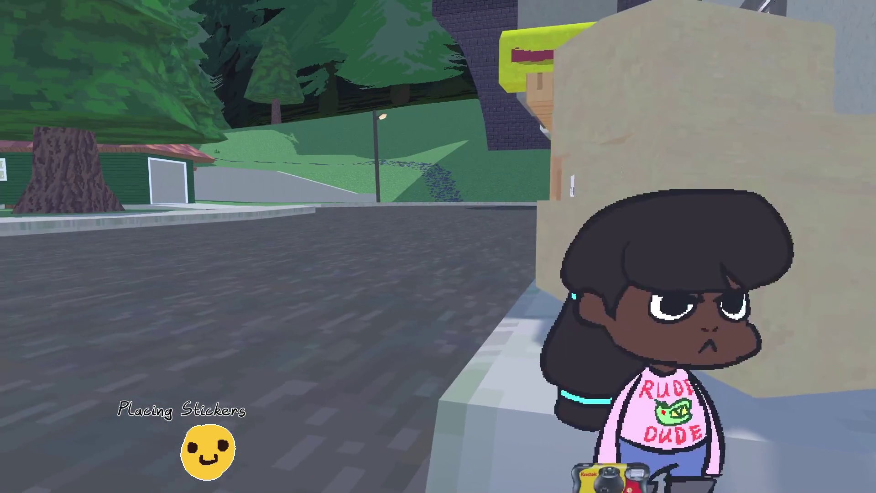
key("w")
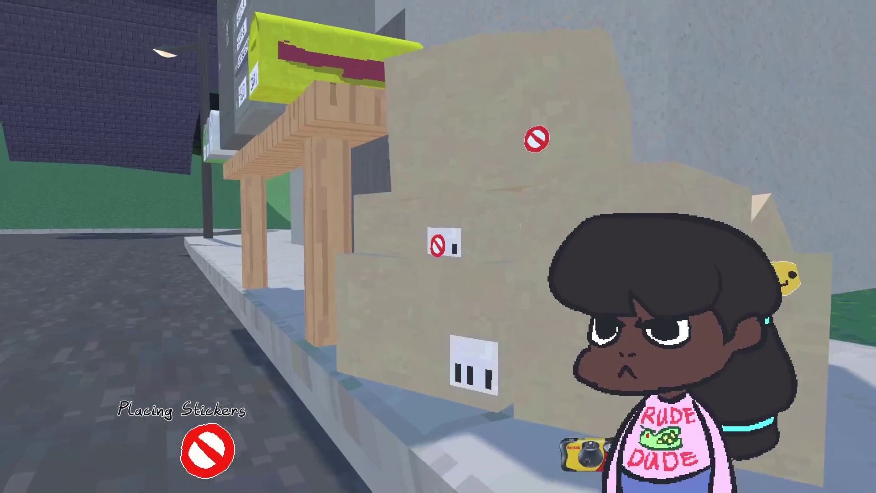
- Stick a no-entry, two grumpy-face and a smiley sticker on the boxes
left_click(438, 246)
scroll(438, 247, "down", 1)
left_click(438, 246)
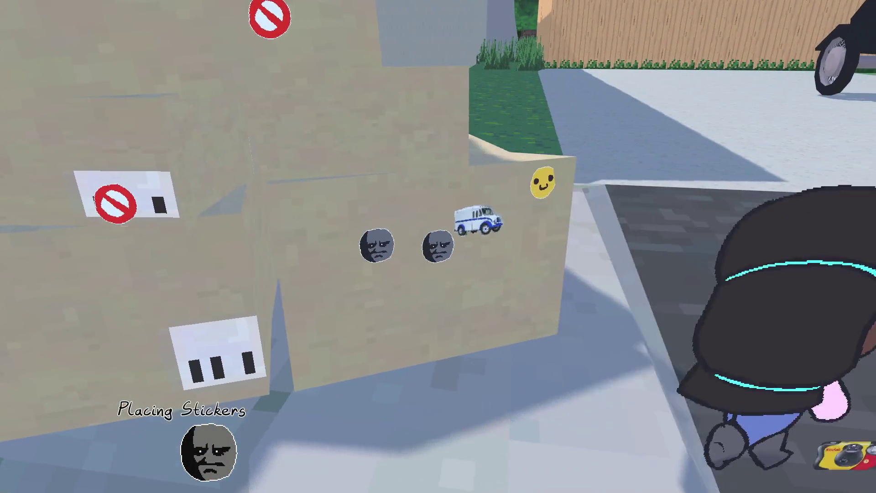
left_click(438, 247)
scroll(438, 246, "down", 1)
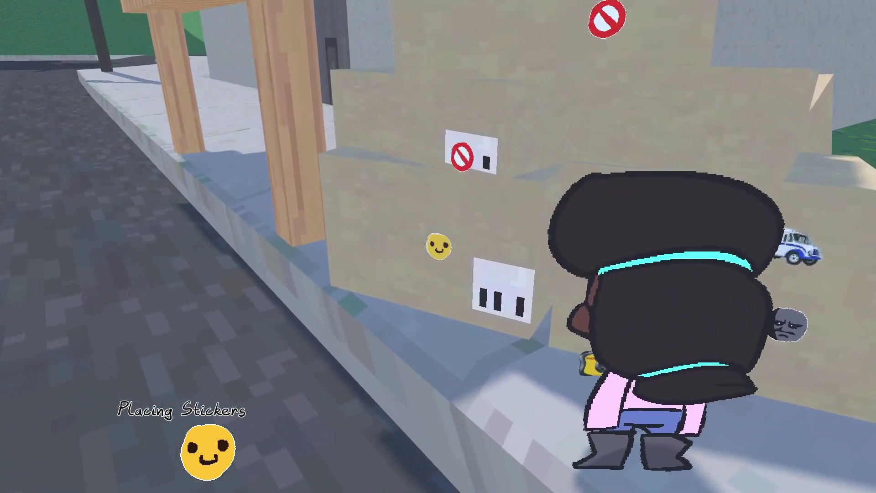
left_click(438, 246)
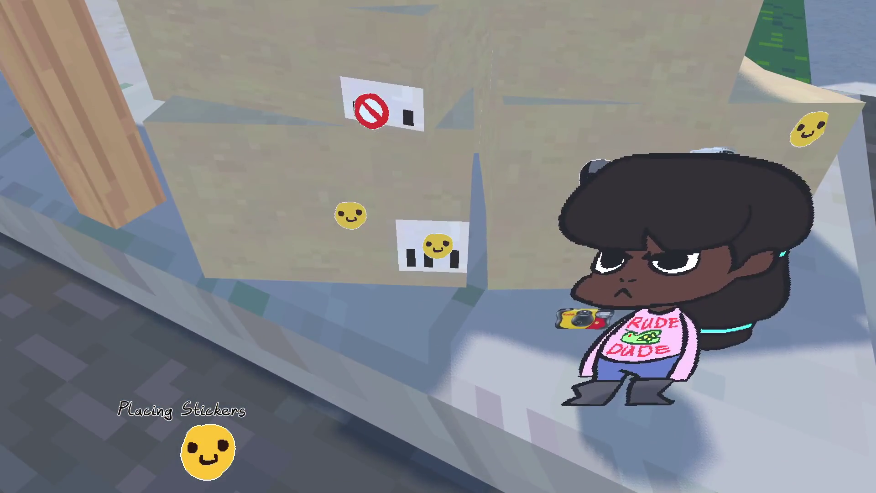
key("Escape")
- Step back, photograph the mail pile with the in-game camera, then walk to the grey wall
key("s")
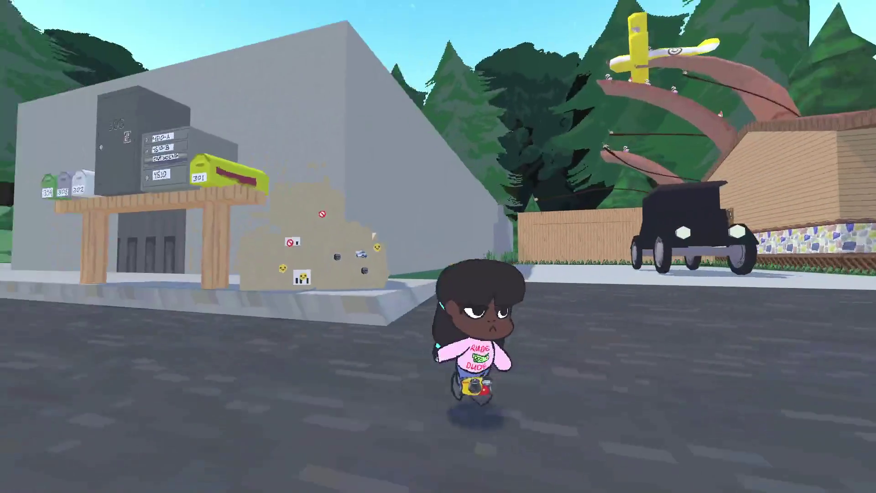
key("w")
key("c")
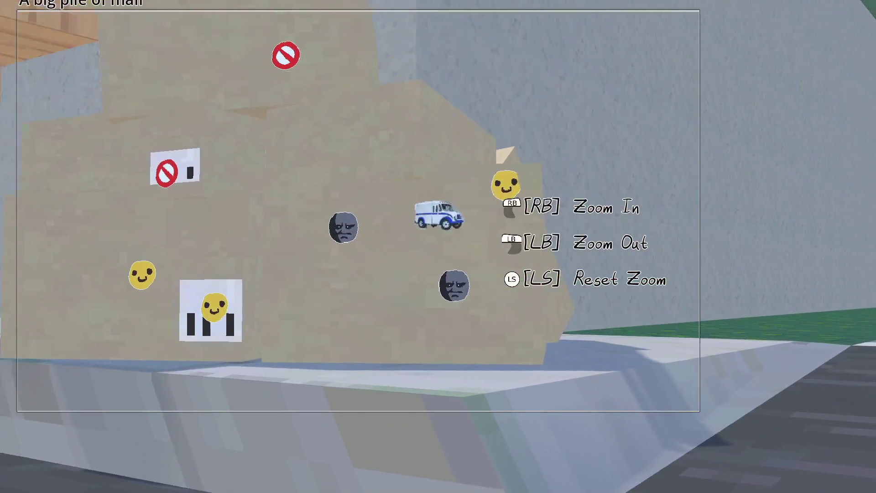
key("e")
key("w")
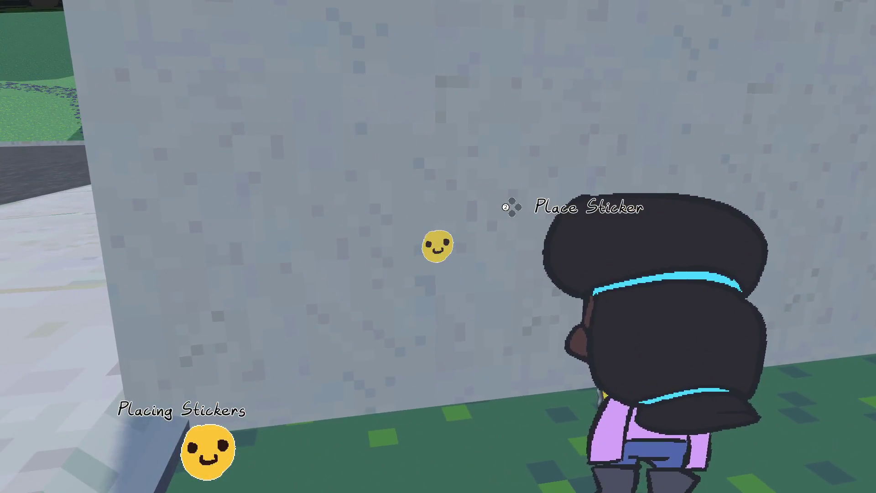
- Stick a row of six smiley stickers along the grey wall
left_click(438, 246)
left_click(438, 246)
left_click(438, 247)
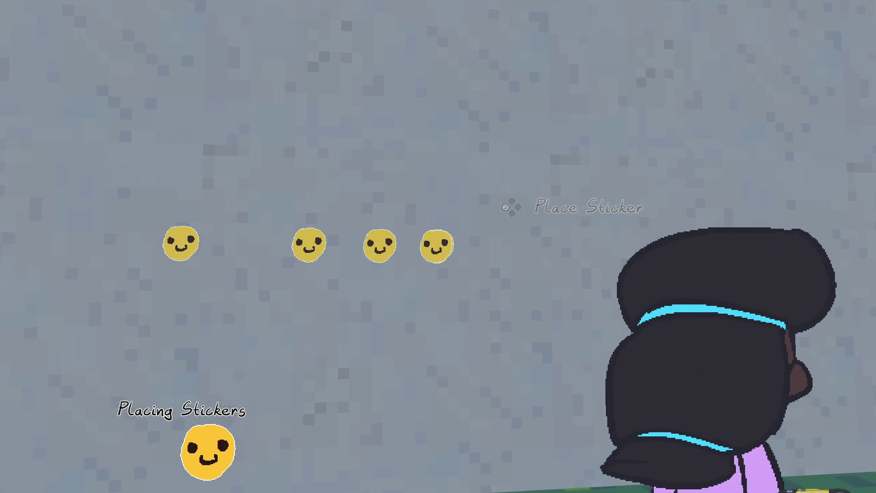
left_click(438, 246)
left_click(438, 246)
left_click(438, 246)
key("a")
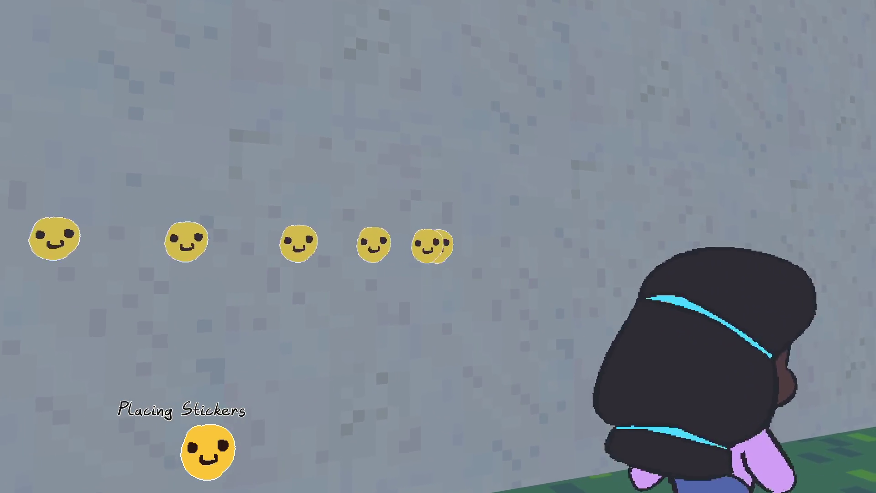
scroll(438, 247, "down", 1)
left_click(438, 246)
- Add a row of seven truck stickers below the smileys
key("s")
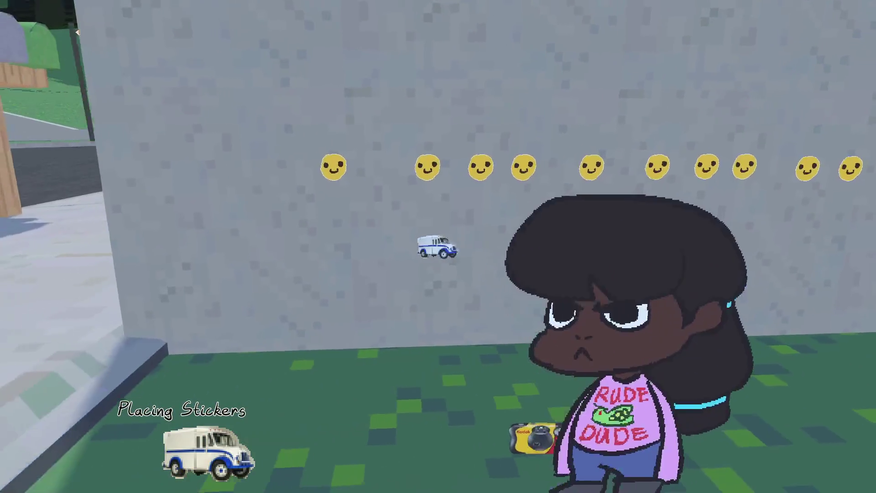
key("w")
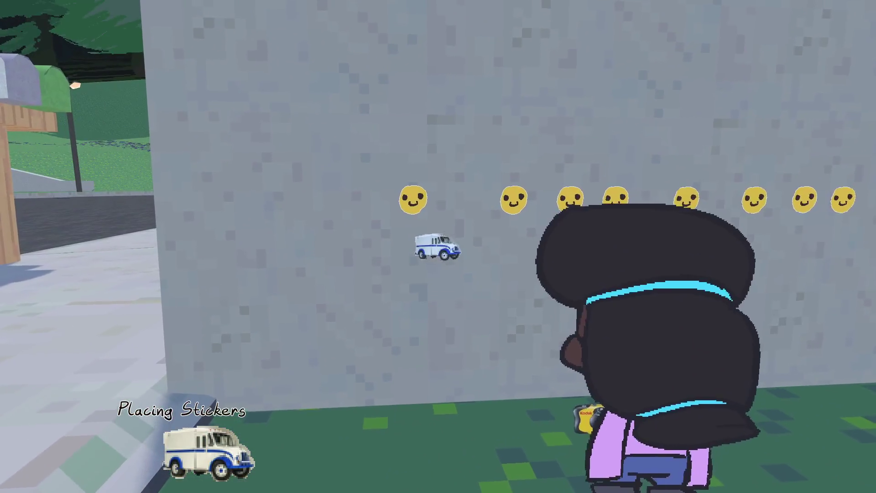
key("d")
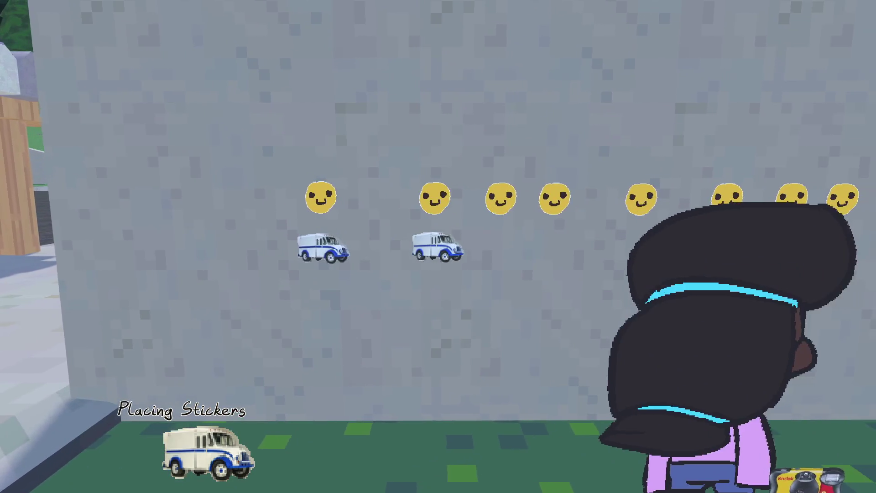
left_click(438, 246)
left_click(438, 247)
key("d")
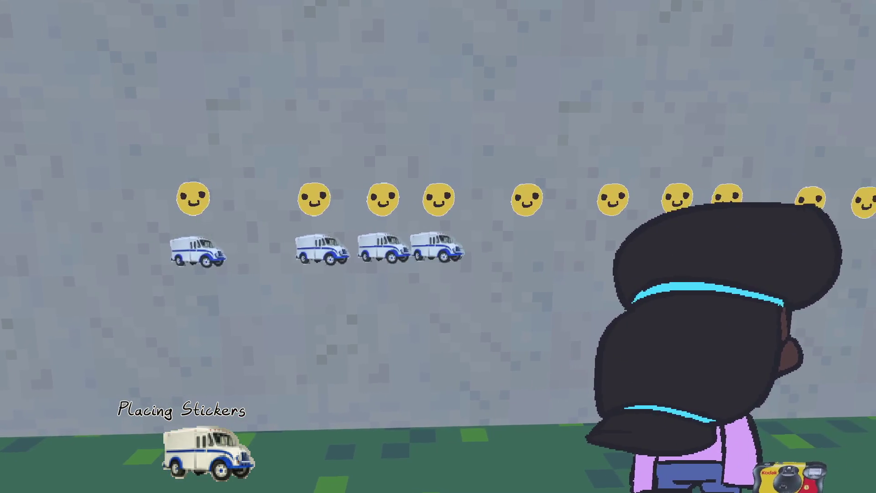
left_click(438, 246)
key("d")
left_click(438, 247)
left_click(438, 246)
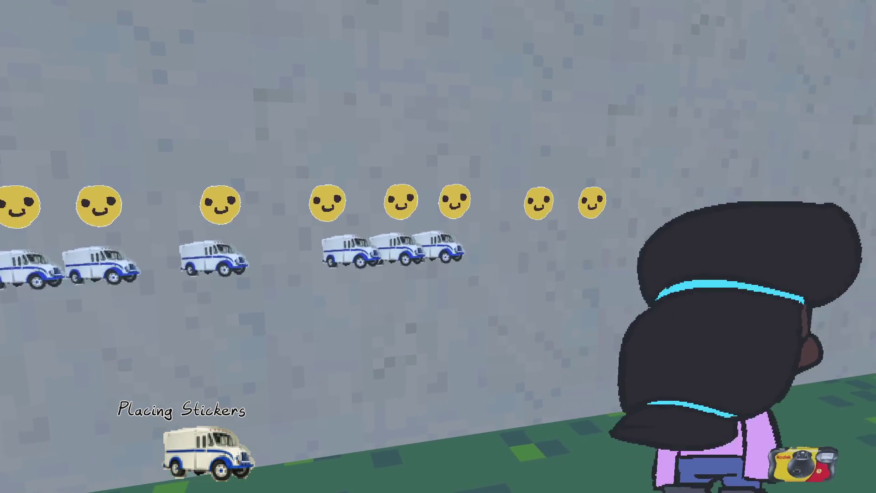
left_click(438, 246)
left_click(438, 246)
- Place a row of nine no-entry stickers under the trucks
key("s")
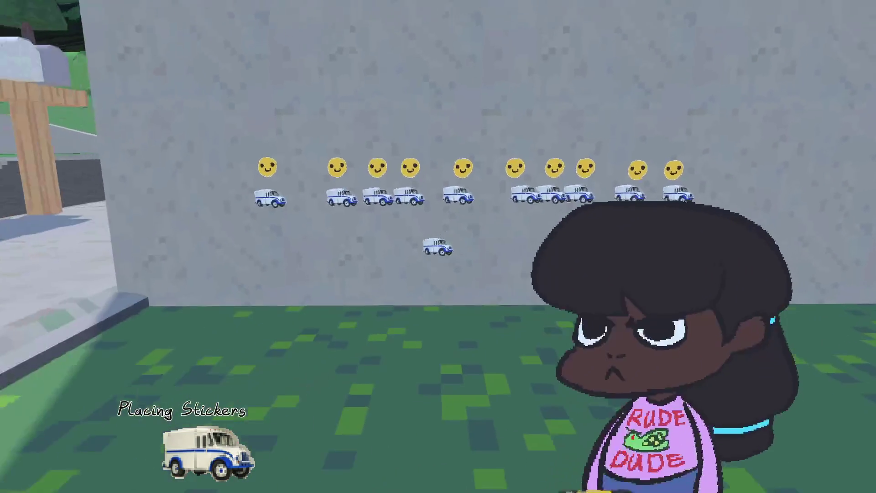
key("w")
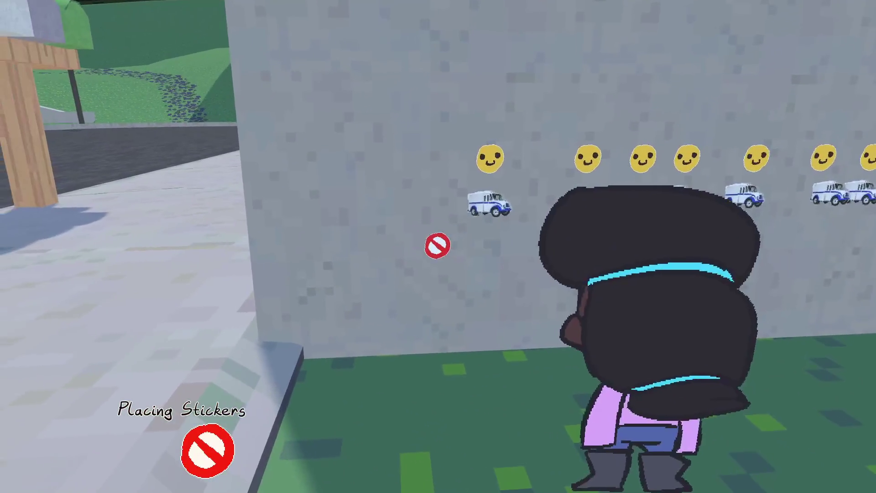
key("d")
left_click(438, 246)
key("d")
left_click(438, 246)
left_click(438, 246)
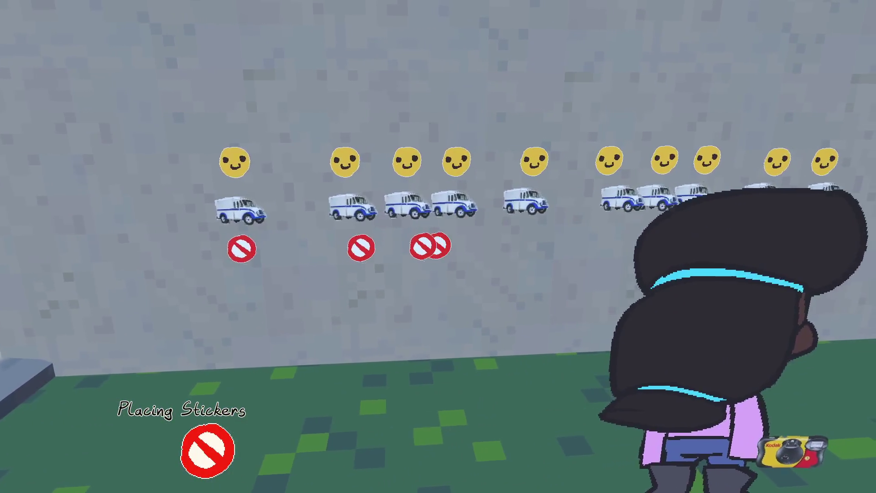
left_click(438, 247)
key("d")
left_click(438, 246)
left_click(438, 246)
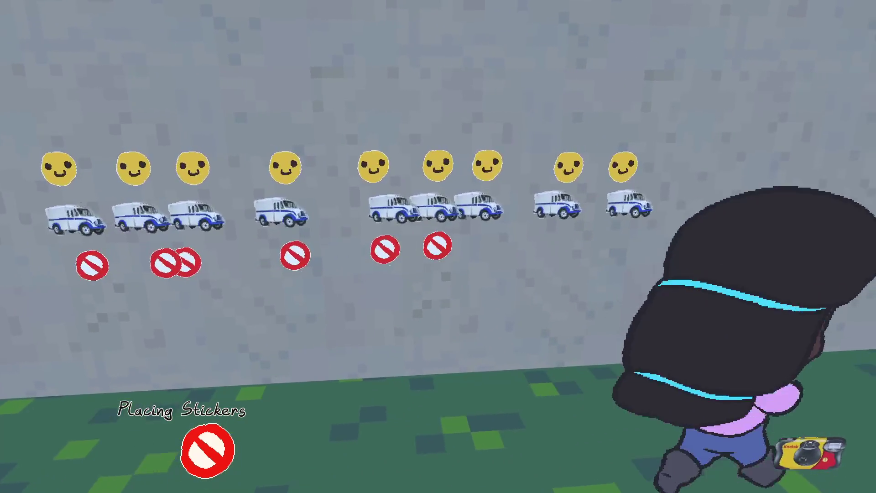
left_click(438, 246)
left_click(438, 247)
left_click(438, 246)
key("d")
scroll(438, 246, "down", 1)
- Place a row of eight grey-face stickers under the no-entry row
left_click(438, 247)
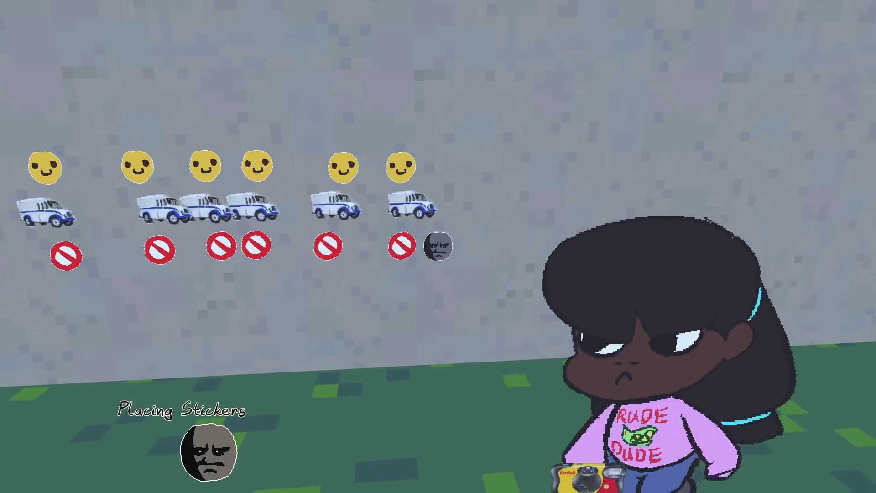
key("w")
left_click(438, 246)
key("s")
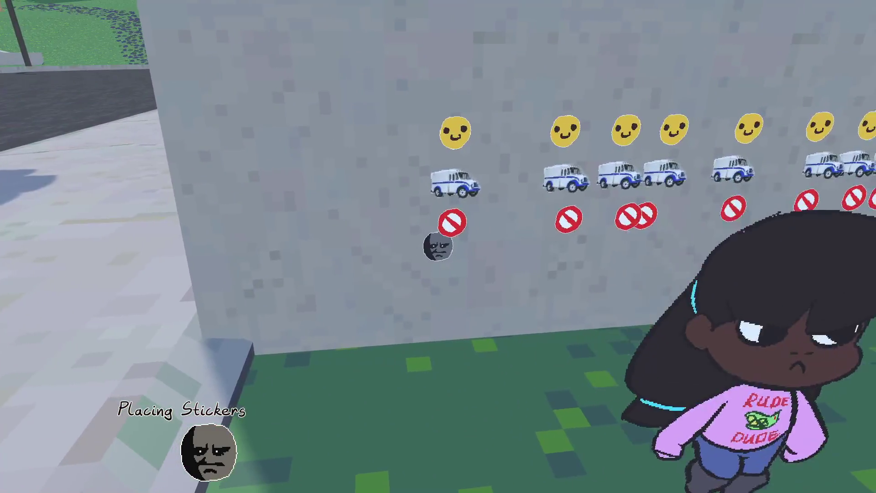
key("a")
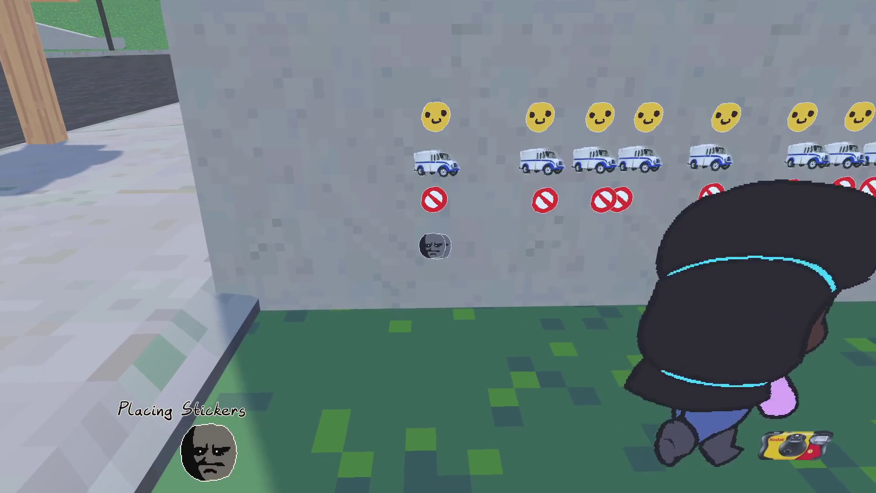
left_click(438, 246)
left_click(438, 247)
left_click(438, 246)
left_click(438, 246)
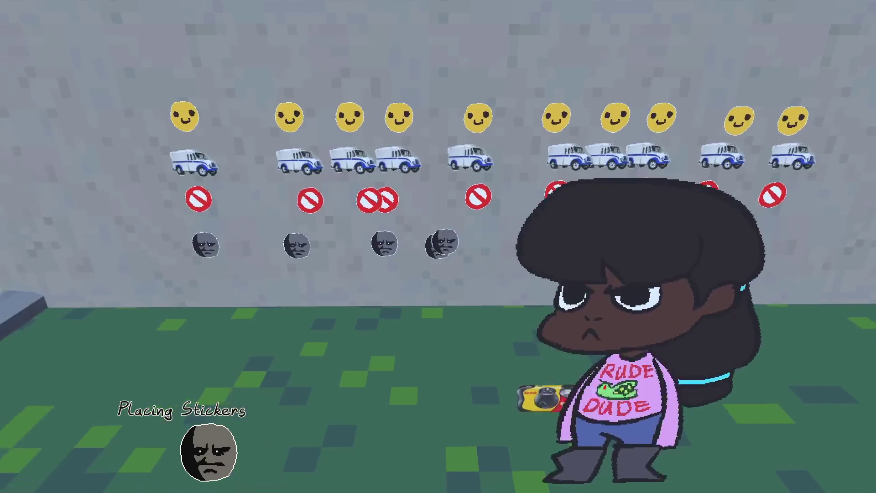
left_click(438, 247)
key("s")
left_click(438, 246)
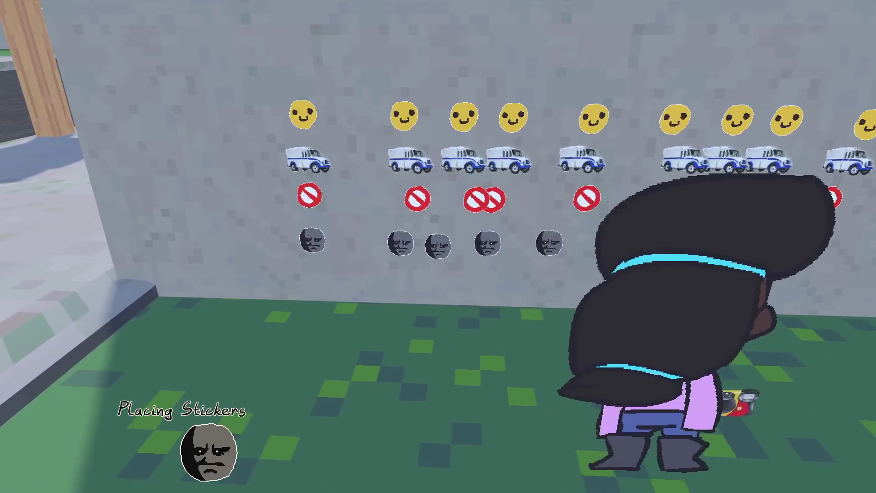
key("w")
left_click(438, 247)
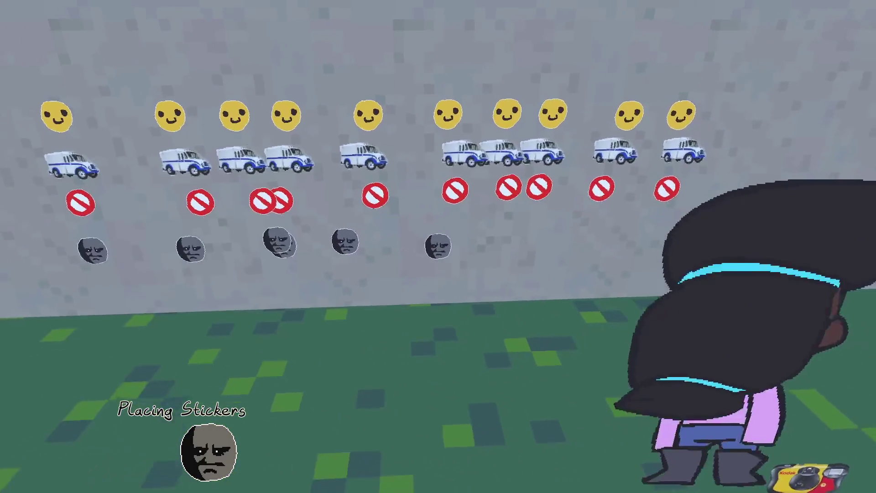
left_click(438, 247)
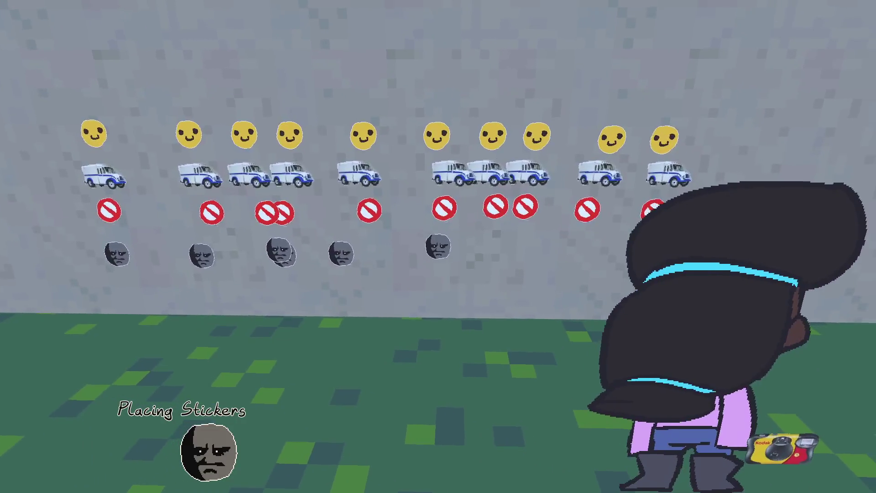
left_click(438, 246)
key("d")
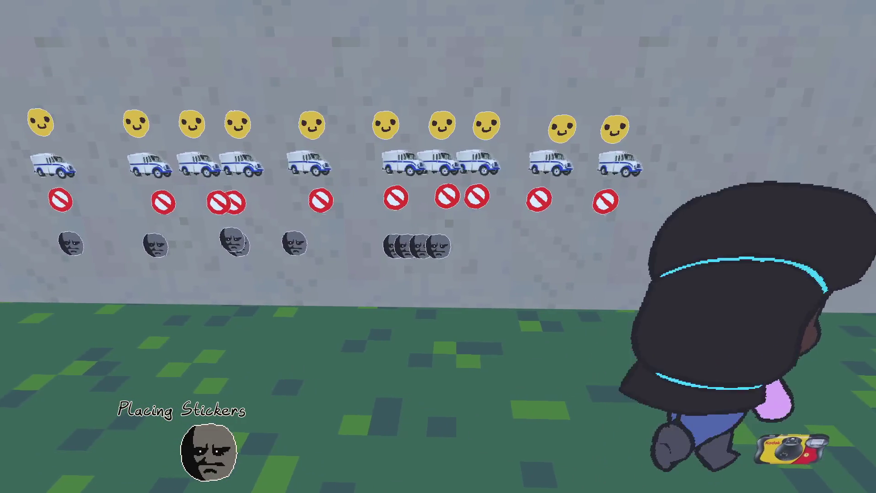
- Walk back to the sticker-covered boxes and add a smiley sticker to them
key("Escape")
key("s")
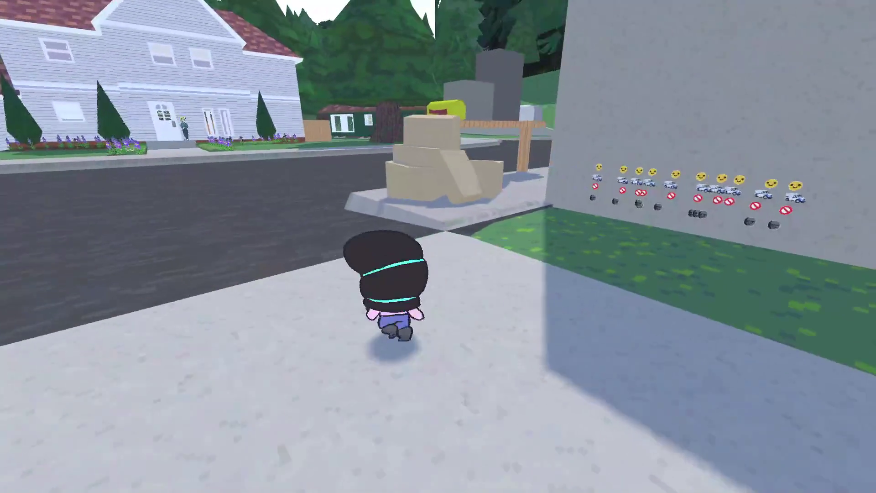
key("w")
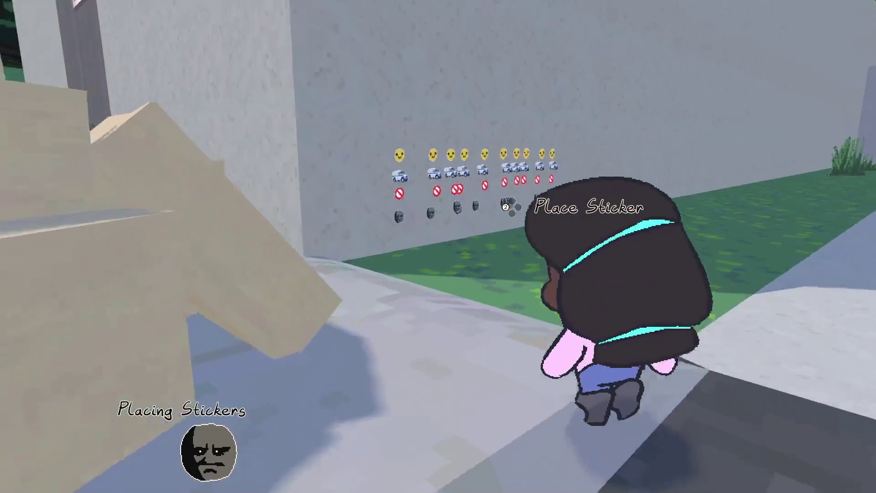
scroll(438, 247, "down", 1)
key("Escape")
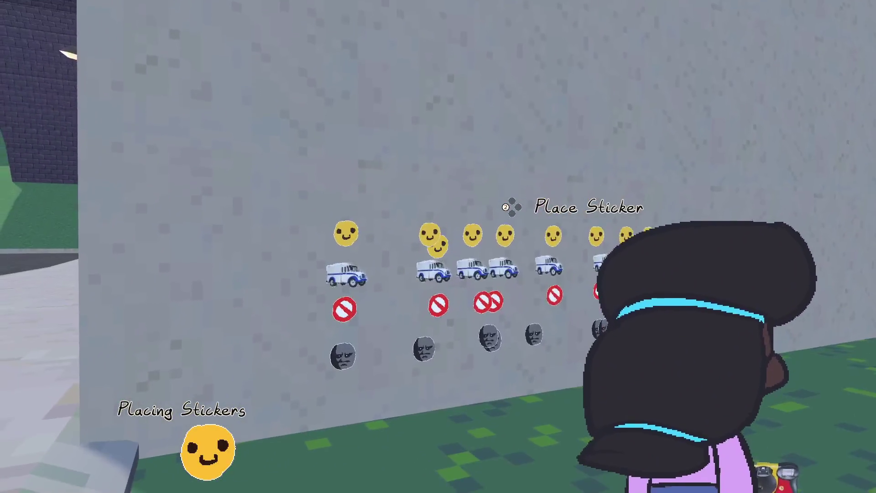
key("s")
key("w")
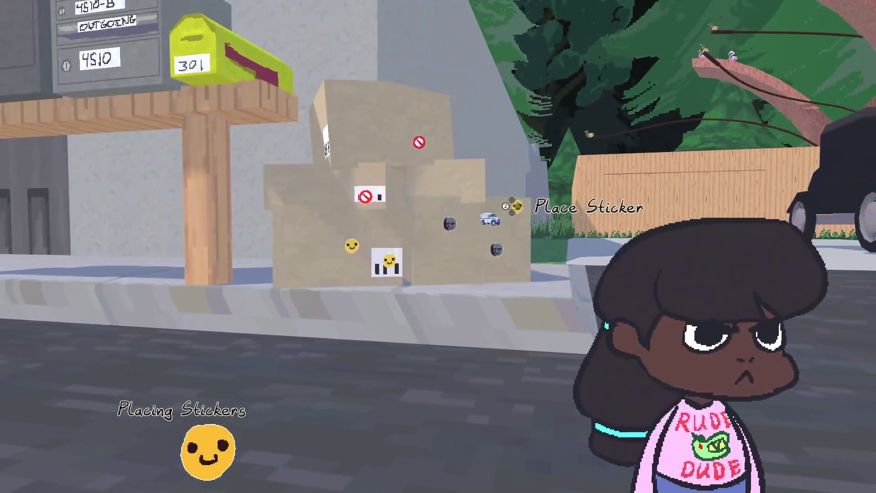
left_click(517, 206)
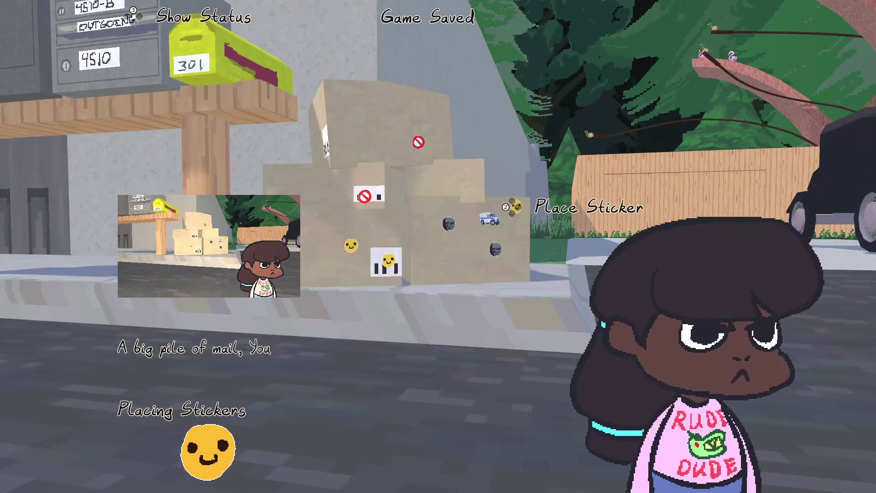
- Pause the game and choose Save and Exit to return to the editor
key("s")
key("Escape")
key("Down")
key("Down")
key("Down")
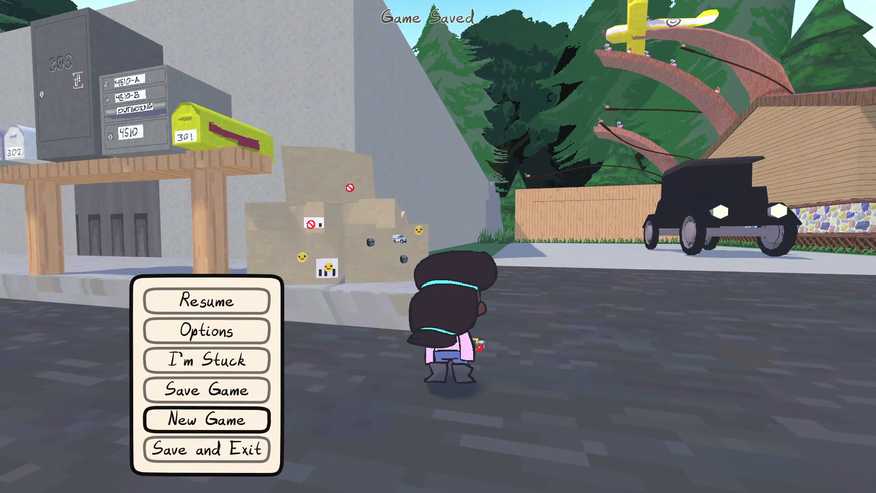
key("Return")
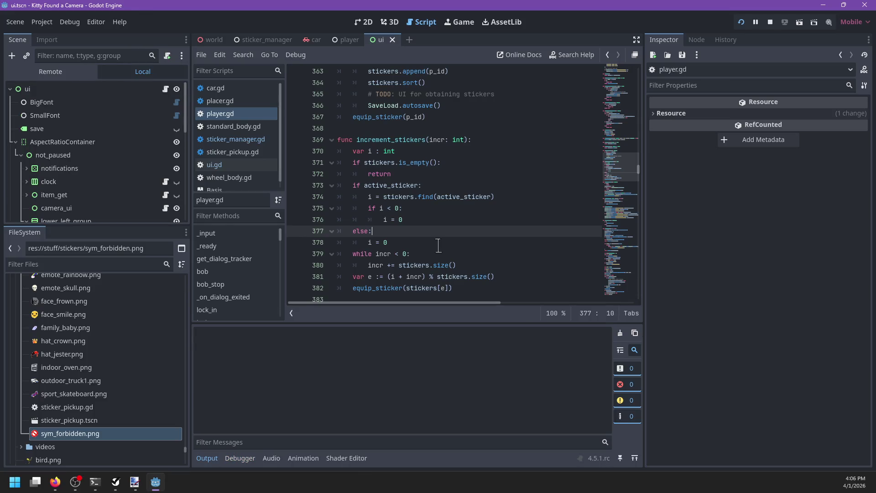
- Relaunch the game from the Godot editor with F5
key("F5")
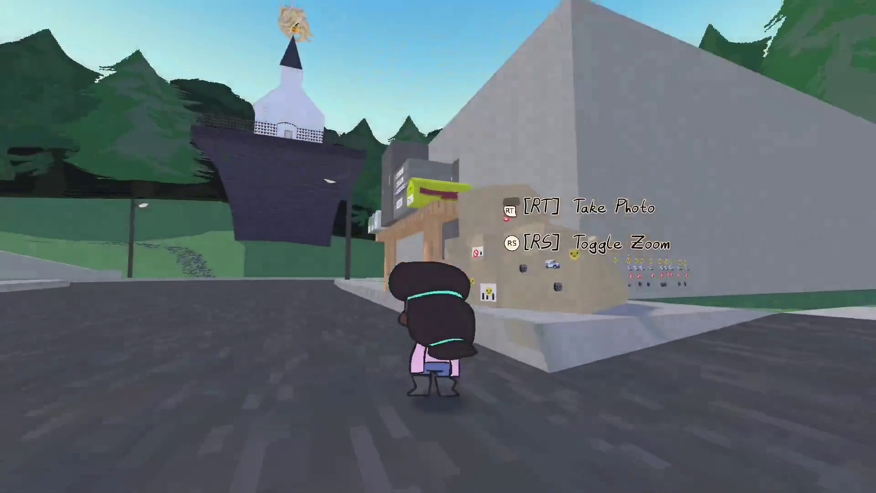
key("w")
key("e")
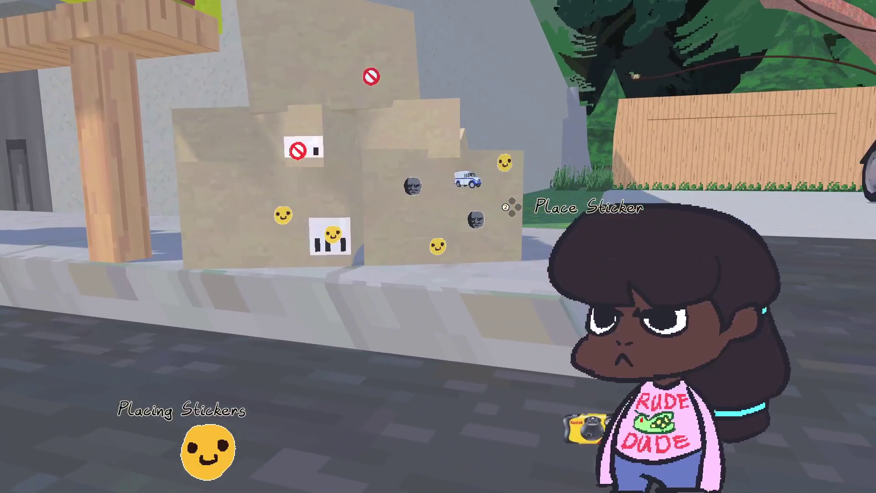
key("w")
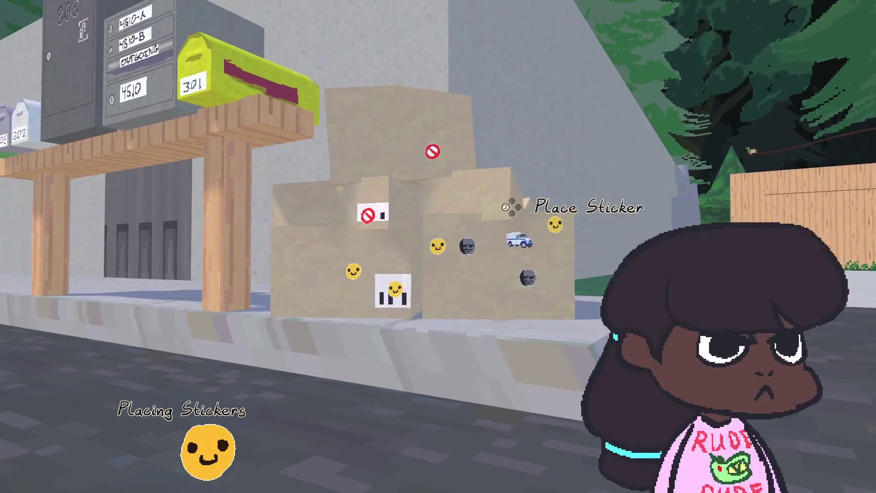
key("w")
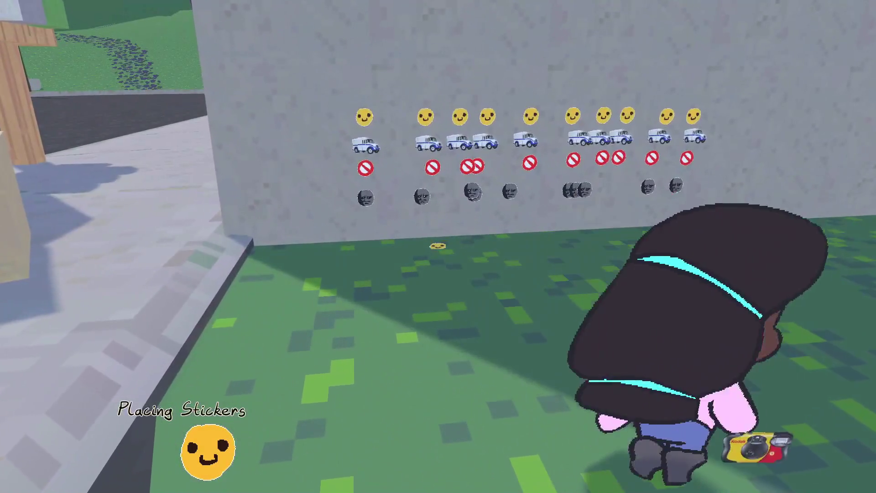
key("d")
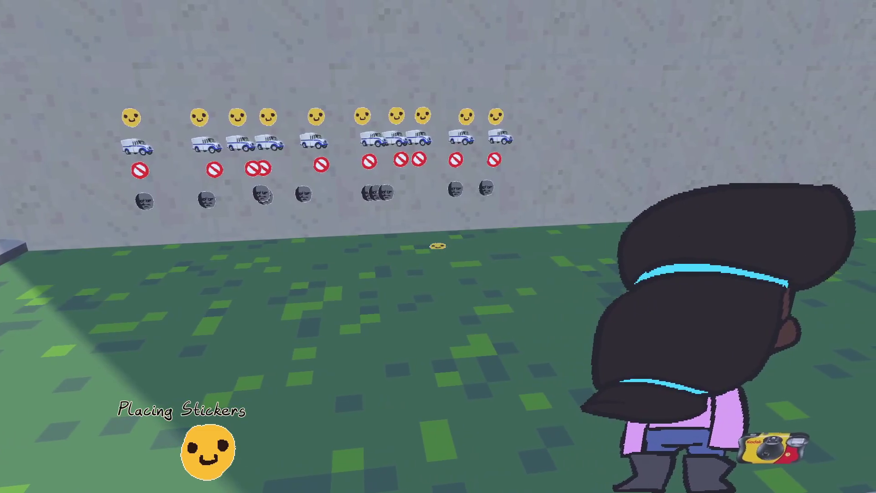
key("s")
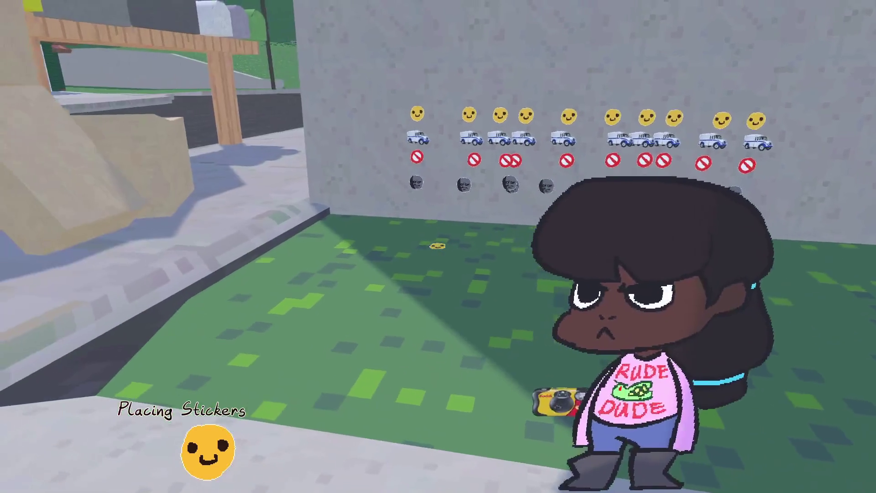
key("w")
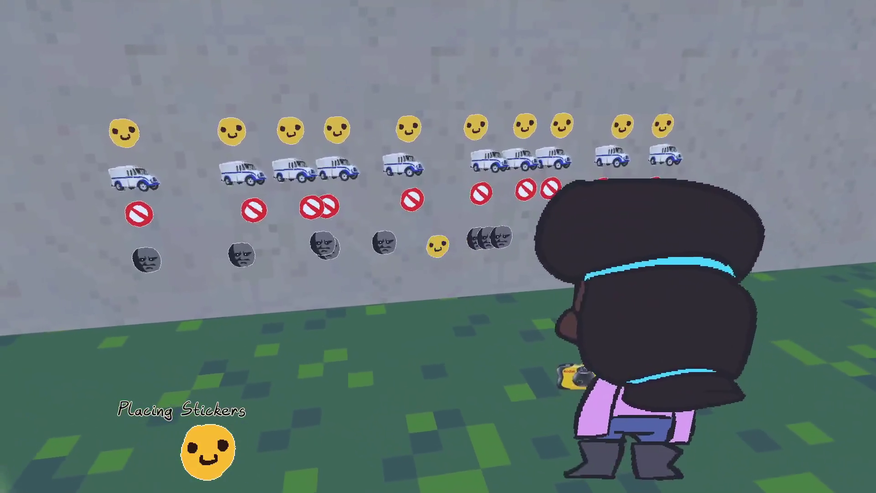
key("a")
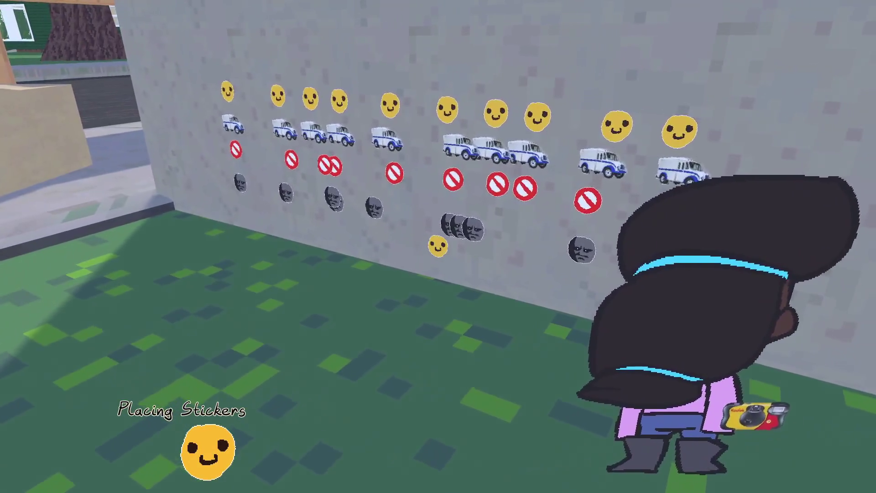
key("s")
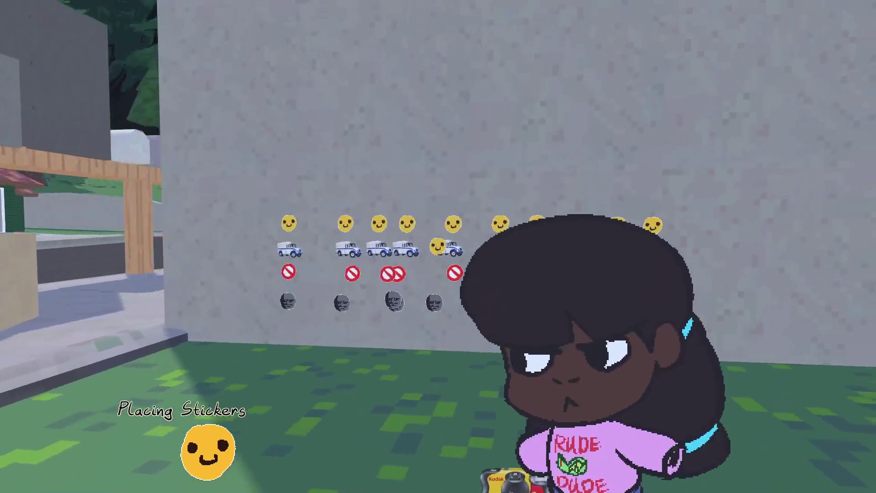
key("d")
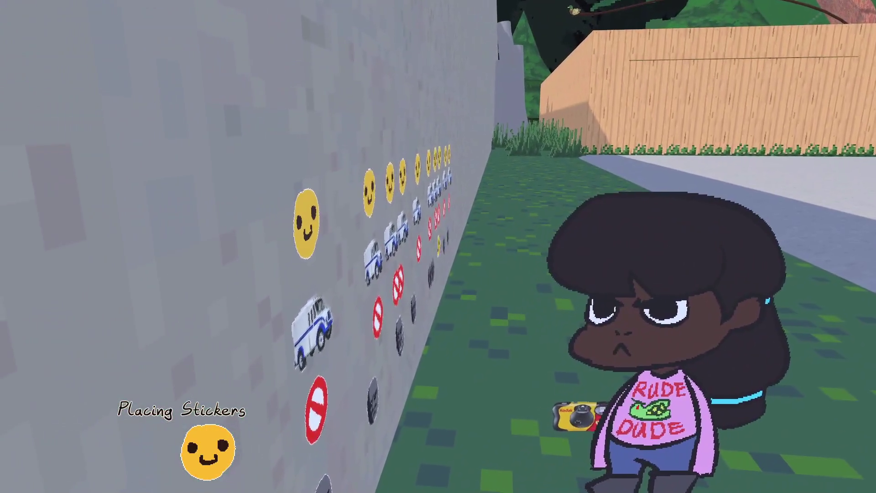
key("w")
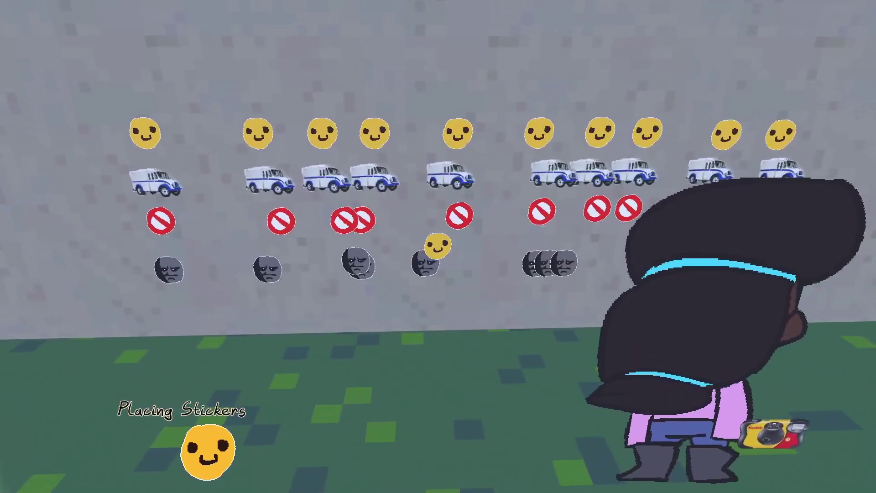
key("d")
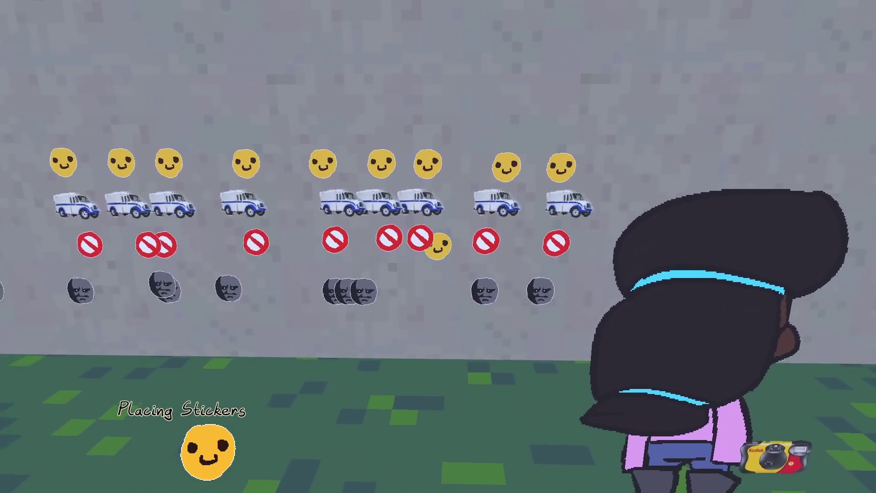
key("a")
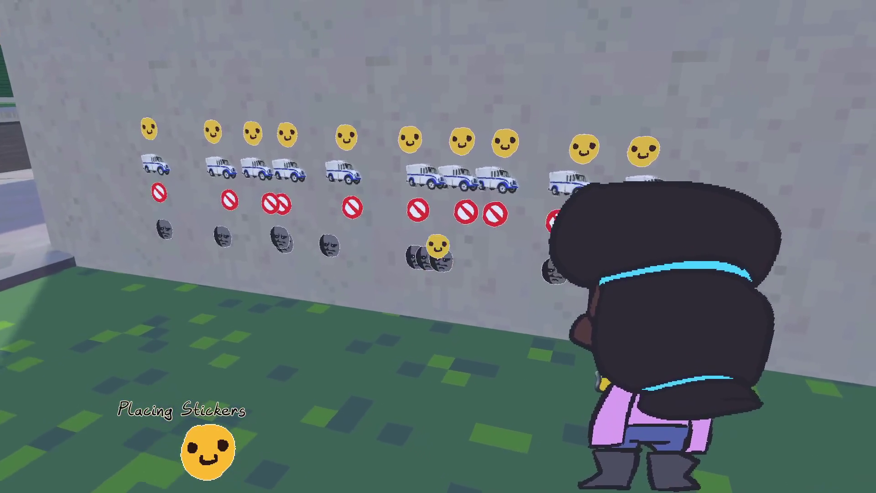
key("a")
key("d")
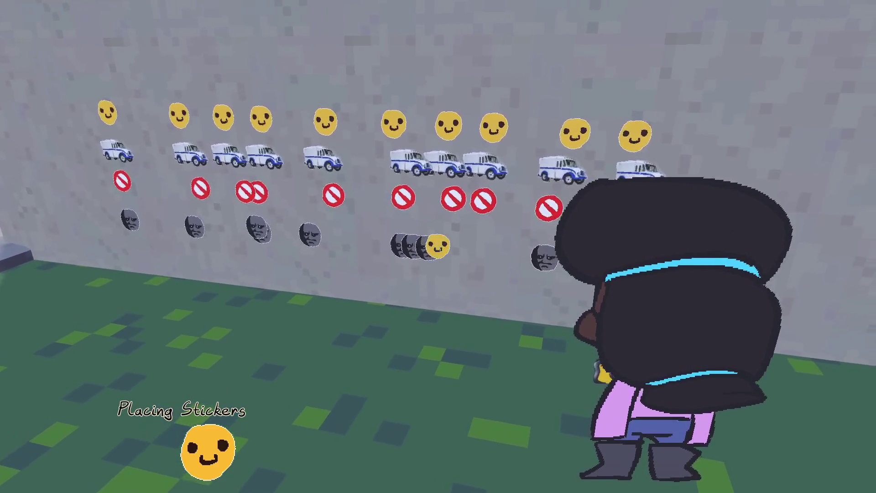
key("a")
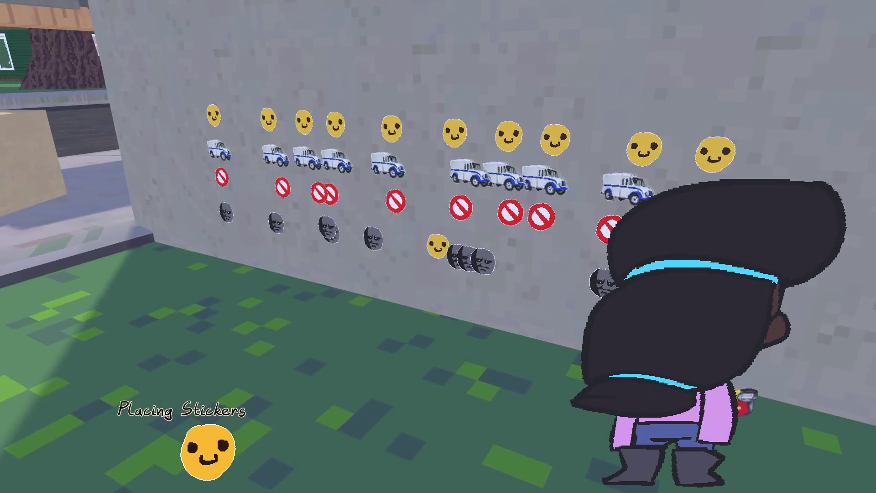
key("d")
key("w")
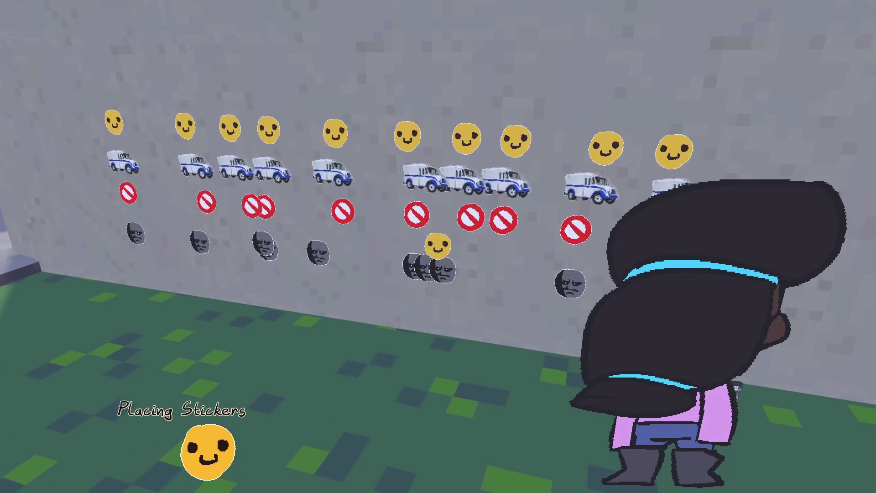
key("w")
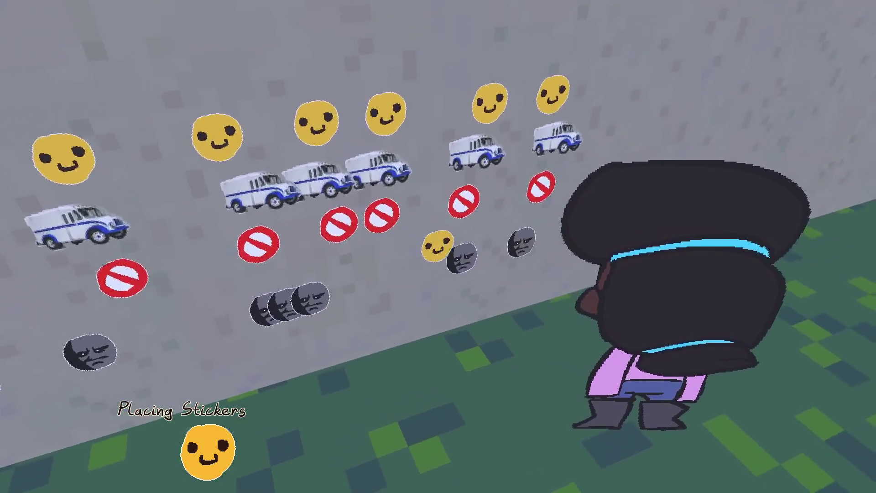
key("a")
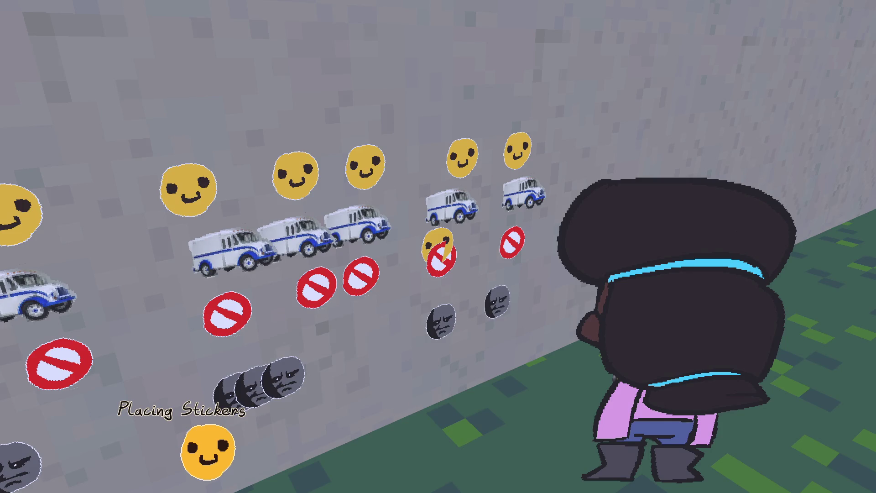
key("a")
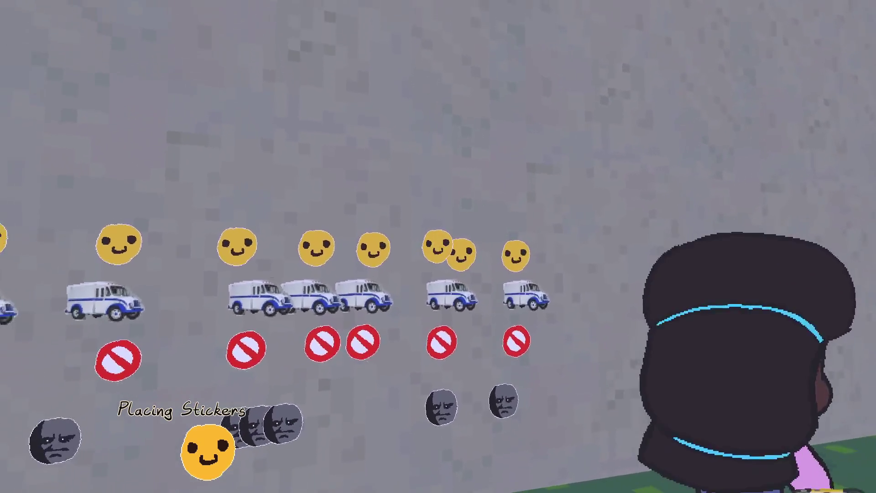
key("s")
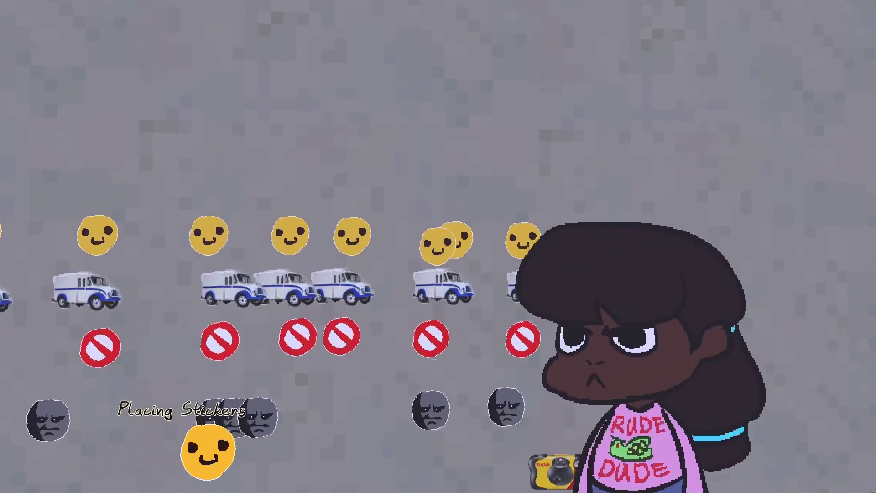
key("w")
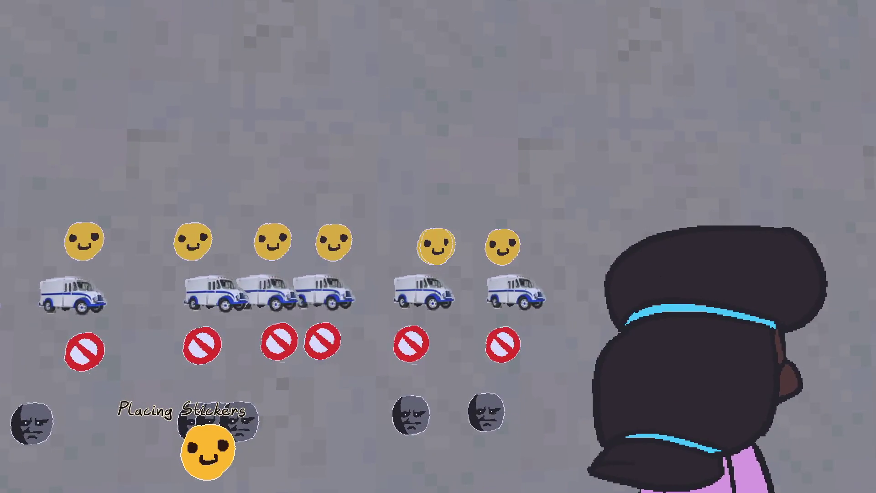
key("s")
key("d")
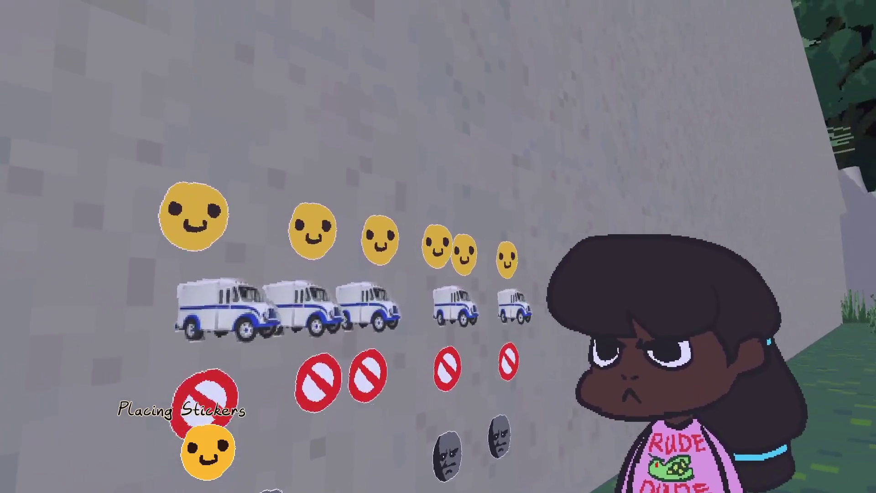
key("s")
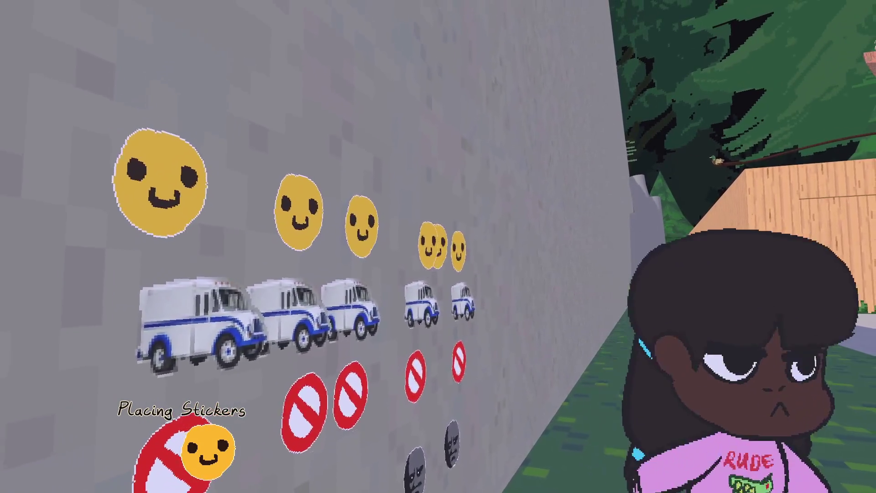
key("w")
key("s")
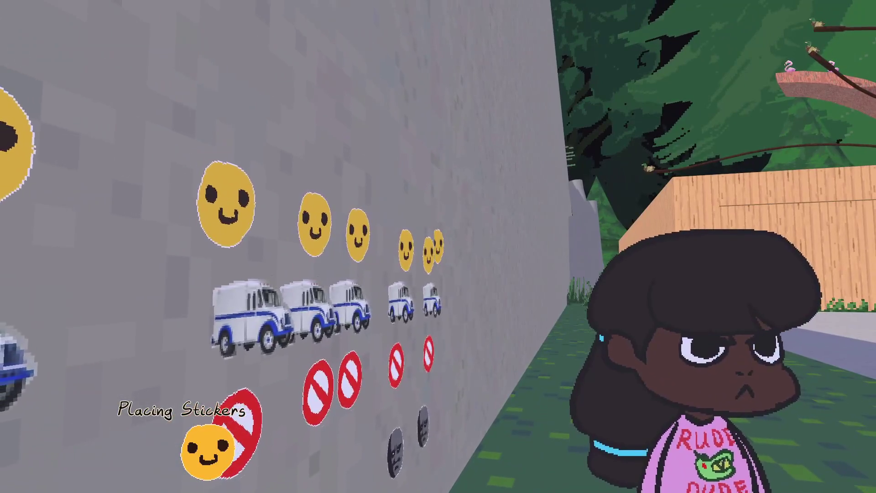
key("w")
key("w")
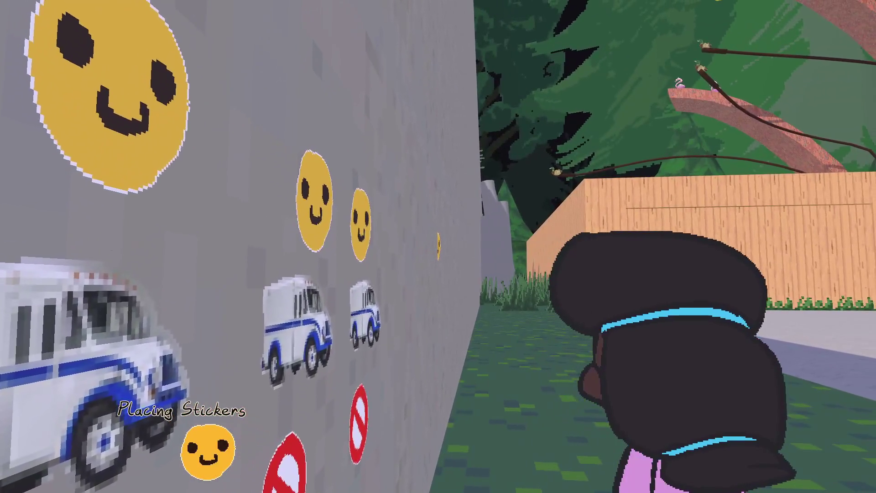
key("w")
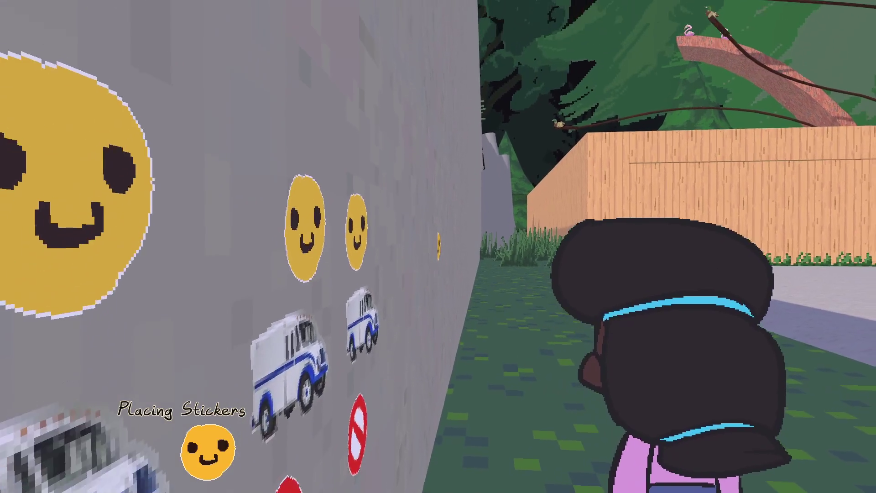
key("a")
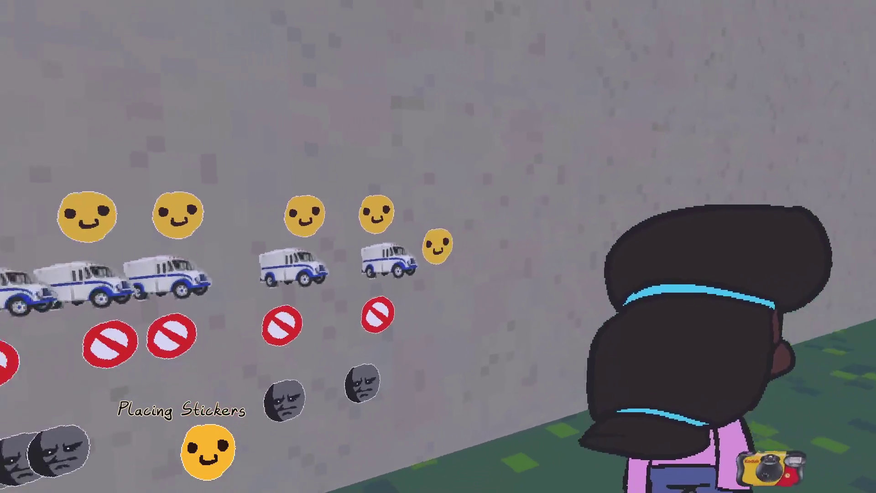
key("d")
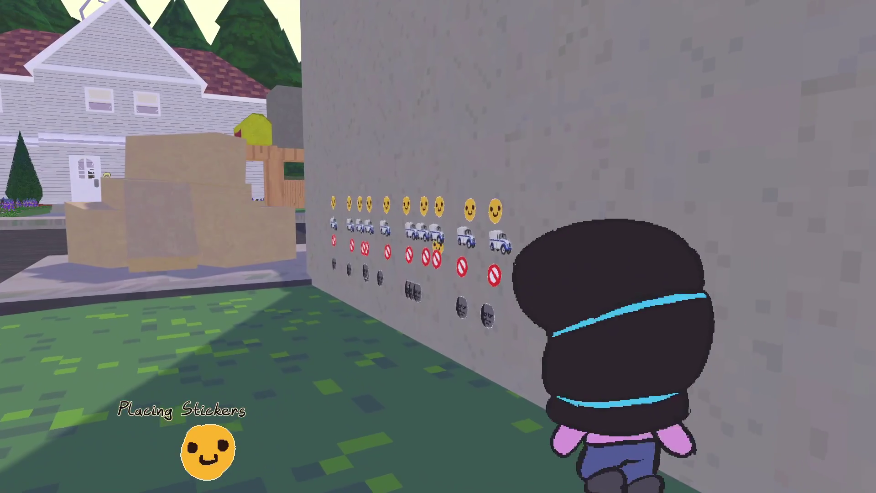
key("s")
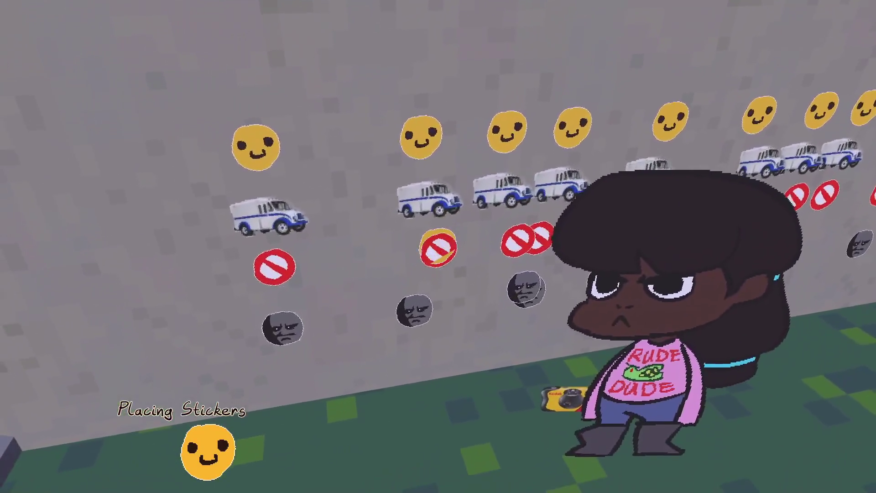
key("s")
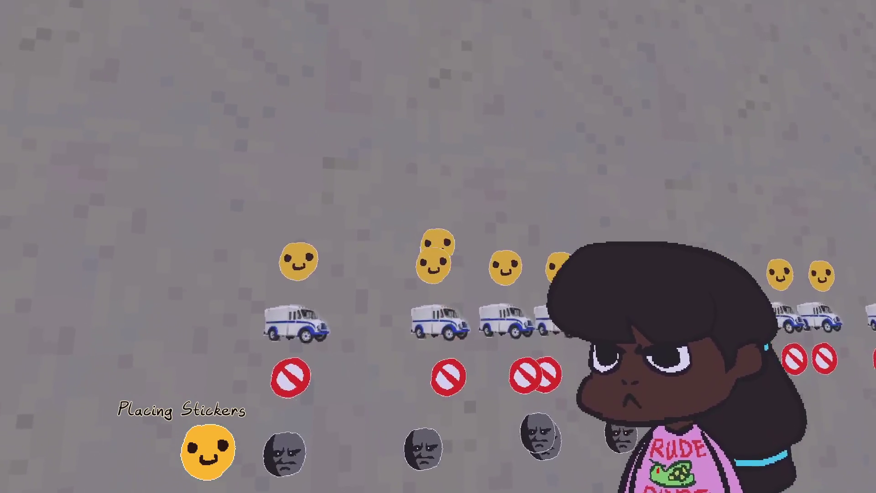
key("s")
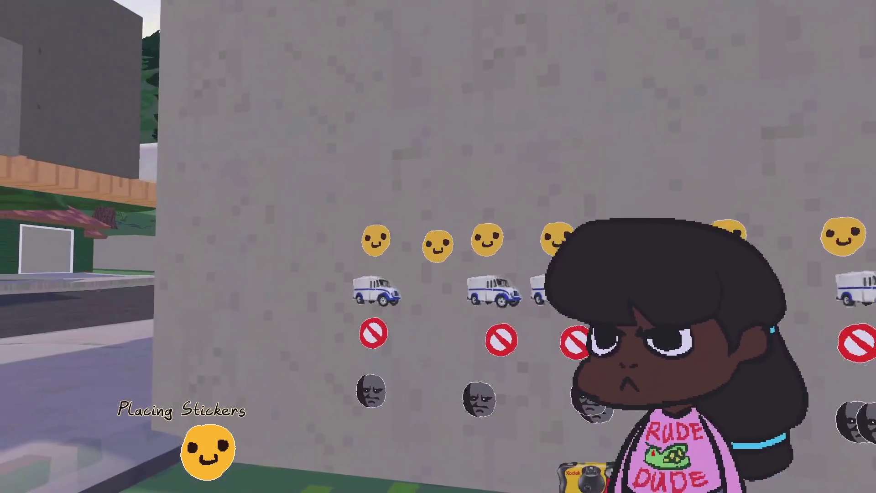
key("s")
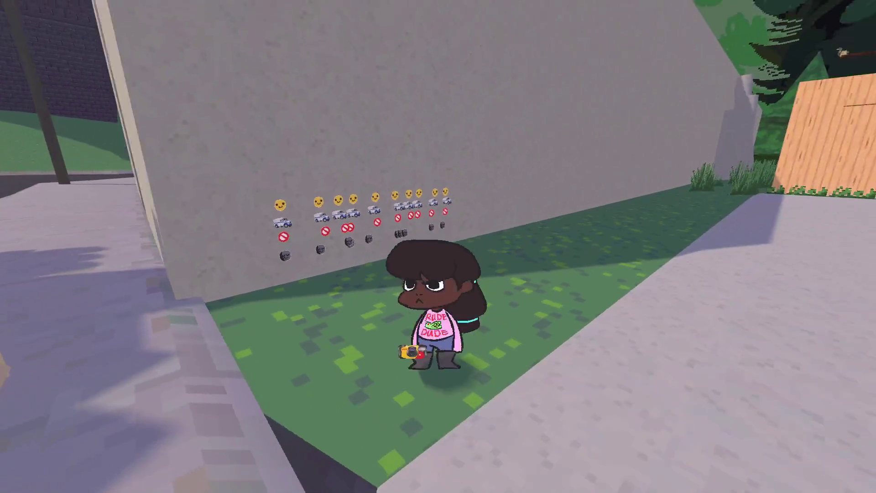
- Run past the old car onto the porch, into the house and back out
key("s")
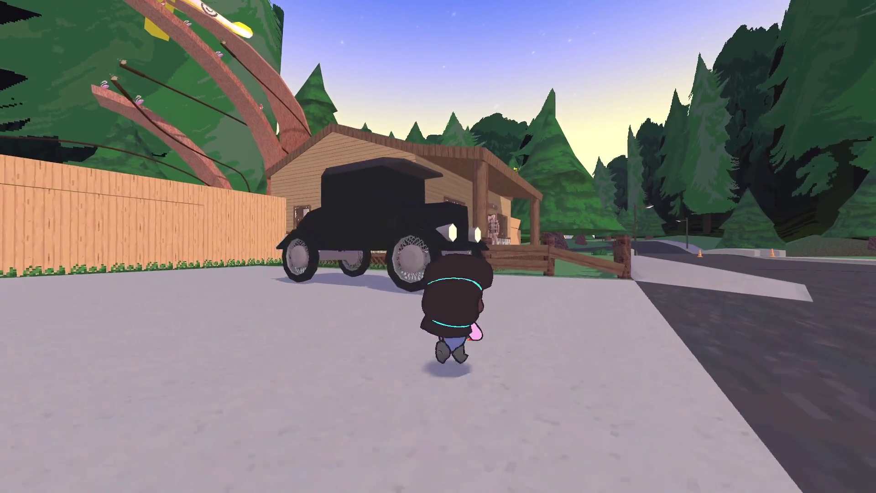
key("w")
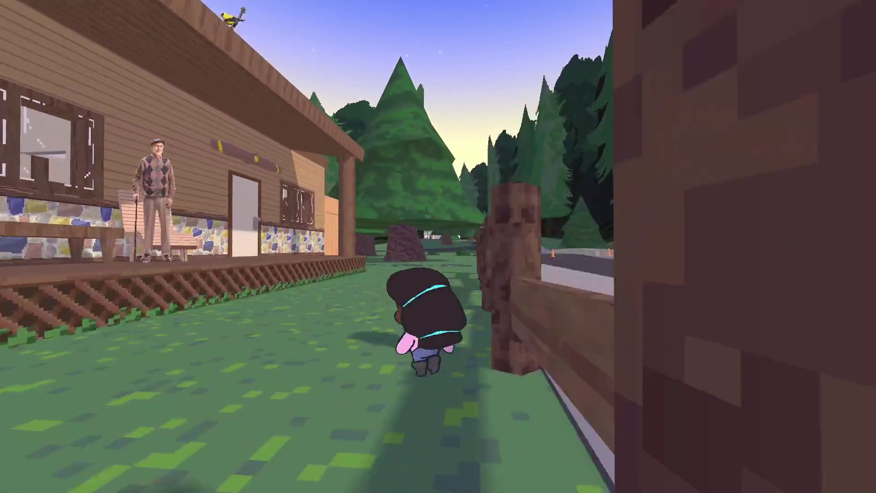
key("w")
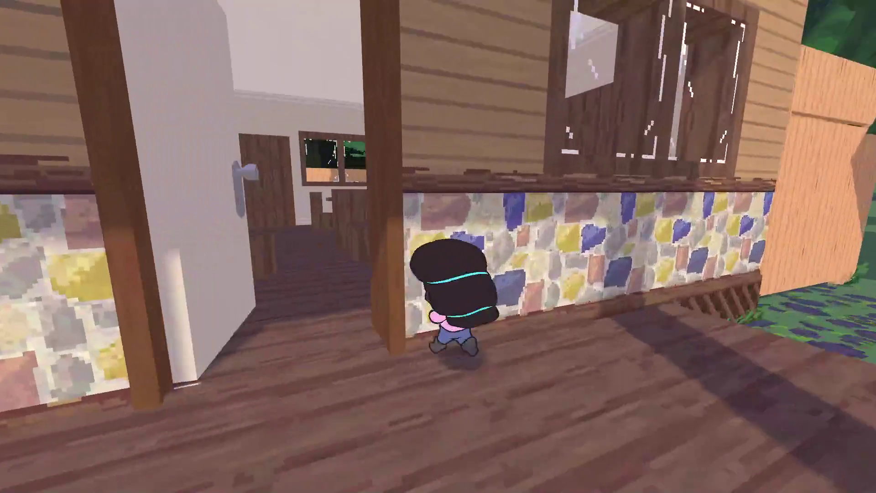
key("w")
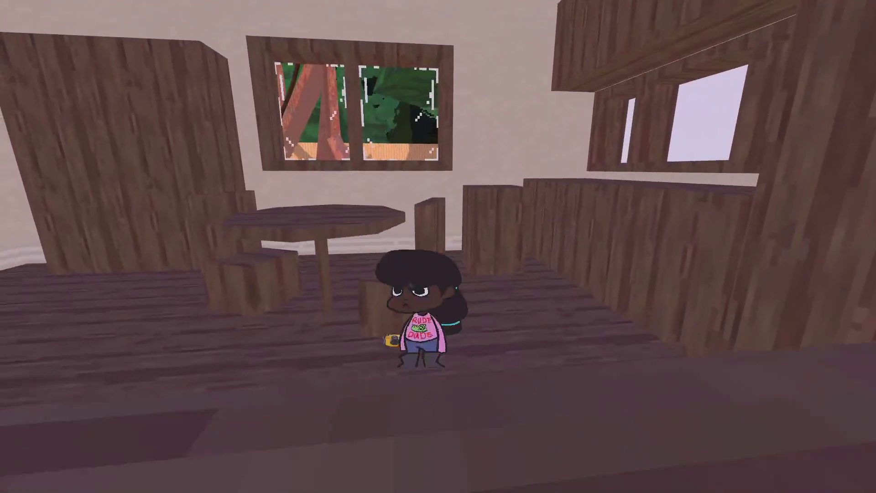
key("s")
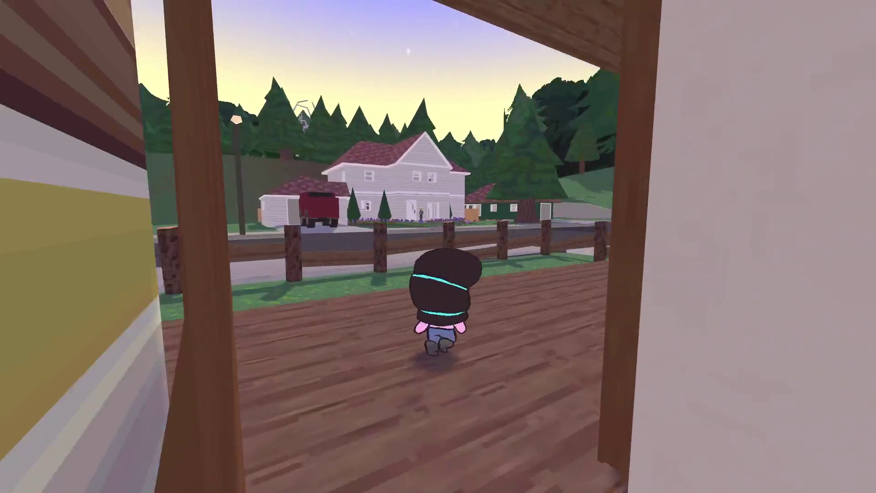
key("a")
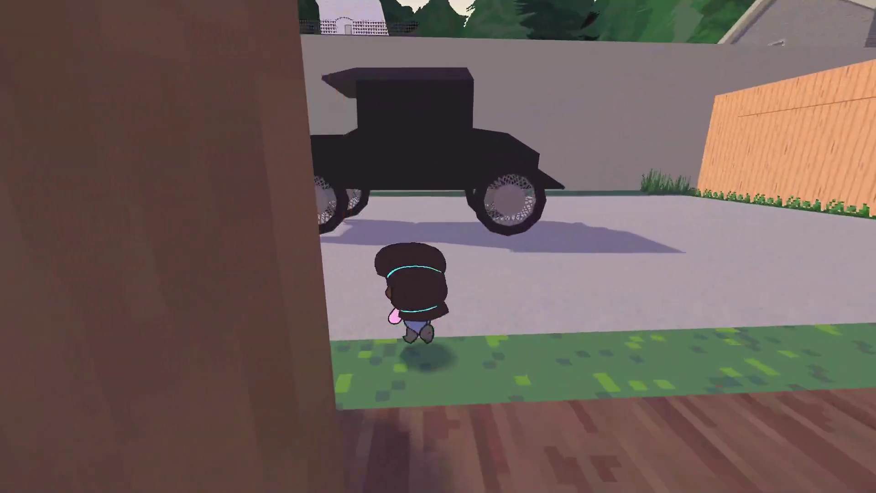
- Toggle sticker mode off and on, then walk past the boxes and black car to the cabin porch
key("e")
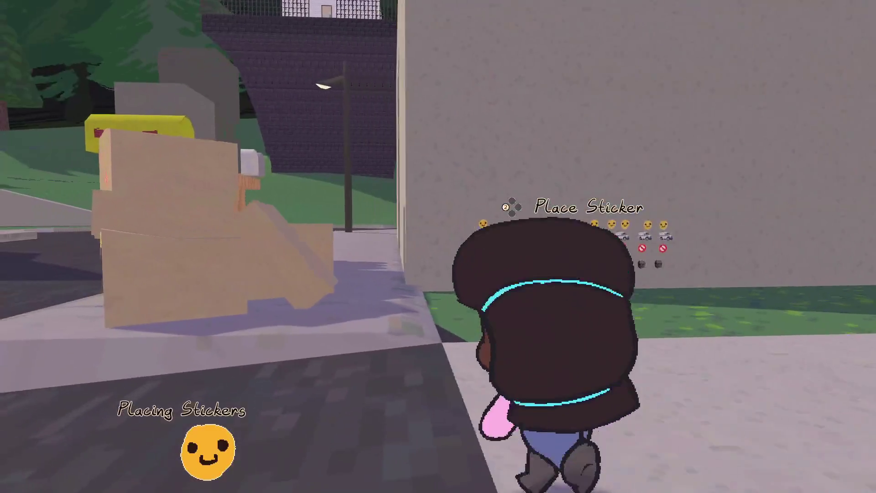
key("e")
key("w")
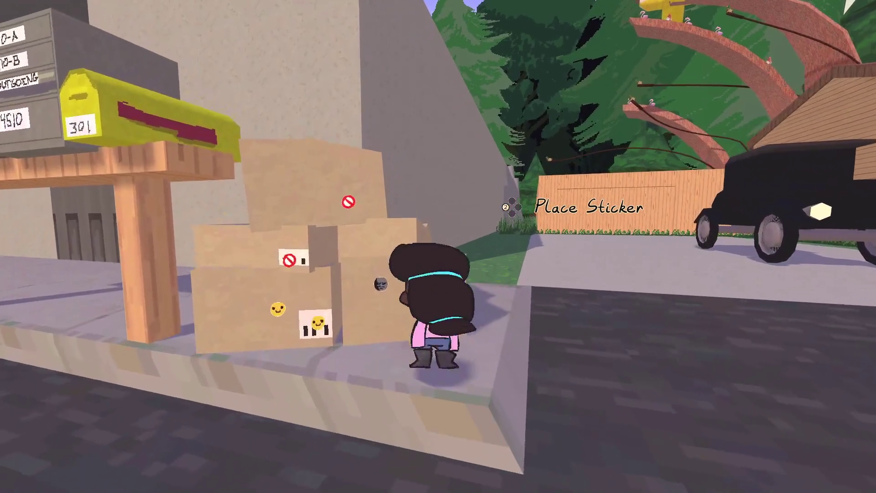
key("d")
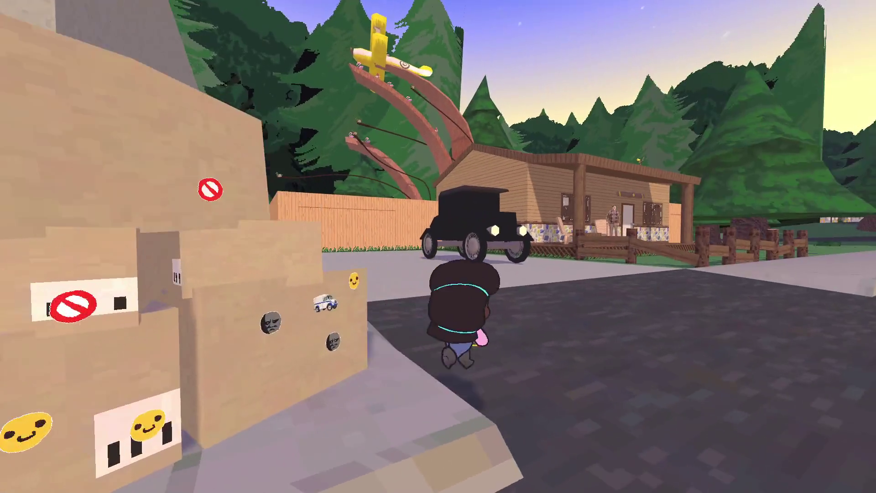
key("d")
key("w")
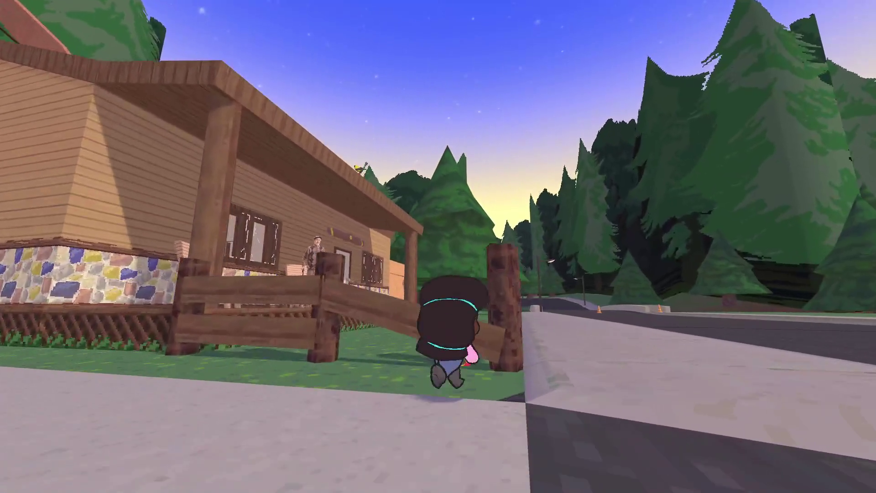
key("w")
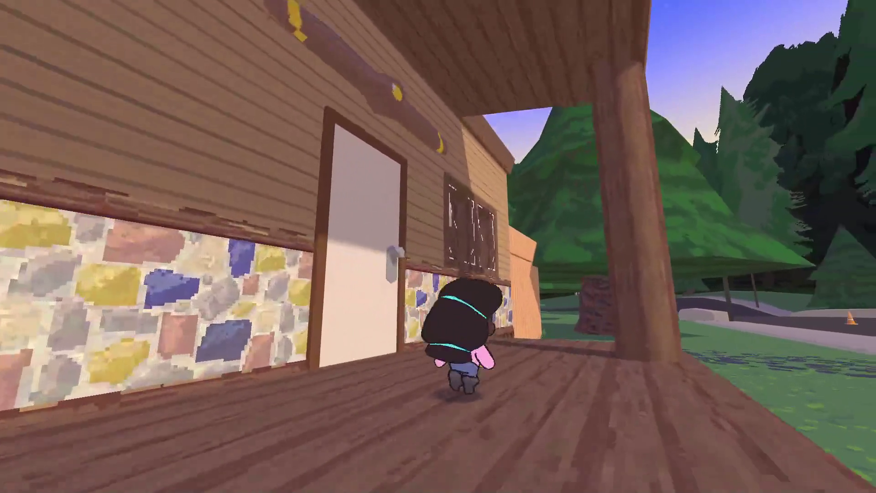
- Pause the game and choose Save and Exit to return to the editor
key("w")
key("Escape")
key("Down")
key("Down")
key("Down")
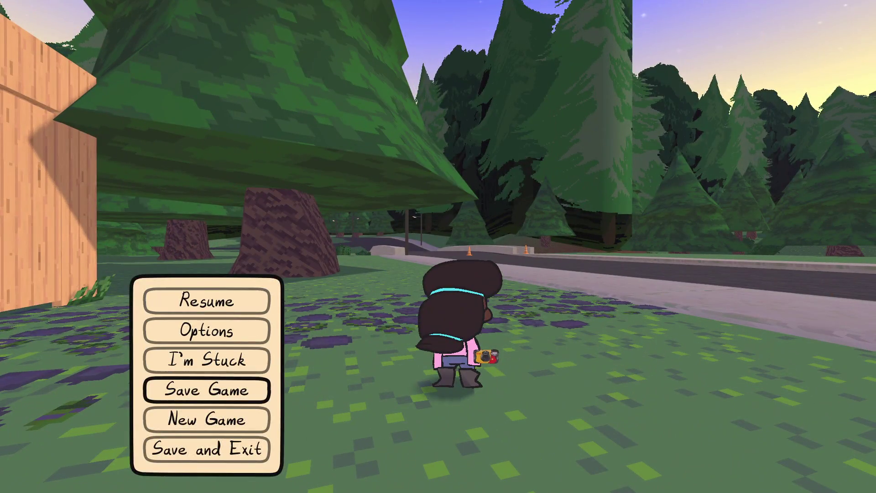
key("Return")
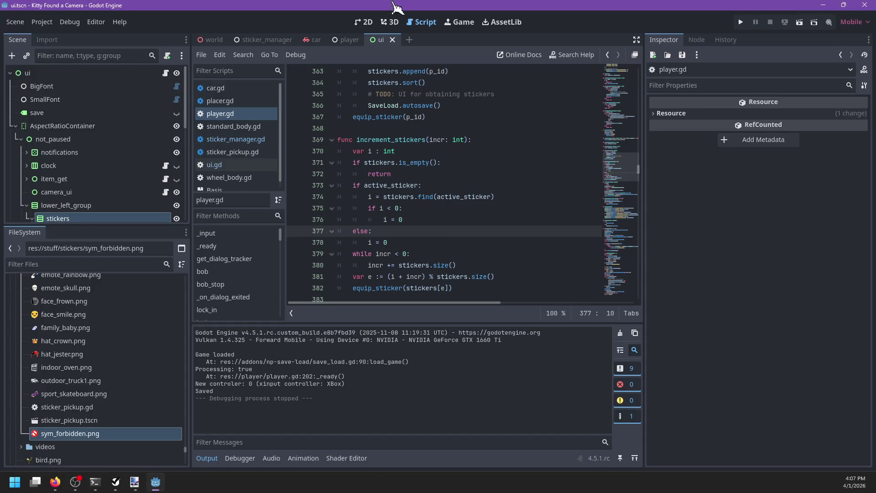
- Return from the script editor to the 3D world scene and clear the Output log
left_click(380, 26)
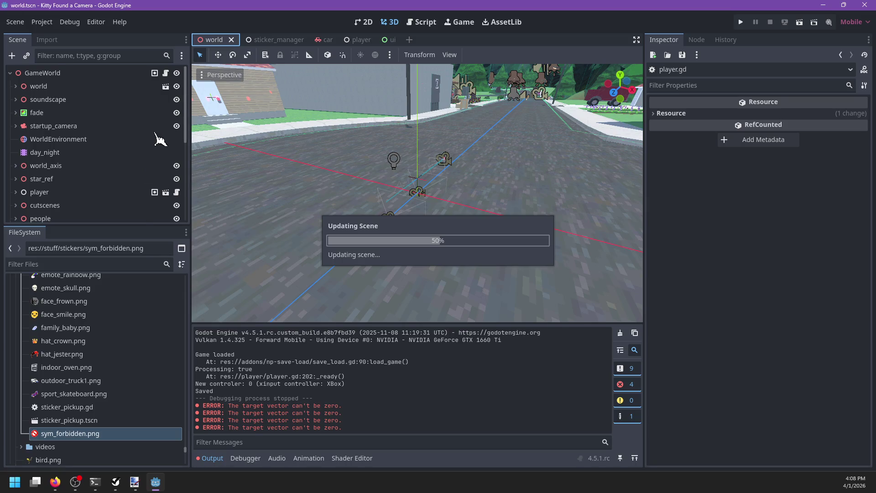
scroll(128, 202, "down", 3)
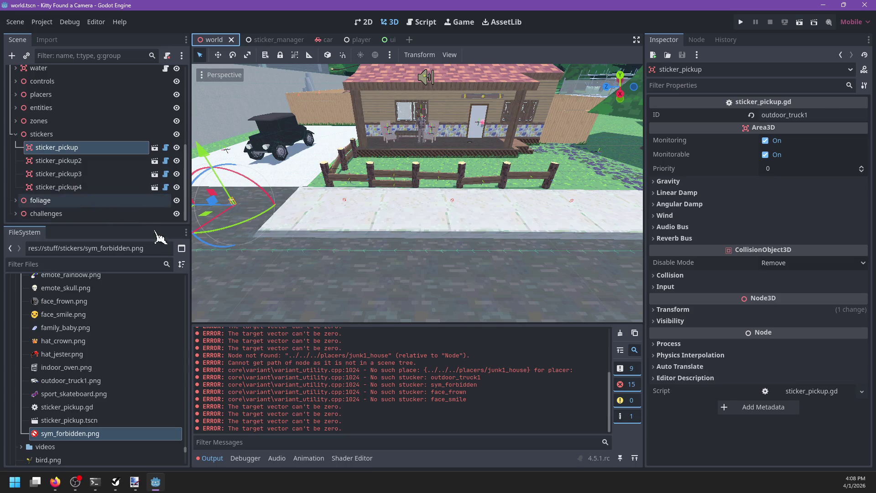
scroll(407, 388, "up", 5)
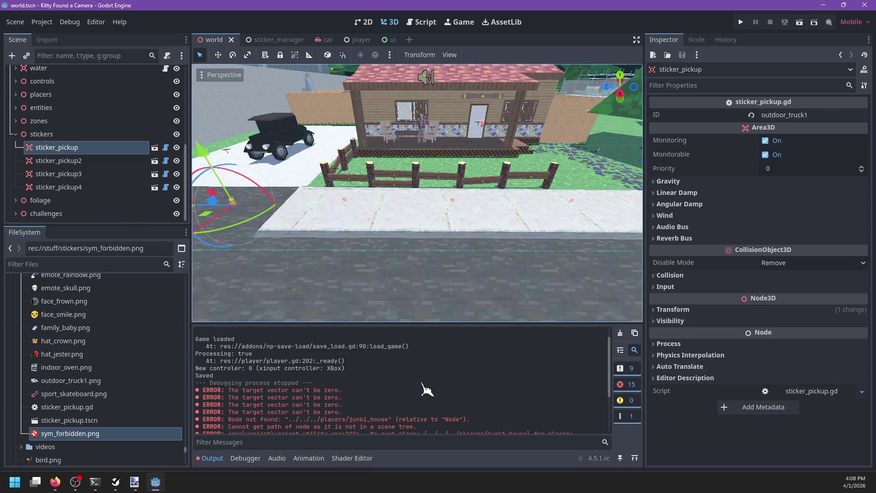
scroll(408, 393, "down", 5)
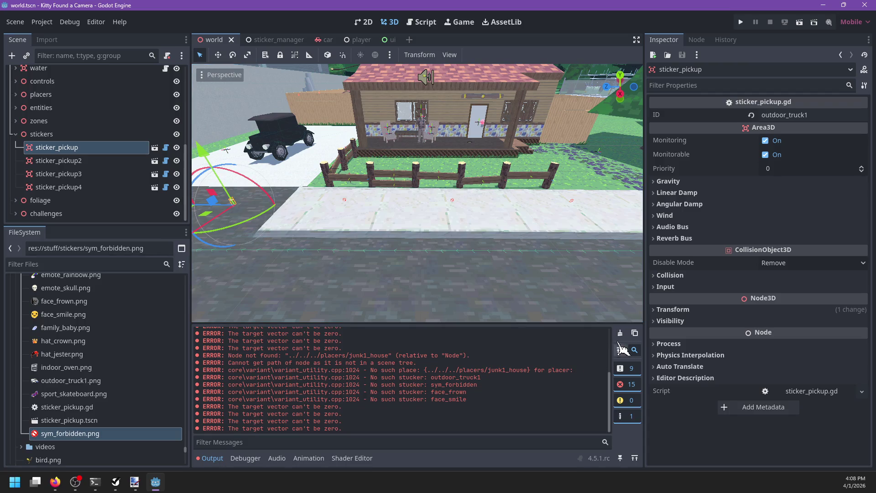
left_click(620, 348)
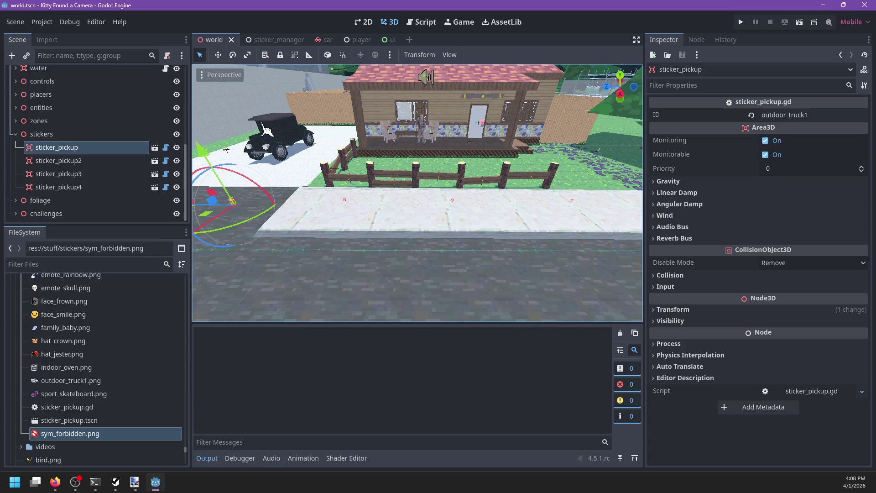
key("F5")
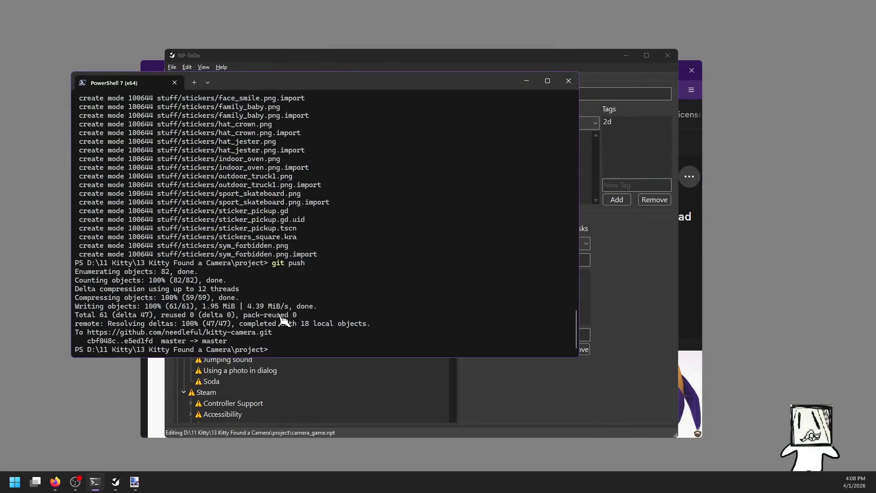
- Close the extra window behind NP-ToDo and bring the Godot editor back to the front
left_click(692, 70)
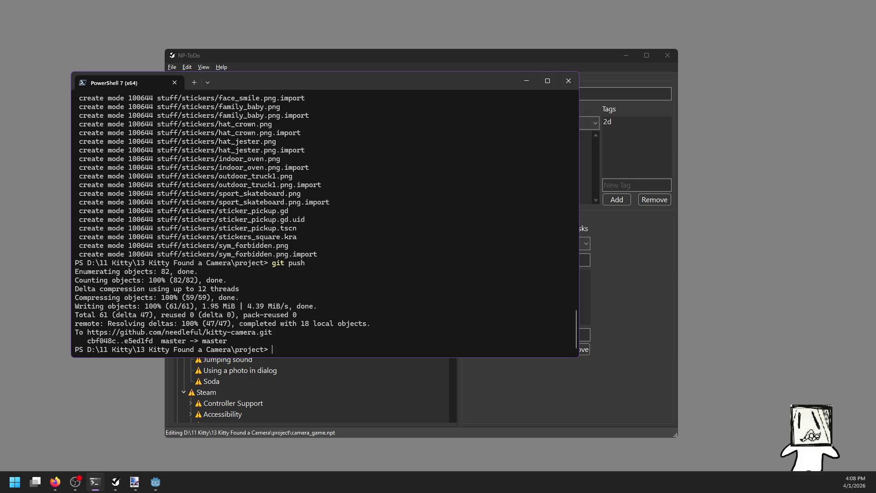
left_click(155, 482)
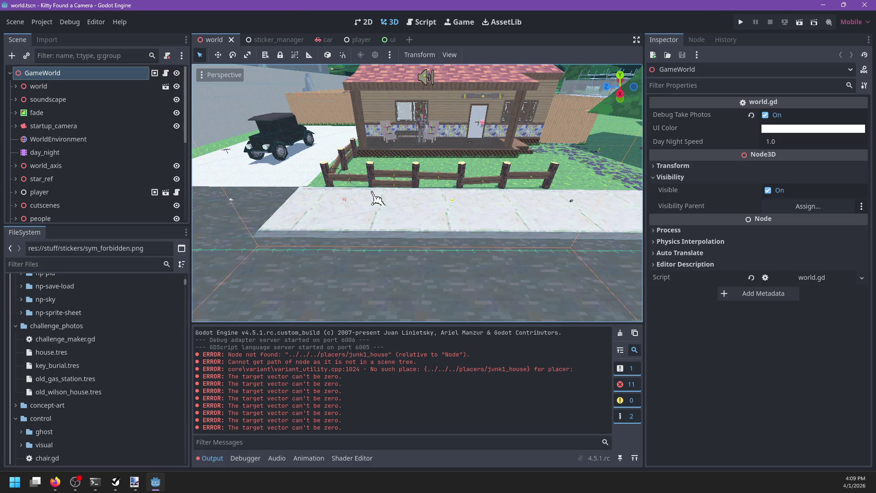
- Select the outdoor_truck1 sticker pickup on the sidewalk and centre the view on it
scroll(375, 198, "down", 5)
left_click(393, 215)
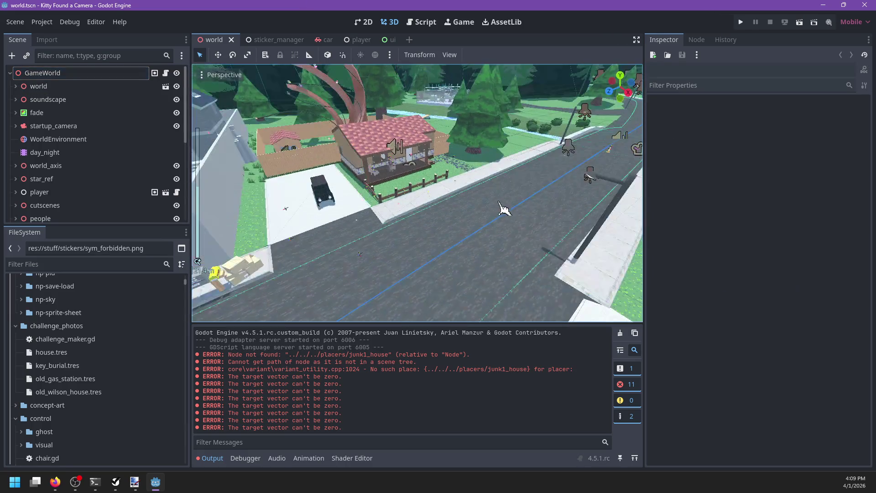
scroll(503, 209, "up", 10)
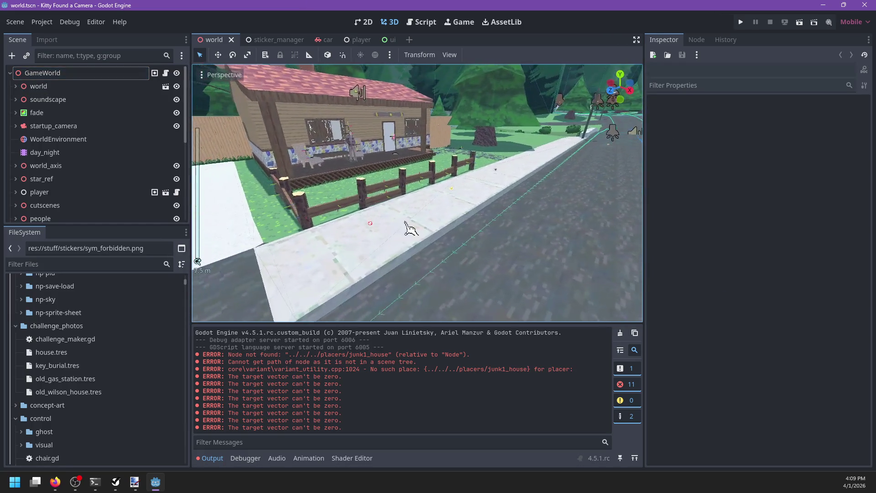
scroll(475, 225, "up", 3)
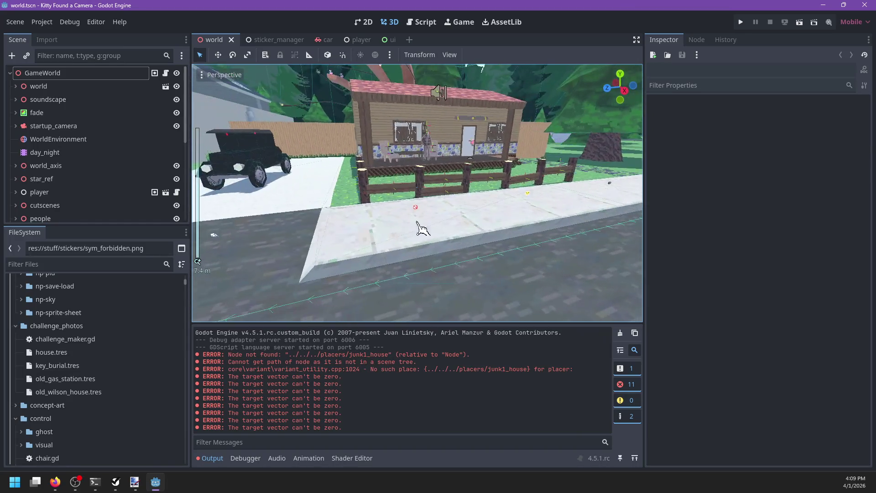
left_click(392, 203)
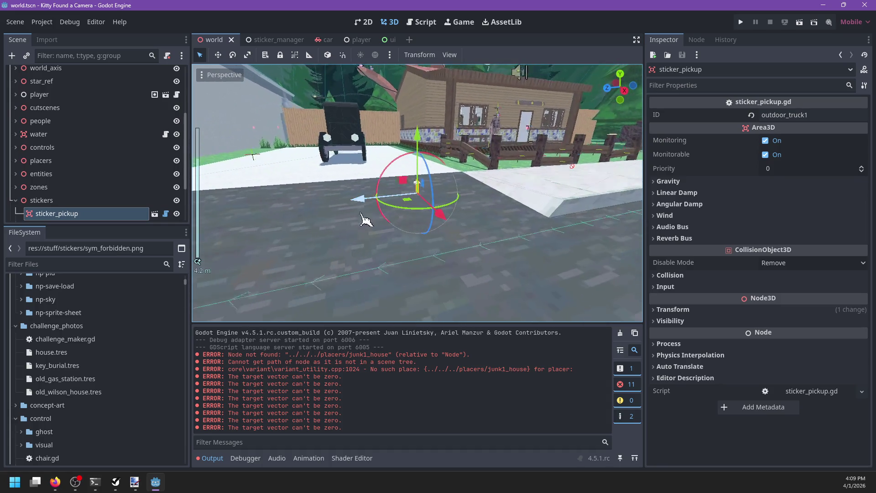
scroll(76, 174, "down", 4)
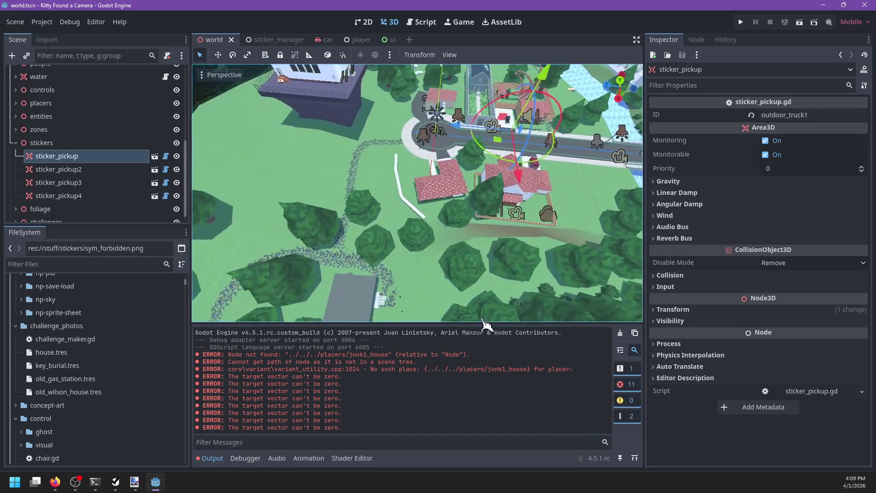
key("f")
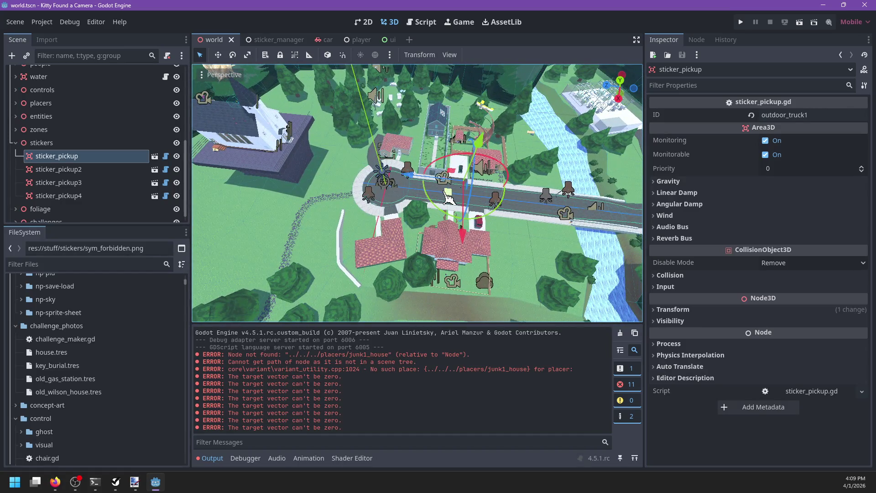
- Move the outdoor_truck1 pickup across town onto the grass among the trees and rocks
left_click_drag(448, 198, 420, 175)
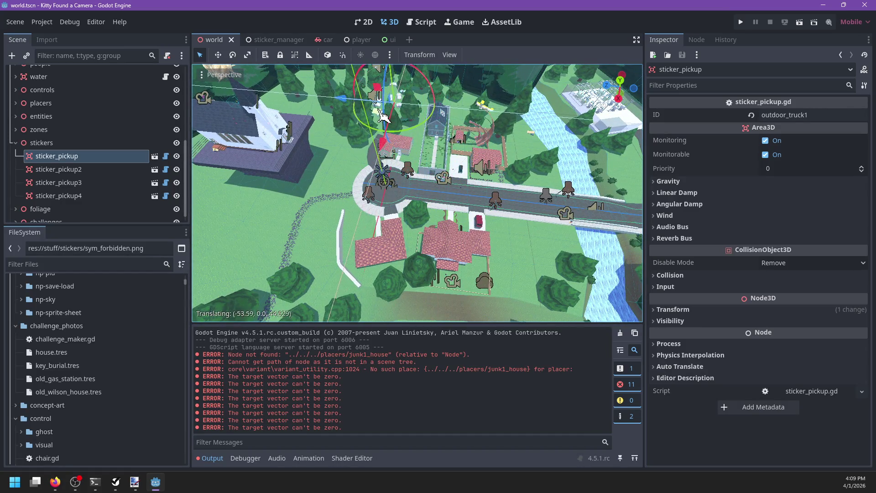
left_click_drag(383, 117, 384, 118)
key("f")
scroll(385, 228, "up", 4)
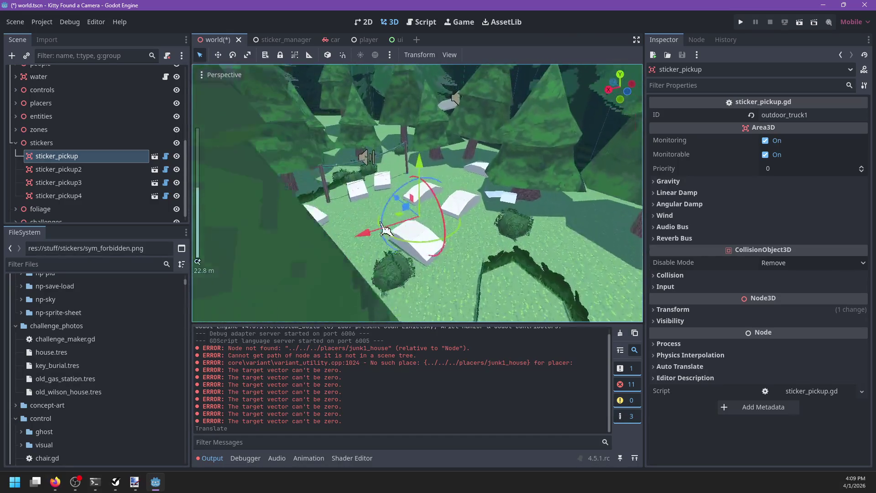
left_click_drag(422, 226, 425, 216)
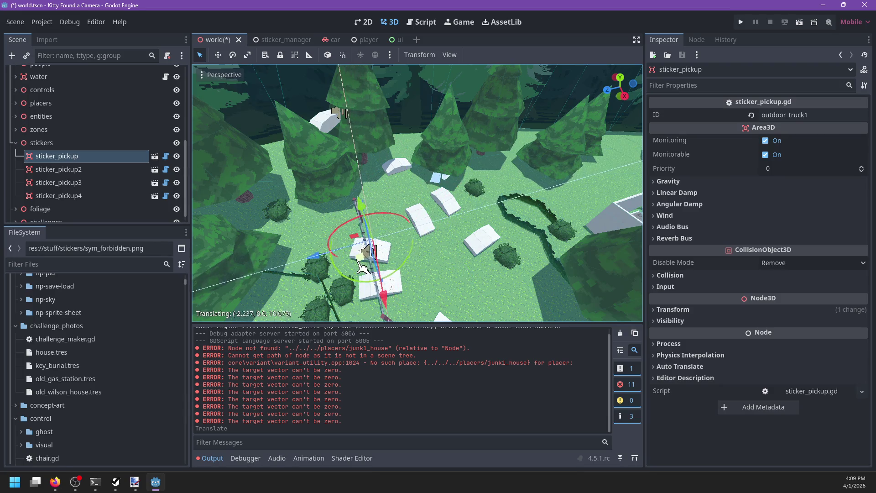
left_click_drag(343, 267, 343, 267)
key("f")
scroll(427, 145, "up", 4)
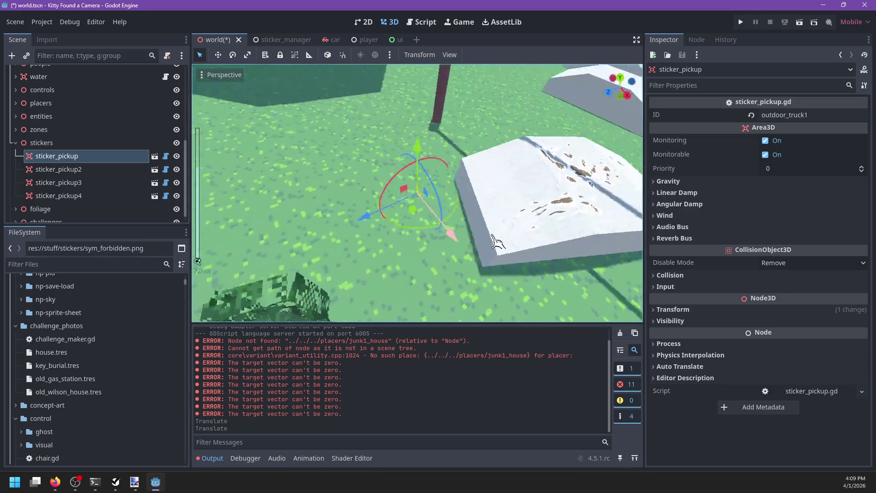
left_click_drag(427, 94, 427, 96)
key("f")
scroll(437, 228, "up", 4)
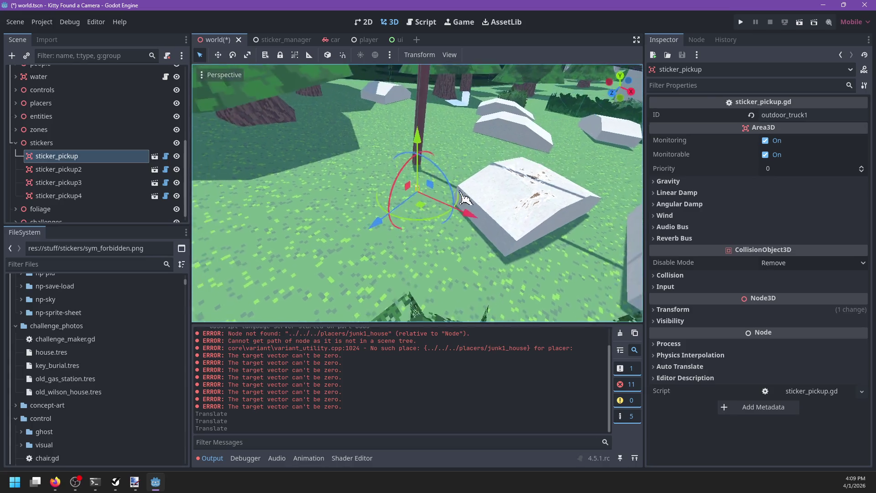
mouse_move(437, 228)
left_mouse_down()
mouse_move(536, 280)
mouse_move(454, 237)
mouse_move(400, 245)
left_mouse_up()
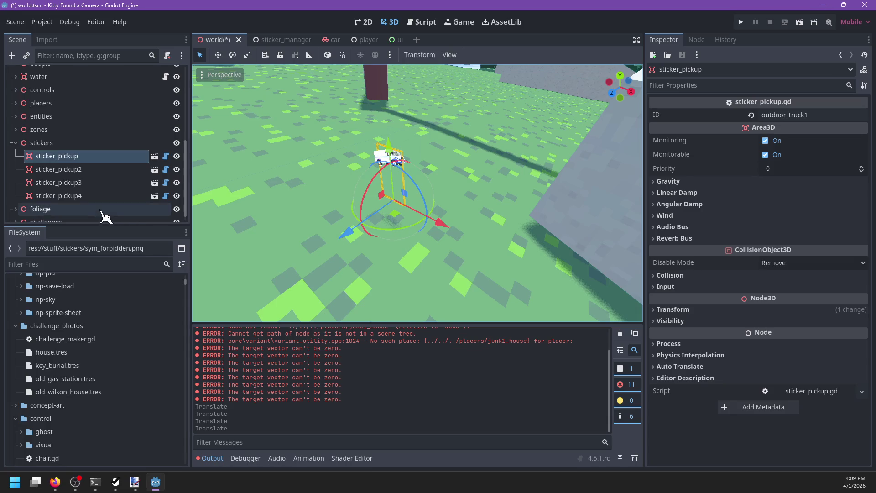
left_click(58, 169)
- Move the sym_forbidden sticker_pickup2 down into a room of the grey building, adjusting its height
key("f")
scroll(454, 191, "down", 15)
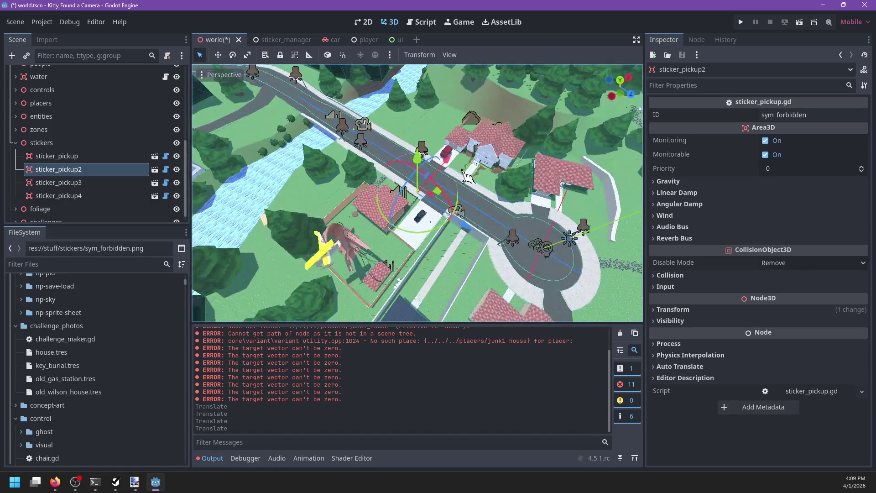
scroll(495, 172, "up", 8)
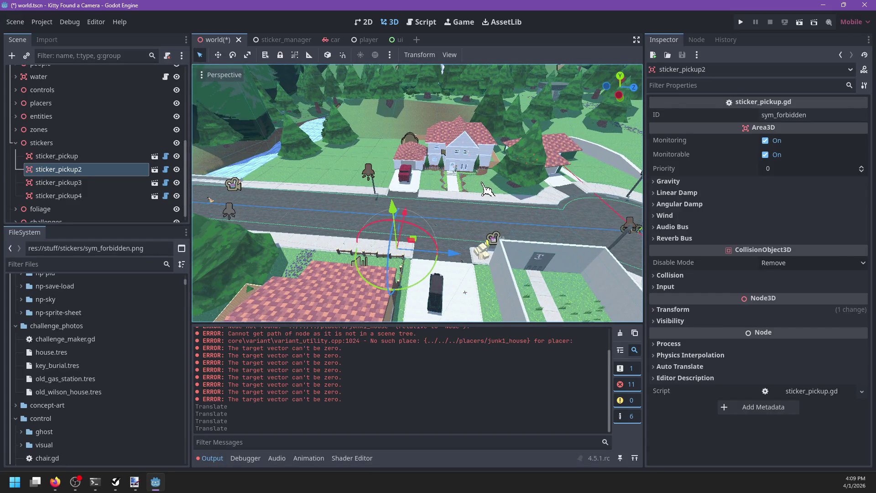
scroll(487, 189, "up", 10)
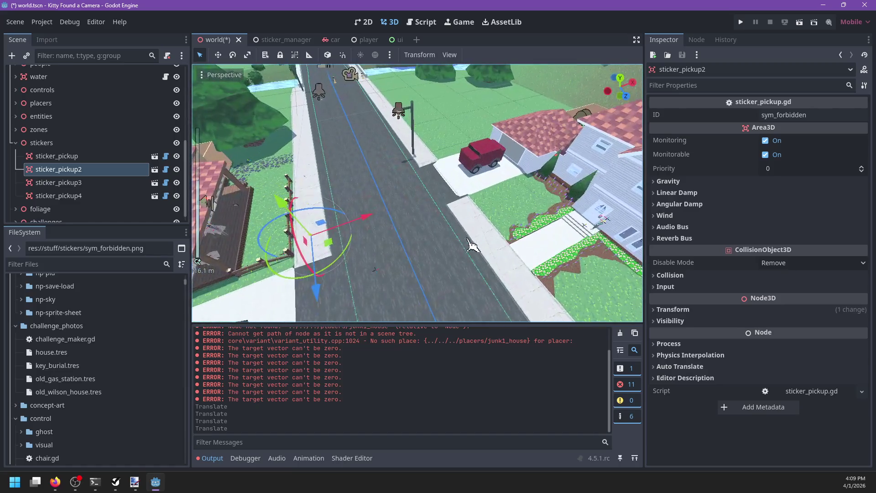
scroll(424, 242, "down", 15)
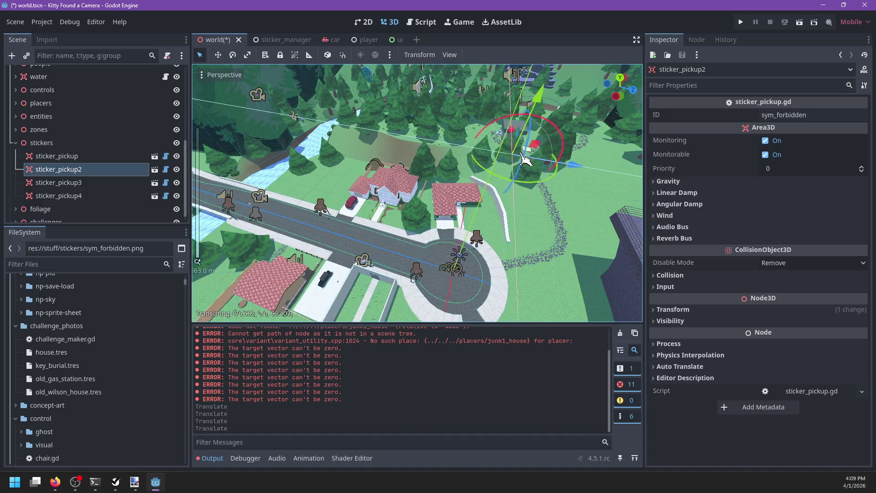
left_click_drag(525, 159, 525, 161)
key("f")
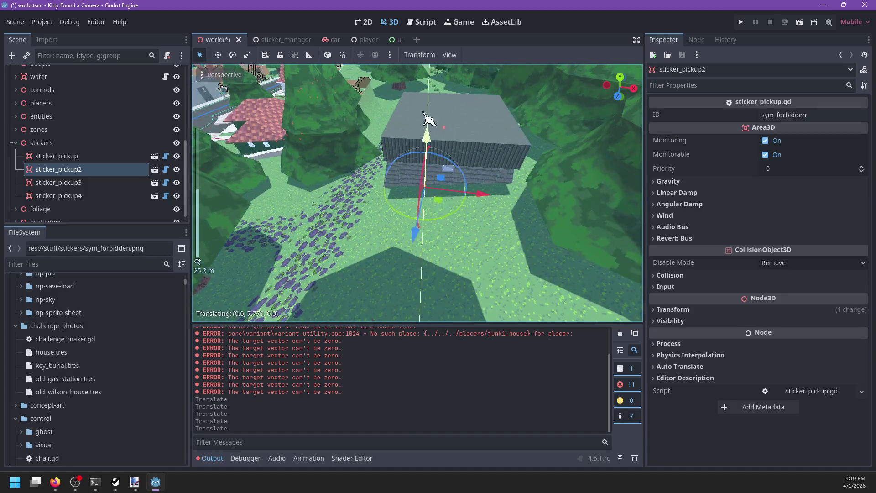
left_click_drag(424, 118, 477, 173)
key("f")
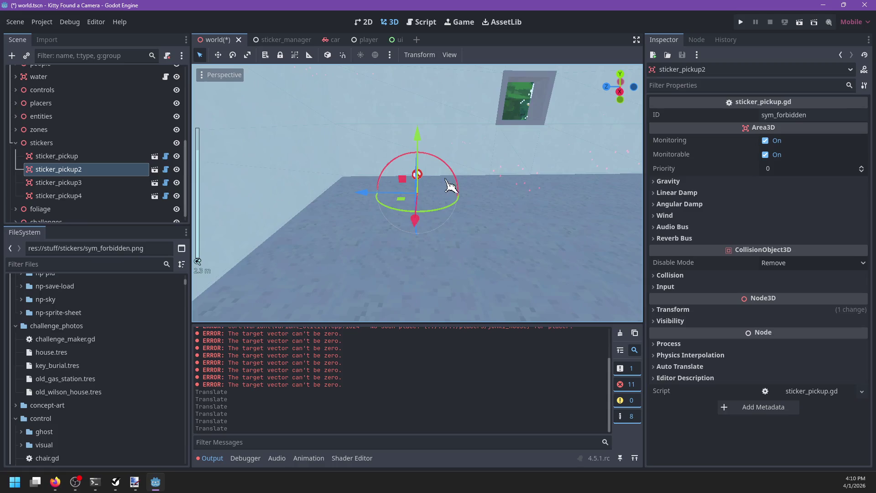
left_click_drag(525, 249, 526, 250)
key("f")
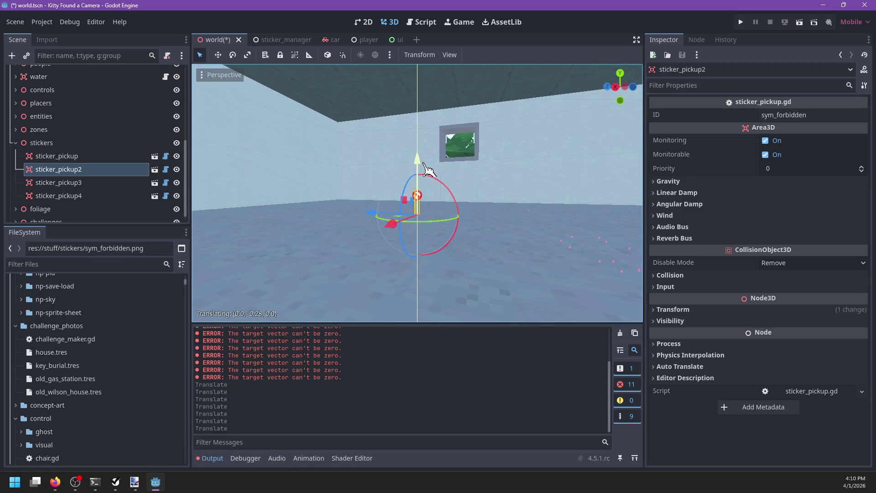
left_click_drag(428, 170, 428, 173)
- Select the face_frown sticker_pickup3 and frame it in the view
key("Down")
key("f")
mouse_move(442, 206)
left_mouse_down()
mouse_move(486, 266)
mouse_move(422, 252)
mouse_move(411, 274)
mouse_move(499, 208)
left_mouse_up()
scroll(474, 238, "down", 5)
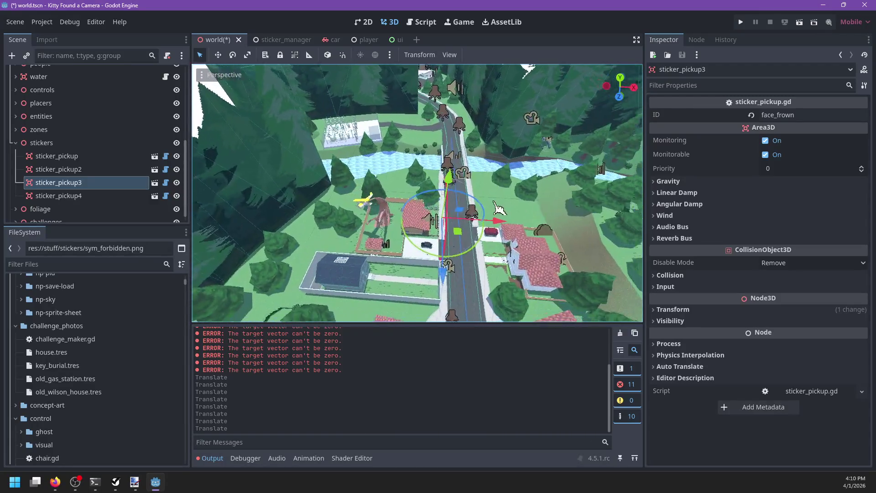
- Move sticker_pickup3 into the nearby red-roofed house and adjust its height in the room
scroll(446, 221, "up", 3)
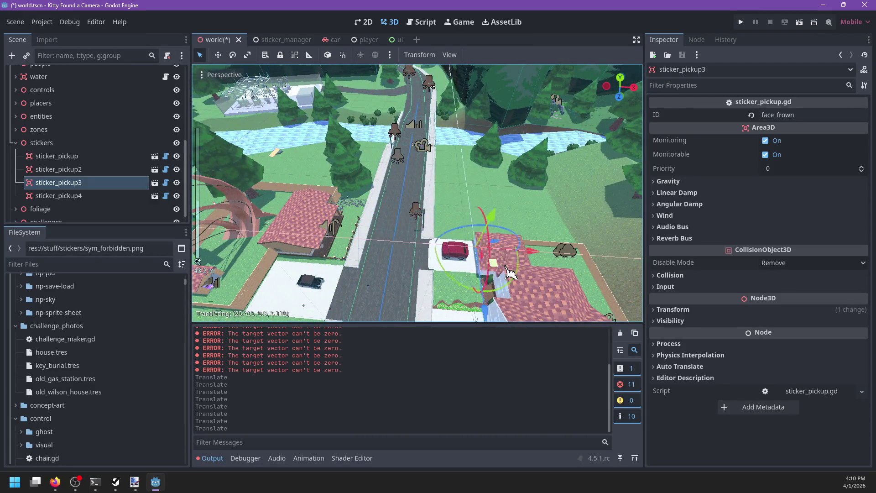
scroll(510, 273, "up", 10)
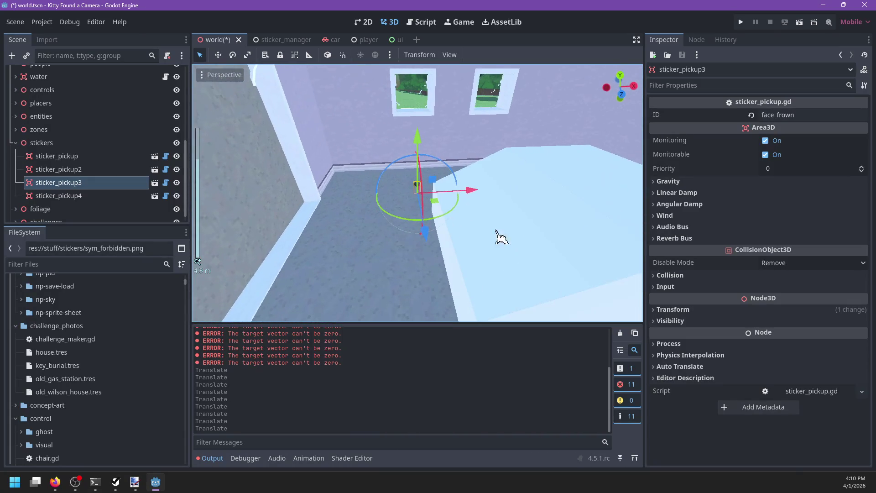
left_click_drag(589, 170, 596, 179)
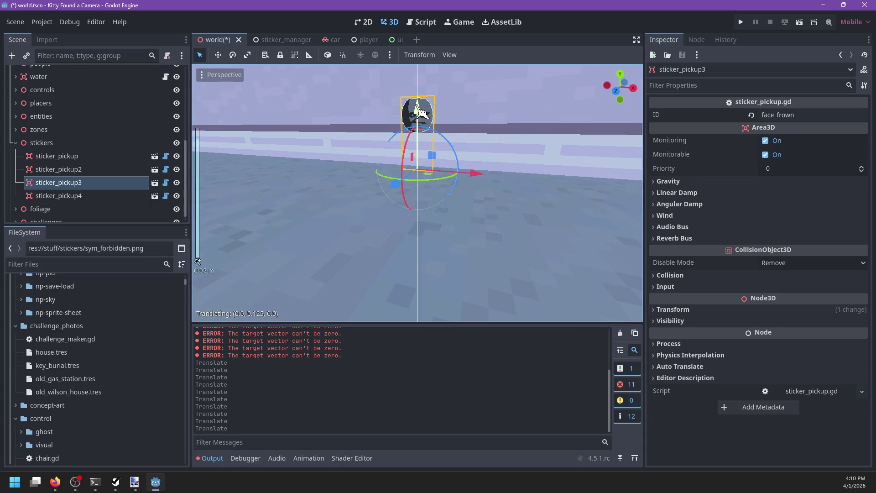
left_click_drag(417, 110, 418, 111)
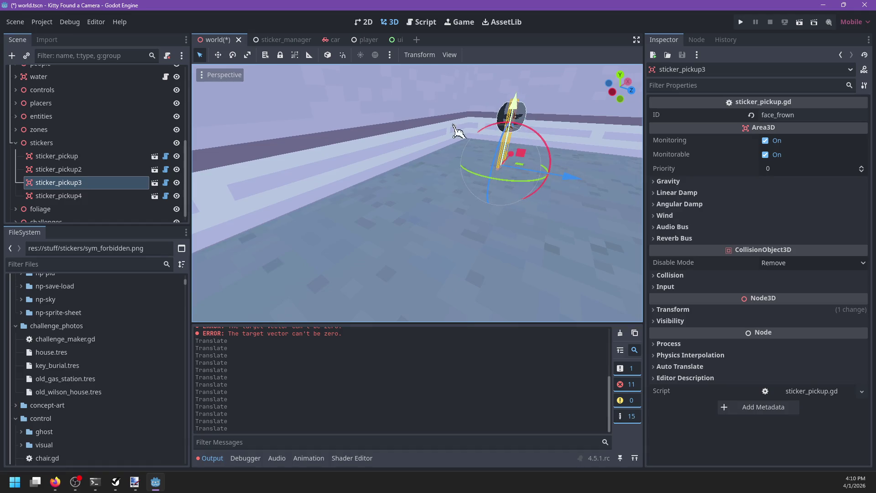
- Select sticker_pickup4 and bring the view down into the house's living room by the TV stand
left_click(95, 195)
key("f")
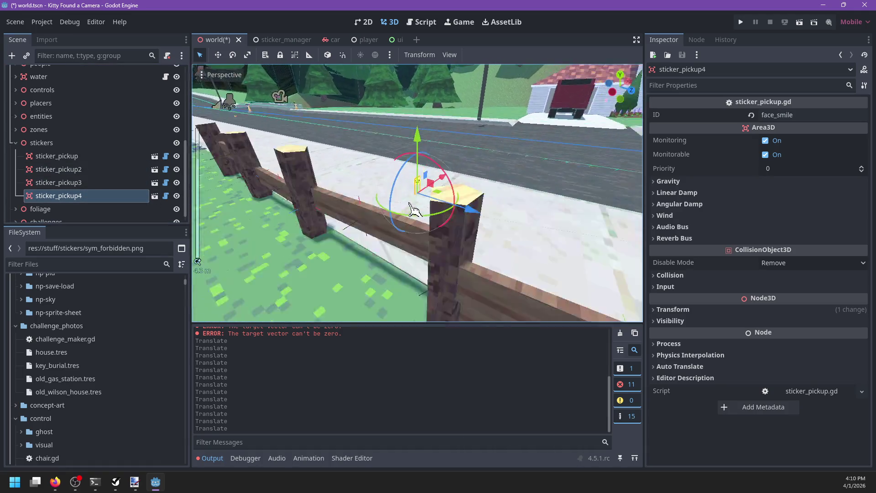
scroll(454, 225, "down", 10)
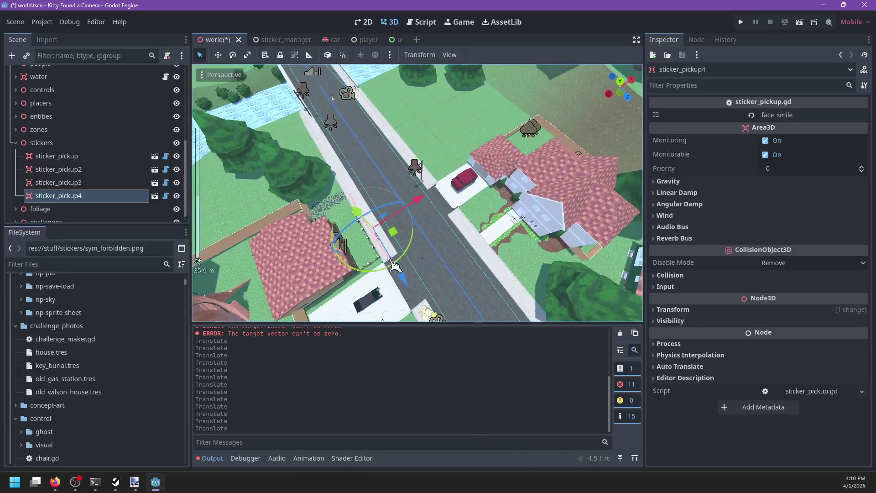
mouse_move(395, 266)
left_mouse_down()
mouse_move(485, 196)
mouse_move(411, 257)
left_mouse_up()
scroll(410, 258, "up", 3)
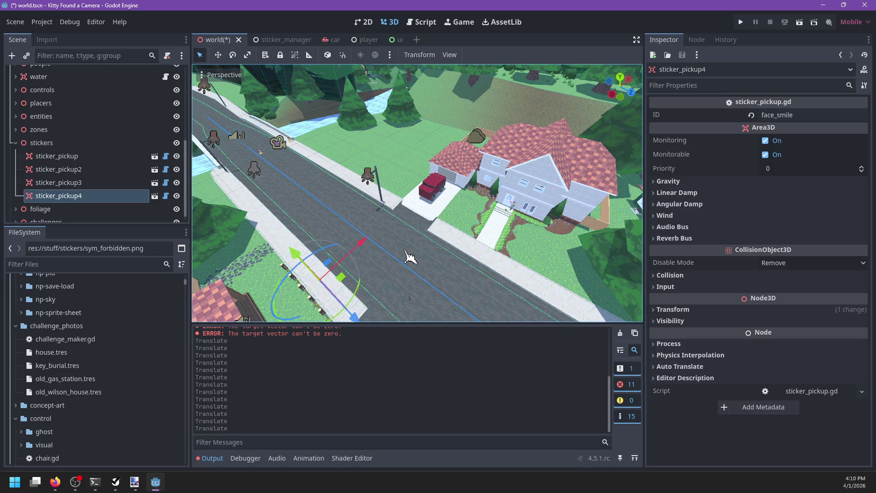
scroll(406, 251, "down", 5)
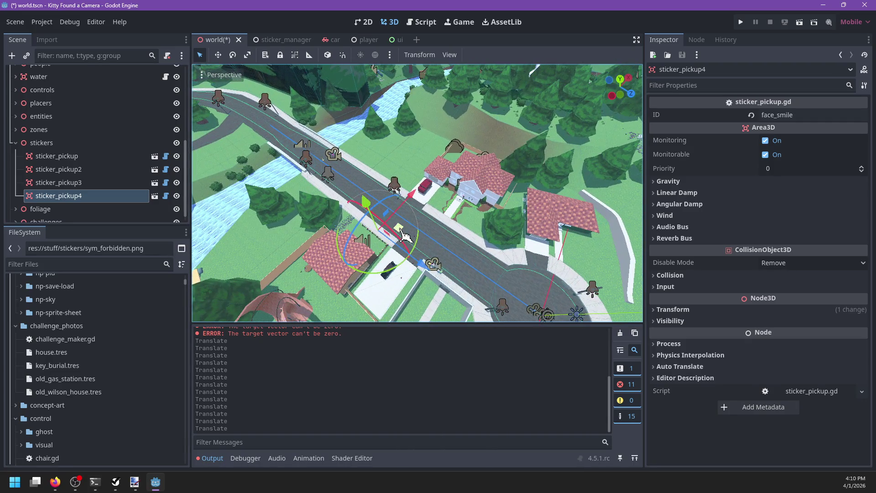
key("f")
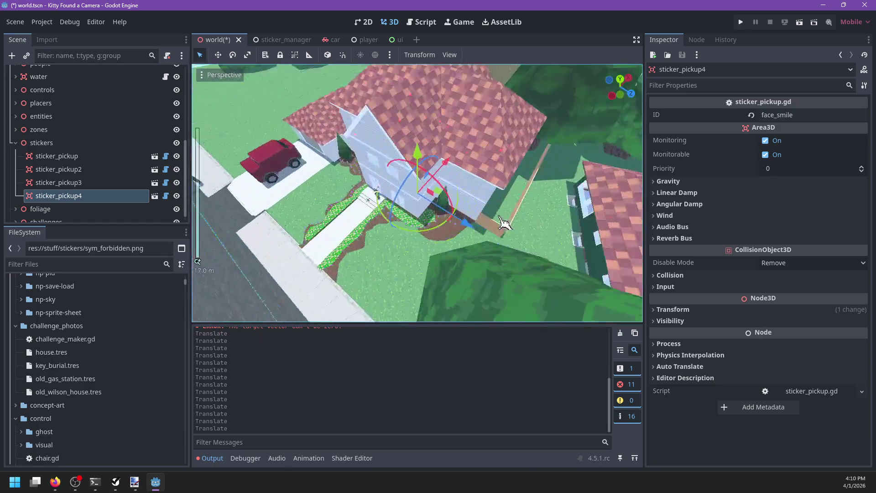
mouse_move(501, 226)
left_mouse_down()
mouse_move(387, 225)
mouse_move(472, 167)
mouse_move(439, 286)
mouse_move(405, 229)
mouse_move(448, 251)
mouse_move(458, 274)
mouse_move(415, 250)
mouse_move(424, 151)
mouse_move(434, 141)
mouse_move(465, 178)
mouse_move(470, 199)
mouse_move(356, 203)
mouse_move(475, 157)
mouse_move(522, 197)
left_mouse_up()
- Duplicate sticker_pickup4 as sticker_pickup5 and lower it onto the living-room floor away from the TV stand
key("f")
scroll(485, 221, "up", 3)
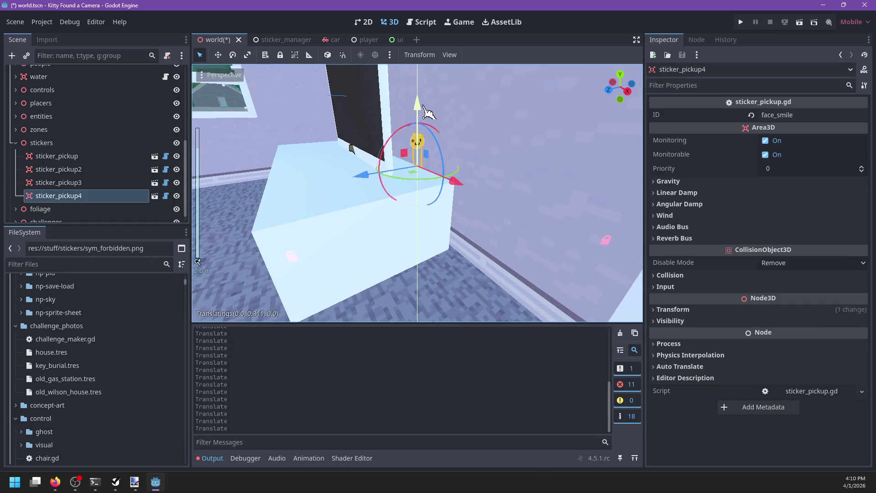
mouse_move(428, 112)
left_mouse_down()
mouse_move(434, 195)
mouse_move(417, 190)
mouse_move(408, 209)
mouse_move(426, 139)
left_mouse_up()
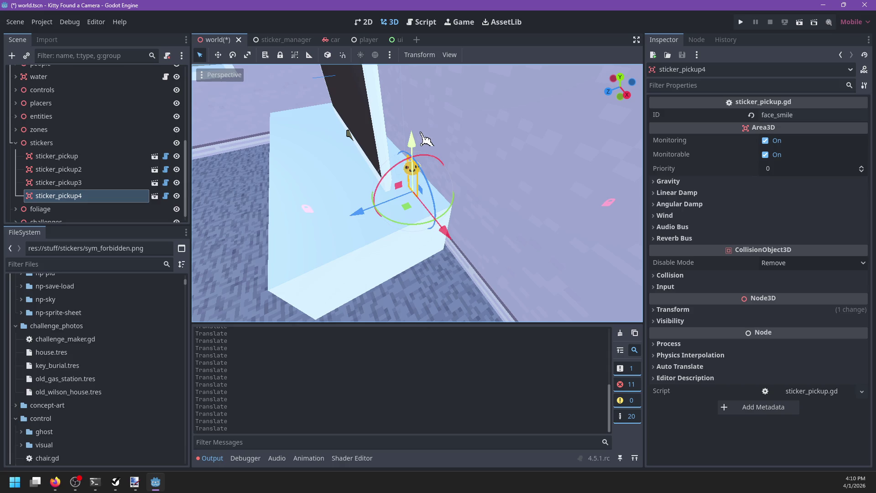
key("ctrl+d")
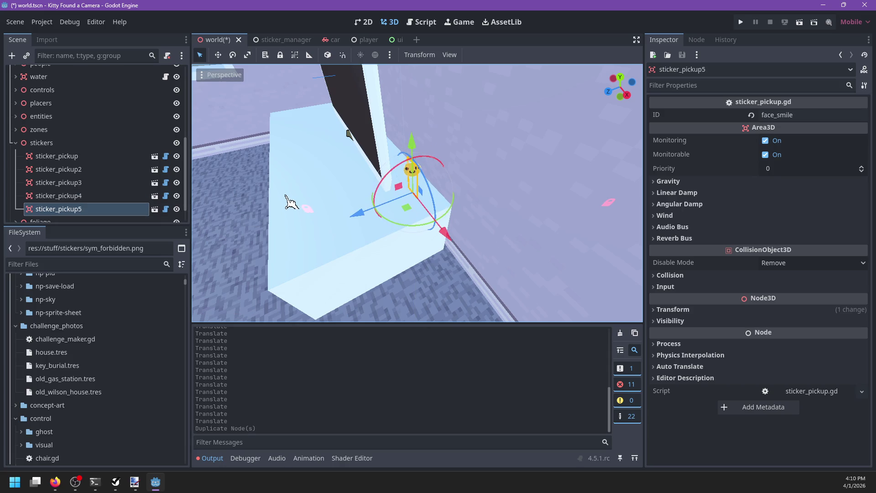
left_click_drag(309, 211, 319, 209)
scroll(364, 225, "down", 3)
left_click_drag(364, 225, 488, 240)
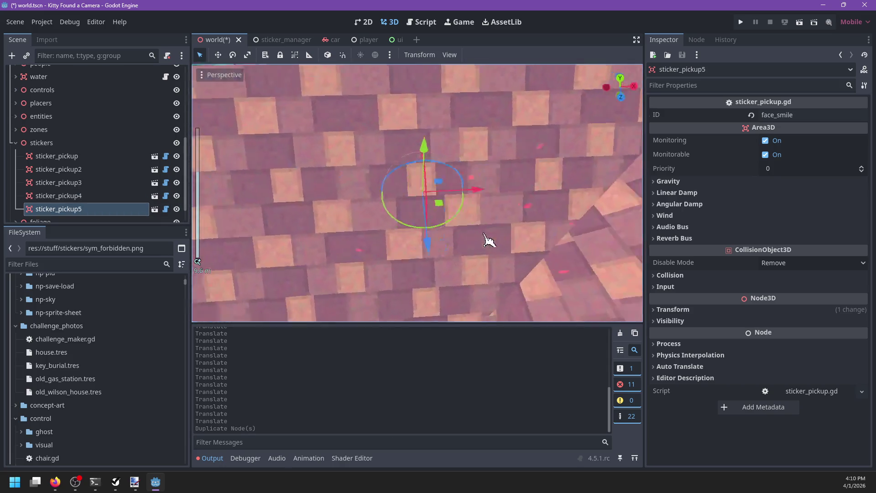
scroll(489, 241, "up", 5)
left_click_drag(415, 225, 570, 223)
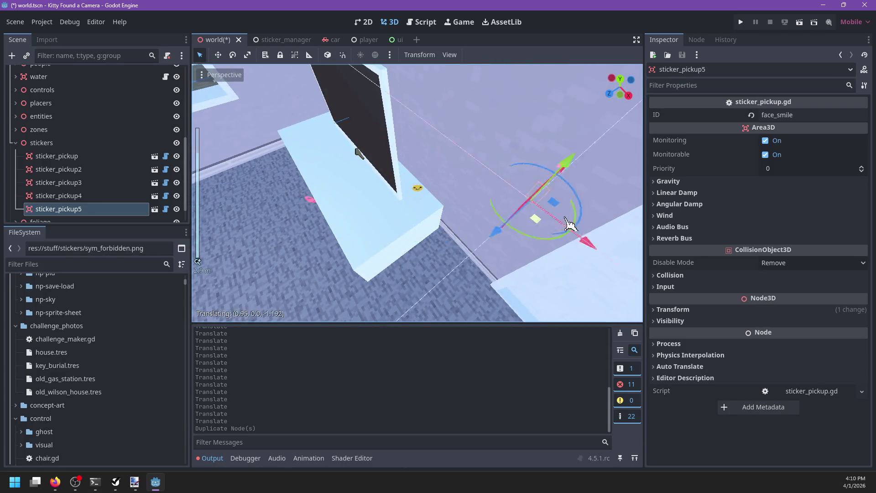
key("f")
scroll(538, 235, "up", 5)
mouse_move(421, 172)
left_mouse_down()
mouse_move(422, 264)
mouse_move(422, 256)
left_mouse_up()
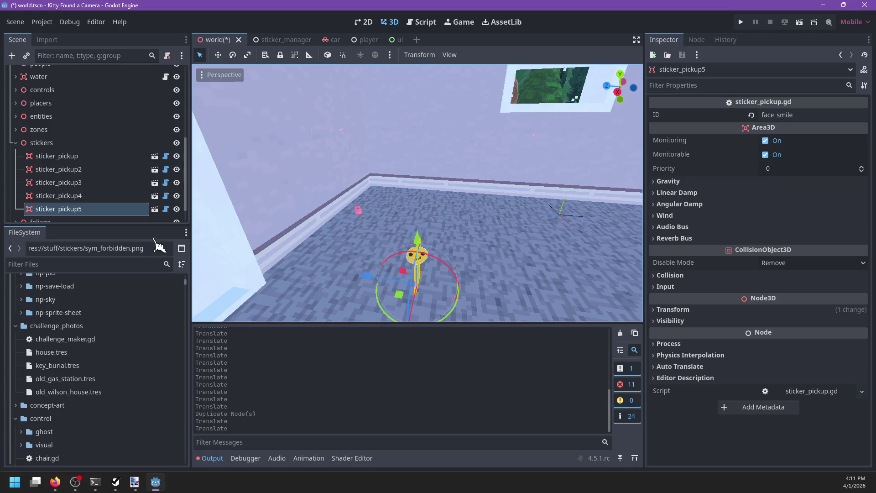
- Set sticker_pickup5's ID to emote_rainbow and save the world scene
left_click(110, 264)
type("rainb")
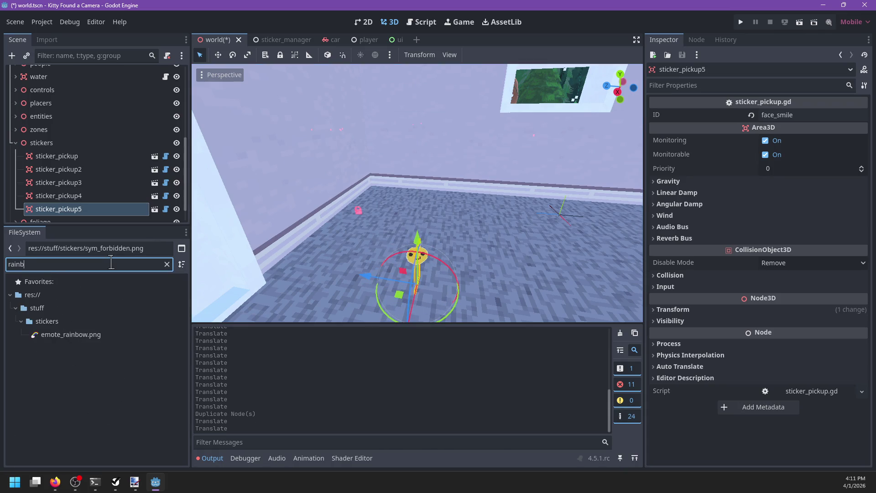
double_click(819, 114)
type("e")
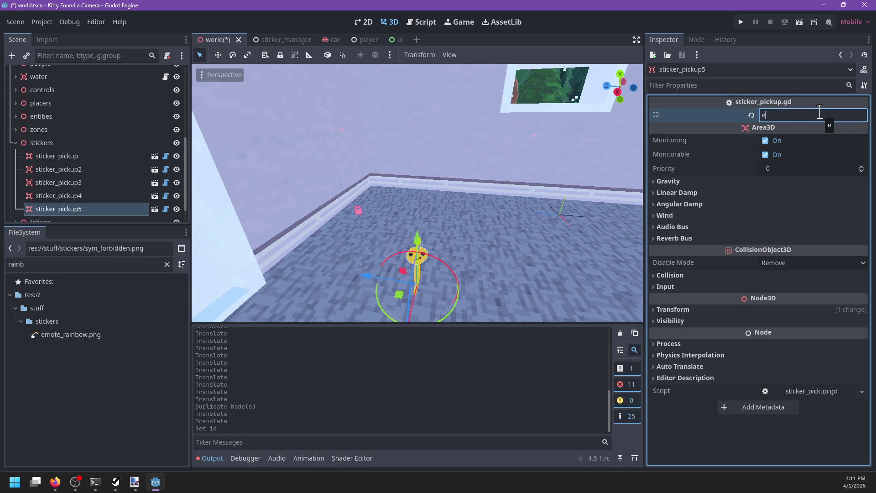
type("ow")
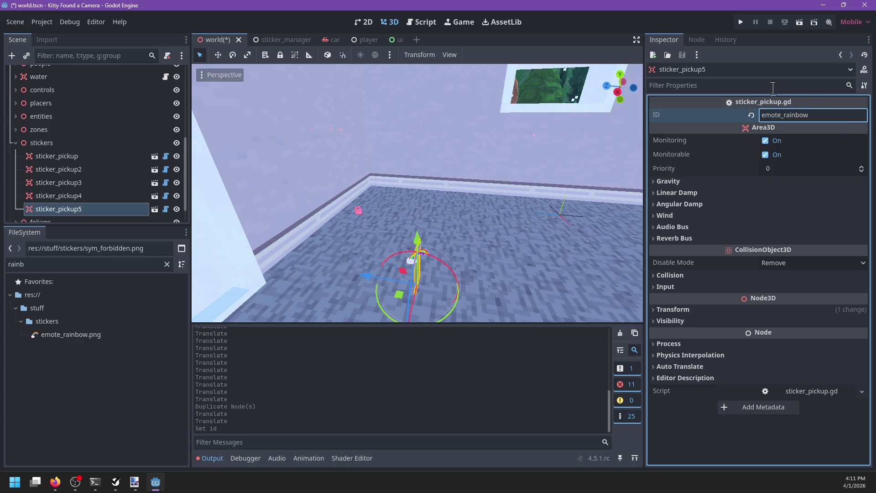
key("ctrl+s")
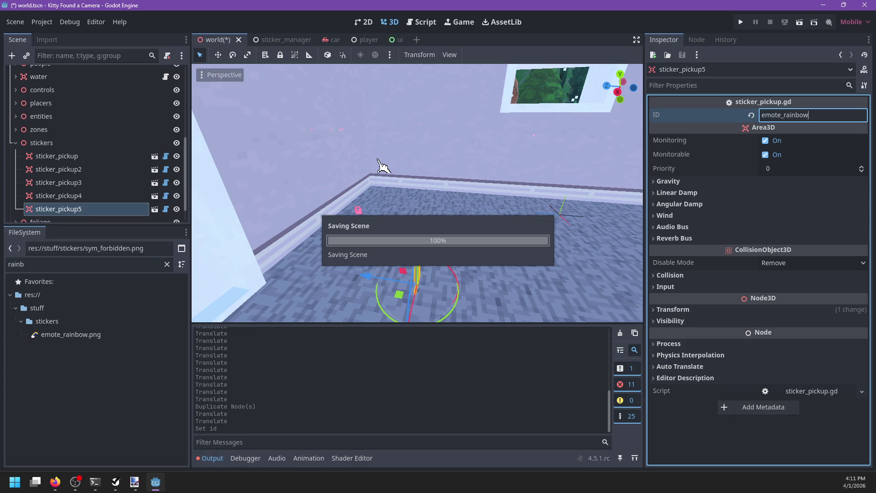
- Browse to 13 Kitty Found a Camera > project > env and open the 562 KB world.tscn in Sublime Text
key("super+e")
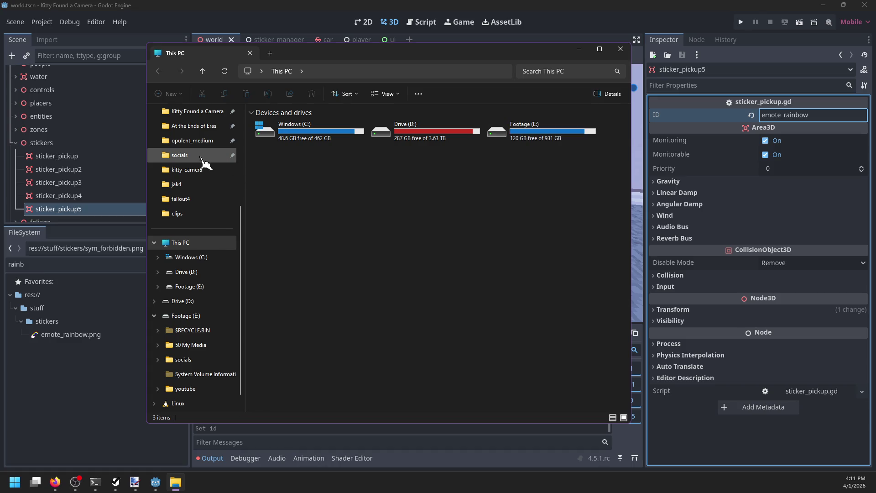
scroll(204, 176, "up", 2)
left_click(203, 184)
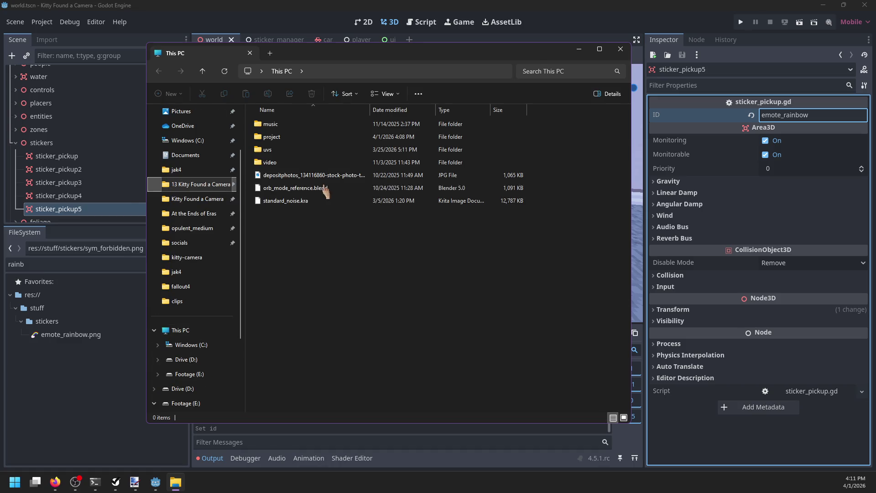
left_click(280, 138)
double_click(281, 137)
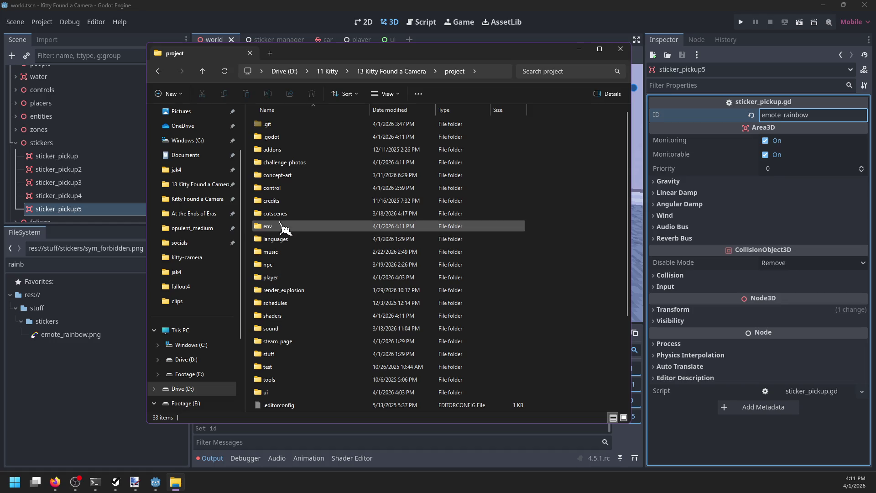
double_click(279, 229)
scroll(329, 277, "down", 5)
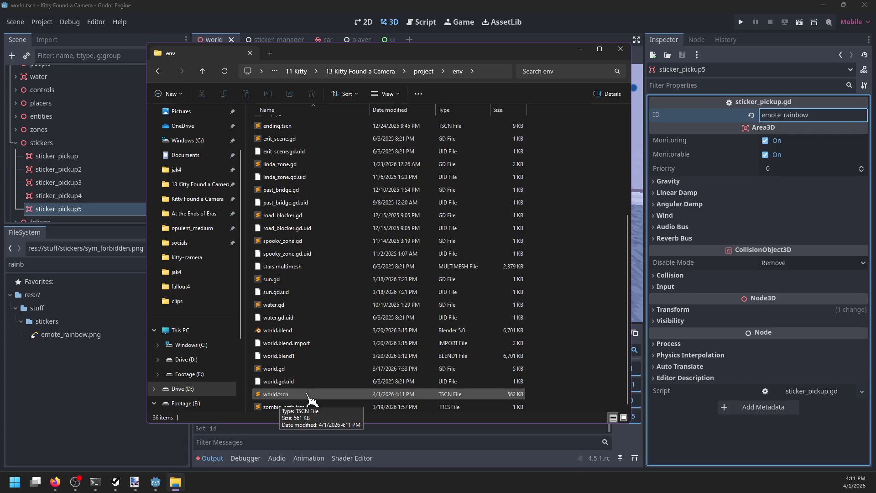
left_click(146, 440)
key("alt+Tab")
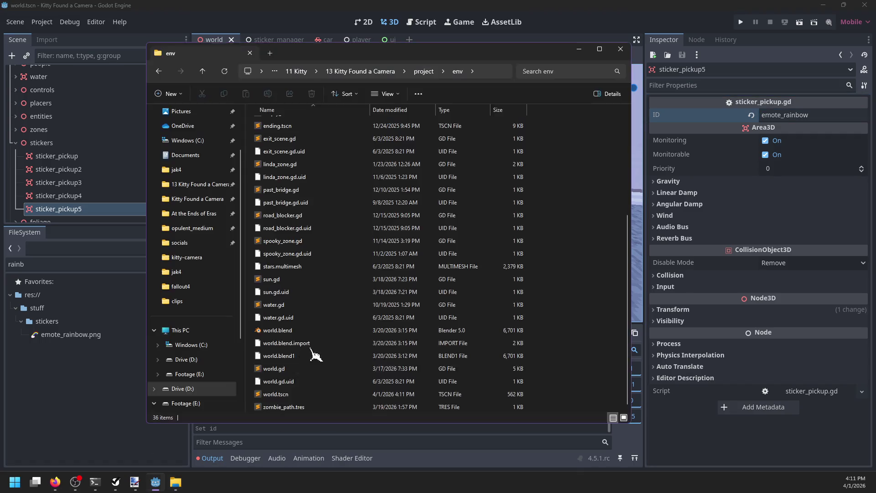
left_click(279, 394)
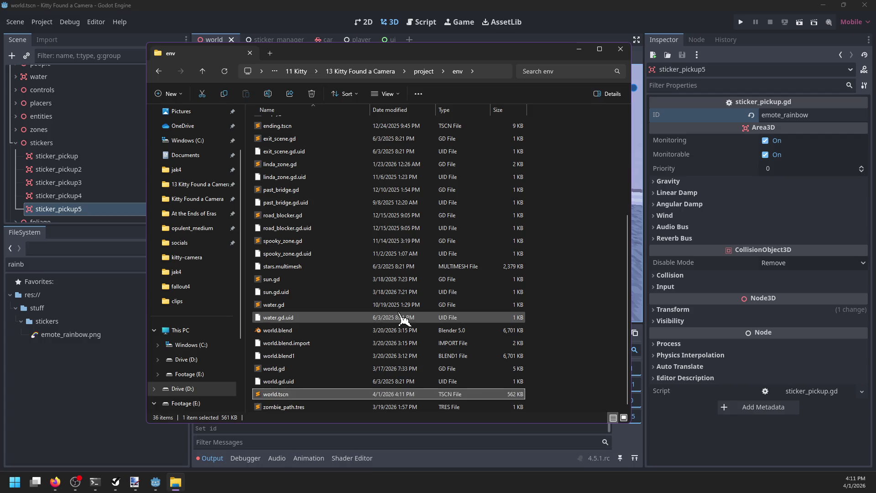
key("Return")
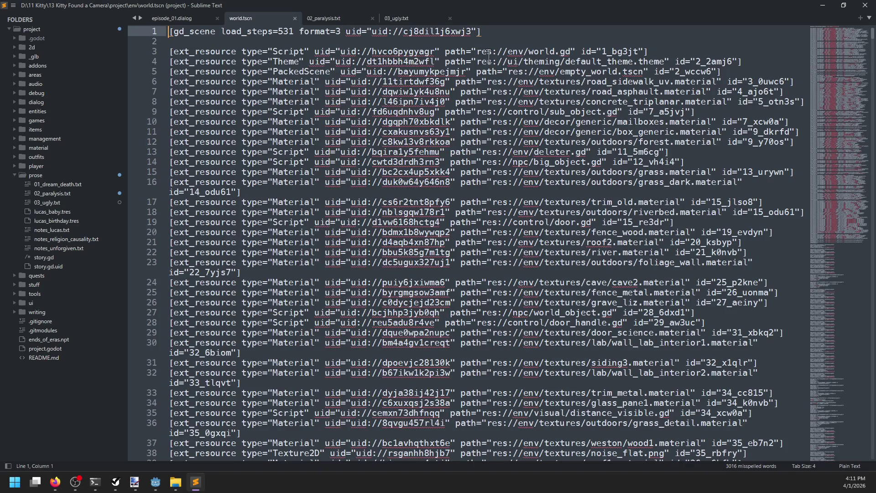
- Skim through the 8,320-line world.tscn down to its MultiMesh buffer data, then return to Godot
left_click(495, 152)
scroll(802, 96, "down", 15)
scroll(802, 97, "down", 20)
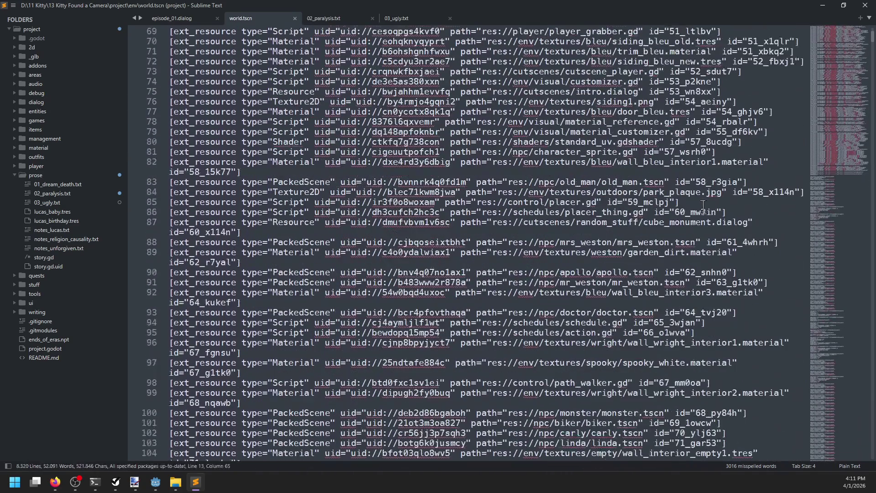
scroll(663, 218, "down", 14)
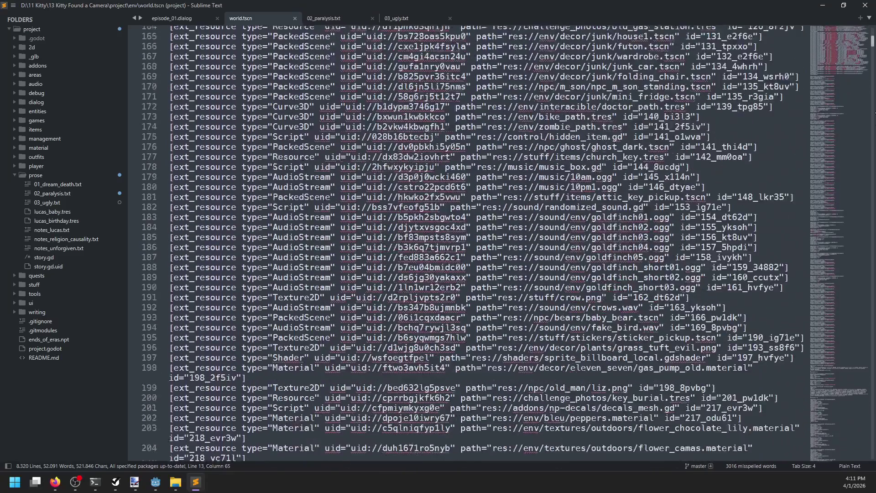
left_click(848, 59)
mouse_move(847, 59)
left_mouse_down()
mouse_move(861, 82)
mouse_move(861, 185)
left_mouse_up()
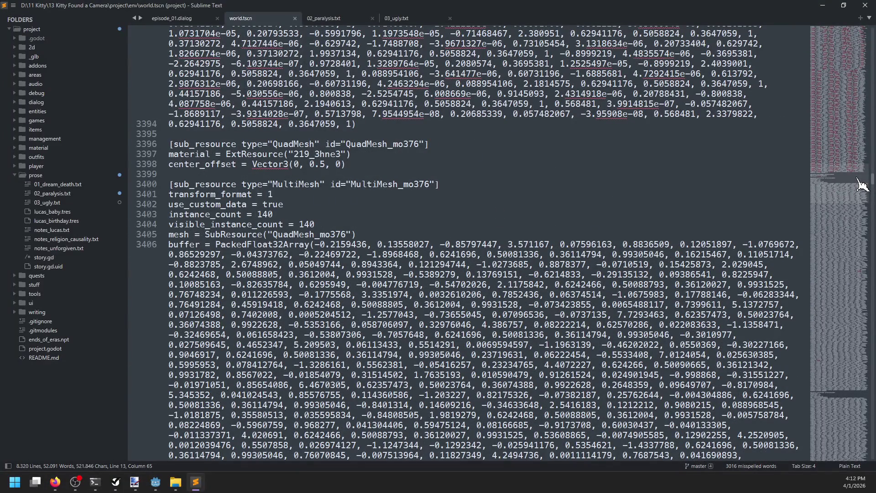
left_click_drag(862, 185, 861, 177)
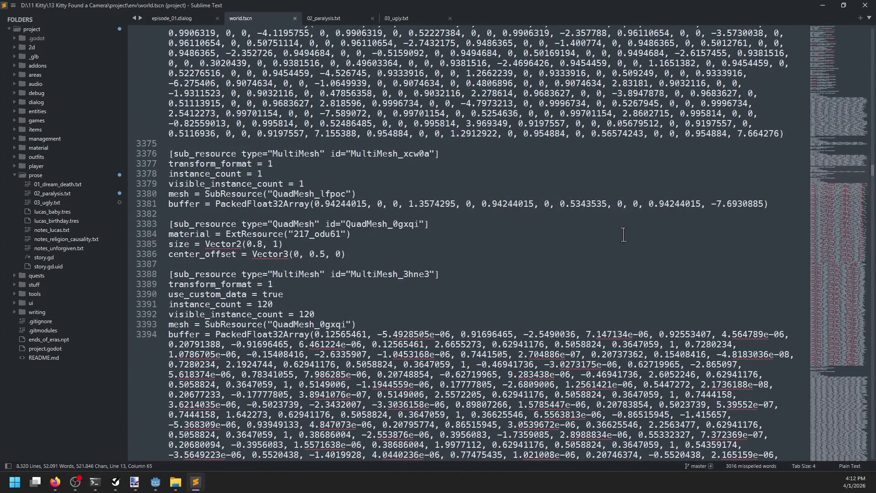
scroll(636, 233, "up", 10)
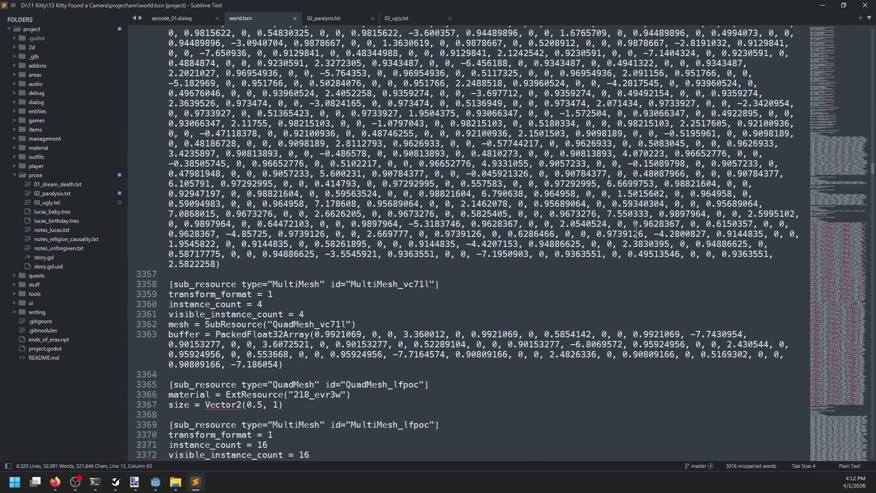
scroll(851, 153, "up", 10)
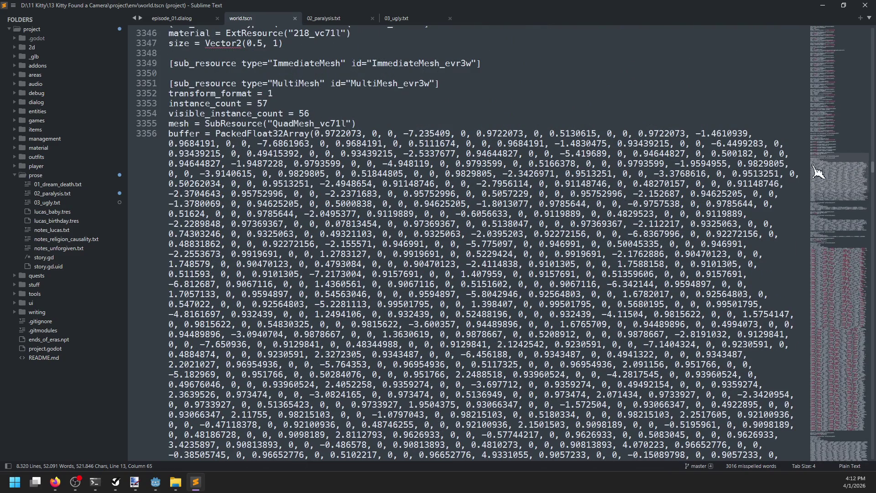
key("ctrl+shift+e")
key("alt+Tab")
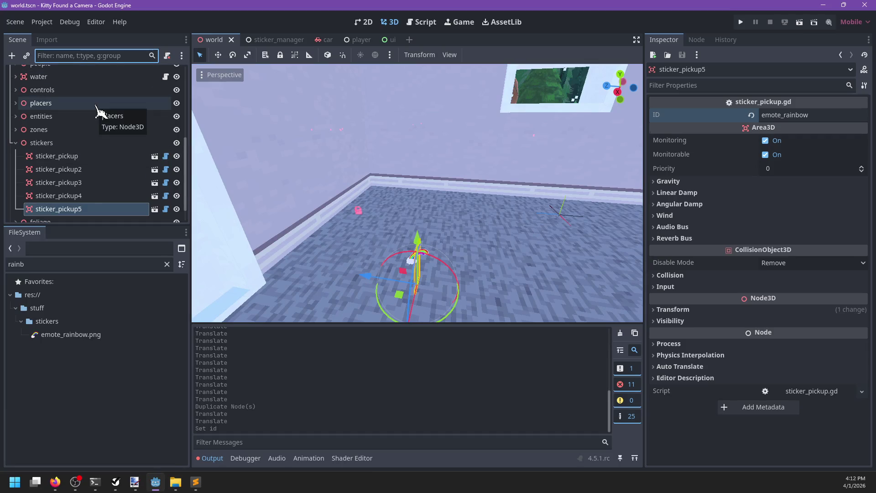
- Collapse the stickers group, expand foliage, and frame each flowers1 multimesh chunk in the view
scroll(47, 142, "up", 3)
scroll(48, 142, "up", 2)
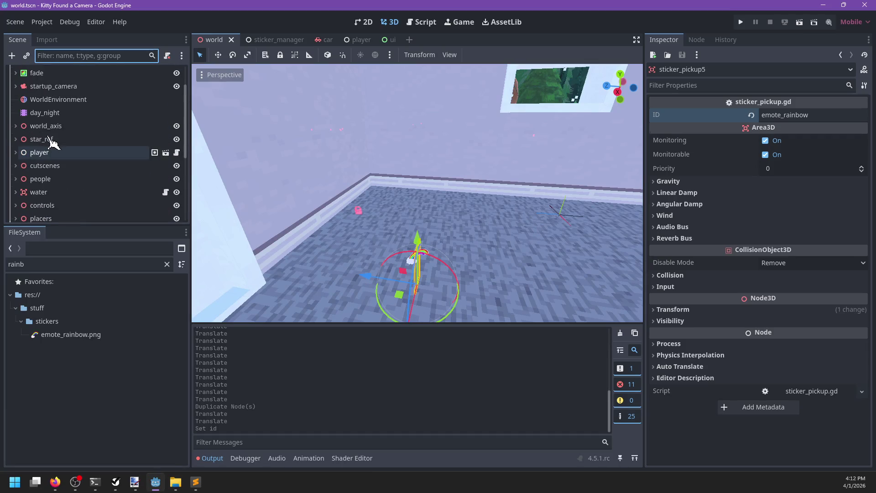
scroll(55, 146, "down", 4)
left_click(16, 162)
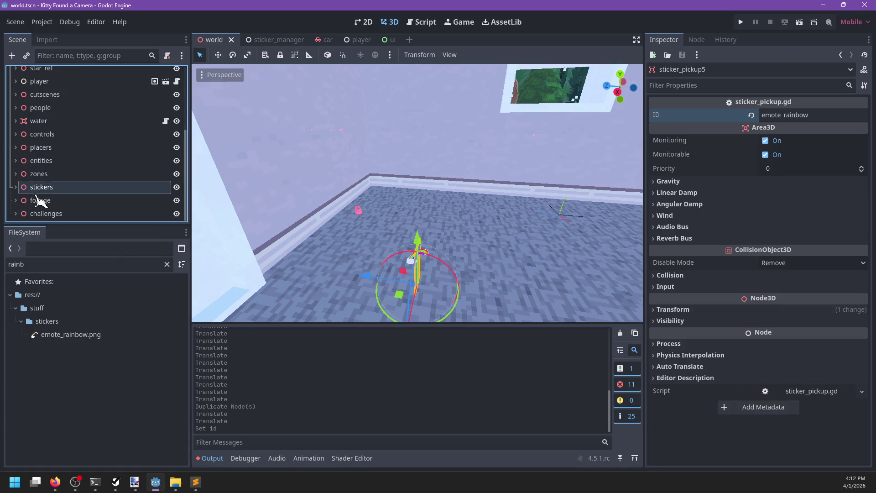
left_click(16, 201)
scroll(64, 194, "down", 3)
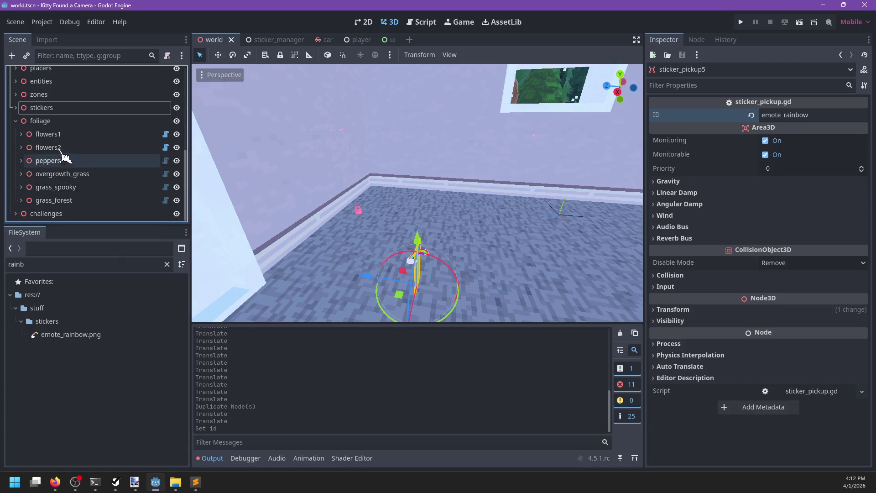
left_click(21, 133)
left_click(73, 160)
key("f")
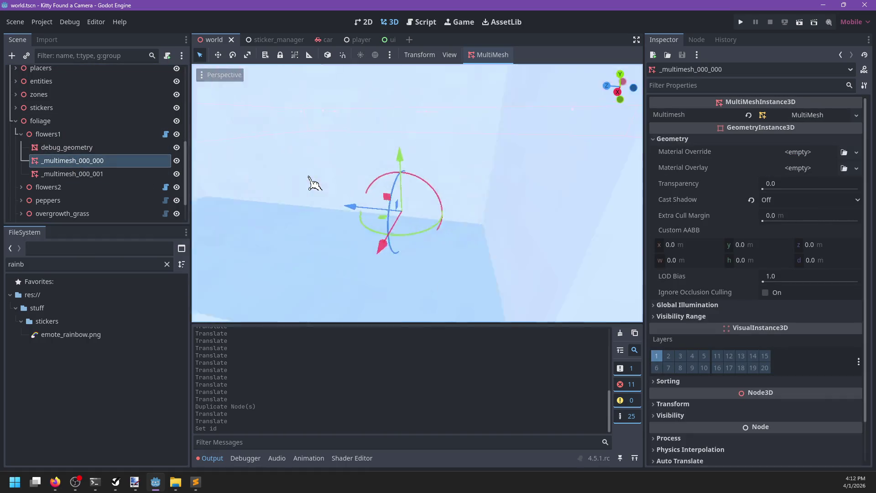
scroll(430, 224, "down", 10)
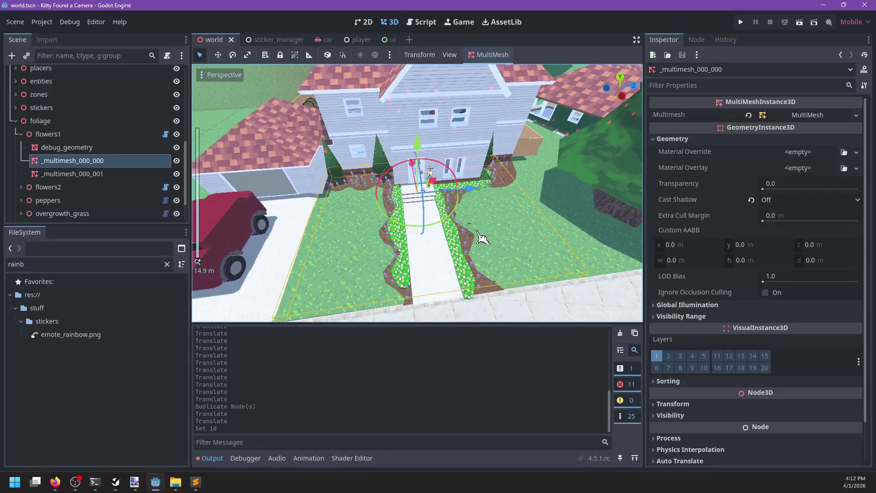
left_click(64, 174)
key("f")
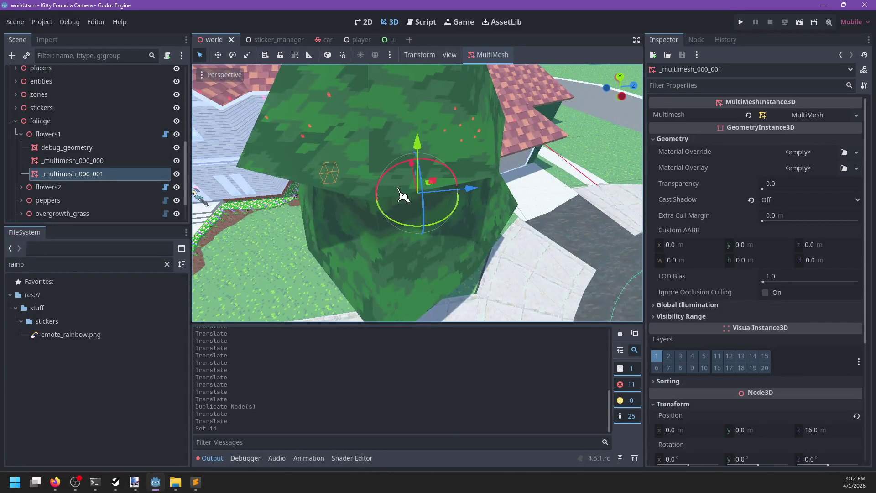
scroll(215, 221, "up", 3)
- Inspect the two flowers2 multimesh chunks, then collapse flowers1, flowers2 and the foliage group
left_click(21, 134)
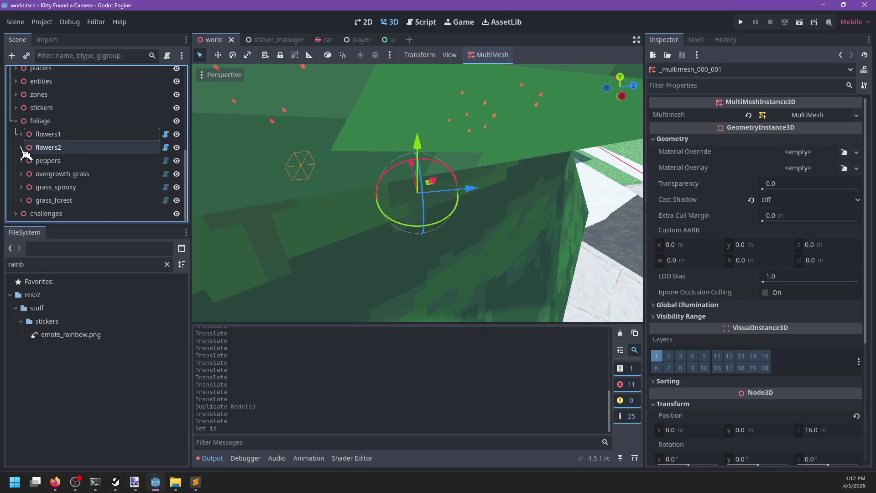
left_click(73, 174)
scroll(338, 185, "down", 5)
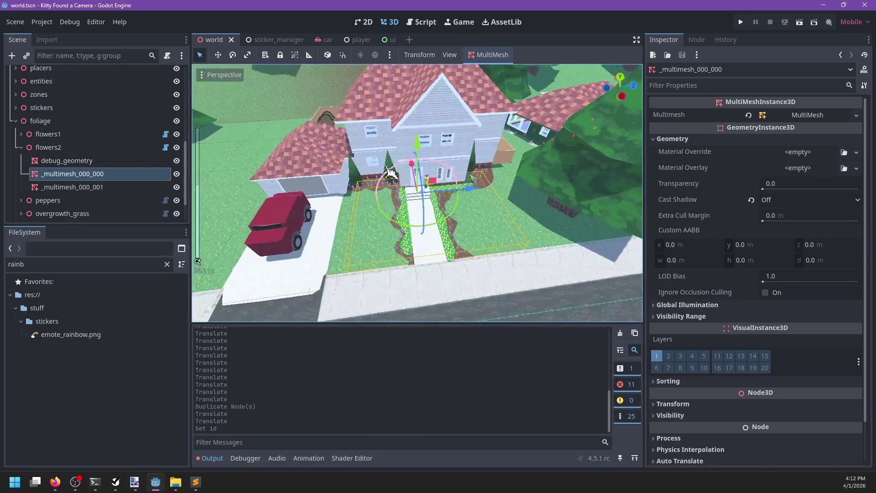
left_click(81, 188)
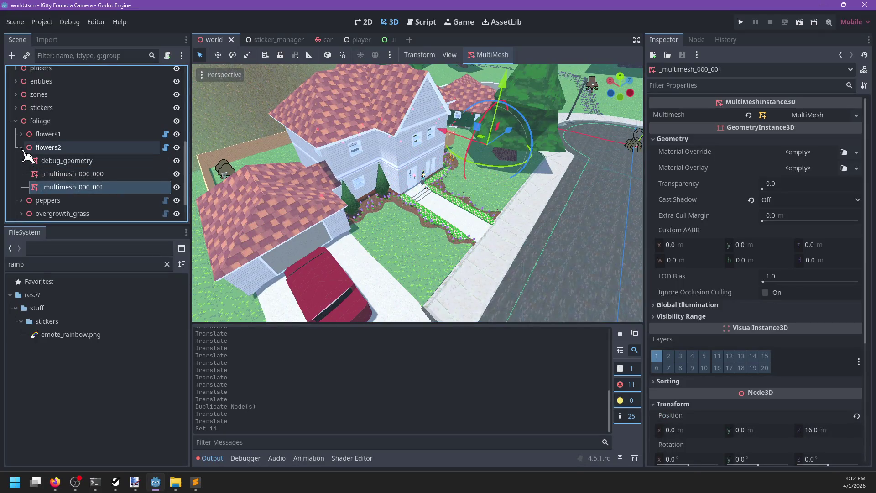
left_click(21, 147)
left_click(21, 160)
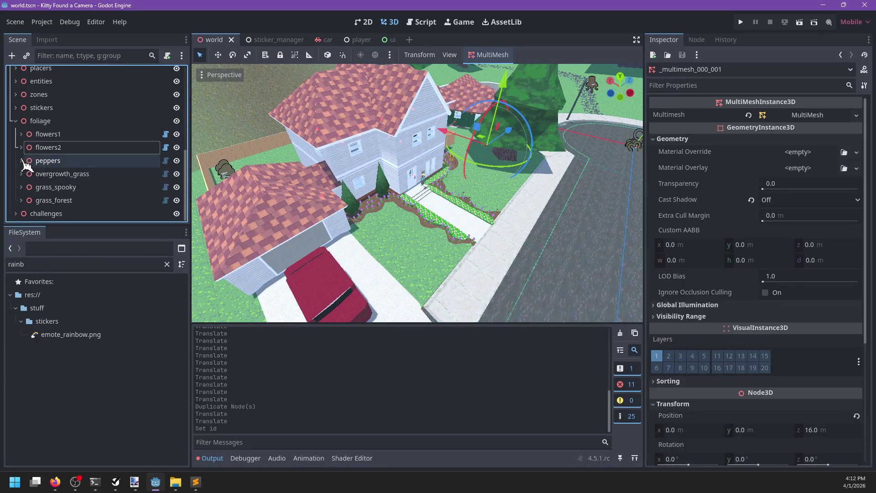
- Inspect the flowers1, grass_spooky and grass_forest foliage settings, framing each in the view
left_click(45, 134)
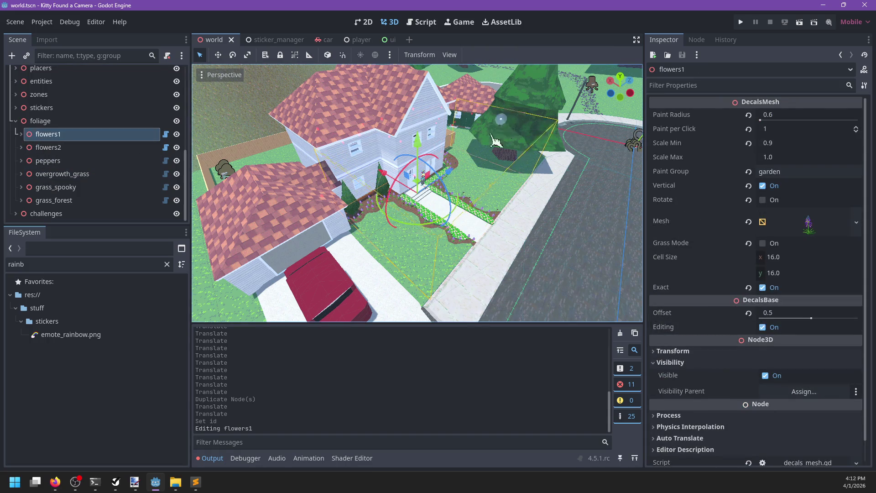
left_click(415, 215)
left_click(73, 187)
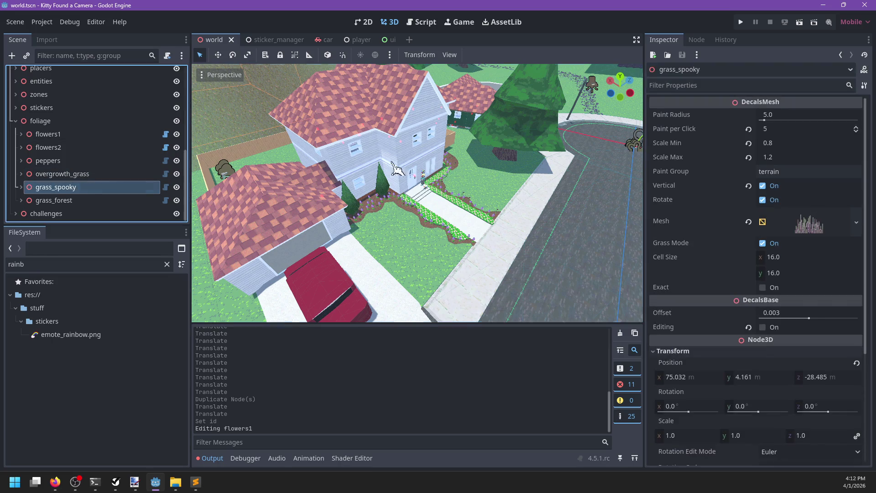
key("f")
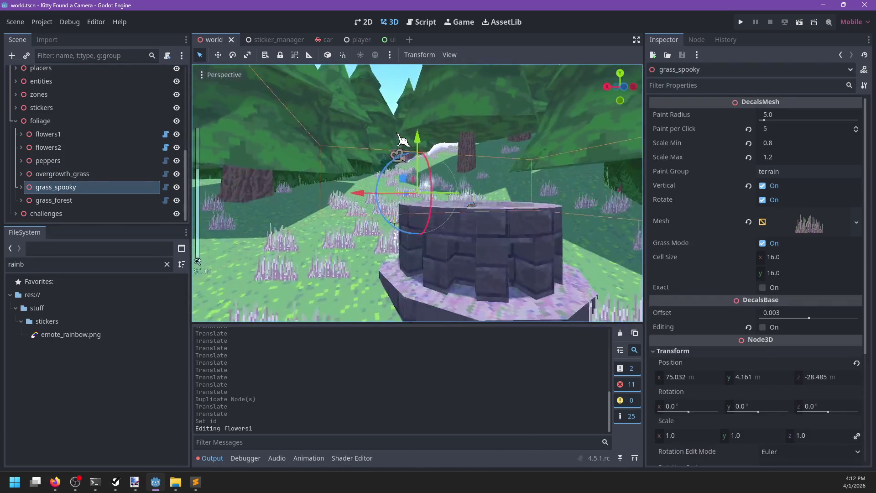
left_click(123, 201)
key("f")
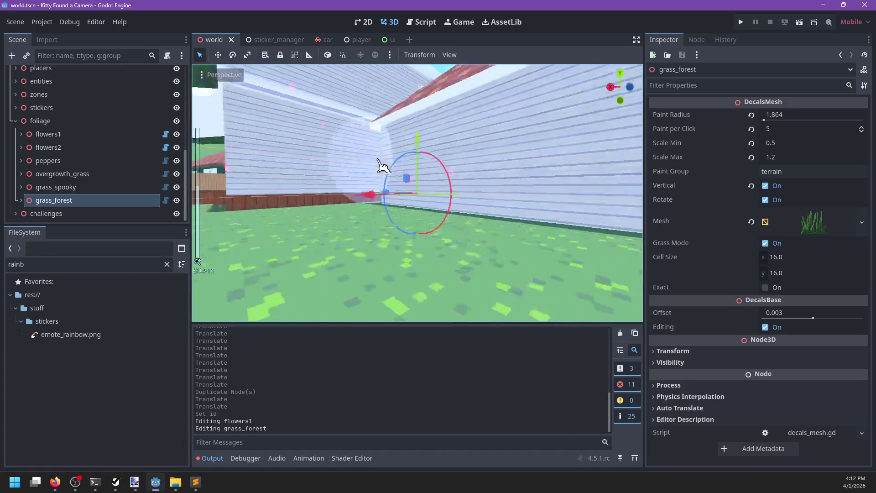
key("alt+Tab")
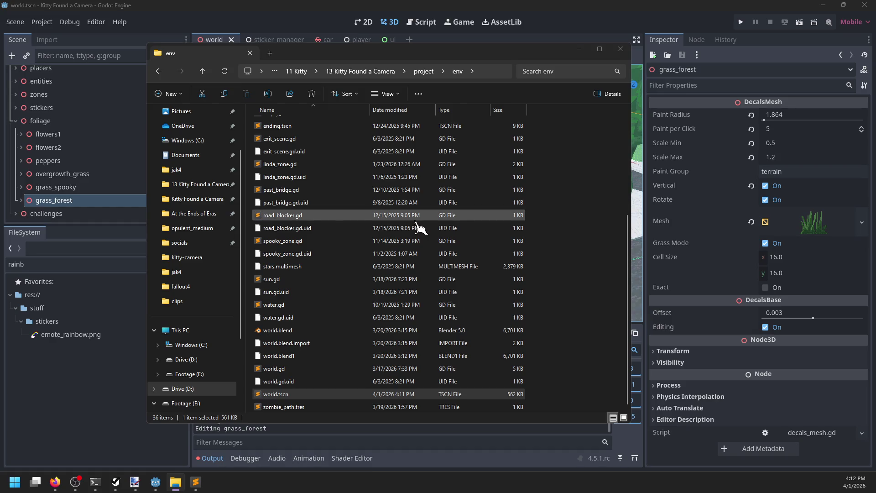
- Filter the scene tree for 'stars', frame the stars node, and check its 45000-instance stars.multimesh
left_click(94, 55)
type("stars")
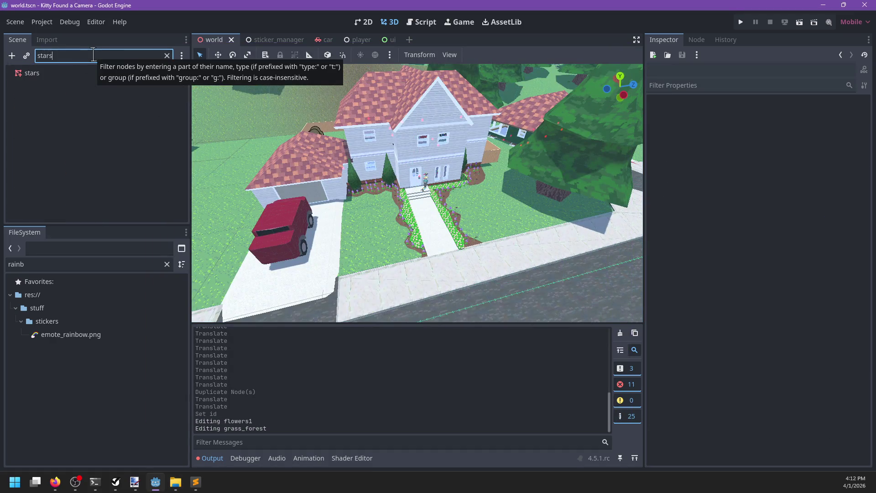
left_click(38, 76)
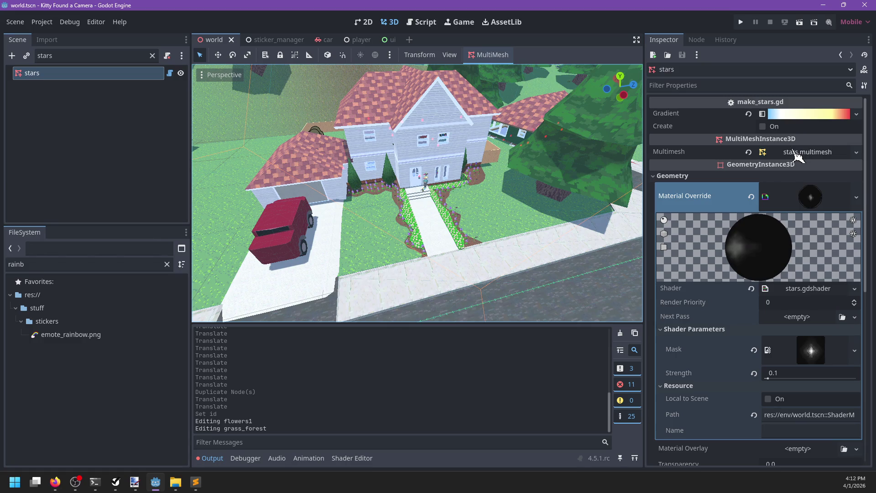
left_click(154, 56)
key("f")
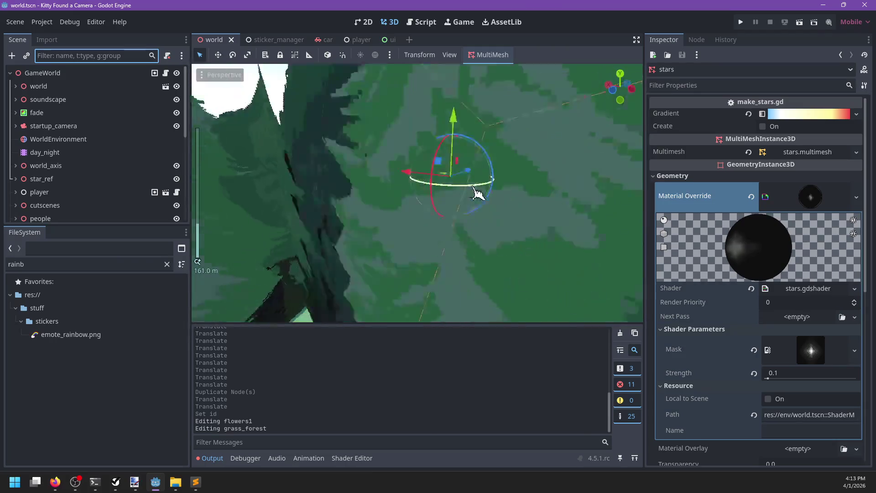
scroll(470, 210, "up", 5)
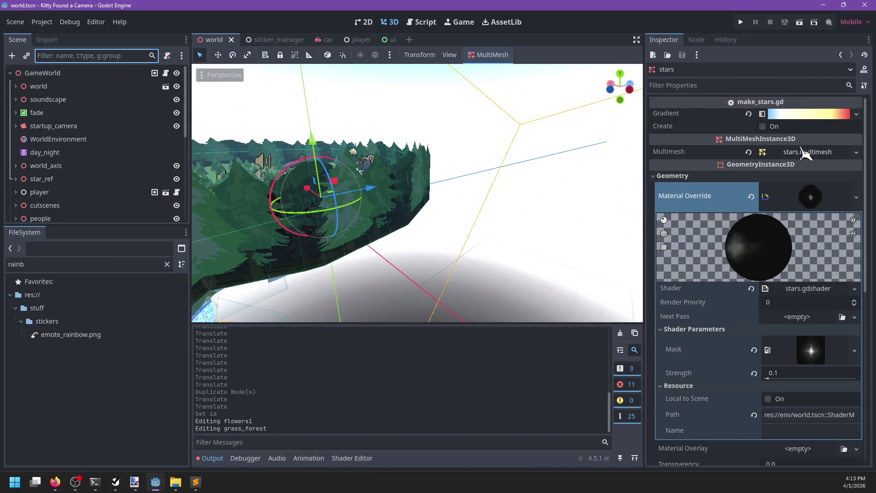
left_click(806, 153)
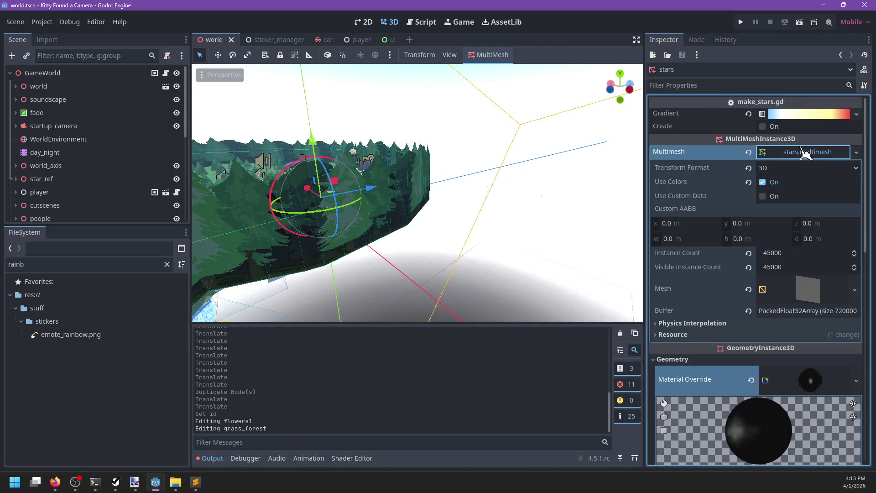
left_click(799, 152)
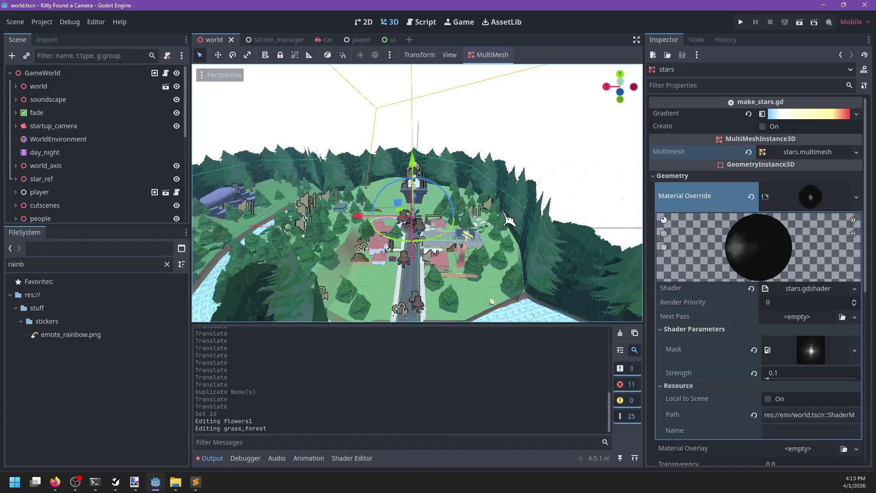
key("alt+Tab")
- Scroll through world.tscn's MultiMesh buffer data in Sublime Text
key("Return")
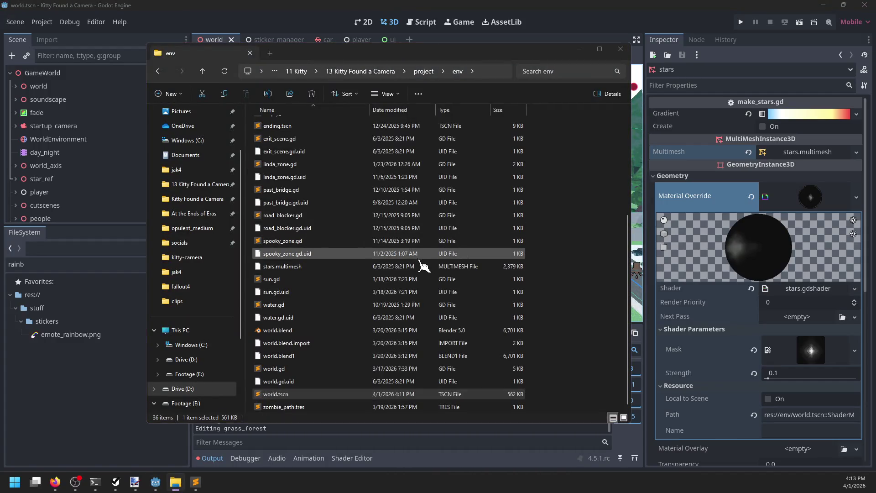
scroll(382, 265, "up", 7)
scroll(382, 265, "down", 20)
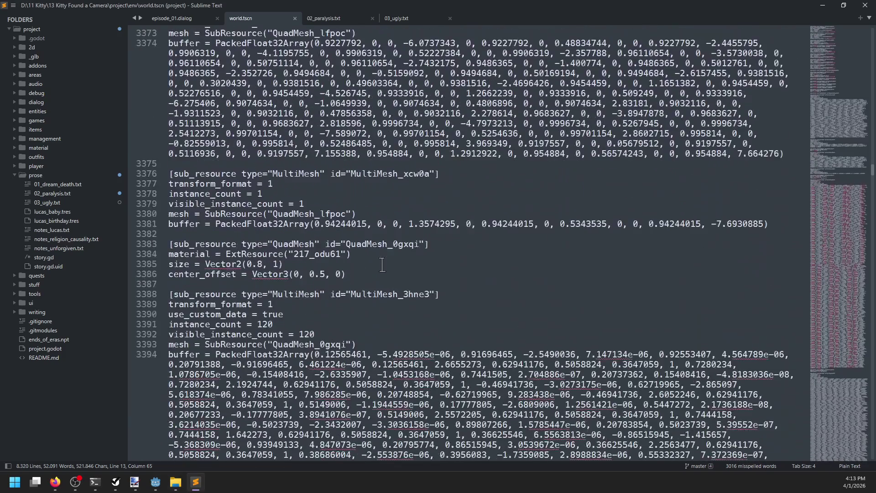
scroll(838, 194, "down", 15)
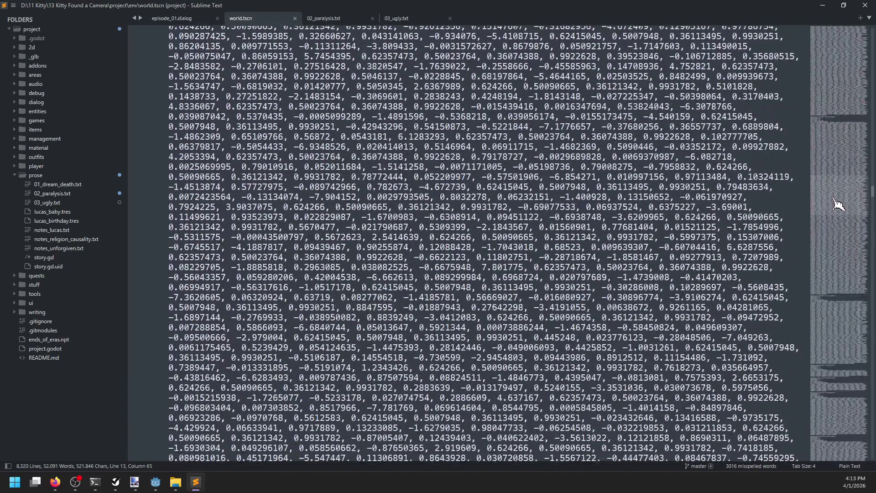
scroll(839, 225, "down", 15)
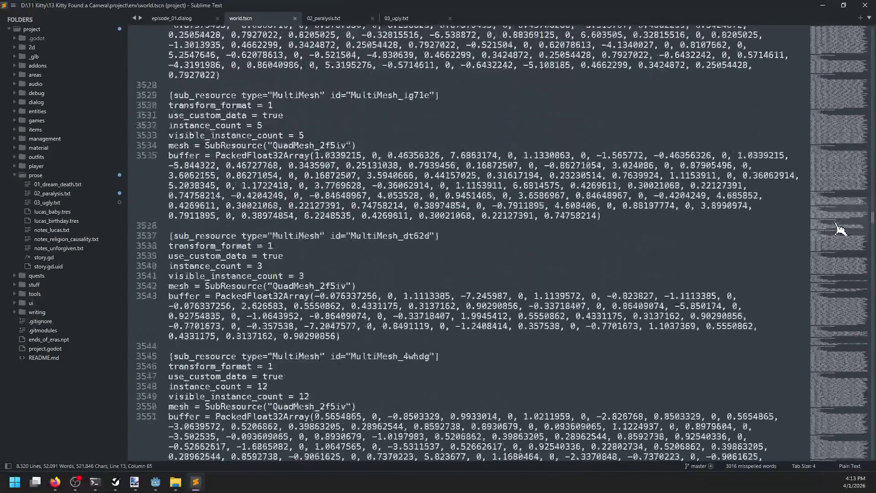
scroll(840, 230, "down", 20)
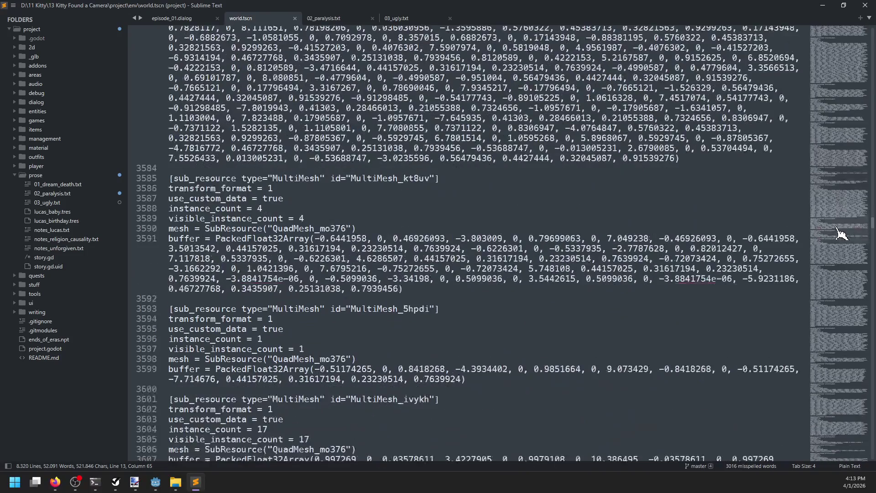
scroll(839, 237, "down", 20)
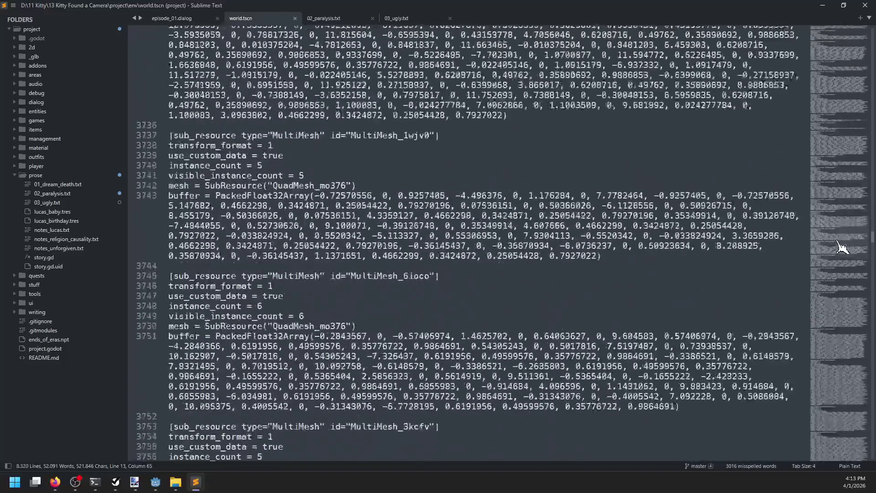
scroll(841, 273, "down", 15)
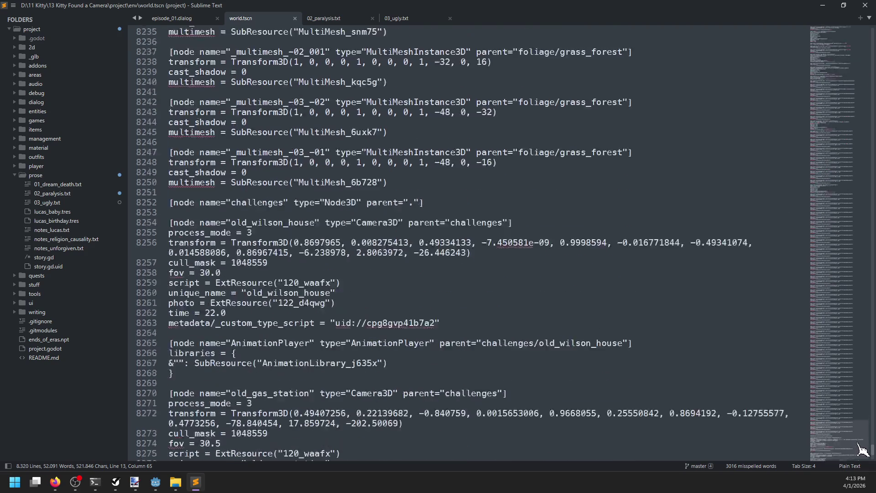
scroll(862, 450, "down", 10)
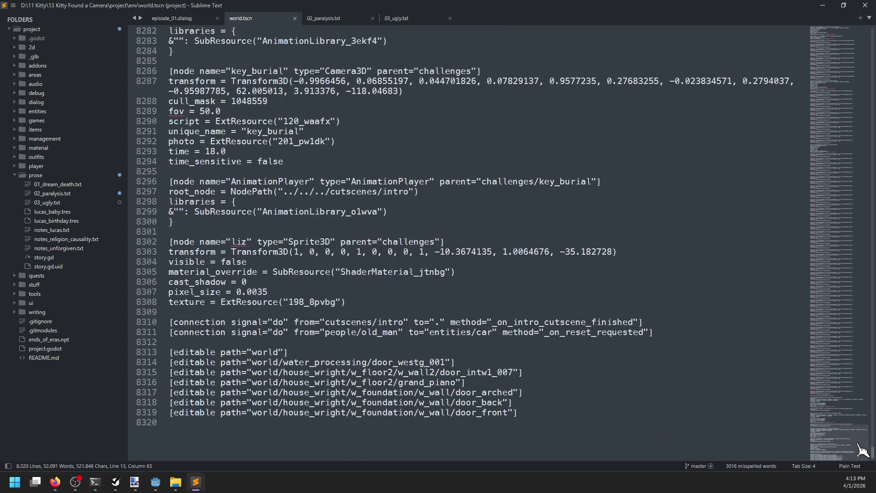
- Skim world.tscn via the minimap to its last line (8,320), then return to Godot
mouse_move(860, 433)
left_mouse_down()
mouse_move(837, 172)
mouse_move(841, 312)
left_mouse_up()
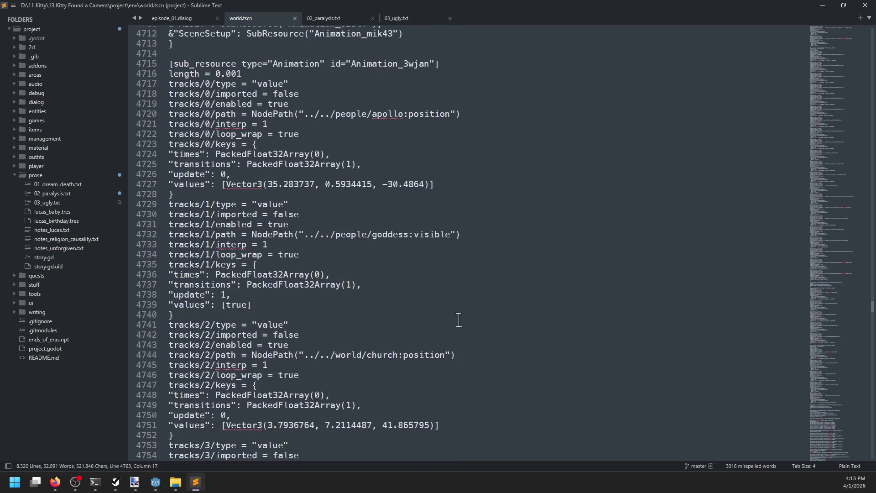
mouse_move(843, 309)
left_mouse_down()
mouse_move(844, 278)
mouse_move(850, 456)
mouse_move(849, 443)
left_mouse_up()
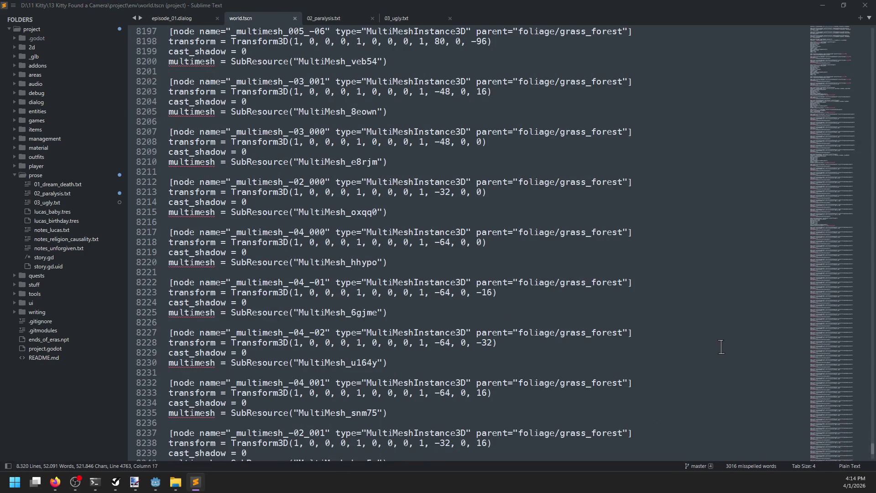
key("super+e")
key("alt+Tab")
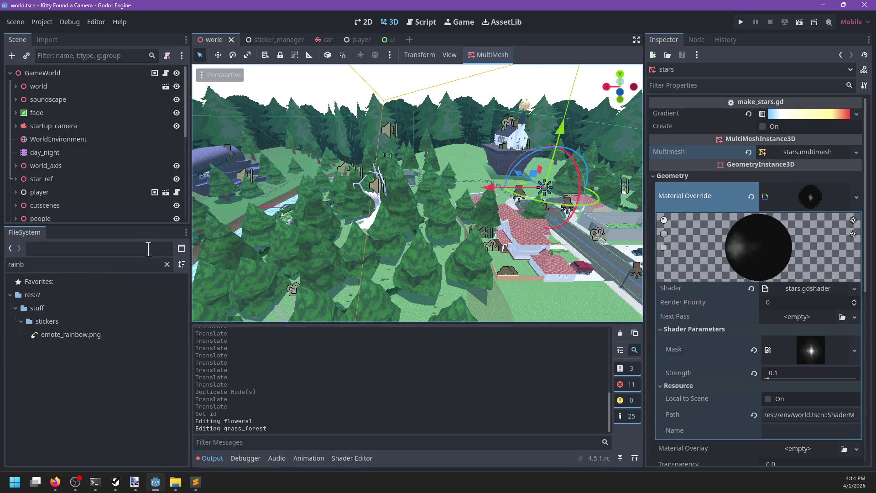
scroll(146, 176, "down", 5)
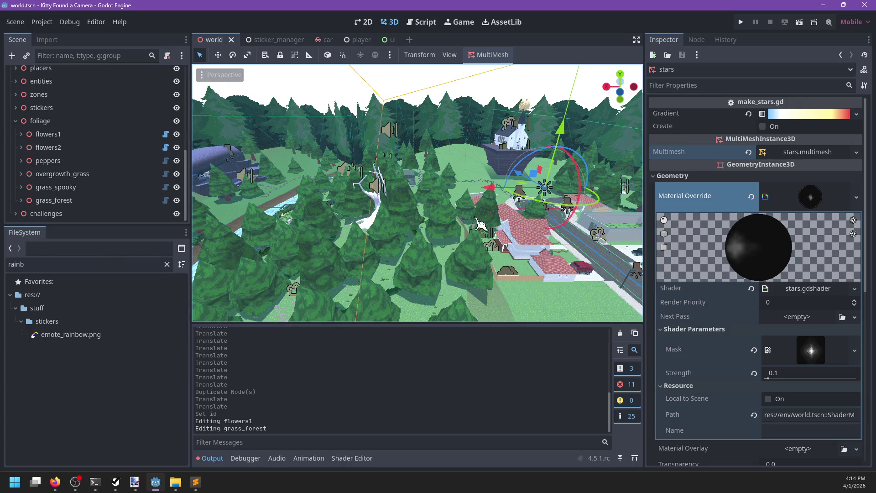
scroll(427, 189, "up", 5)
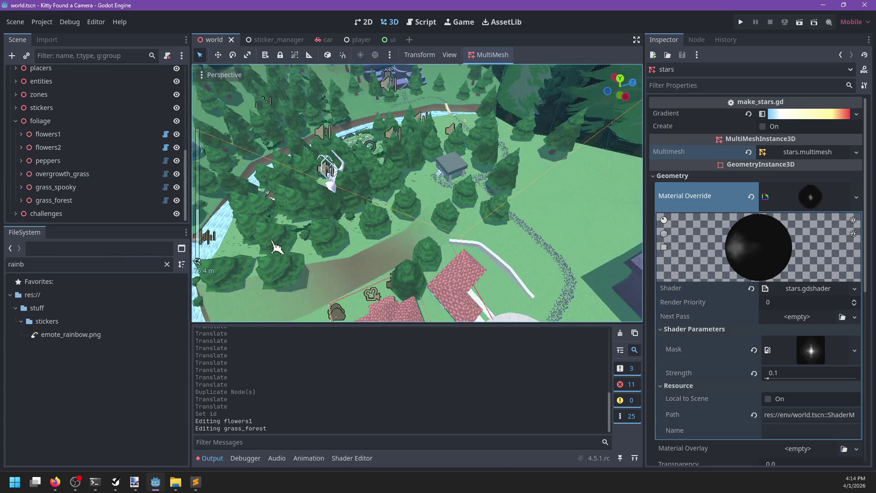
left_click_drag(277, 246, 303, 248)
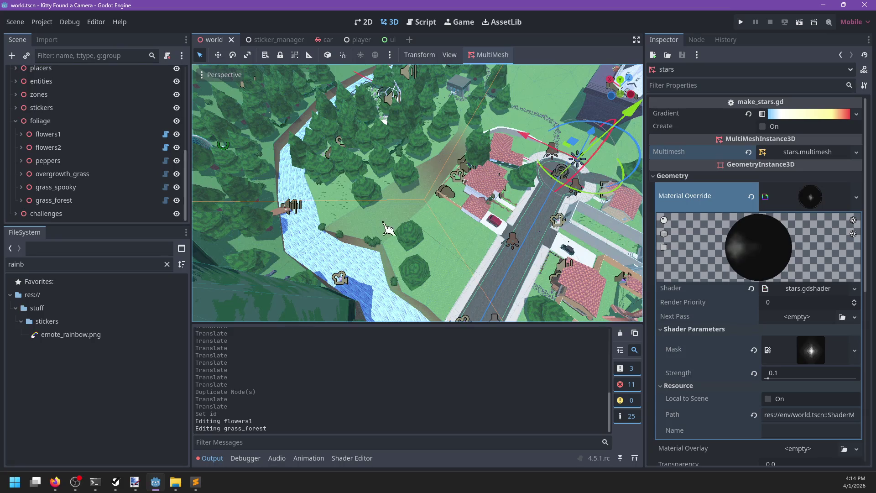
scroll(324, 208, "up", 3)
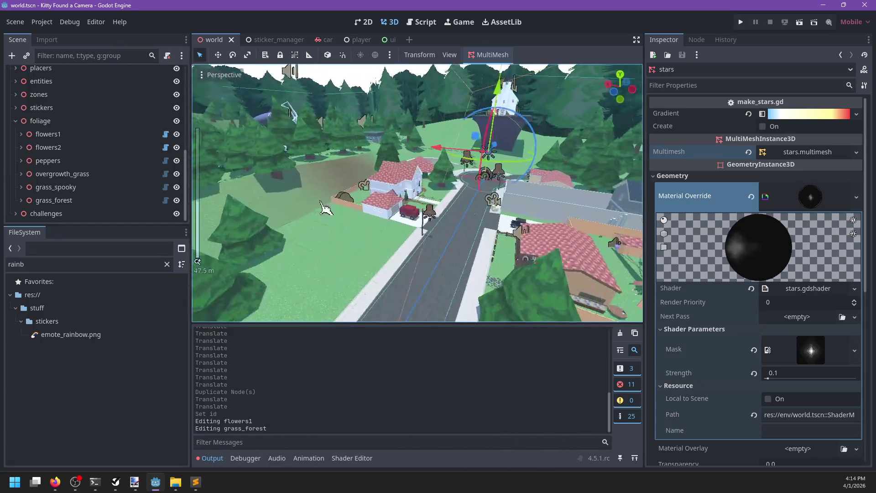